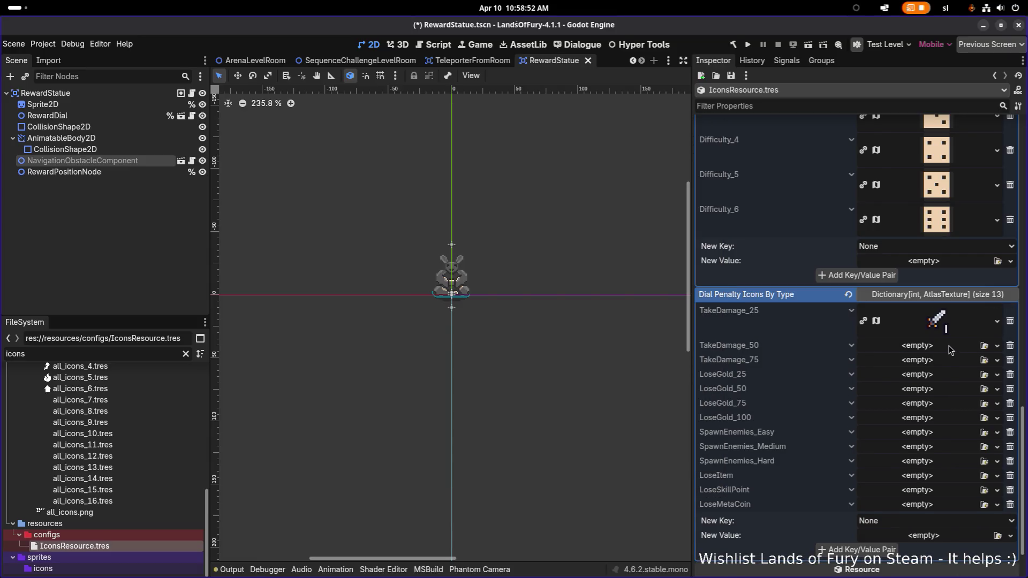
- Assign the matching take-damage atlas icons to TakeDamage_50 and TakeDamage_75
left_click(951, 351)
left_click(963, 383)
type("takeda")
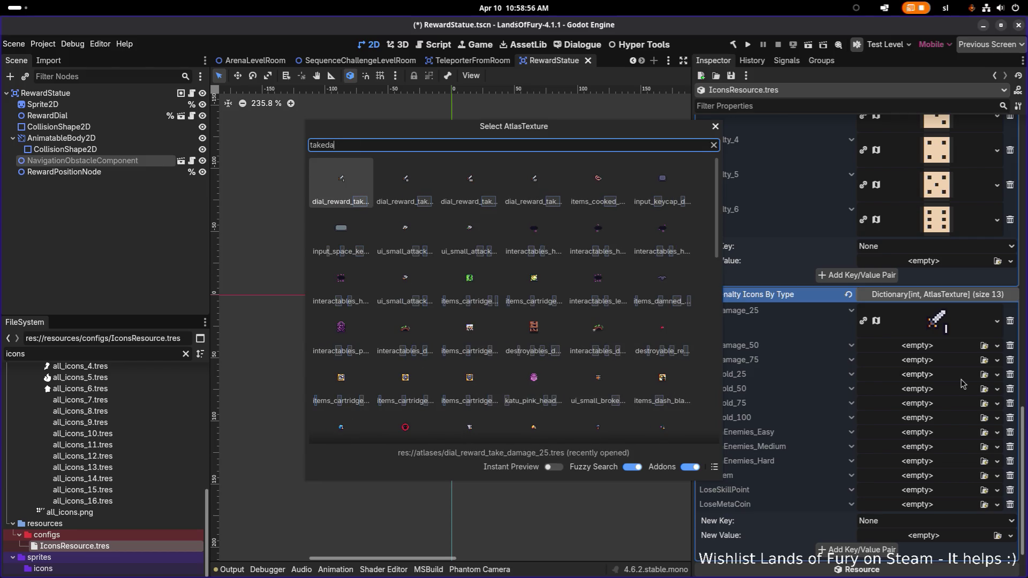
key("Right")
key("Return")
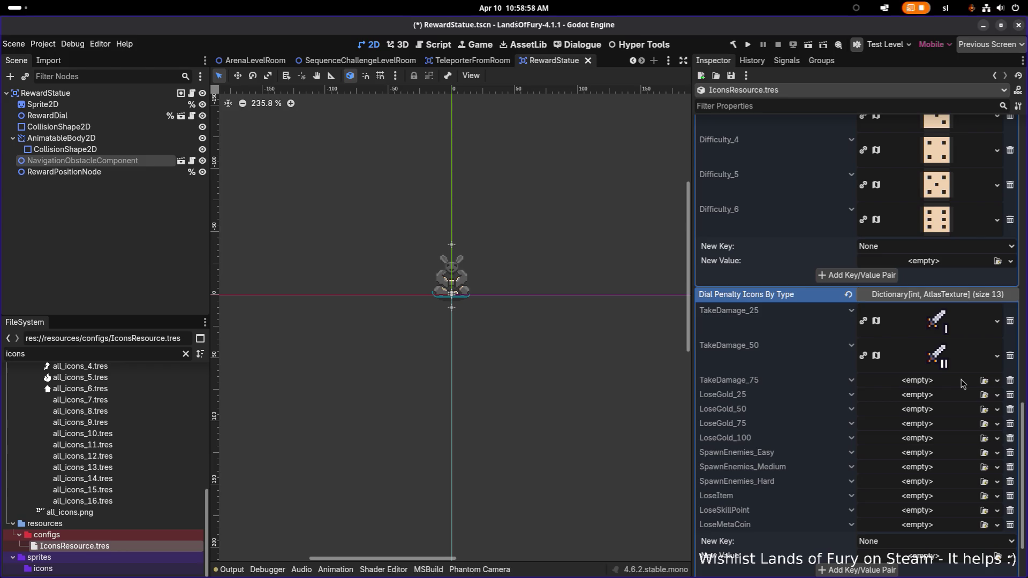
left_click(960, 383)
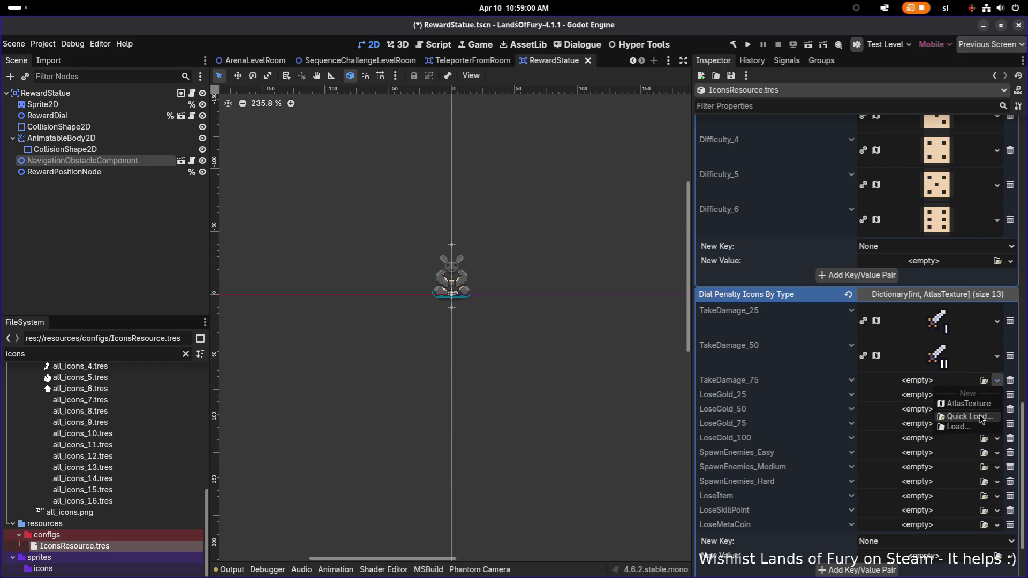
left_click(981, 419)
type("take_dam")
key("Right")
key("Right")
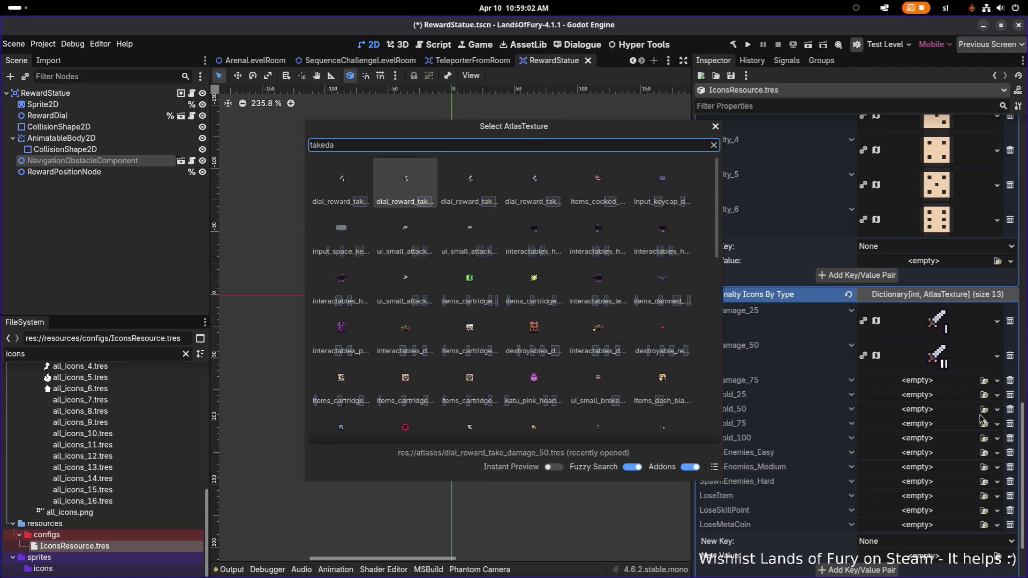
key("Return")
- Give LoseGold_25 the fourth take-damage icon from the quick-load results
left_click(965, 415)
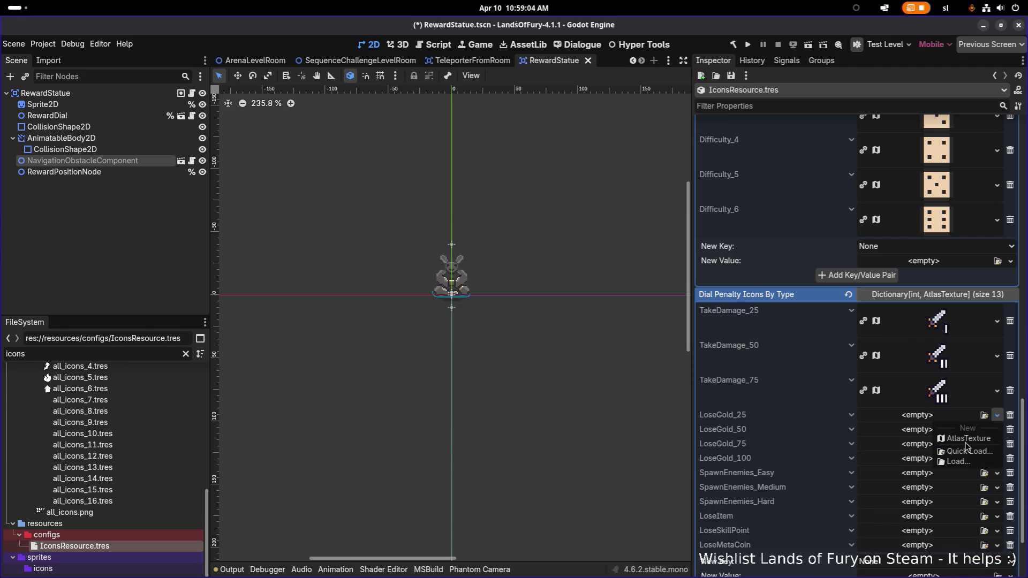
left_click(967, 452)
type("takedama")
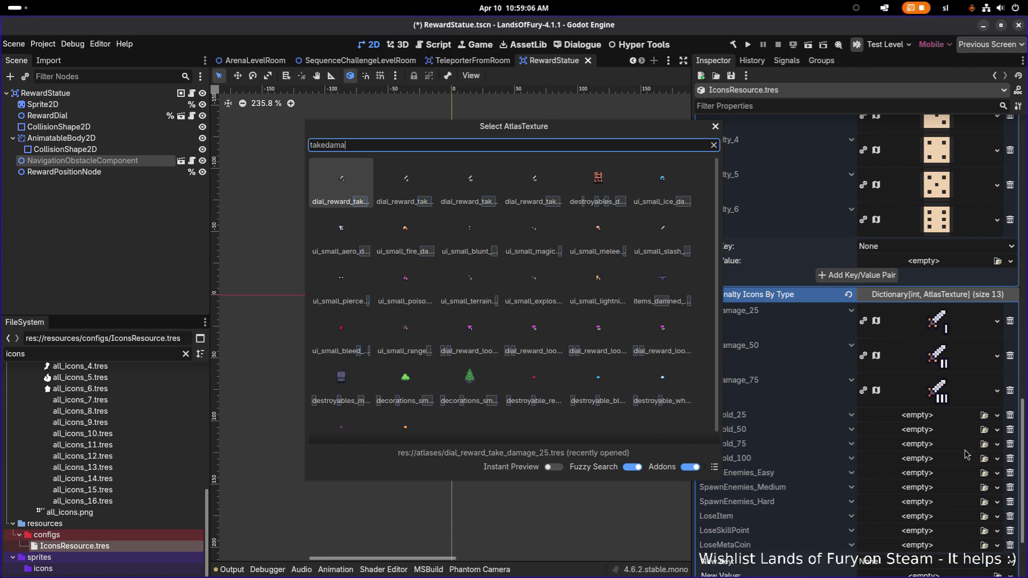
key("Right")
key("Right")
key("Right")
key("Return")
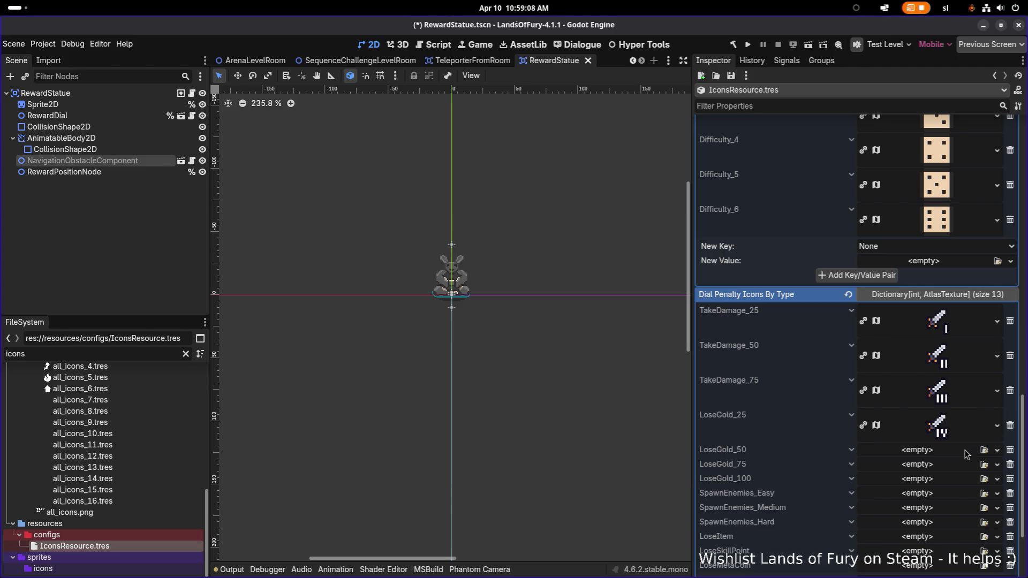
- Assign the lose_gold_25 icon to LoseGold_50 after refining the 'lose_go' search
left_click(957, 455)
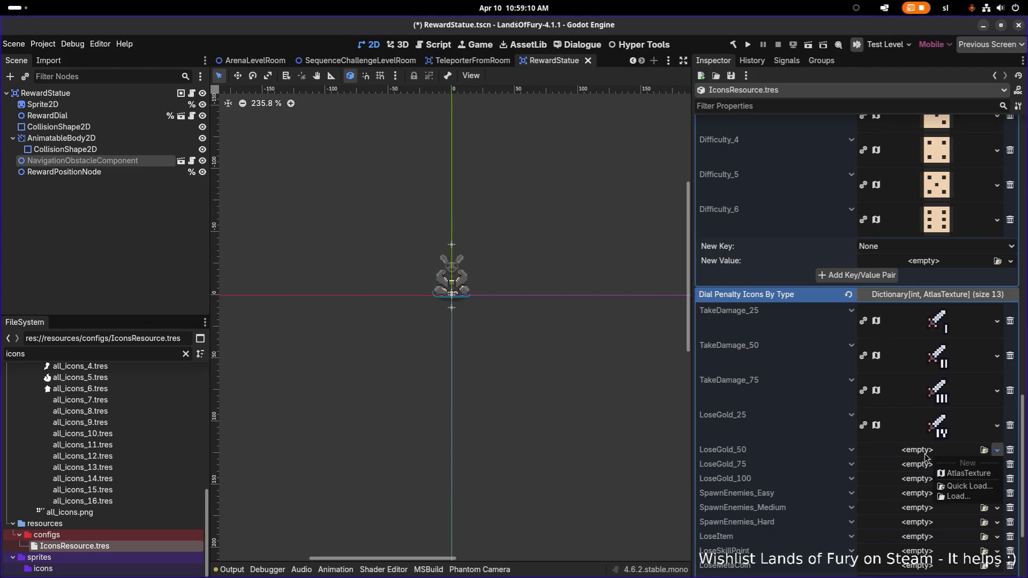
left_click(966, 487)
type("lo")
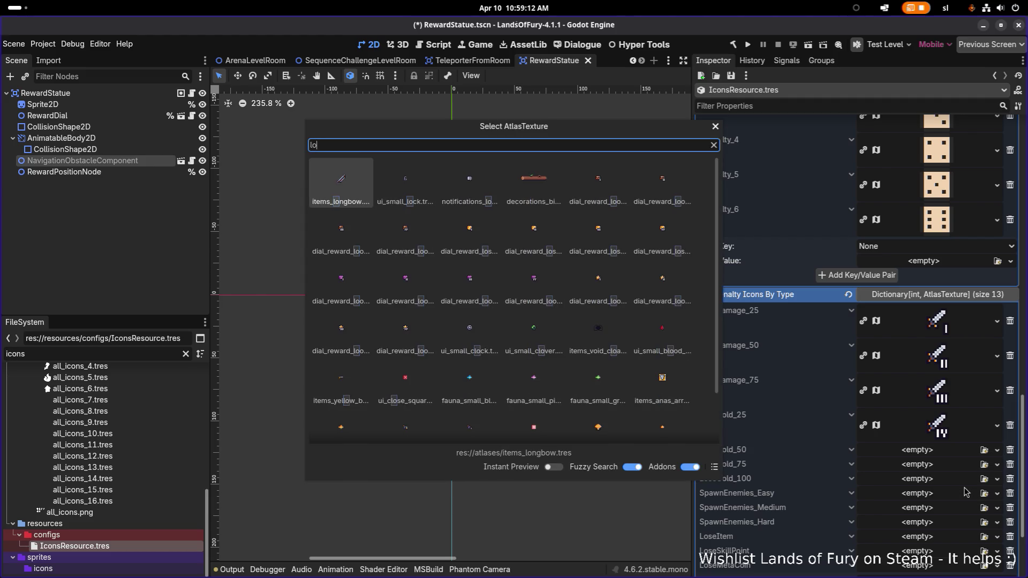
type("osego")
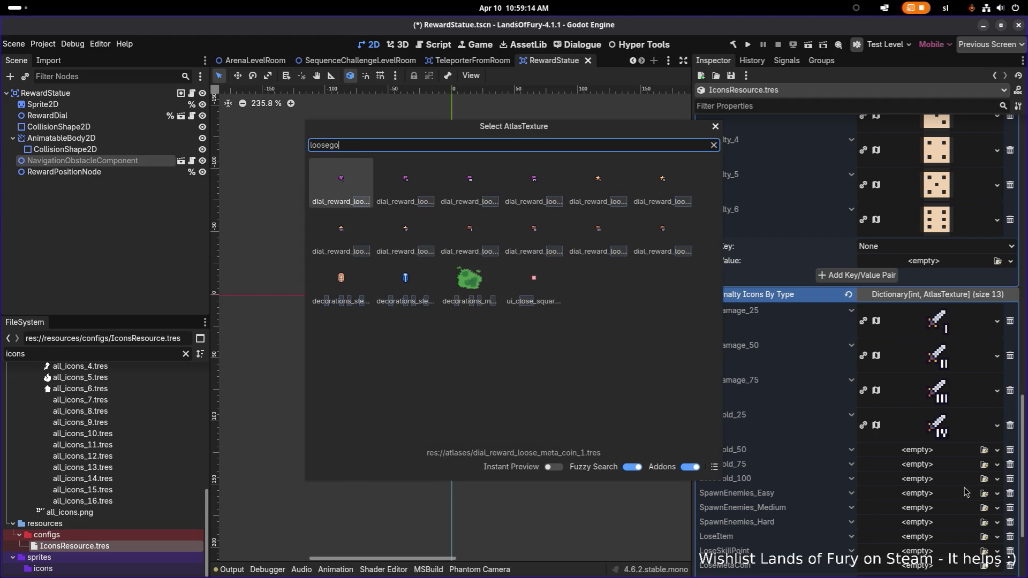
key("Down")
key("Up")
key("Right")
key("Right")
key("Down")
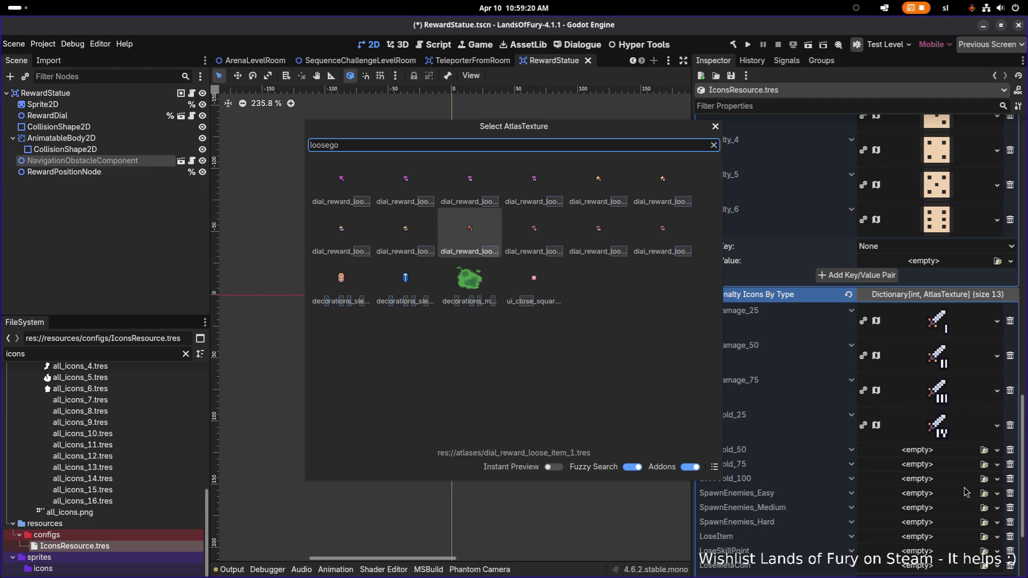
key("BackSpace")
key("BackSpace")
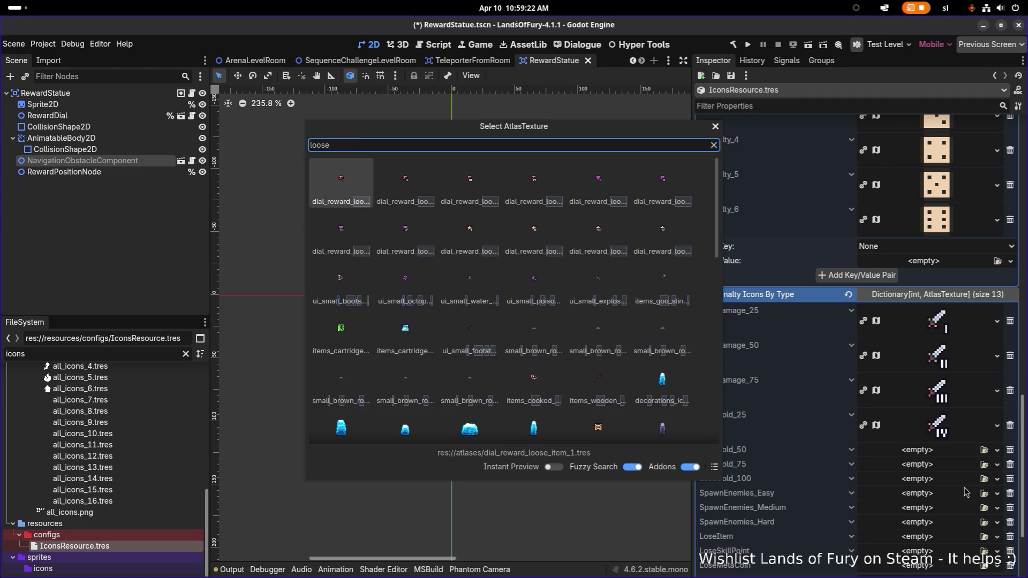
key("BackSpace")
key("BackSpace")
key("BackSpace")
type("se_go")
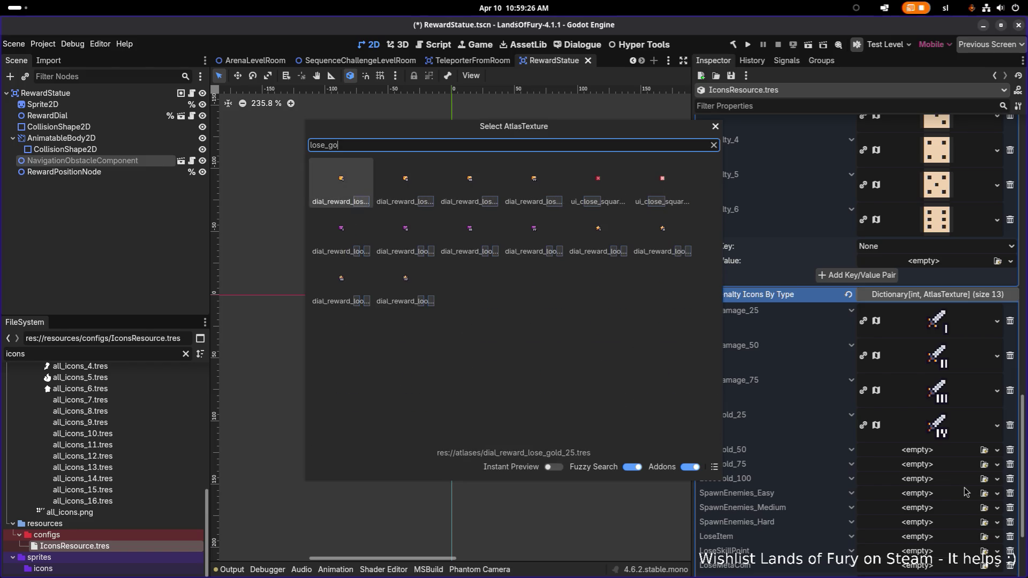
key("Return")
- Assign the gold II icon to LoseGold_75 and the gold III icon to LoseGold_100
left_click(961, 485)
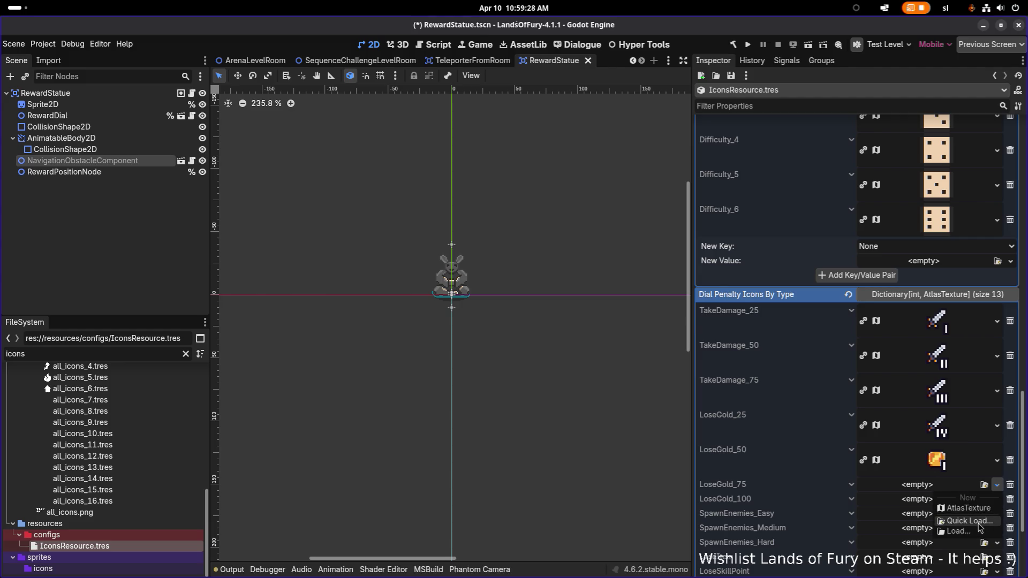
left_click(970, 521)
type("lose_go")
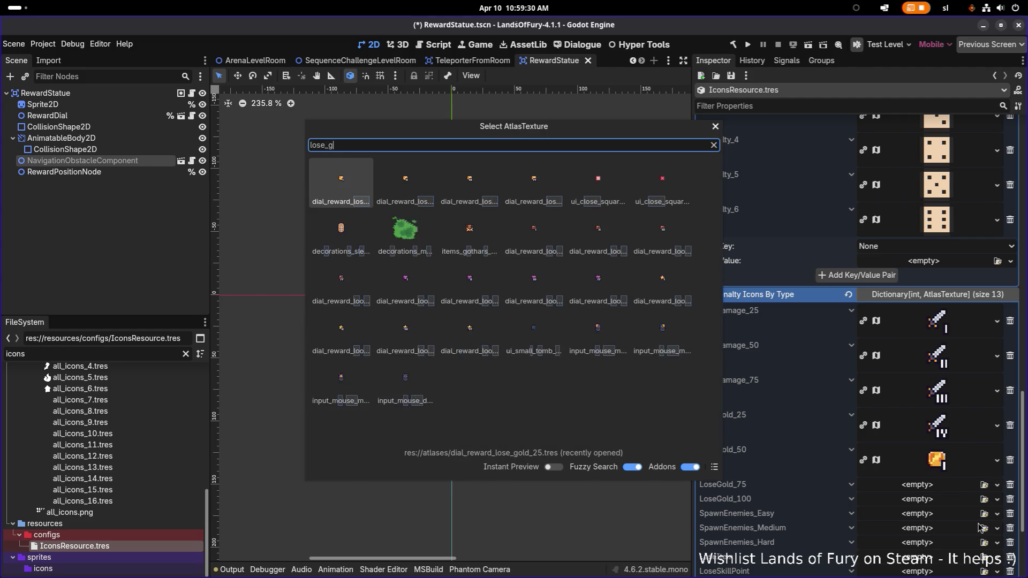
key("Right")
key("Return")
left_click(971, 523)
left_click(967, 560)
type("lose_go")
key("Right")
key("Right")
key("Return")
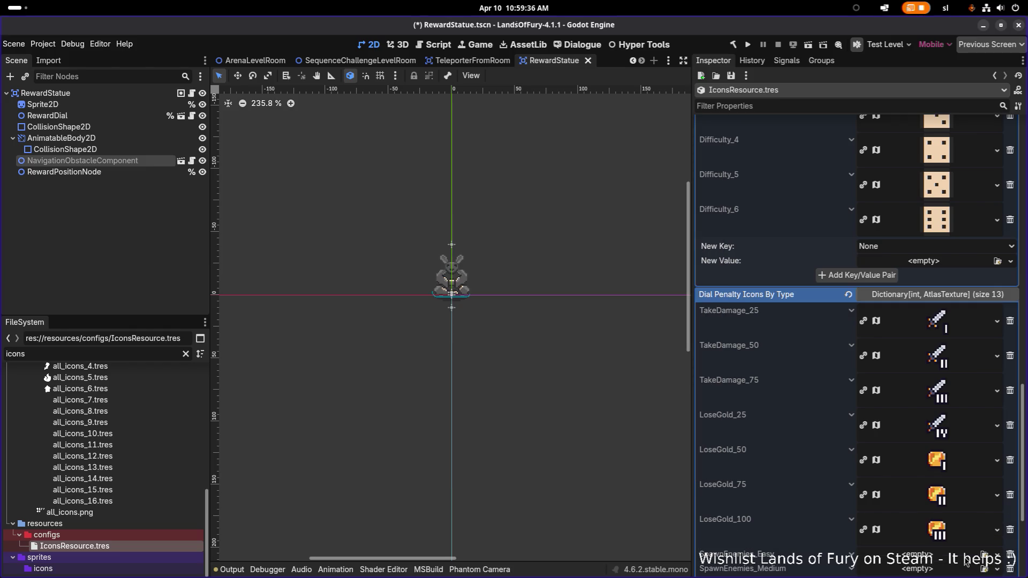
- Quick-load the fifth 'lose' atlas texture as the SpawnEnemies_Easy icon
scroll(917, 475, "down", 3)
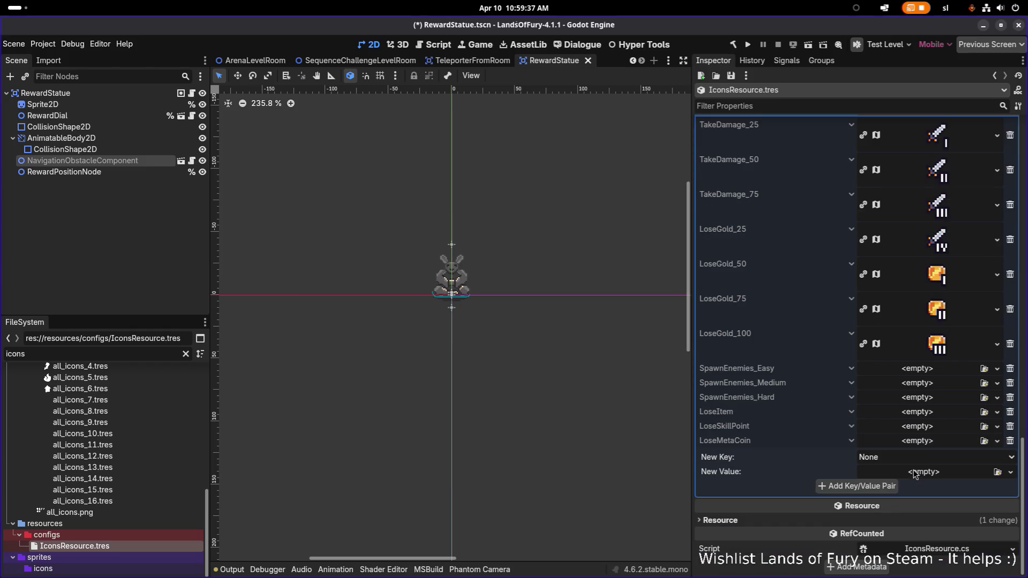
left_click(933, 368)
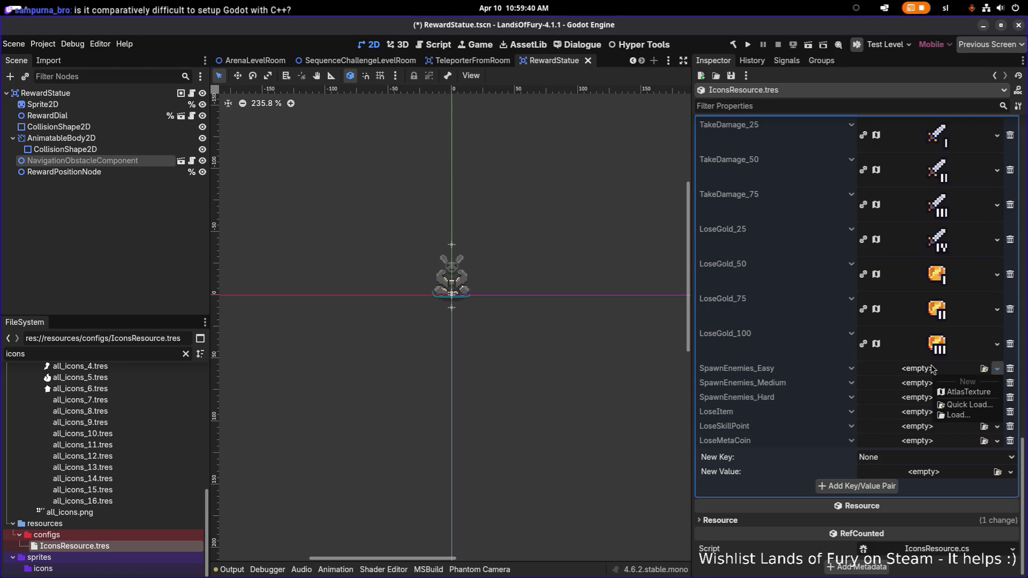
left_click(962, 405)
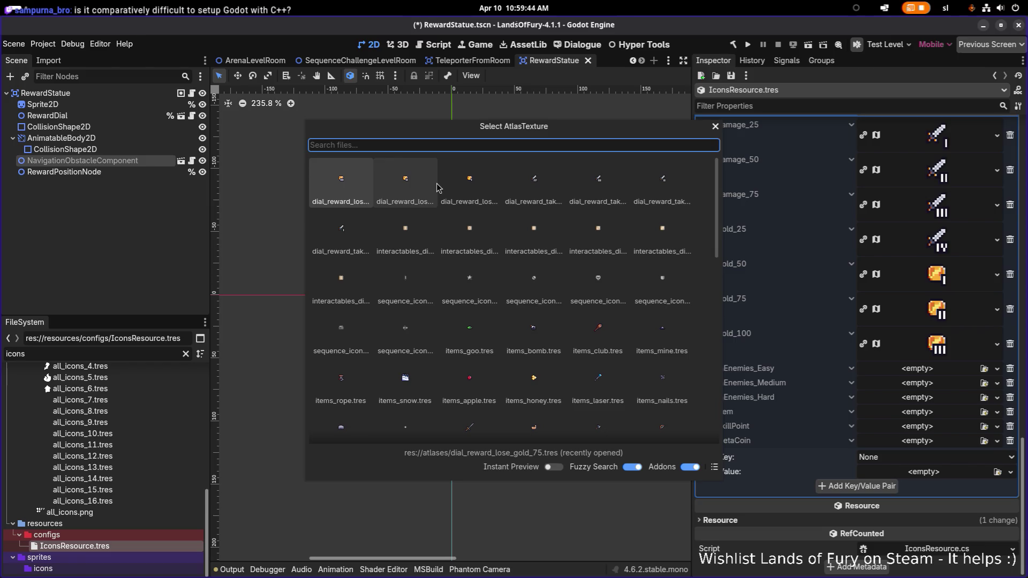
type("lose")
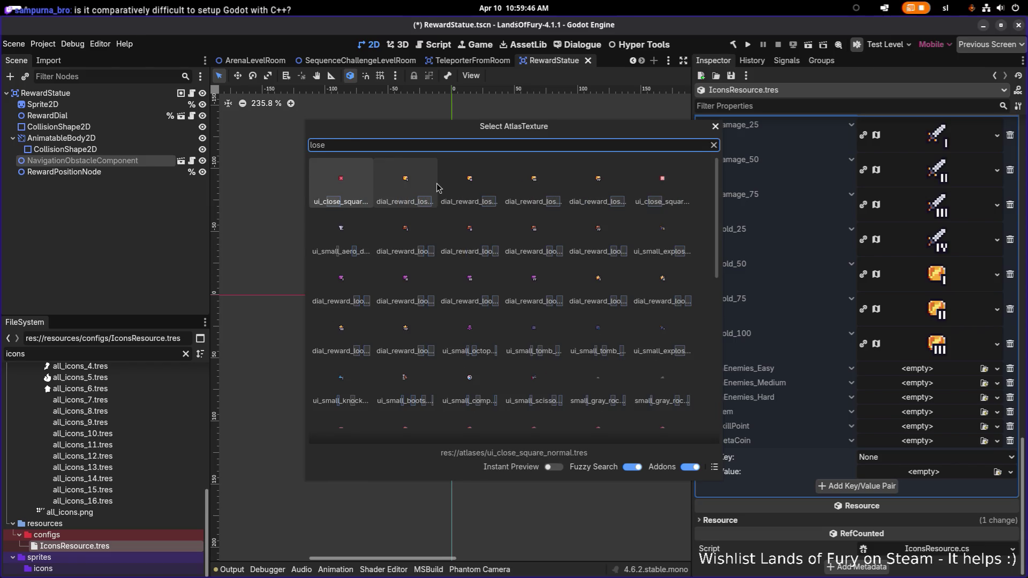
key("Right")
key("Right")
key("Right")
key("Return")
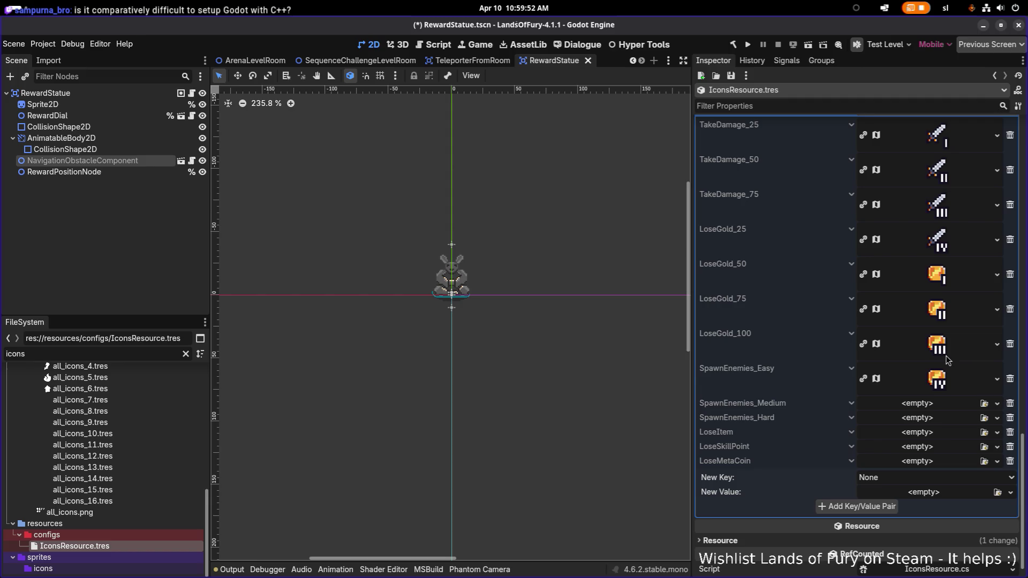
- Inspect the LoseGold_25 atlas texture's Region, then switch to VS Code
left_click(964, 244)
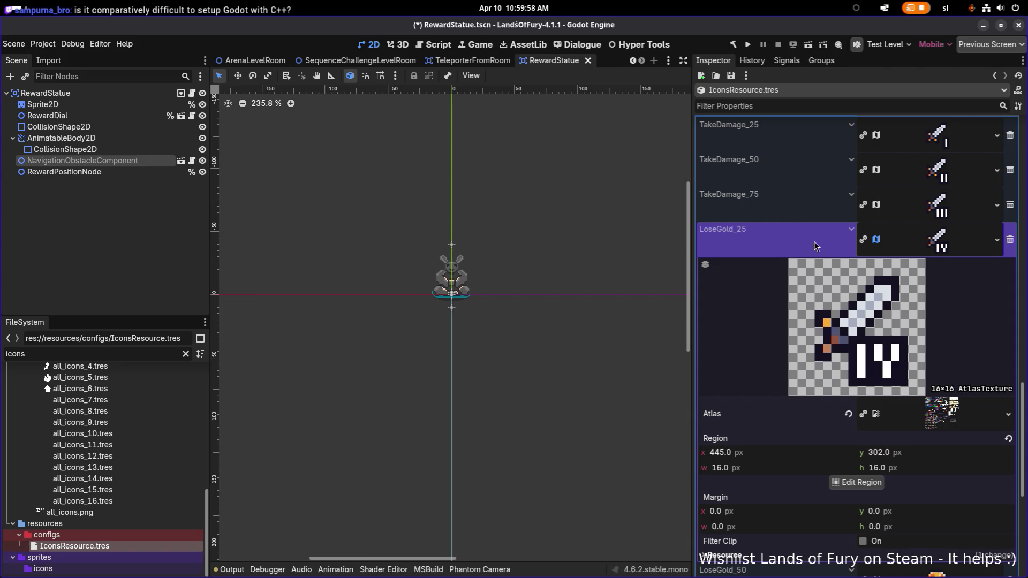
scroll(867, 384, "down", 5)
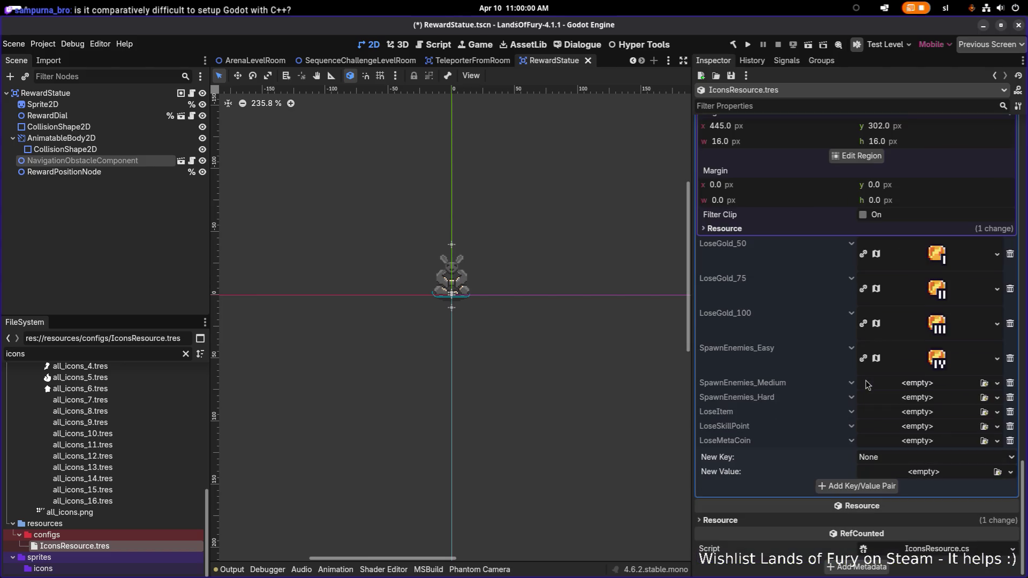
key("alt+Tab")
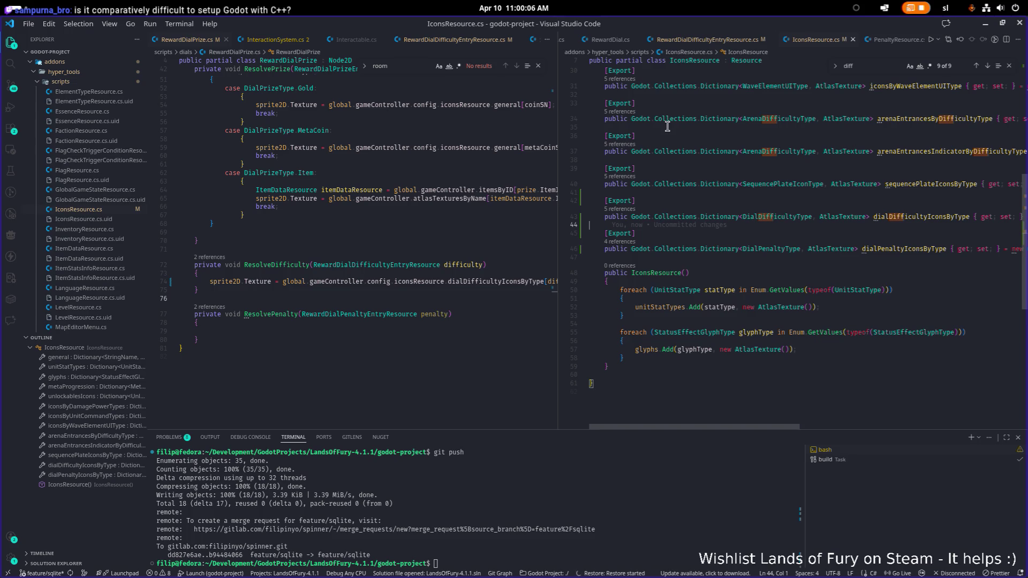
- Go to the DialPenaltyType enum definition and duplicate the TakeDamage_75 line
left_click(777, 250)
left_click(776, 250, "ctrl")
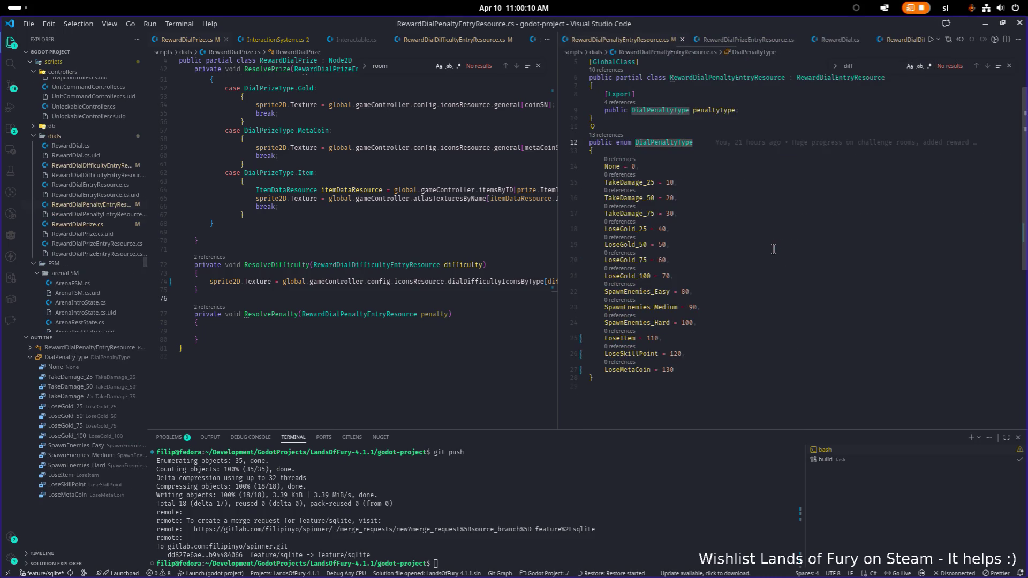
key("Down")
key("Down")
key("Down")
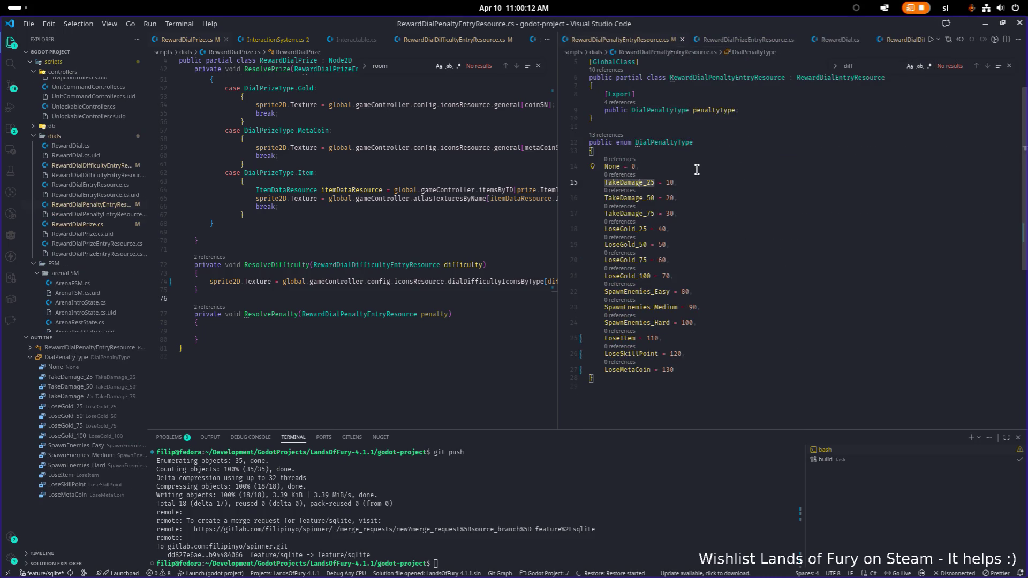
key("End")
key("shift+alt+Down")
key("Home")
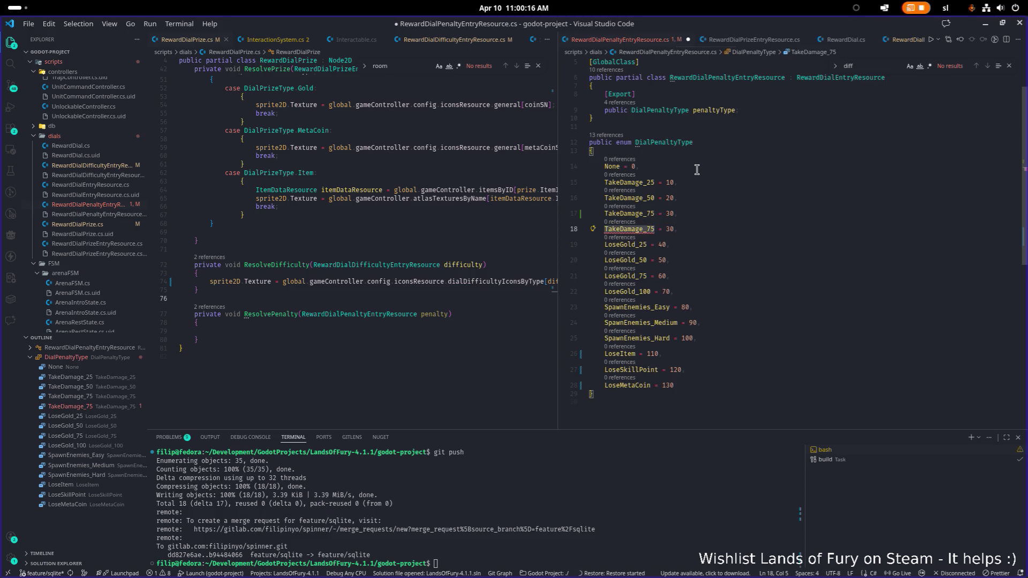
- Rename the duplicate to TakeDamage_100 with value 35 and save the file
key("ctrl+Right")
key("BackSpace")
key("BackSpace")
type("11")
key("BackSpace")
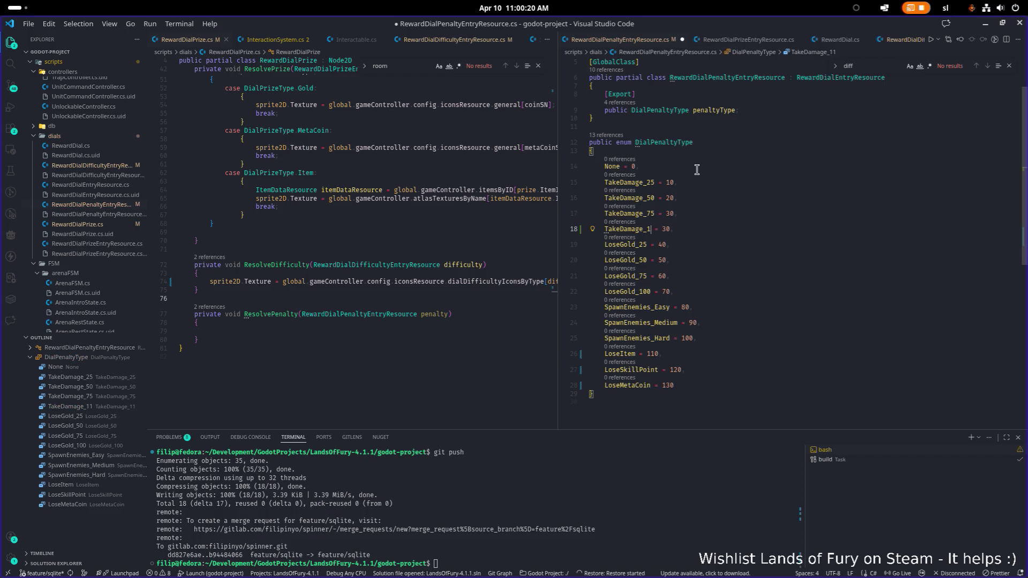
type("00")
type("5")
key("ctrl+s")
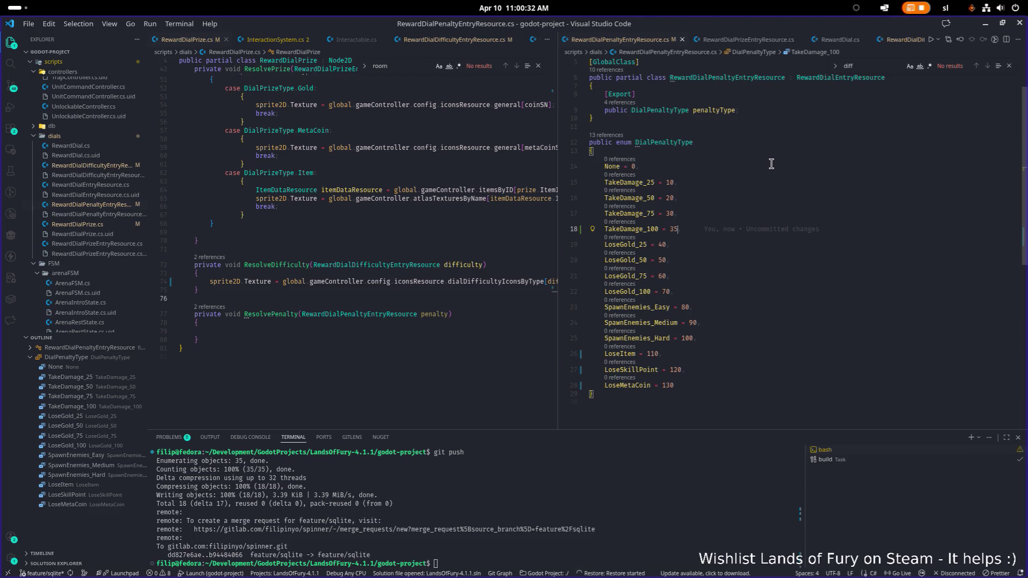
- Review the TakeDamage_25 and TakeDamage_100 entries, then return to Godot
left_click(781, 180)
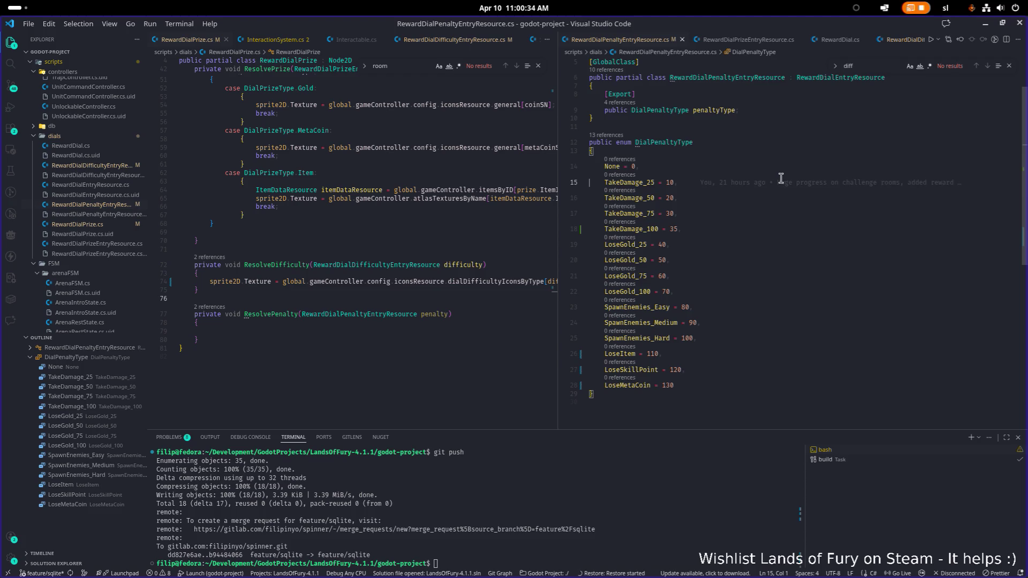
left_click(787, 229)
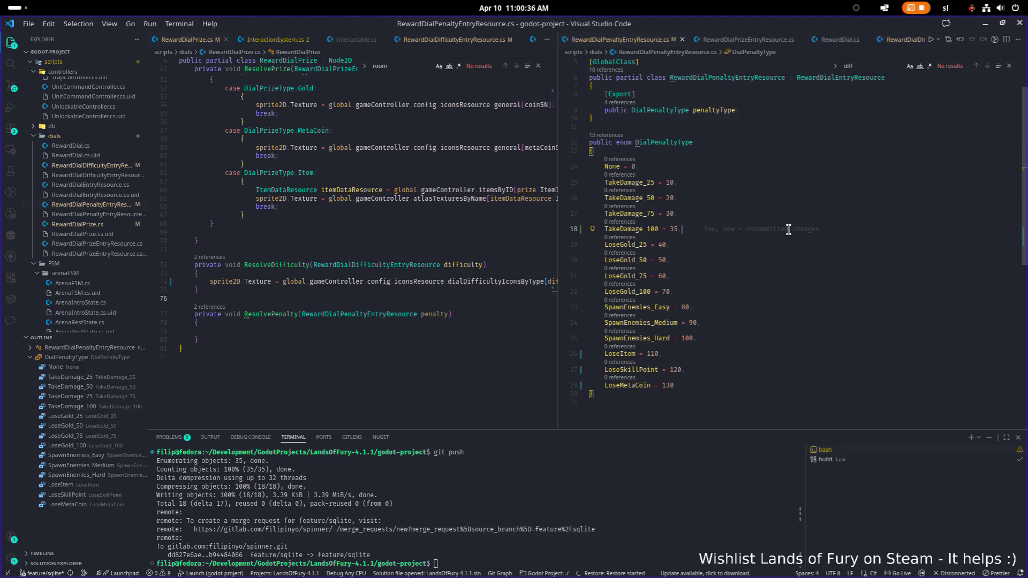
key("alt+Tab")
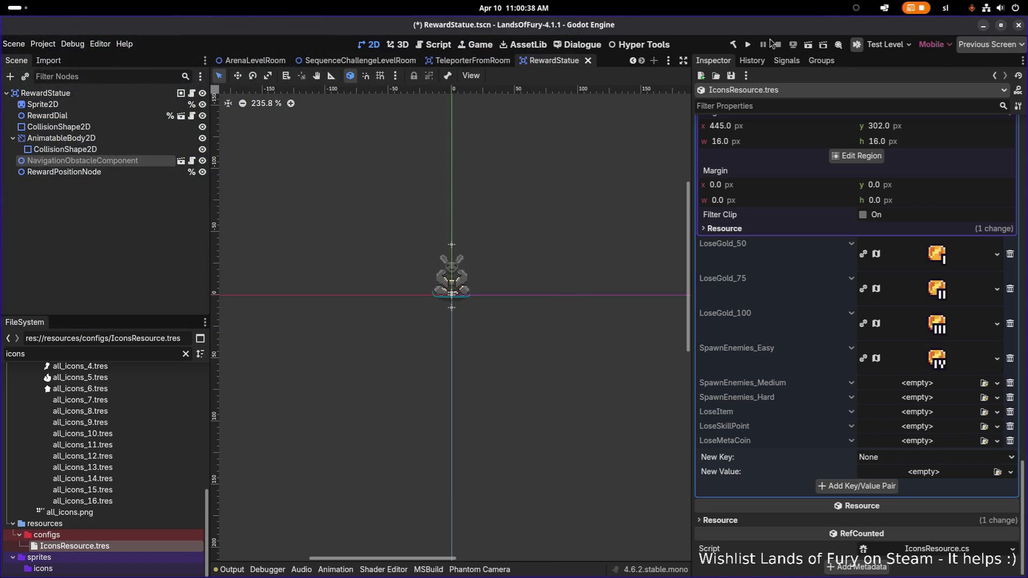
- Build the .NET project with the hammer button, then switch to the browser window
left_click(734, 46)
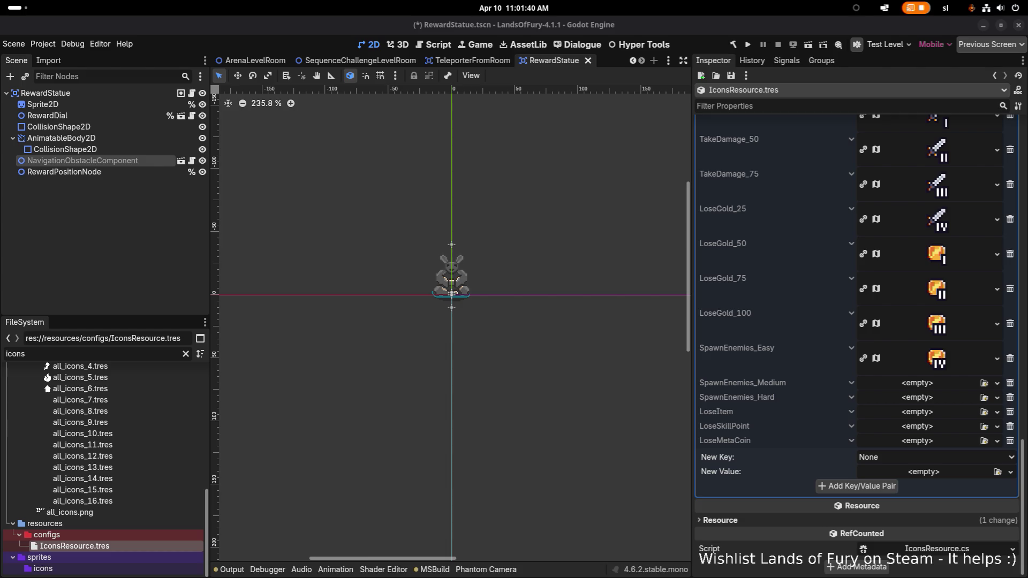
key("alt+Tab")
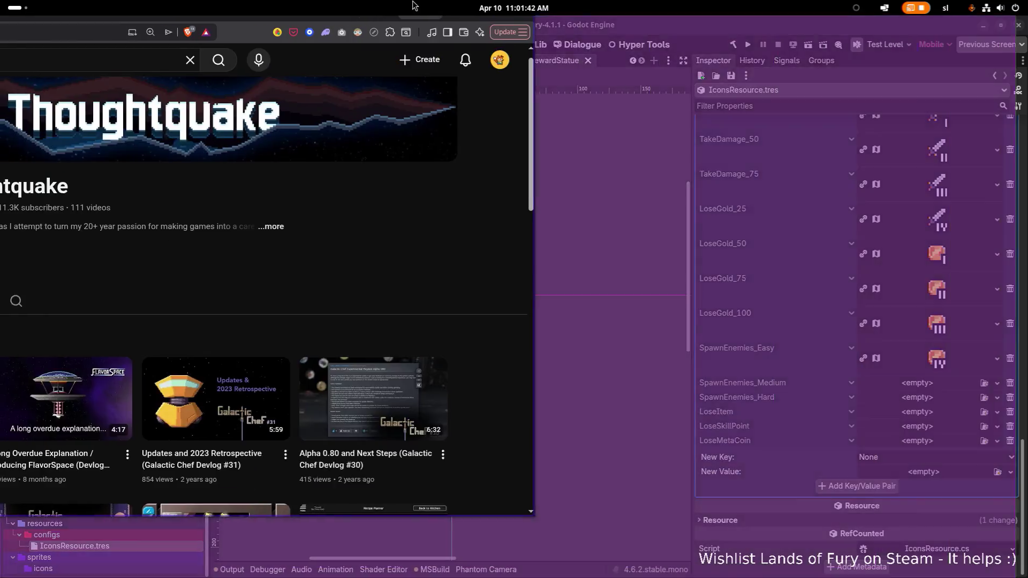
scroll(559, 260, "down", 3)
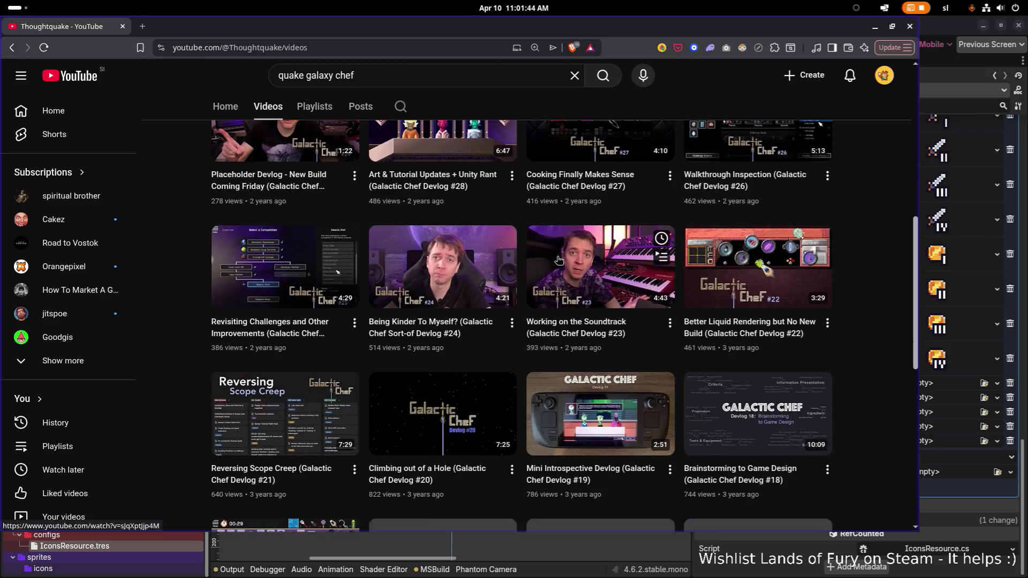
scroll(559, 260, "down", 7)
scroll(559, 260, "down", 4)
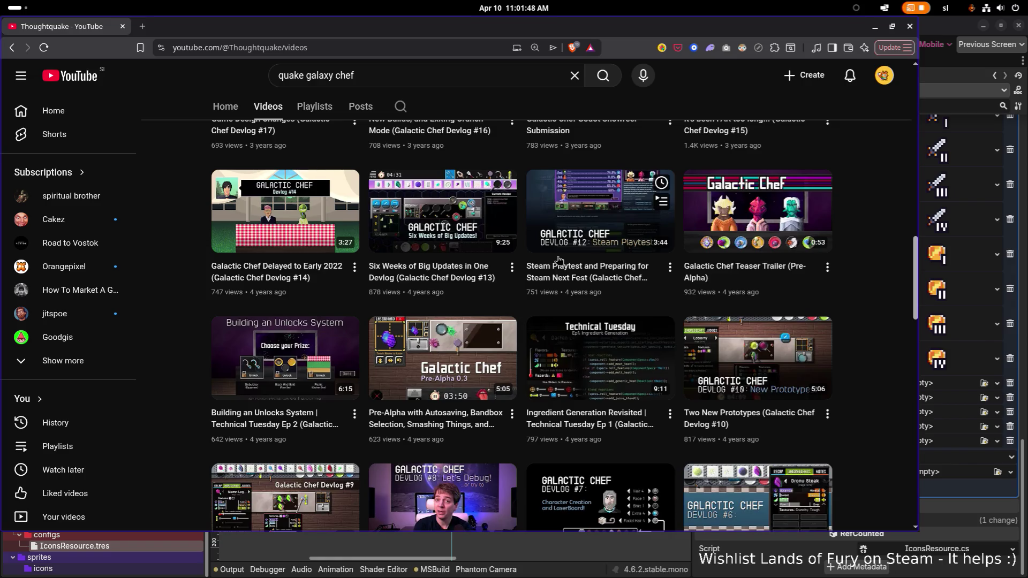
scroll(559, 261, "down", 5)
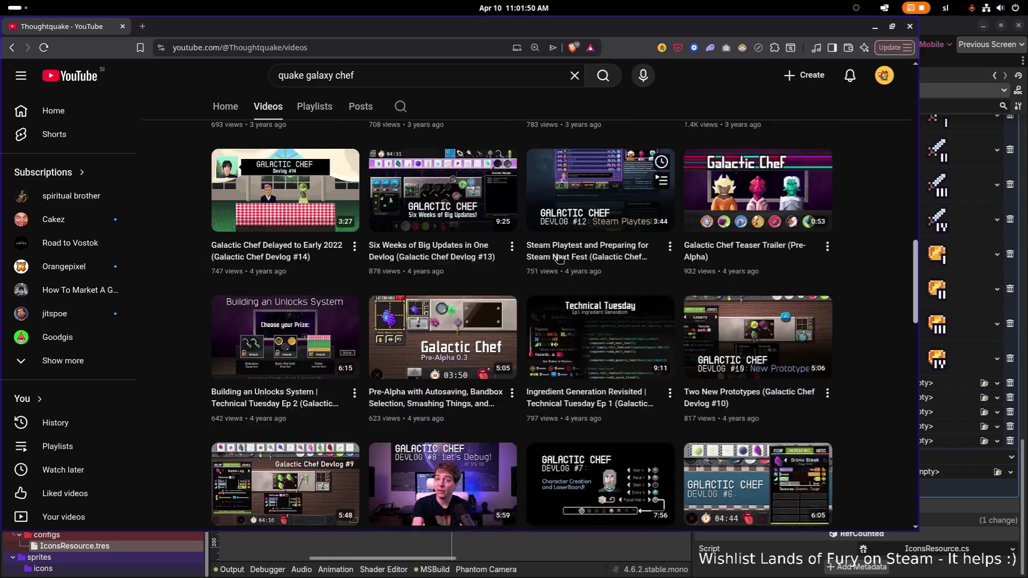
scroll(532, 253, "down", 8)
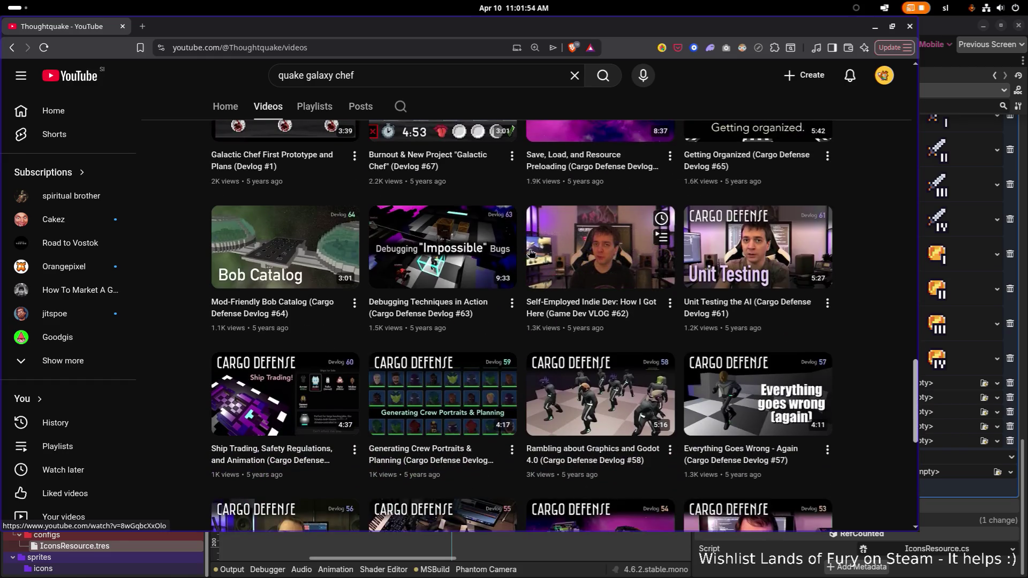
scroll(532, 253, "down", 1)
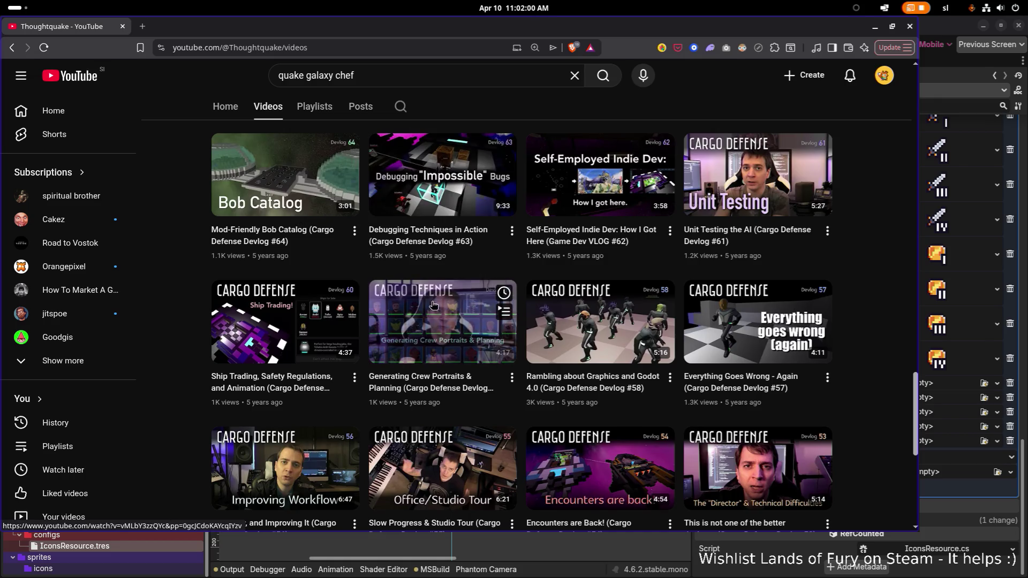
scroll(383, 282, "up", 5)
scroll(383, 282, "down", 1)
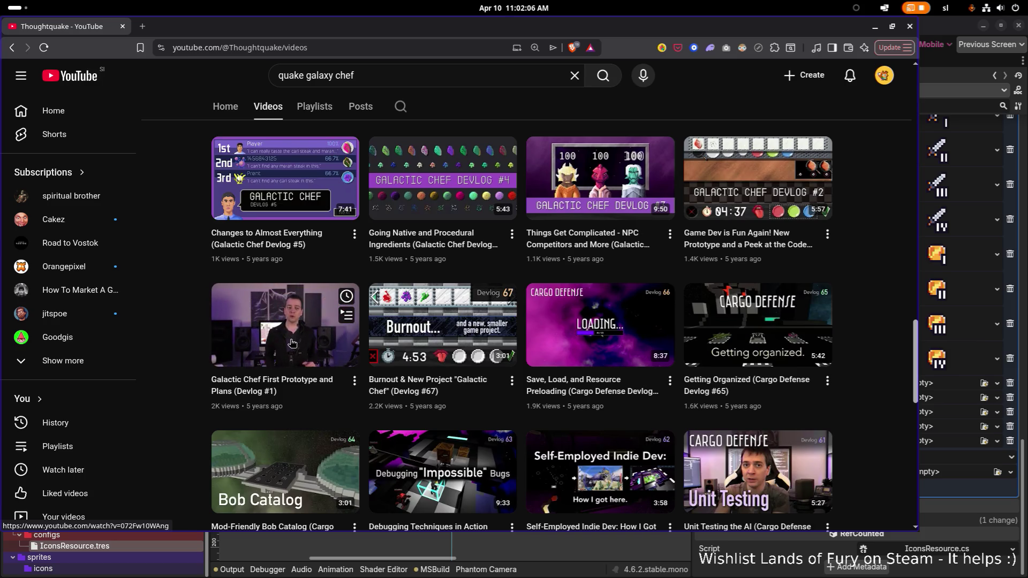
scroll(294, 345, "up", 1)
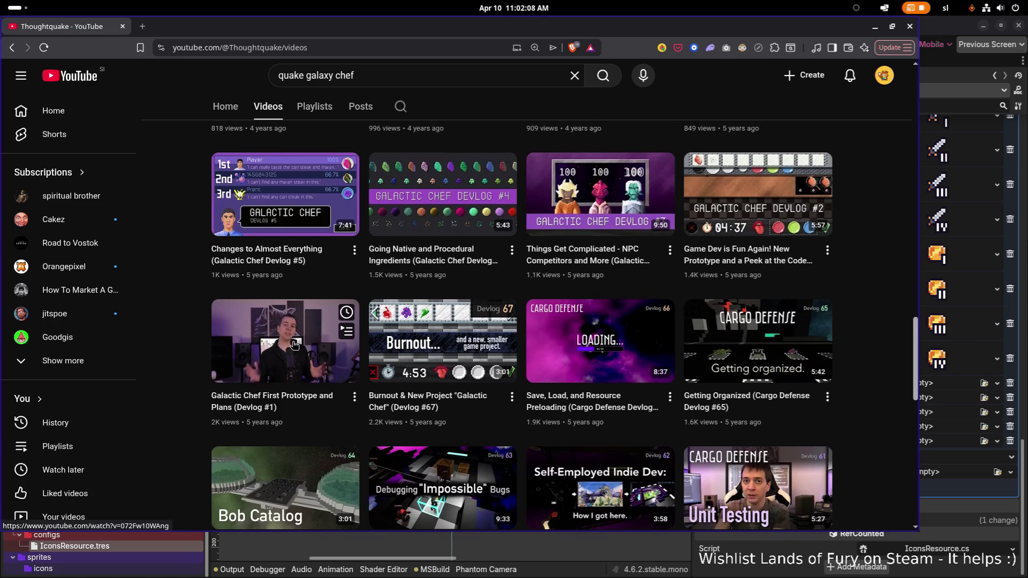
scroll(297, 351, "down", 1)
scroll(297, 352, "up", 7)
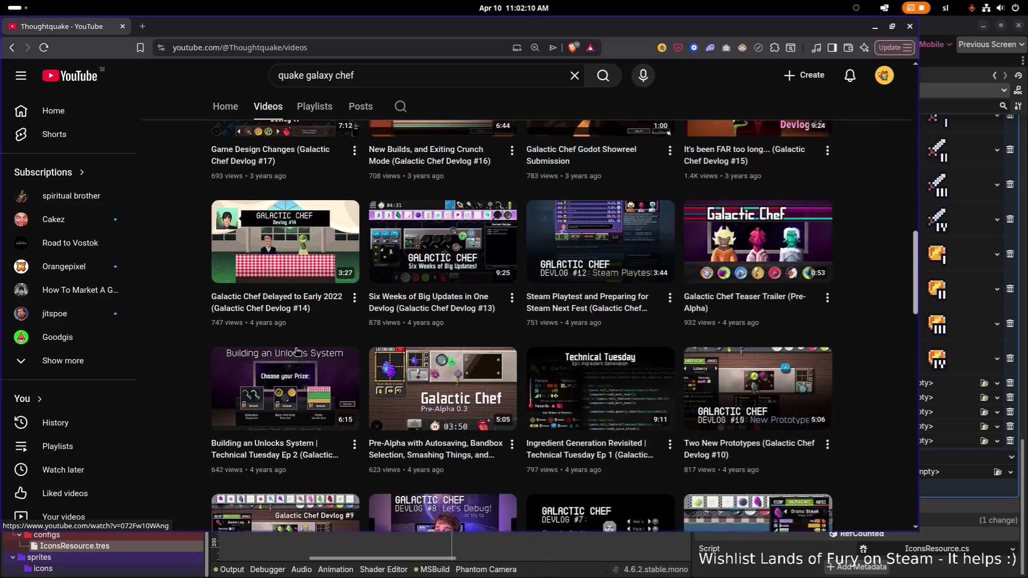
scroll(303, 311, "up", 6)
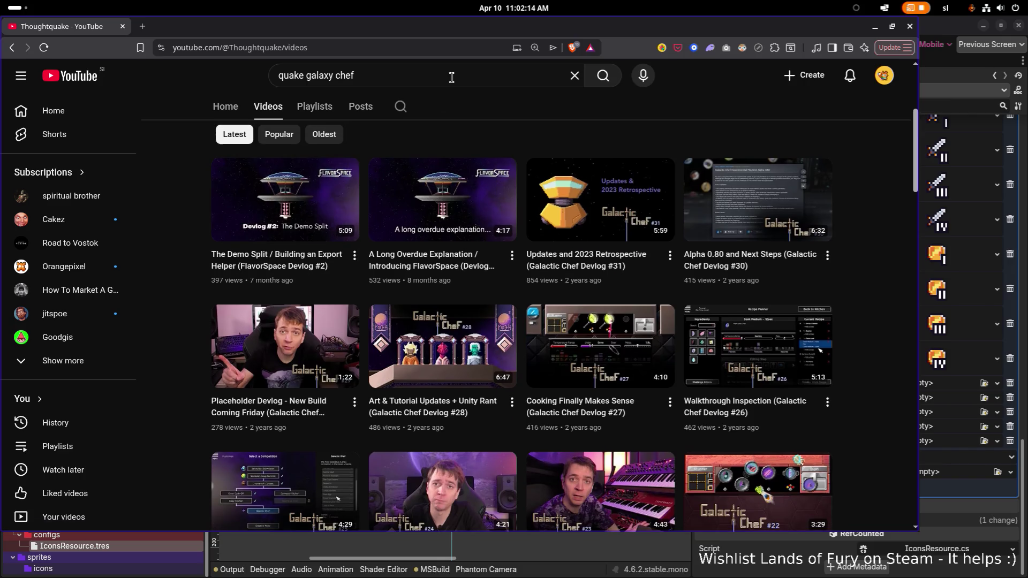
scroll(414, 145, "down", 5)
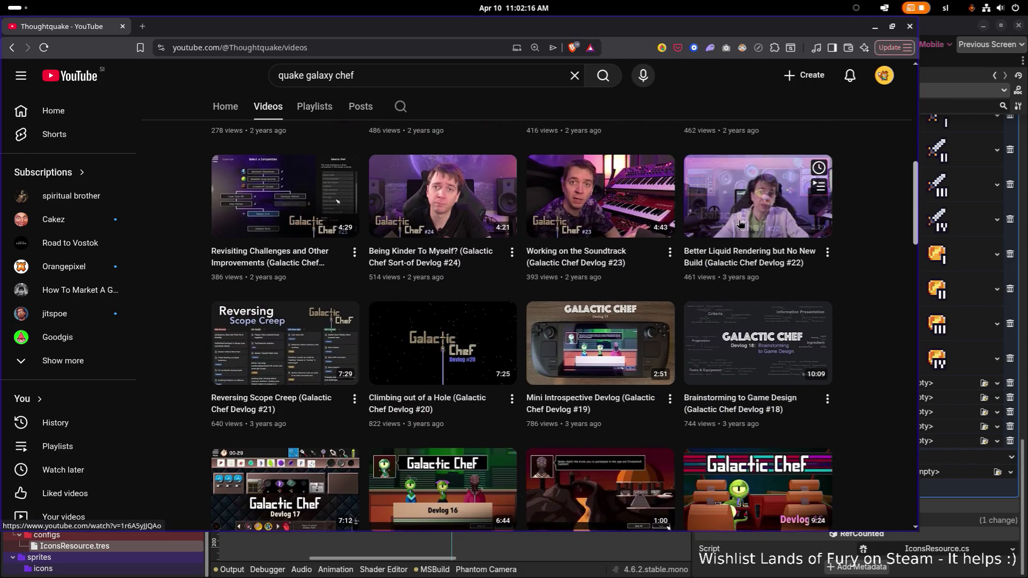
scroll(762, 204, "down", 3)
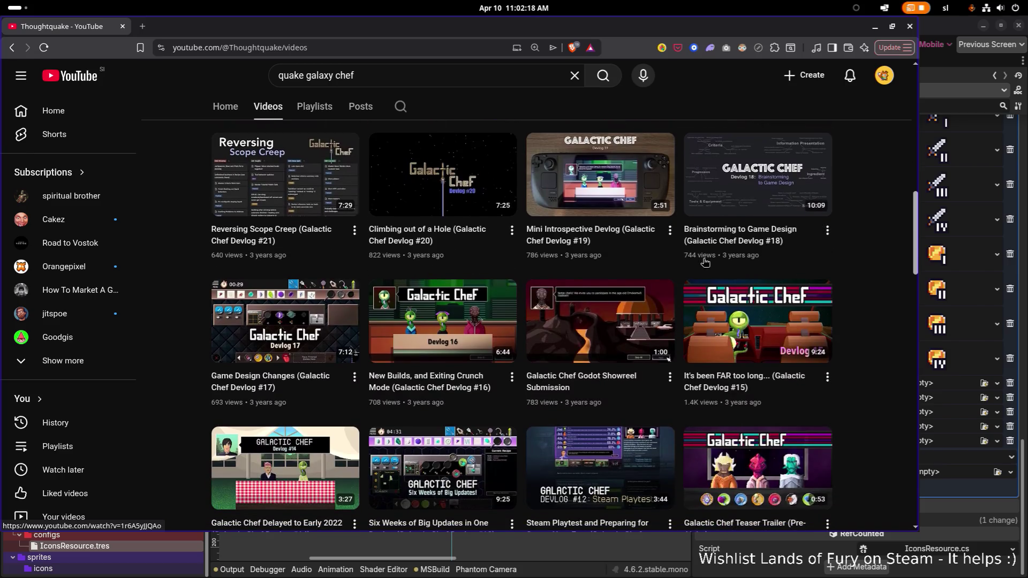
scroll(290, 321, "up", 1)
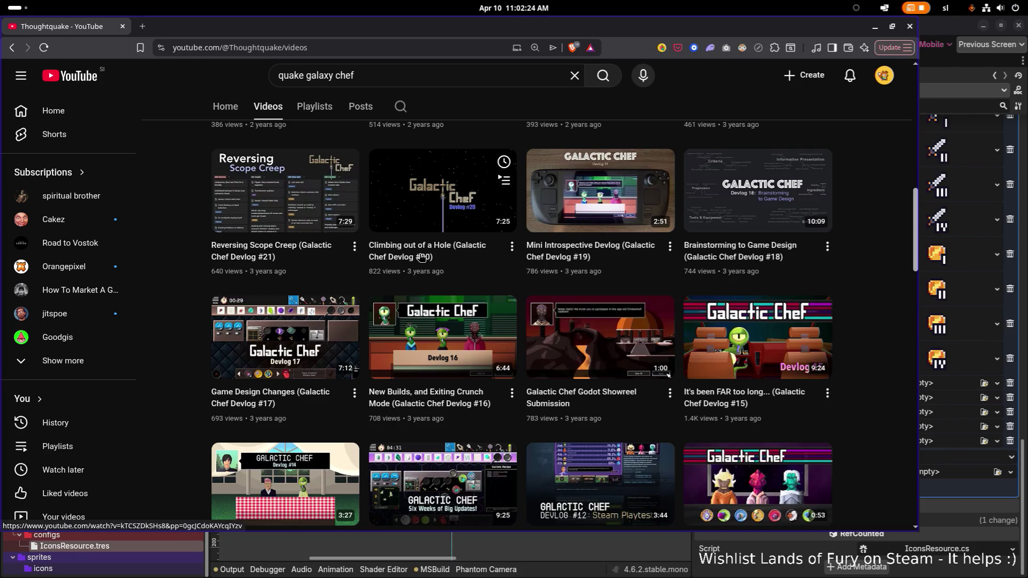
mouse_move(488, 30)
left_mouse_down()
mouse_move(77, 136)
mouse_move(4, 37)
mouse_move(4, 51)
left_mouse_up()
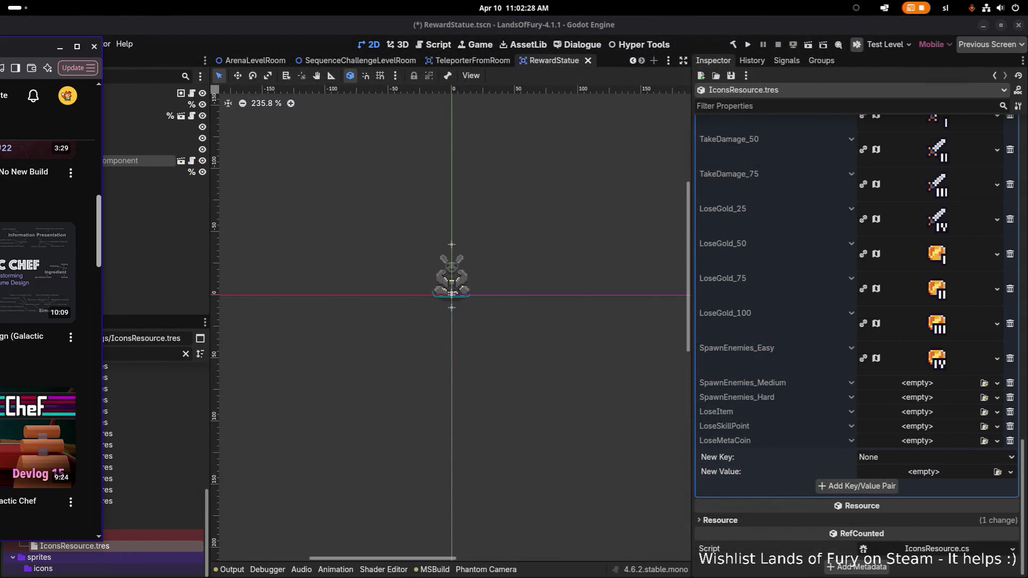
key("super+h")
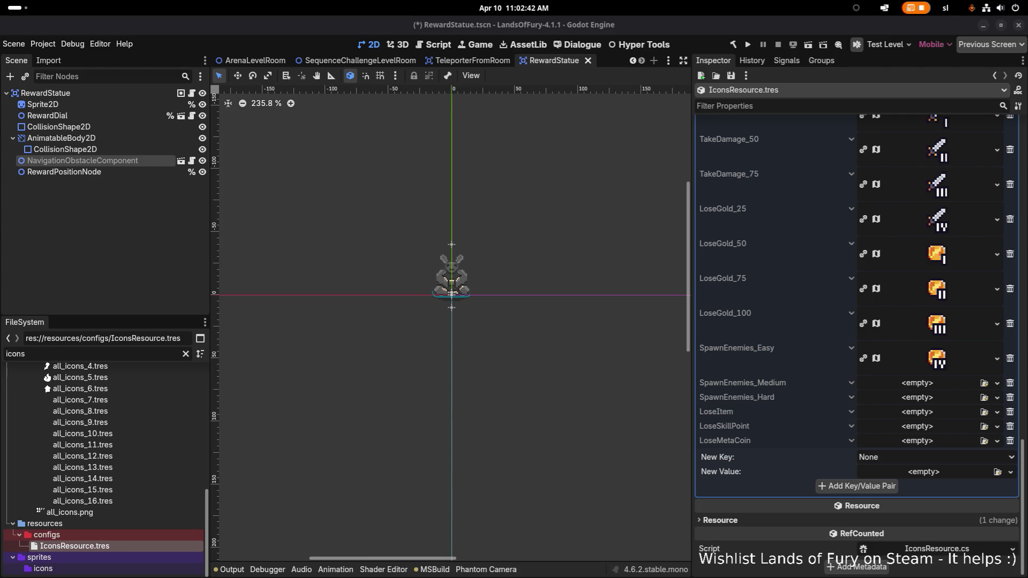
key("super+1")
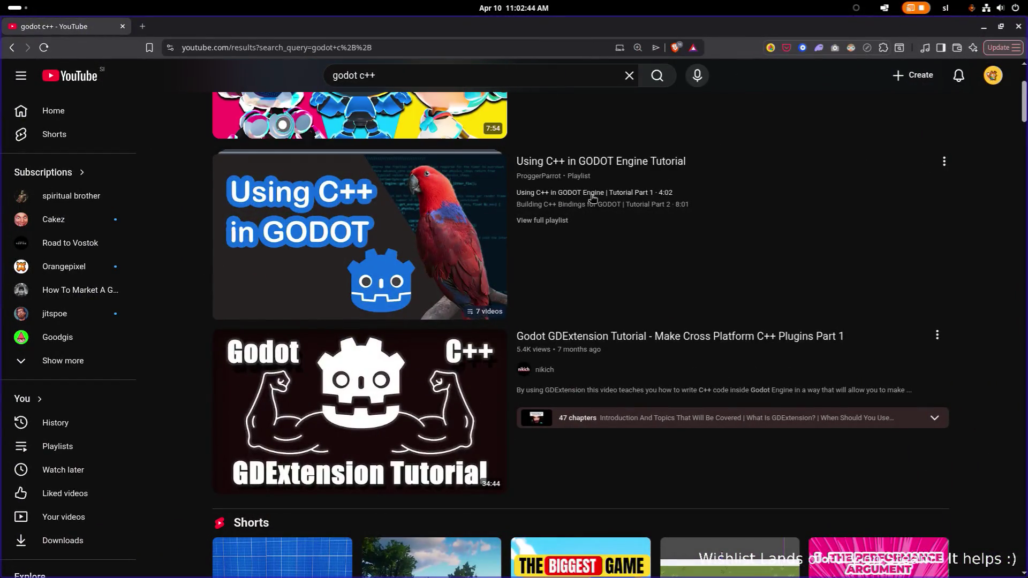
mouse_move(614, 356)
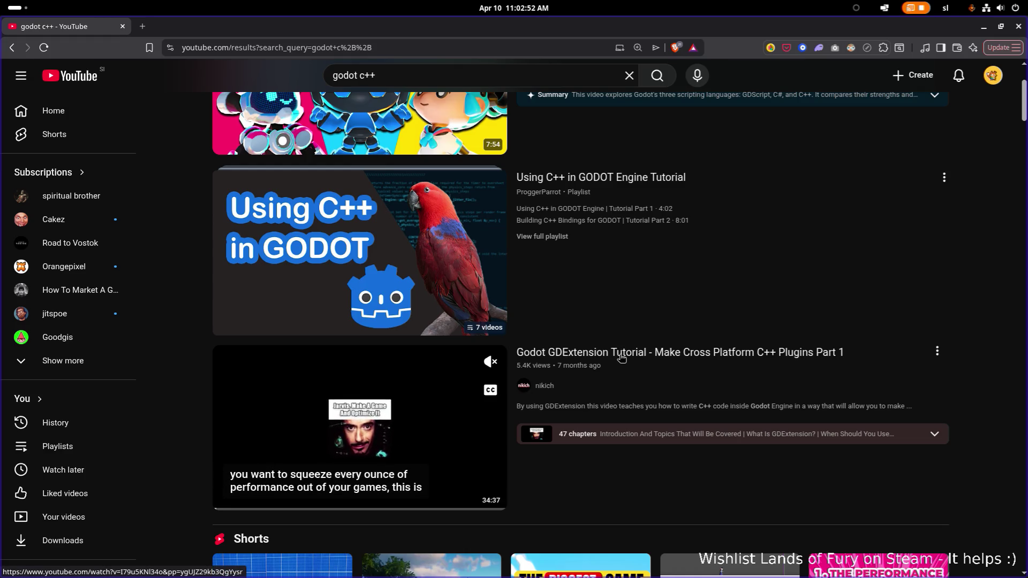
left_click(691, 354)
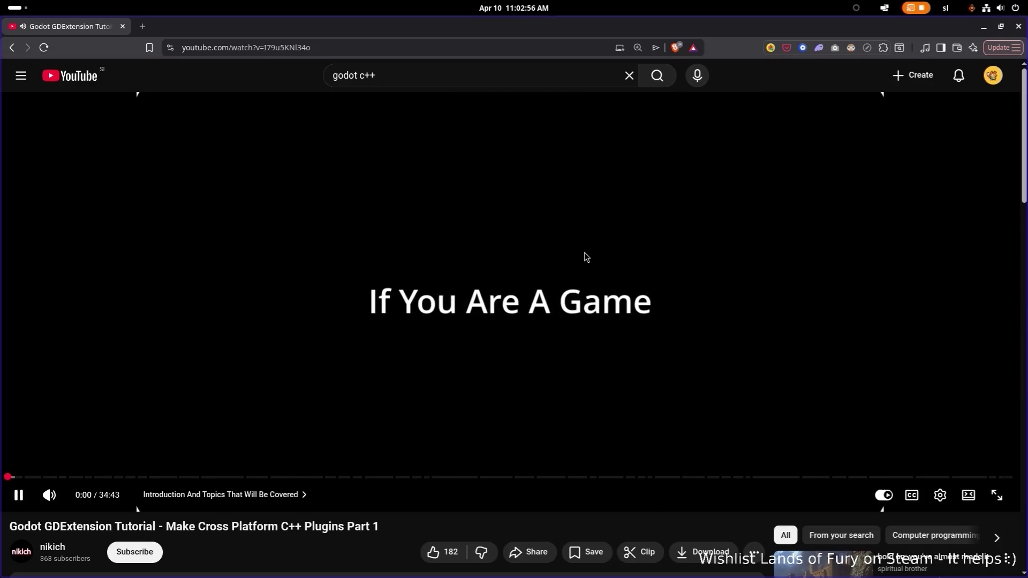
left_click(515, 240)
scroll(517, 243, "down", 4)
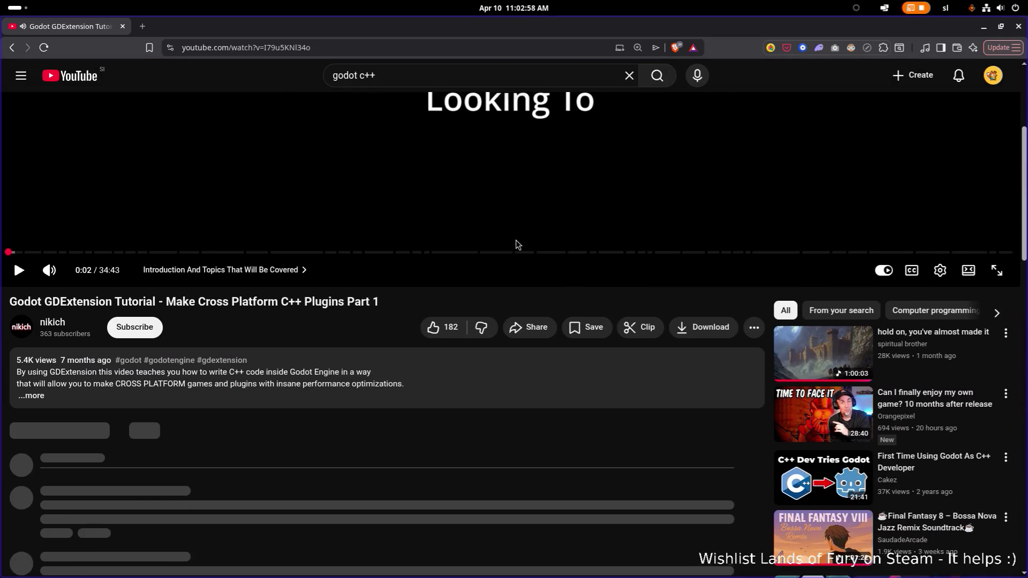
scroll(516, 240, "down", 3)
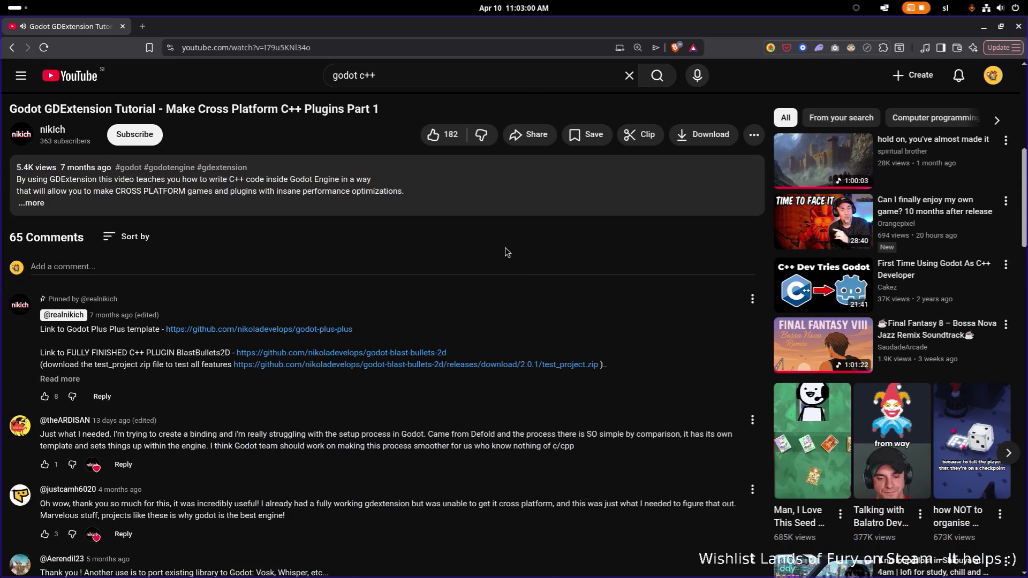
scroll(507, 246, "up", 3)
key("alt+Left")
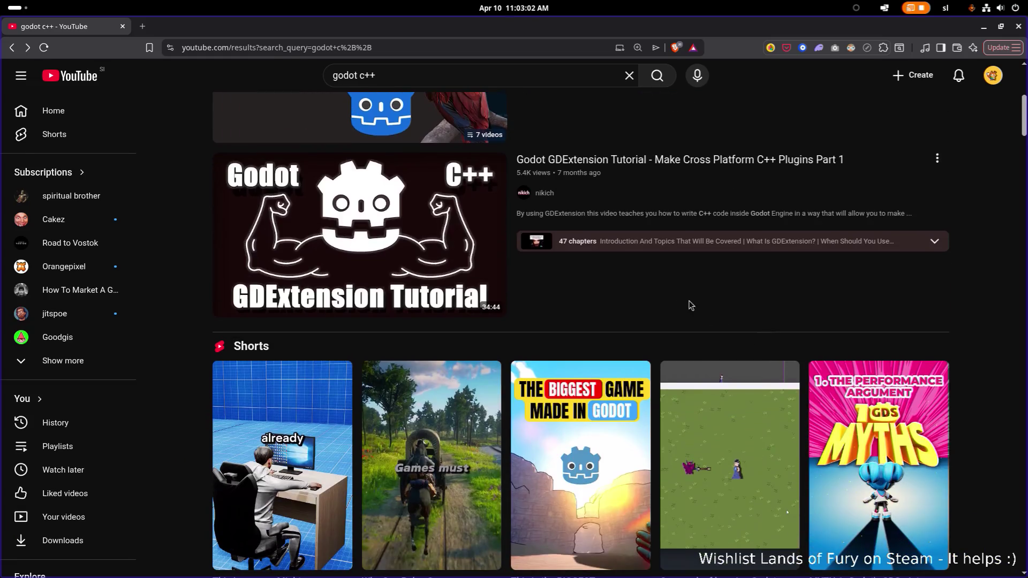
left_click(750, 242)
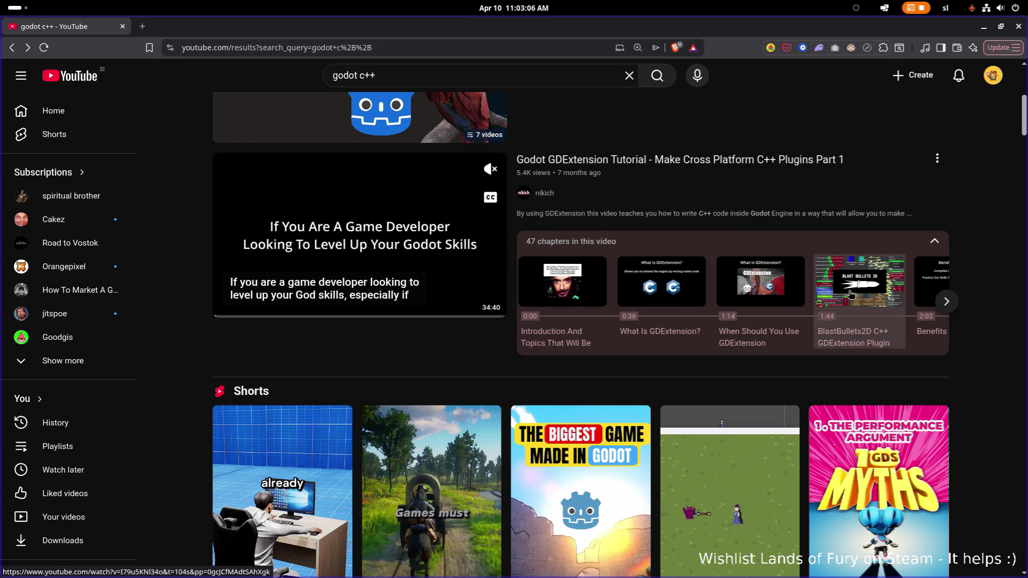
scroll(625, 301, "up", 6)
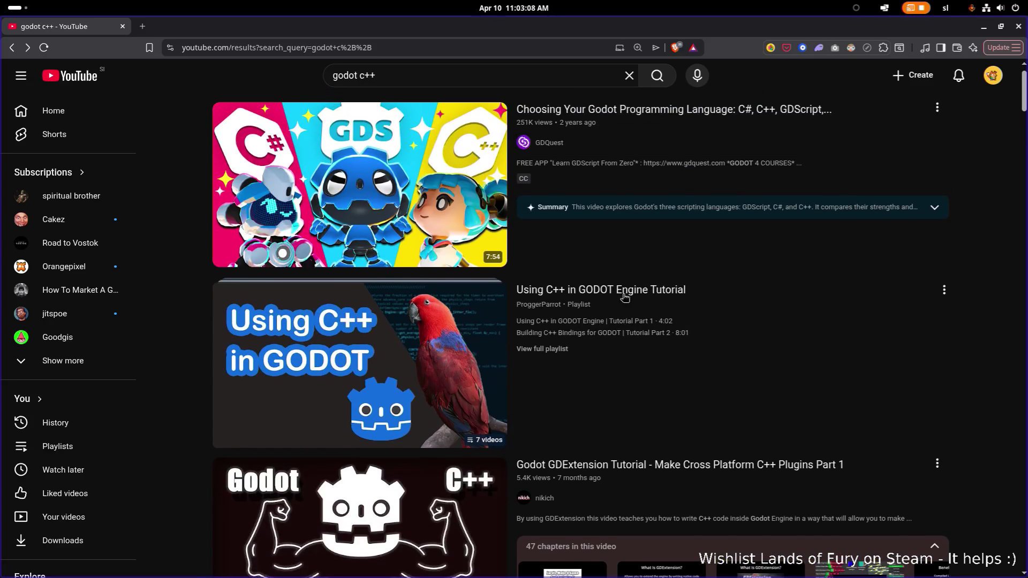
left_click(664, 291)
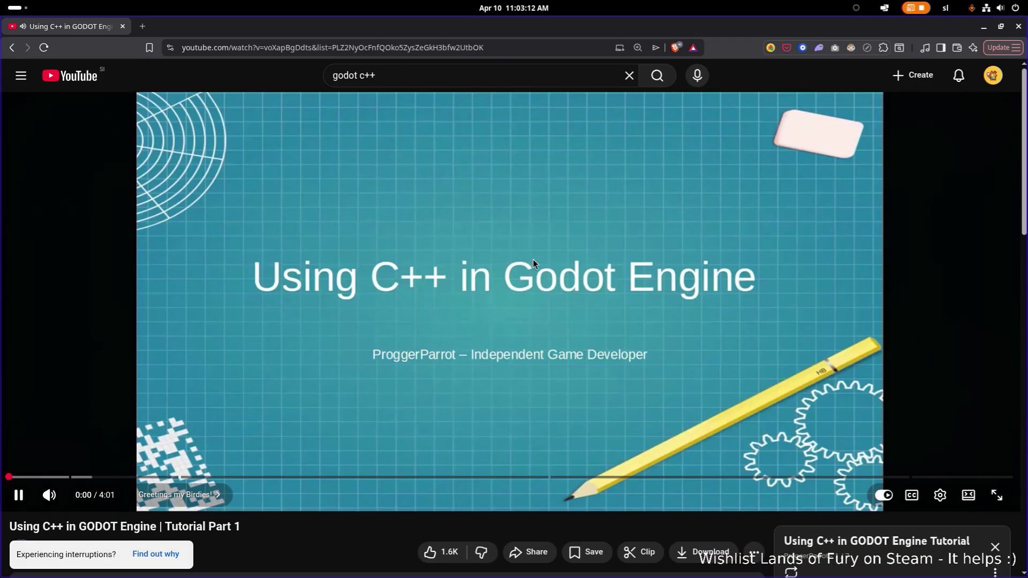
left_click(541, 250)
scroll(541, 250, "down", 5)
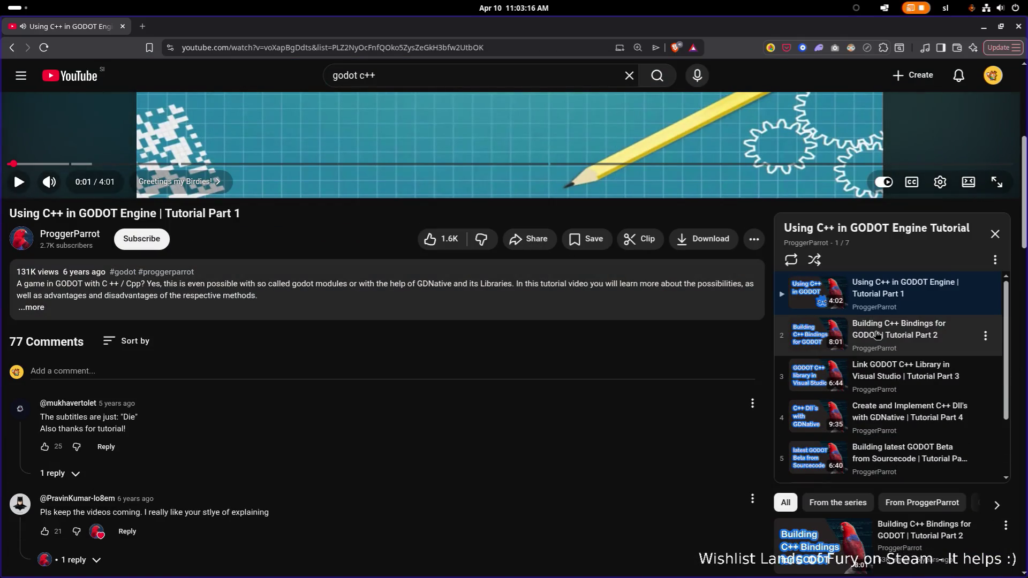
scroll(877, 335, "down", 2)
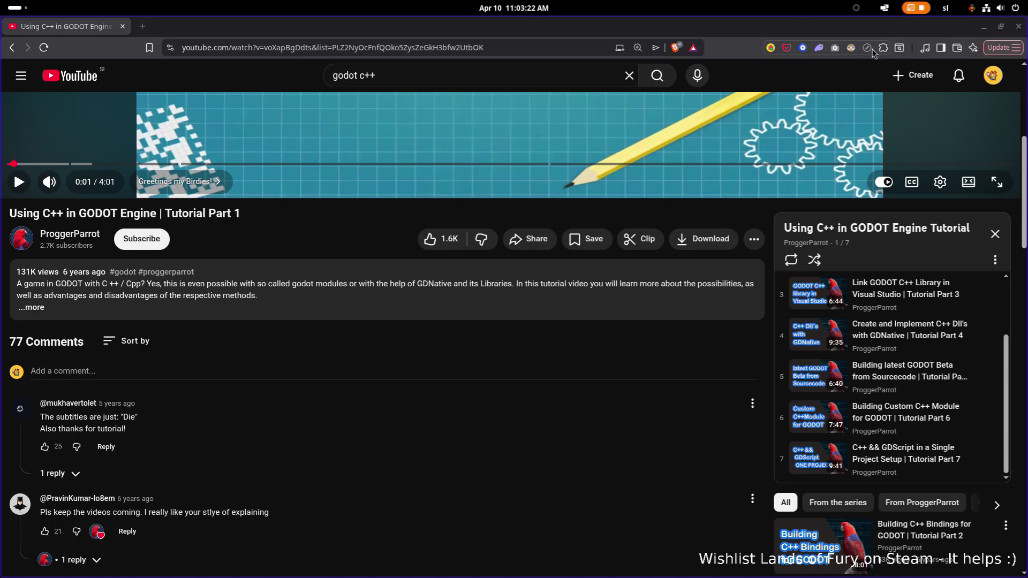
left_click(984, 26)
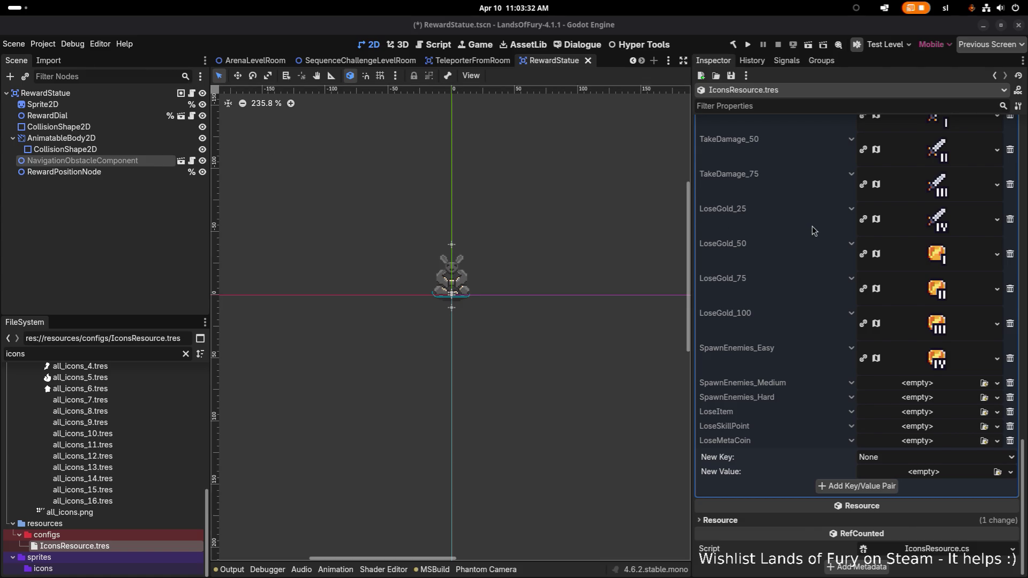
- Rebuild the project and add a TakeDamage_100 key to the icons dictionary
scroll(813, 230, "up", 2)
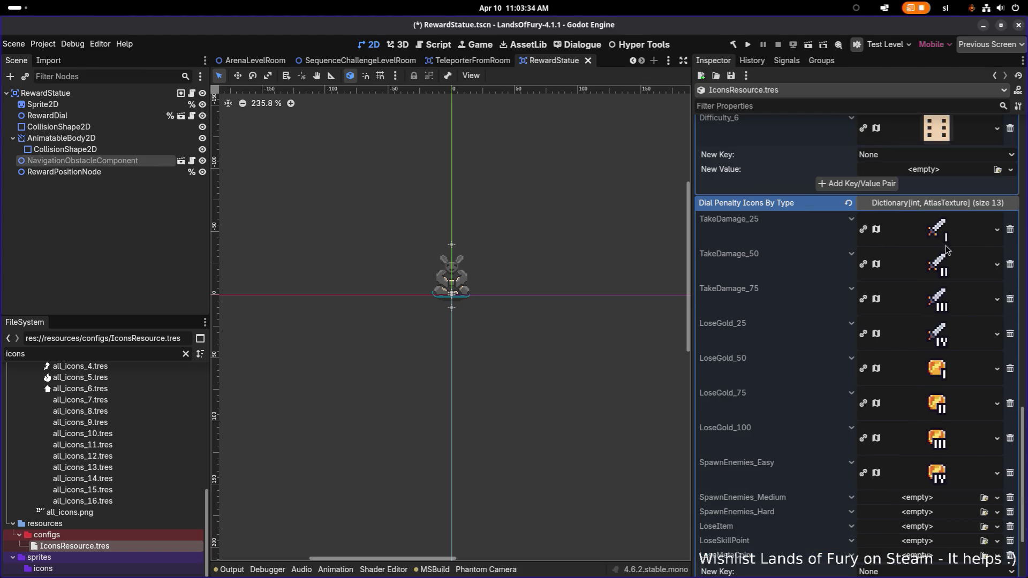
scroll(947, 307, "down", 2)
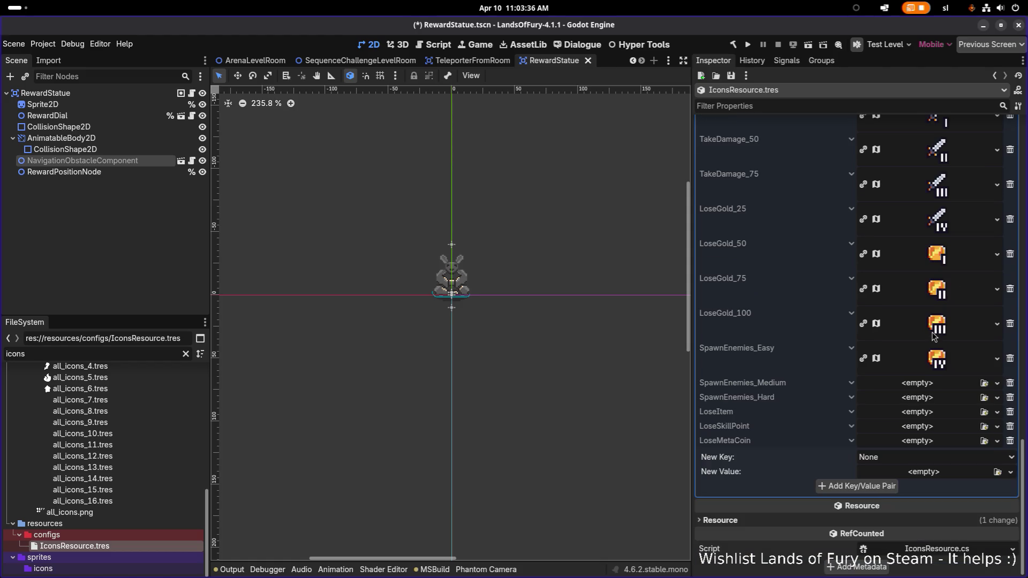
left_click(734, 45)
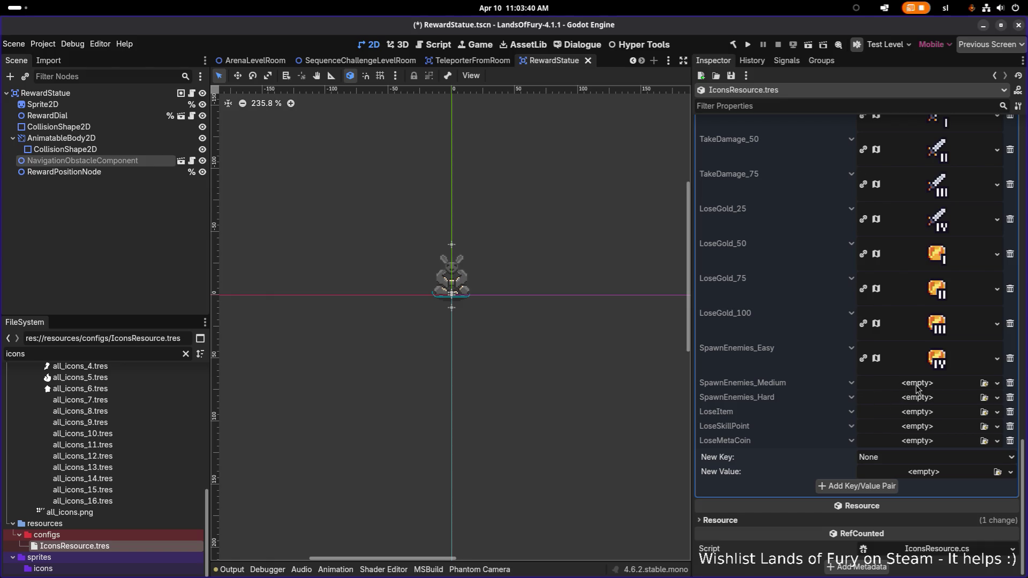
left_click(934, 458)
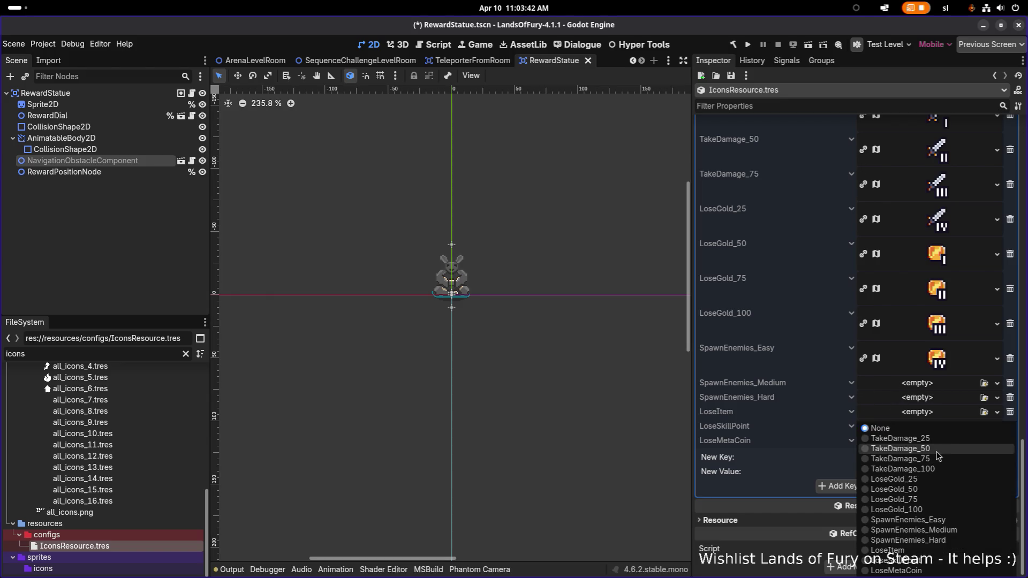
left_click(921, 466)
left_click(854, 487)
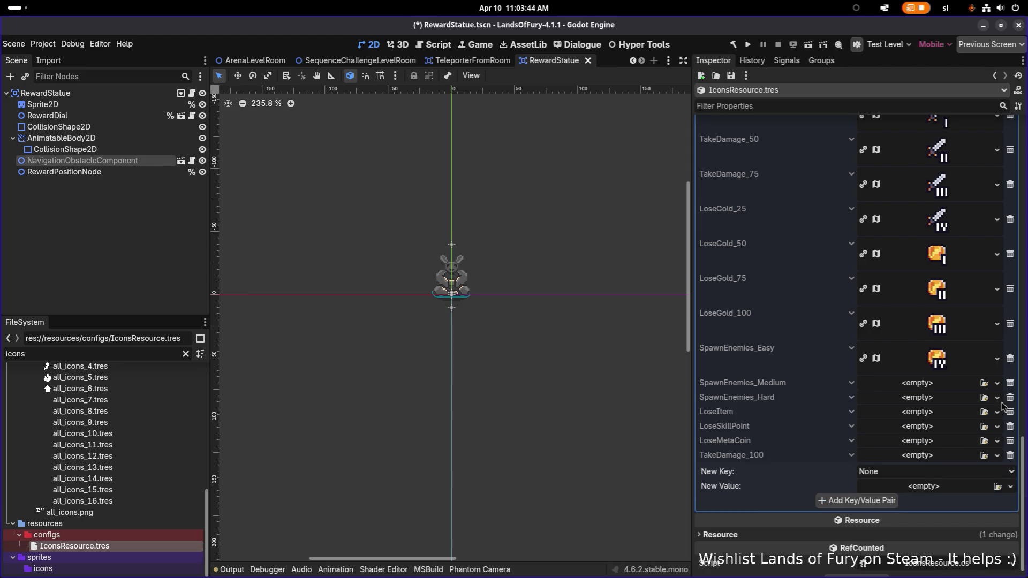
- Quick-load the take-damage IV sword icon as the TakeDamage_100 value
left_click(943, 456)
left_click(962, 496)
type("take")
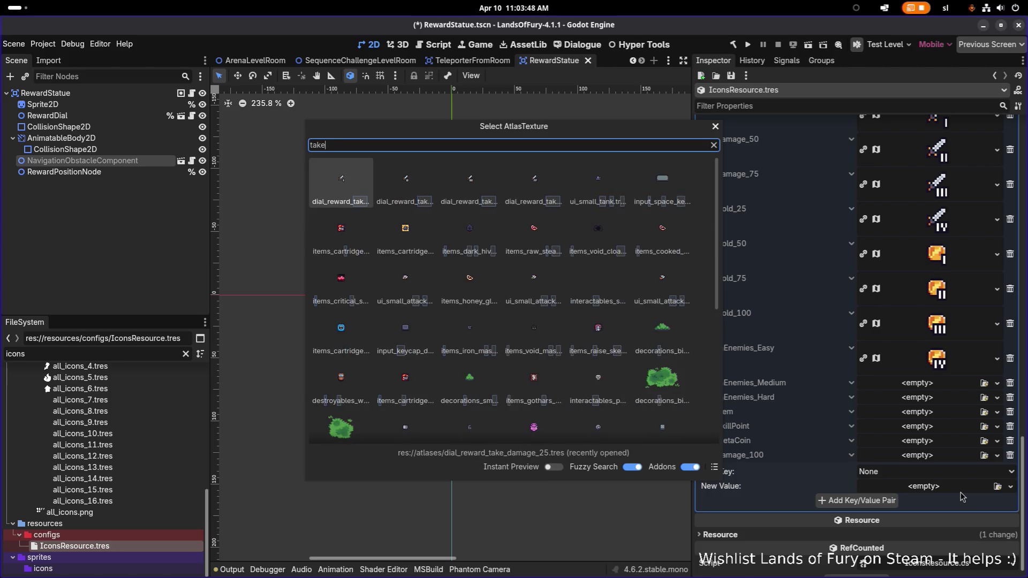
type("dama")
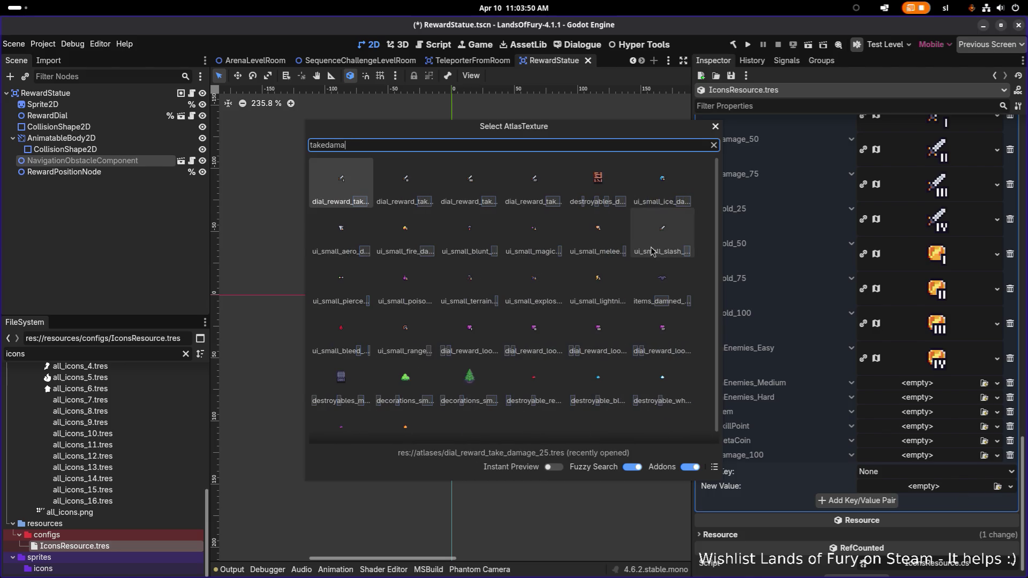
double_click(551, 201)
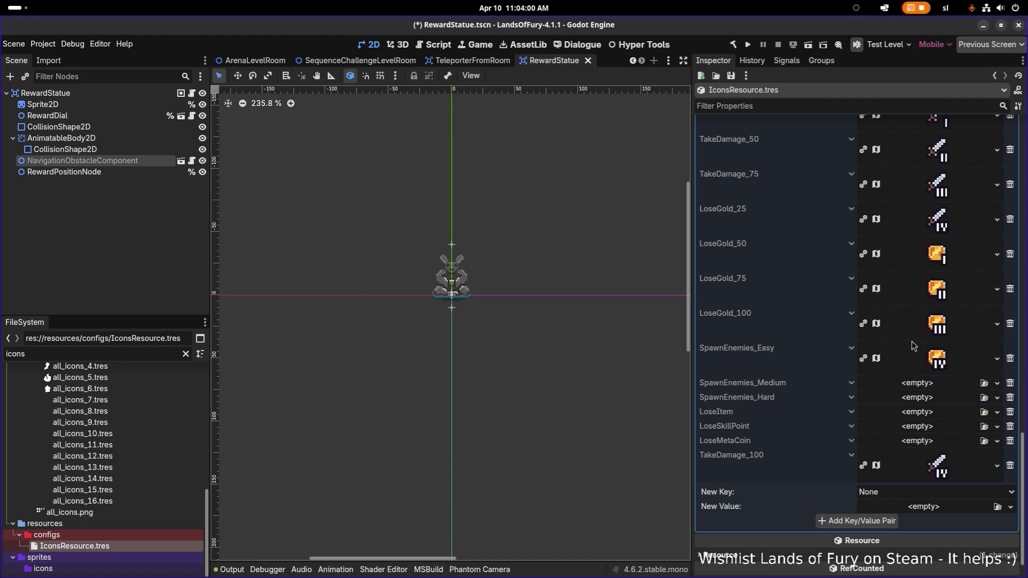
- Replace LoseGold_25's icon with the 'losegold' gold coin texture
left_click(959, 221)
left_click(999, 230)
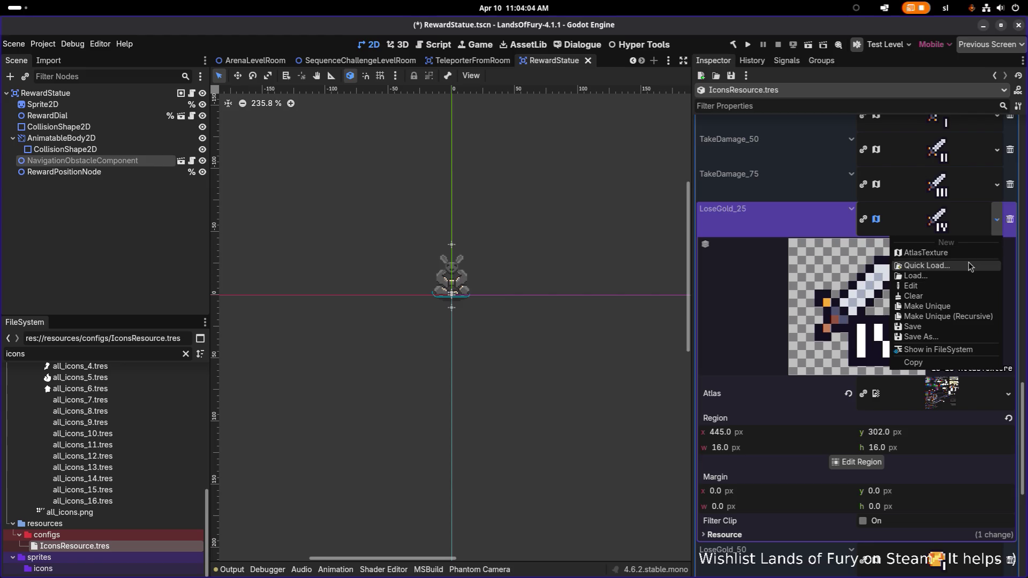
left_click(971, 266)
type("losegold")
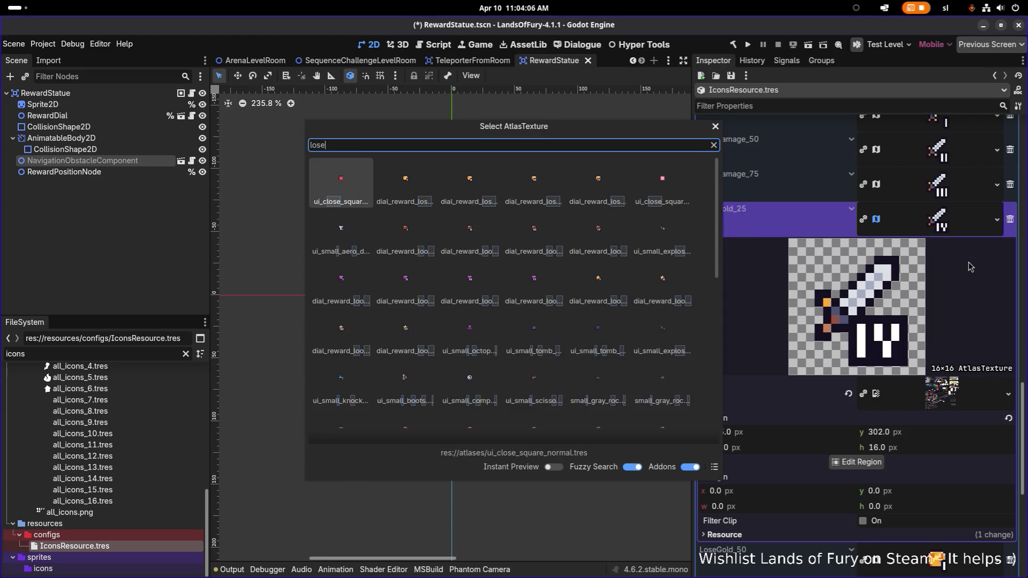
key("Return")
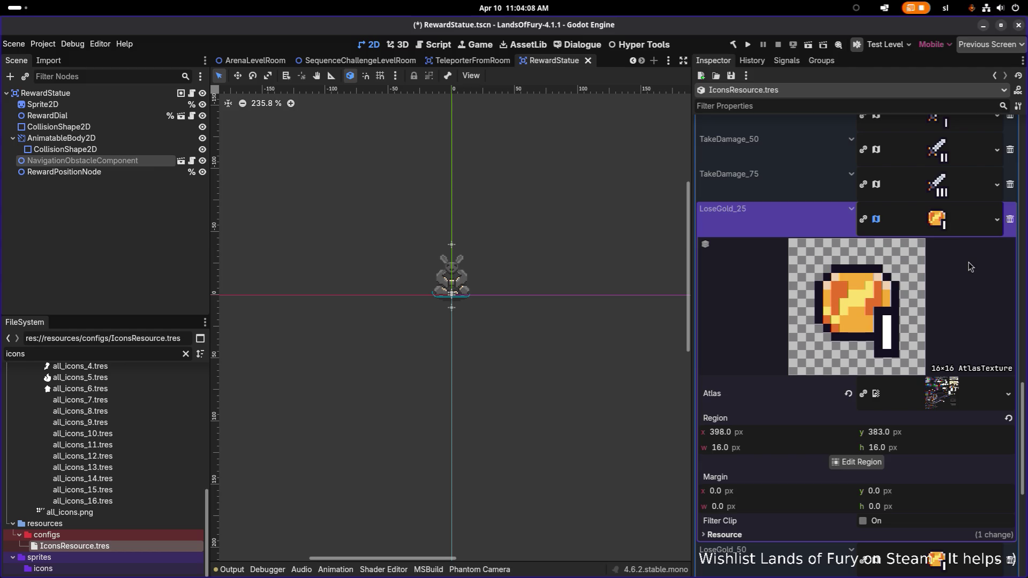
left_click(962, 224)
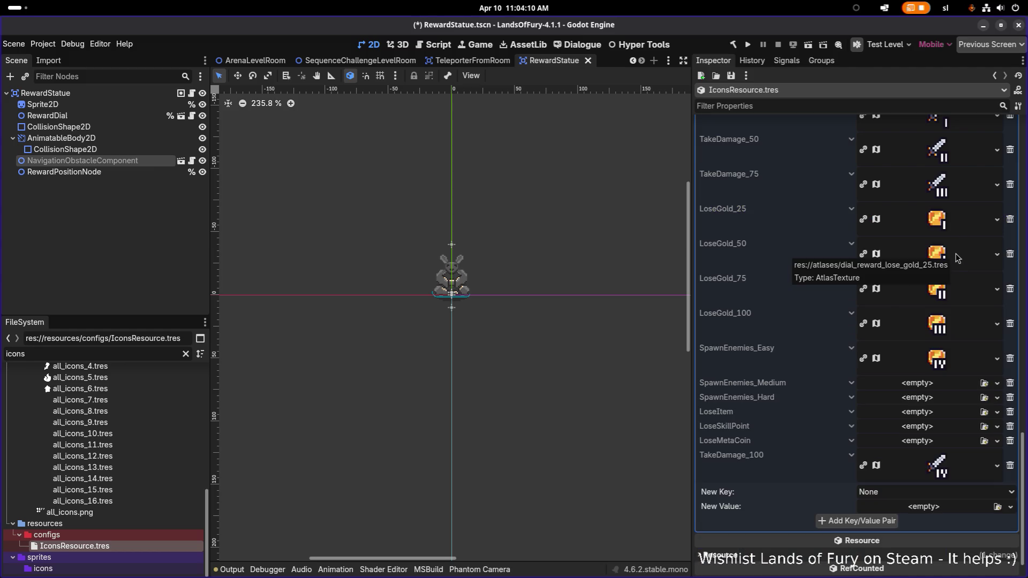
- Copy and paste coin textures so LoseGold_75 shows tier III and LoseGold_100 tier IV
right_click(946, 288)
left_click(940, 409)
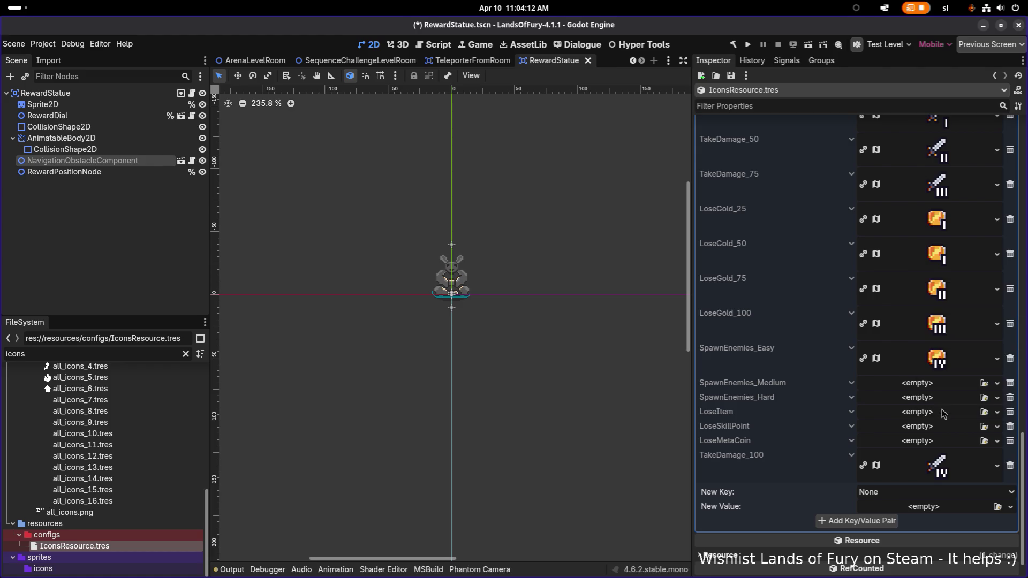
right_click(932, 268)
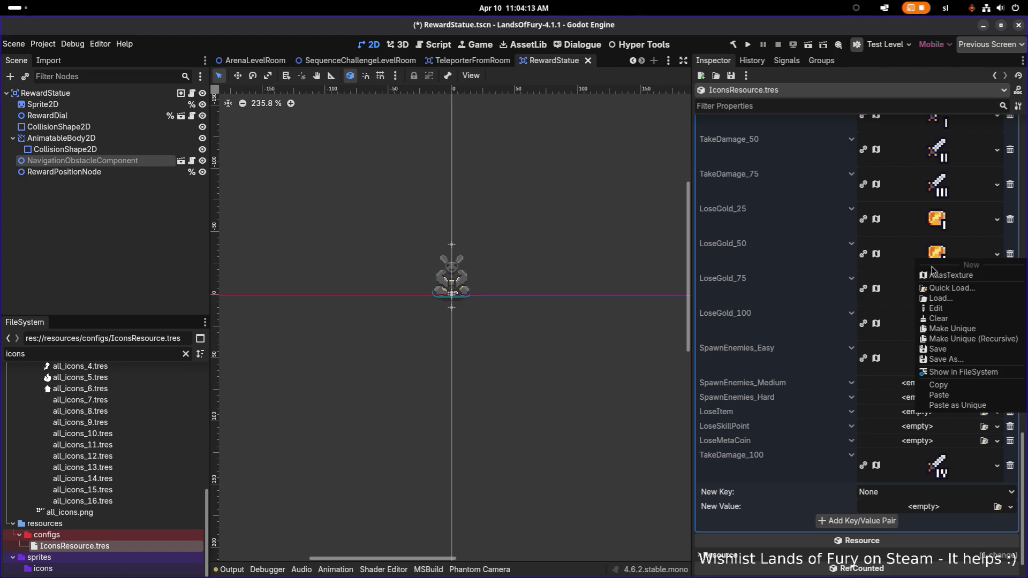
left_click(958, 405)
right_click(946, 329)
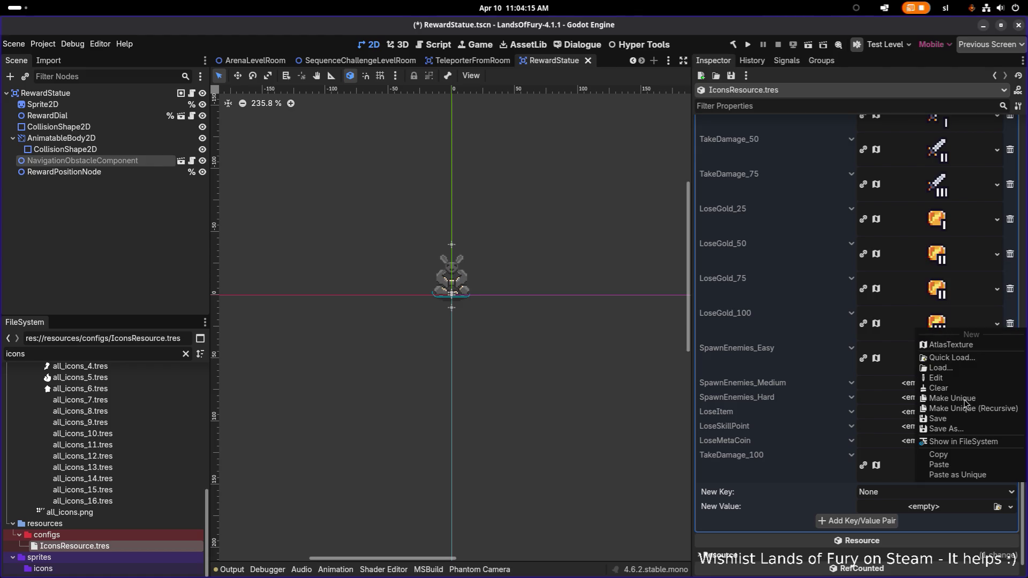
left_click(959, 463)
right_click(940, 288)
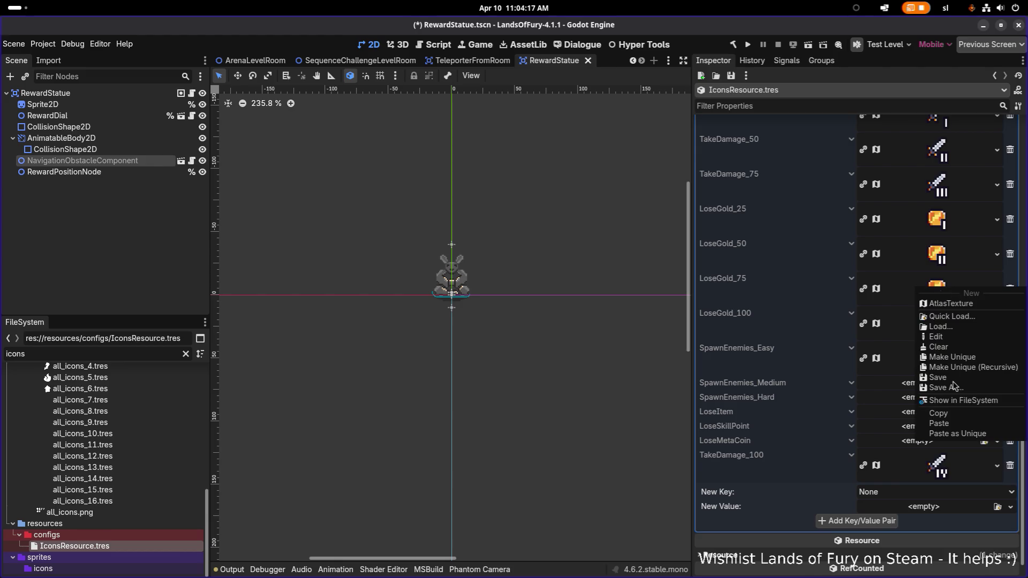
left_click(958, 421)
right_click(941, 355)
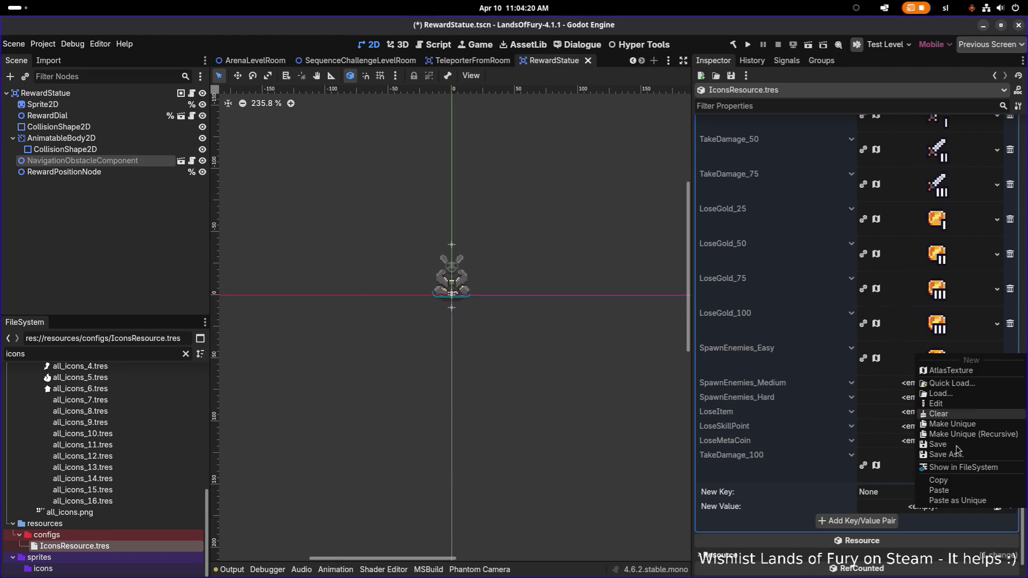
left_click(952, 482)
right_click(936, 332)
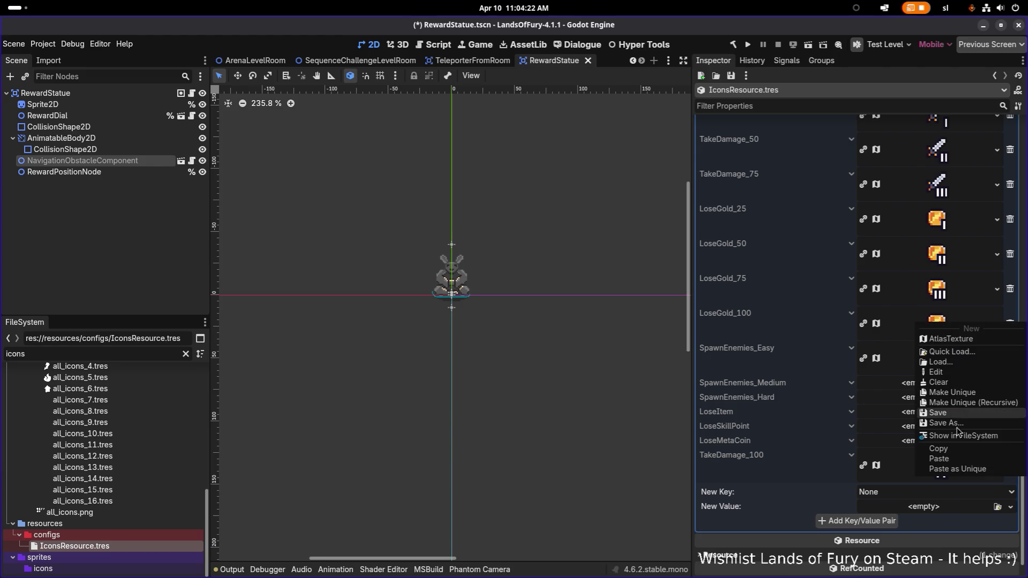
left_click(955, 460)
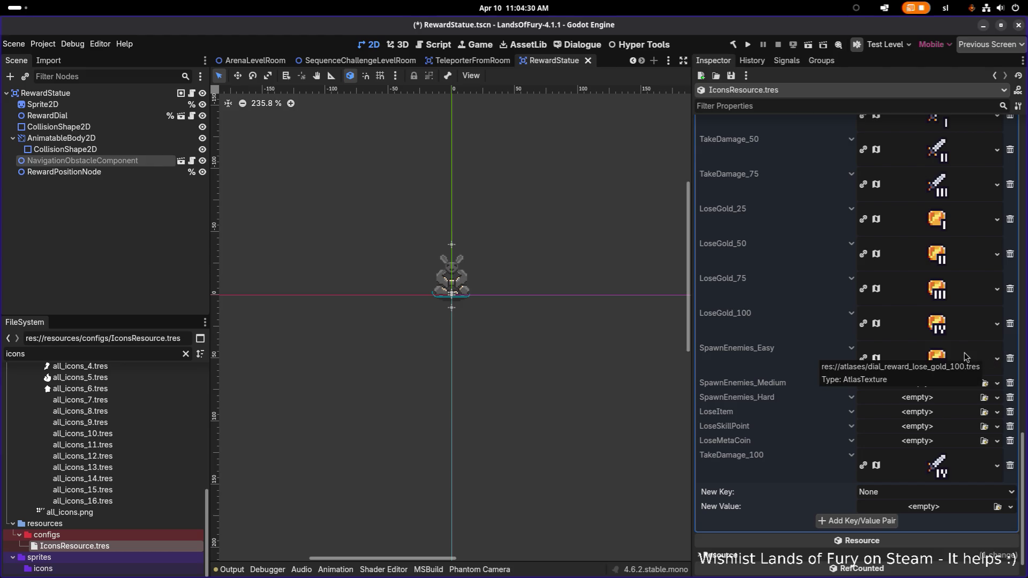
- Assign the spawn-enemies 25 icon to SpawnEnemies_Easy and a spawn-enemies icon to SpawnEnemies_Medium
left_click(999, 356)
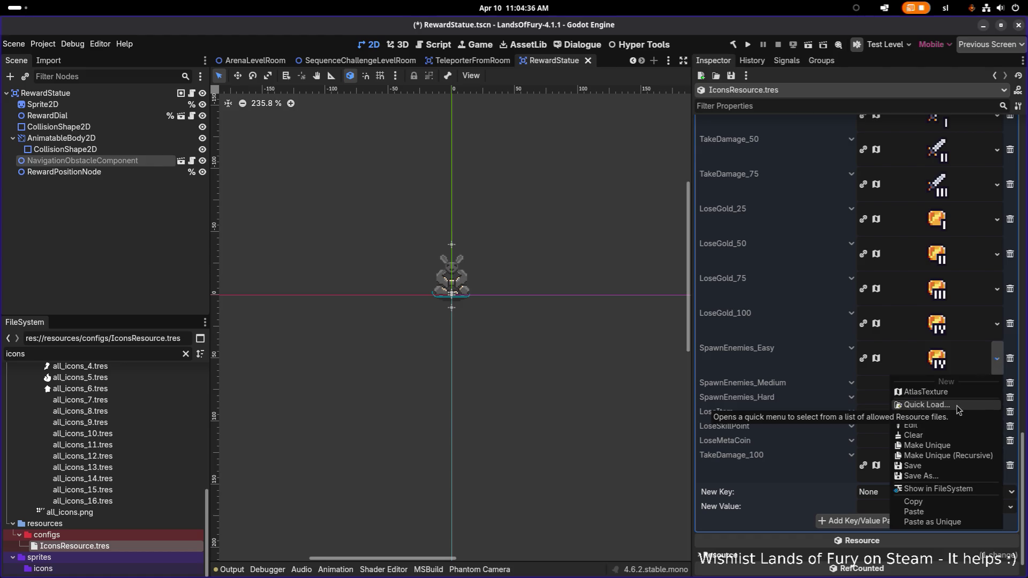
left_click(927, 405)
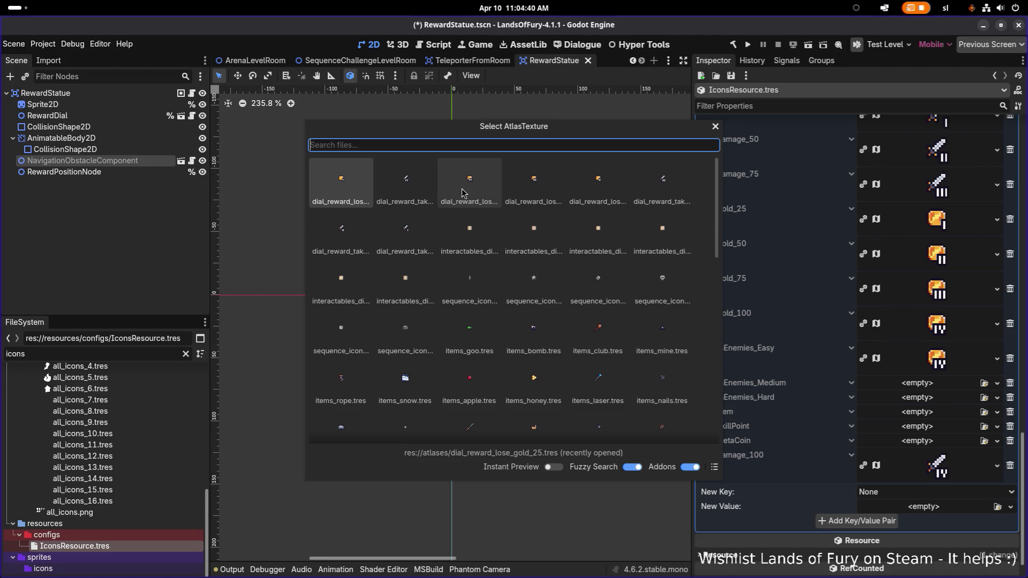
type("spawn_ene")
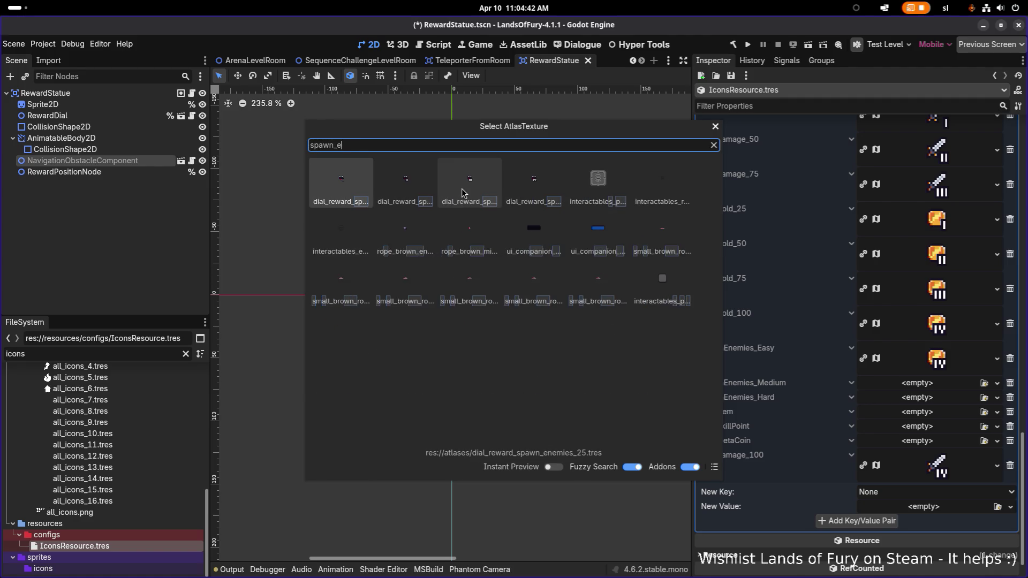
double_click(341, 185)
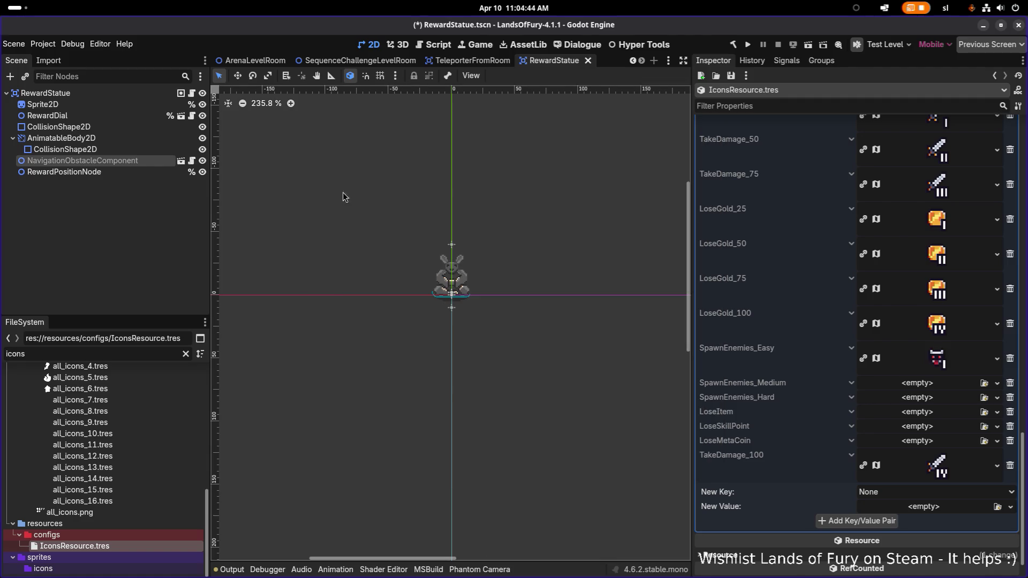
left_click(930, 384)
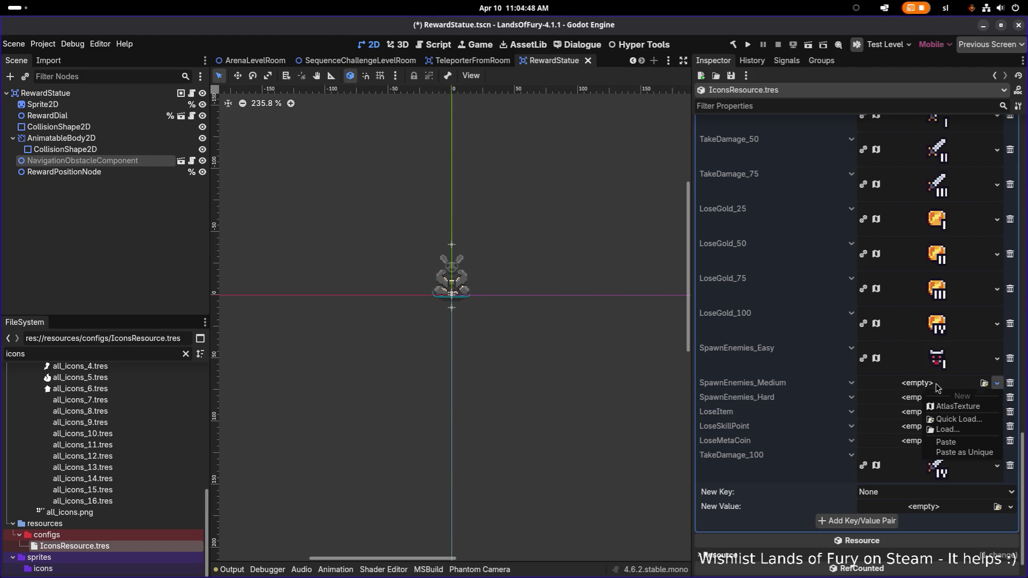
left_click(958, 420)
type("spawn")
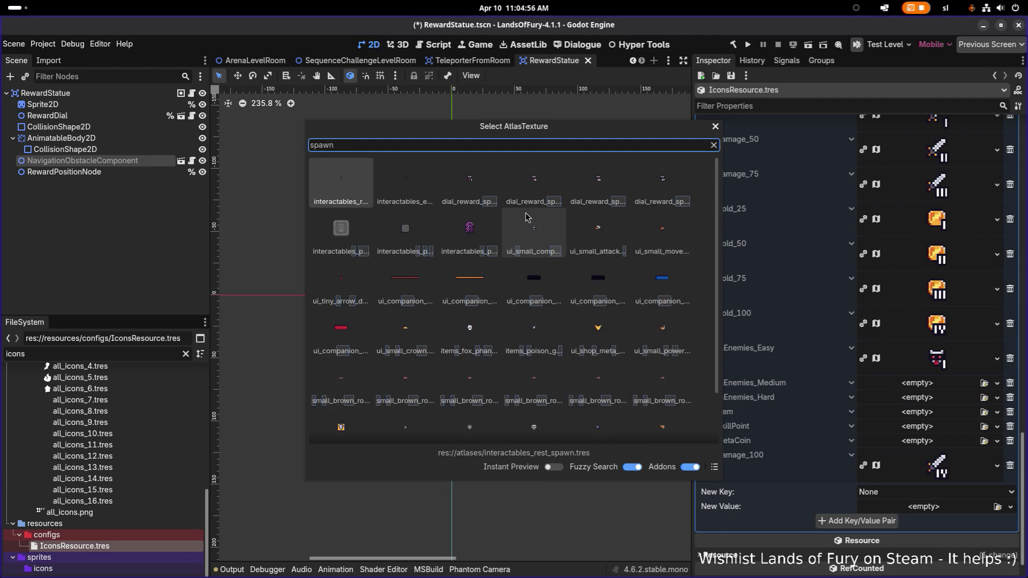
type("enem")
double_click(405, 179)
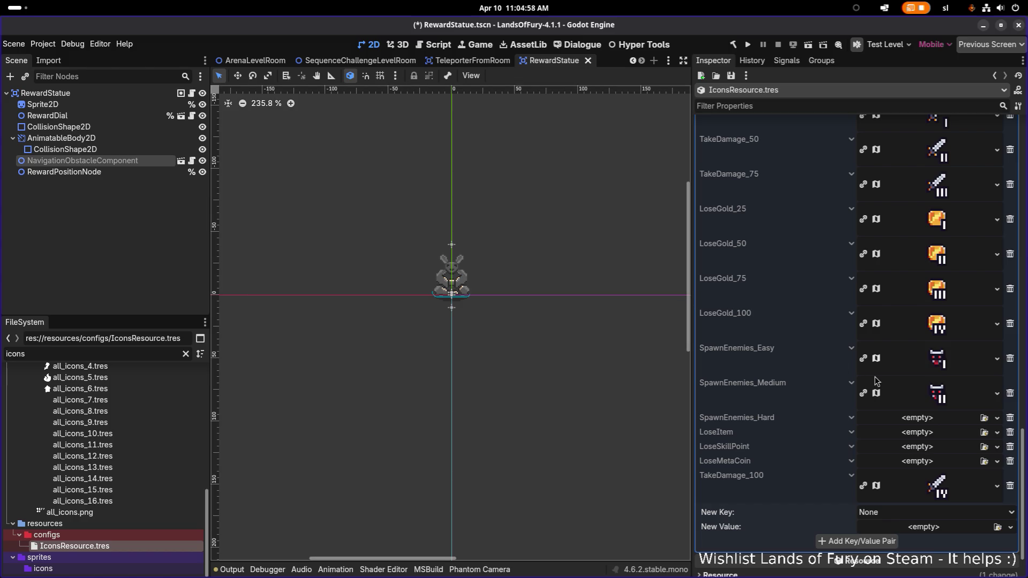
- Give SpawnEnemies_Hard the spawn-enemies 75 icon and save the scene
left_click(925, 423)
left_click(964, 458)
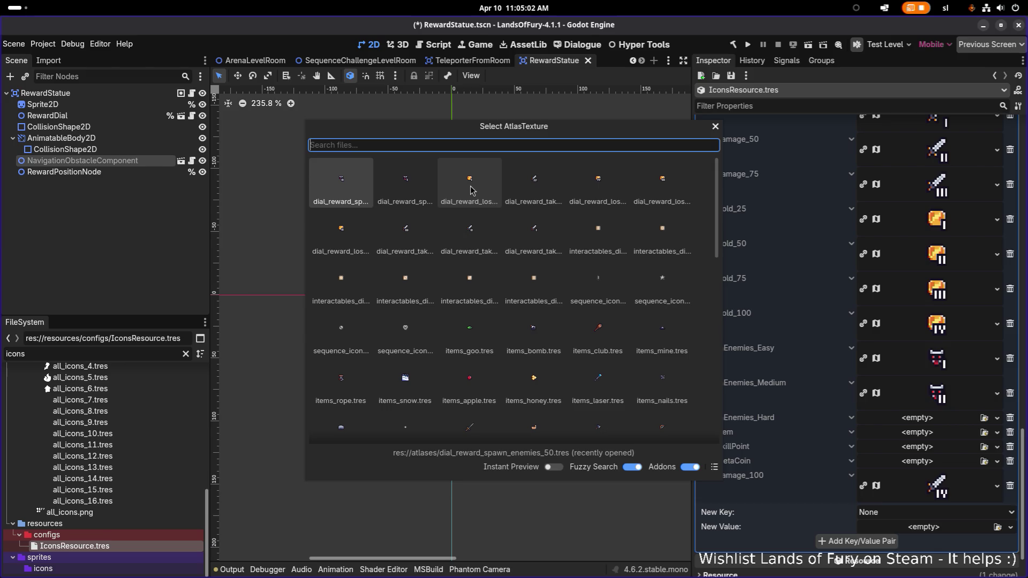
type("s")
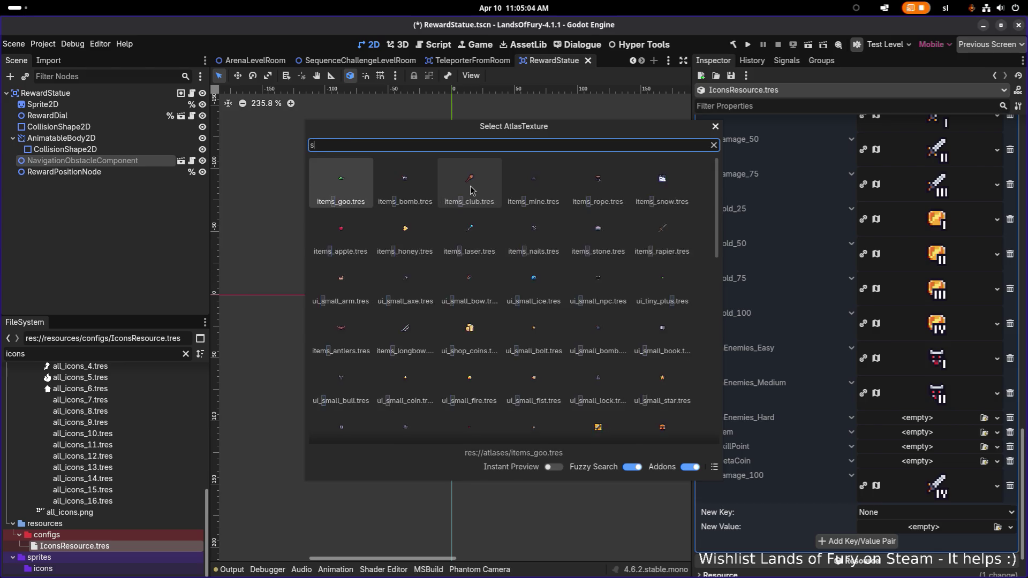
type("pawnen")
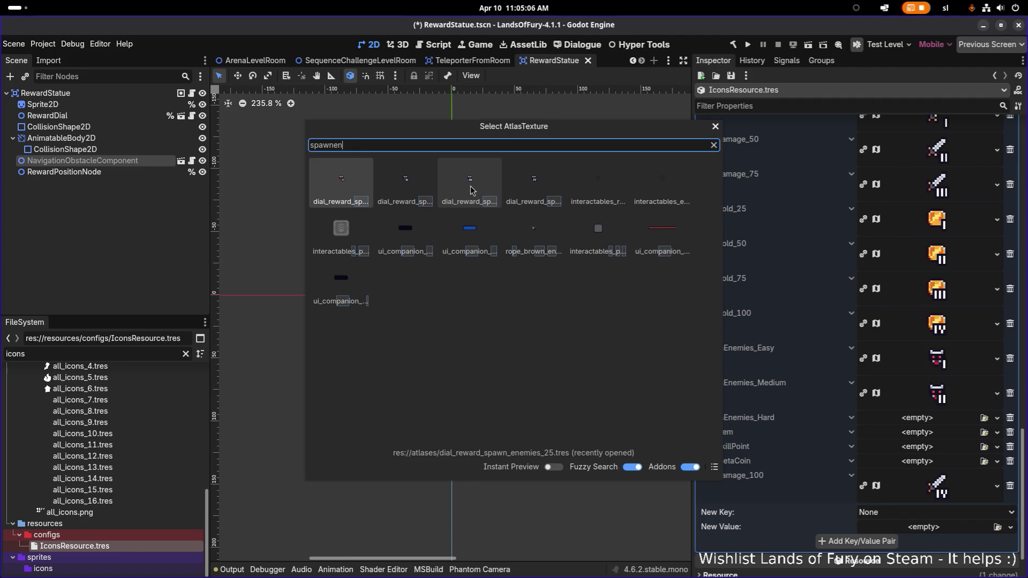
key("Right")
key("Right")
key("Right")
key("Left")
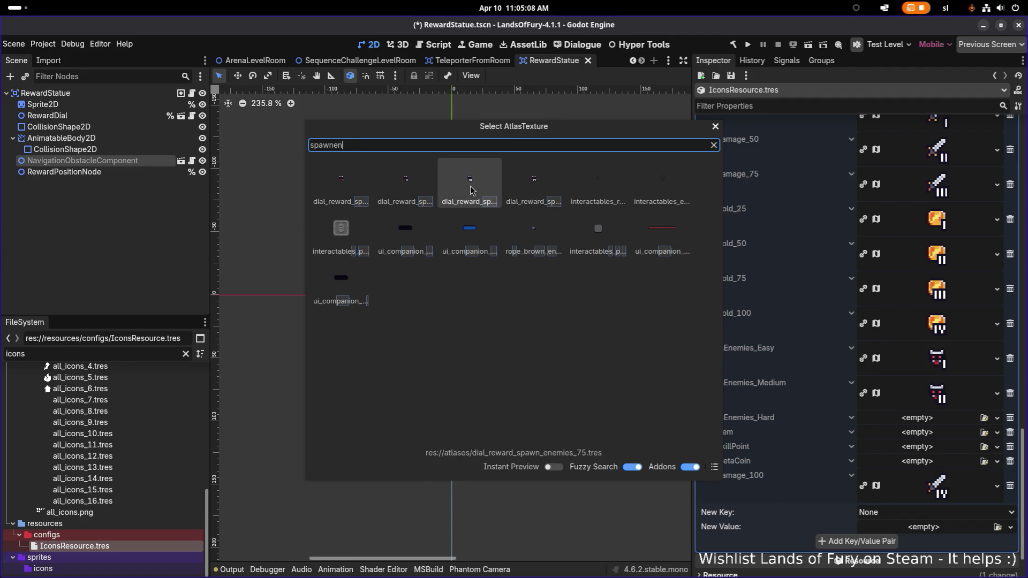
key("Return")
key("ctrl+s")
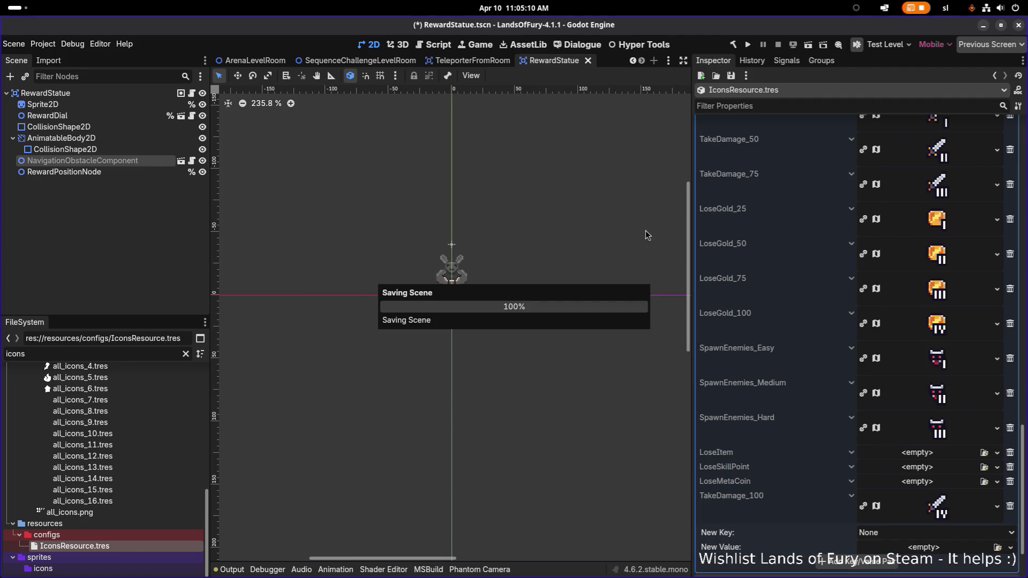
key("super")
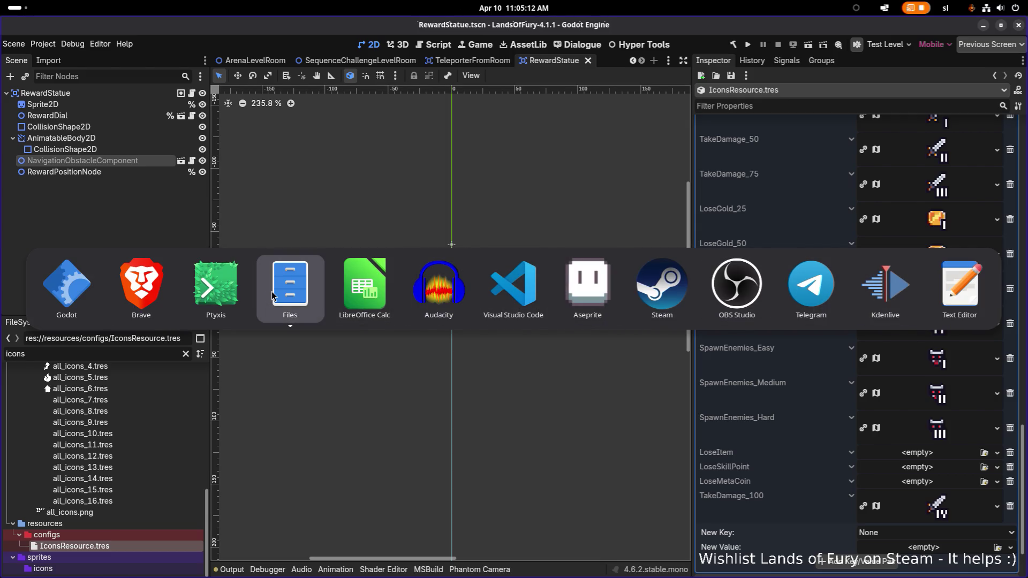
- Insert 'SpawnEnemies_Insane = 105,' below SpawnEnemies_Hard in the enum and save
left_click(515, 284)
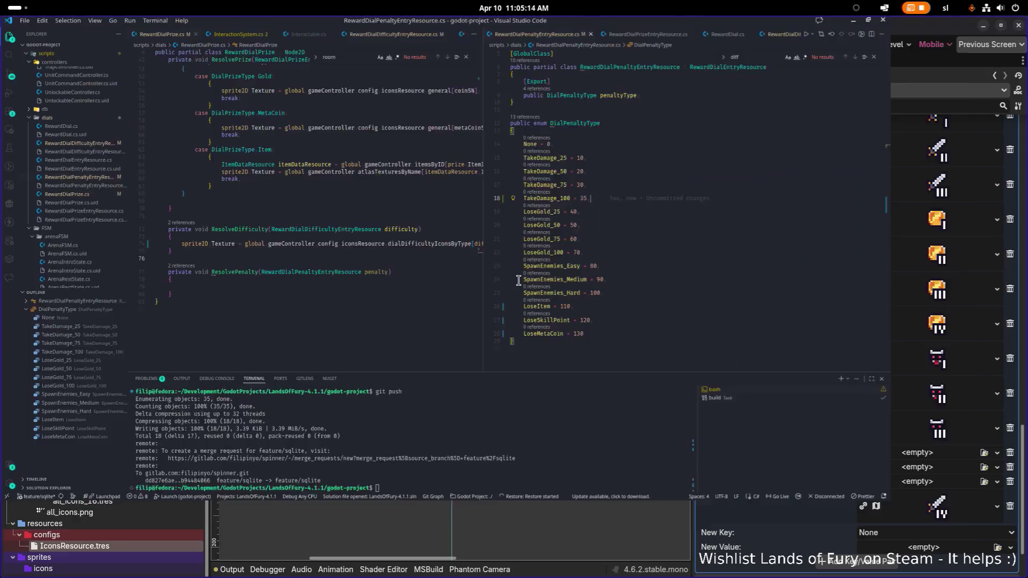
left_click(756, 306)
mouse_move(760, 306)
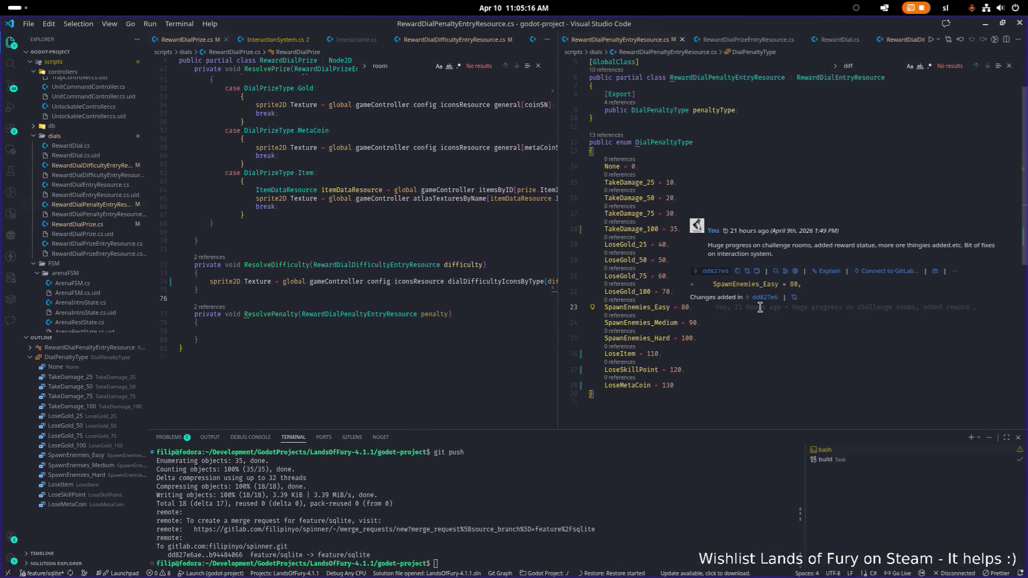
key("Down")
key("Down")
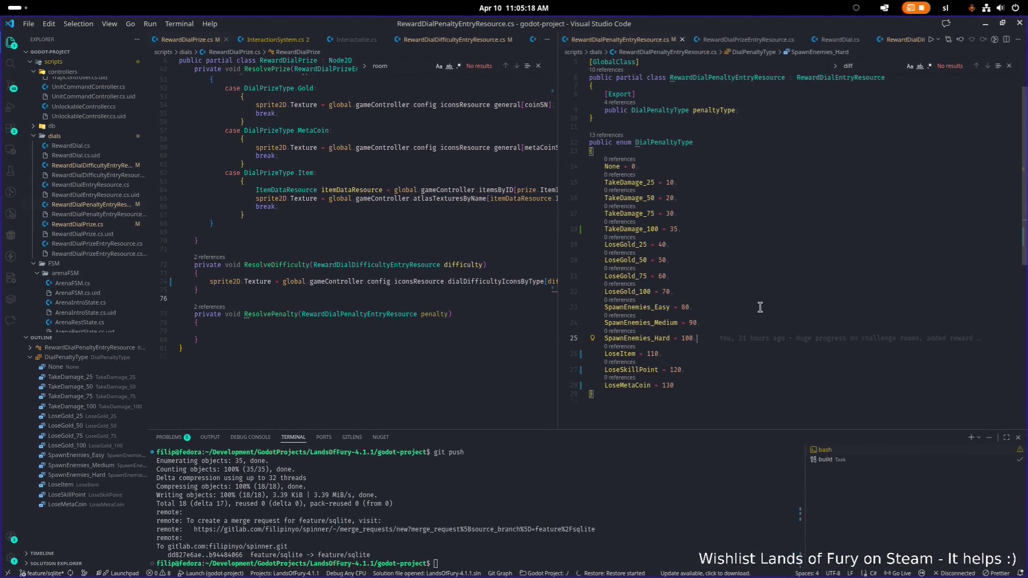
key("Return")
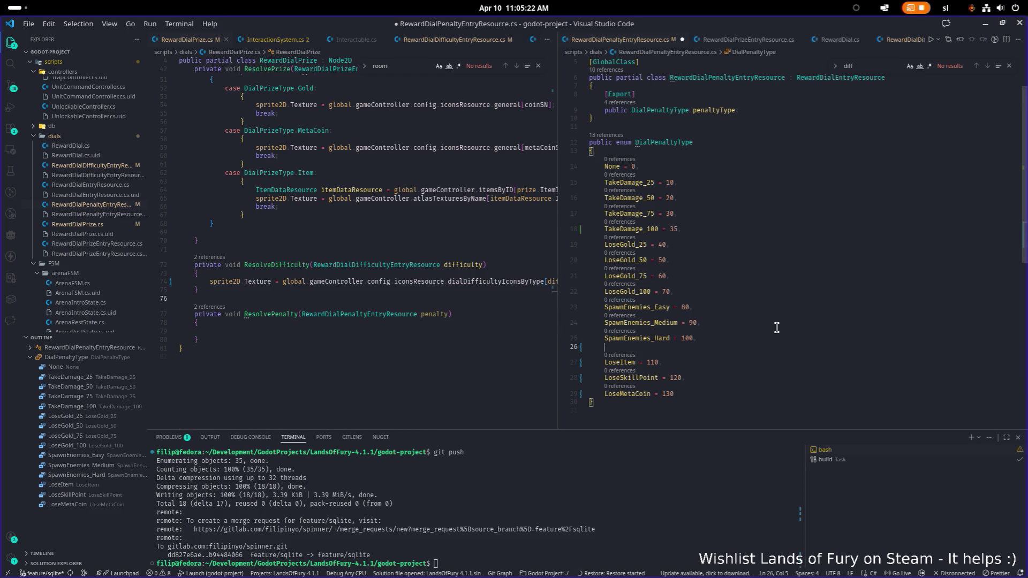
type("SpawnEnemies_")
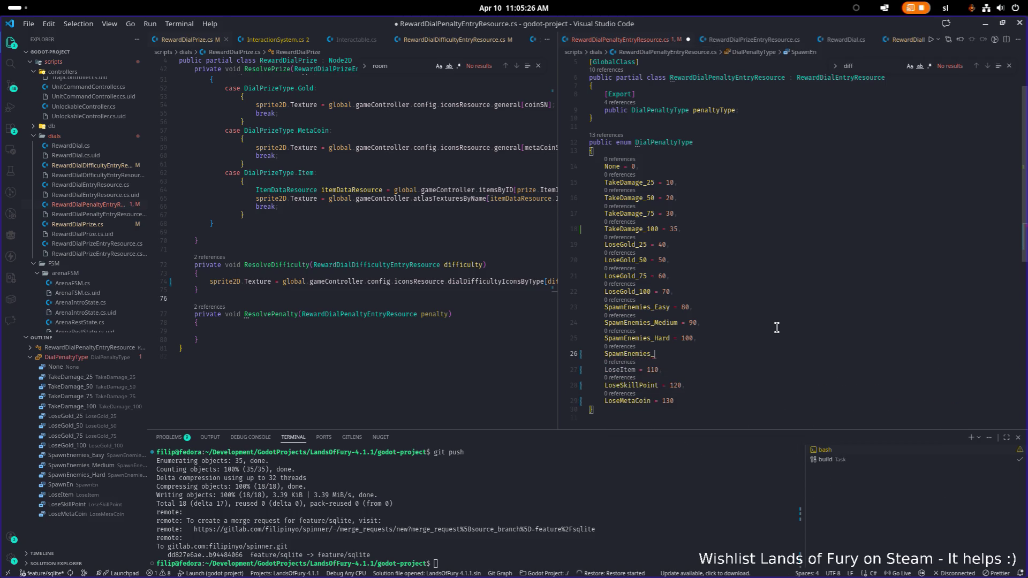
type("Insane ")
type("= 10")
type("5,")
key("ctrl+s")
left_click(777, 328)
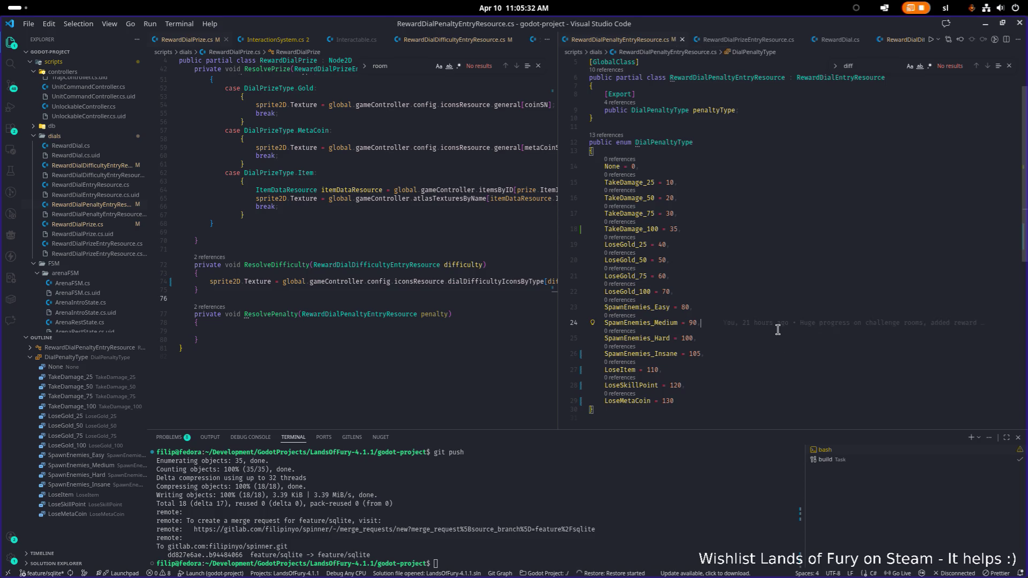
left_click(983, 25)
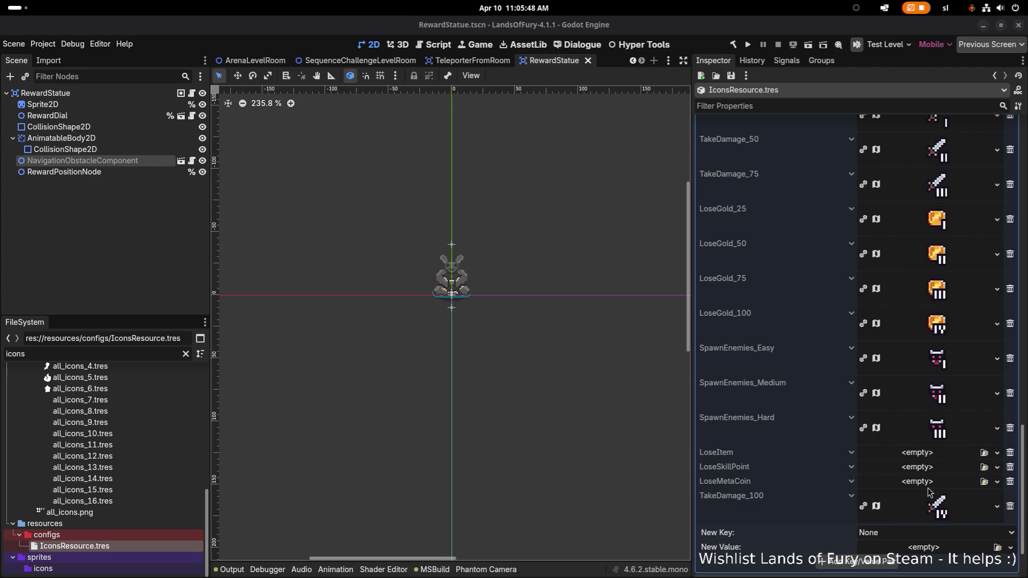
- Add a SpawnEnemies_Insane entry with the spawn_enemies_100 texture as its value
left_click(945, 538)
left_click(946, 541)
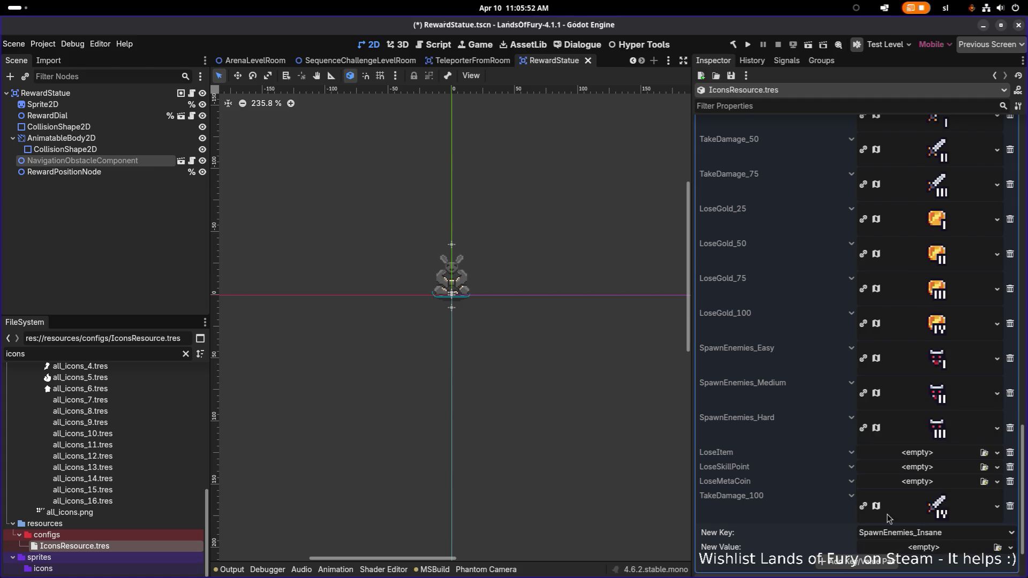
scroll(988, 482, "down", 2)
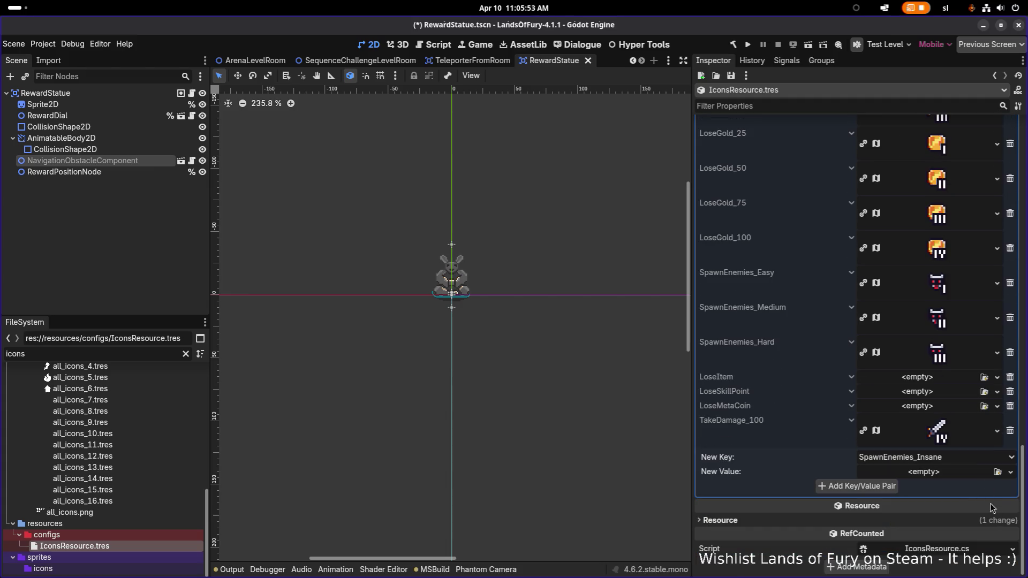
left_click(997, 472)
type("spawn_enem")
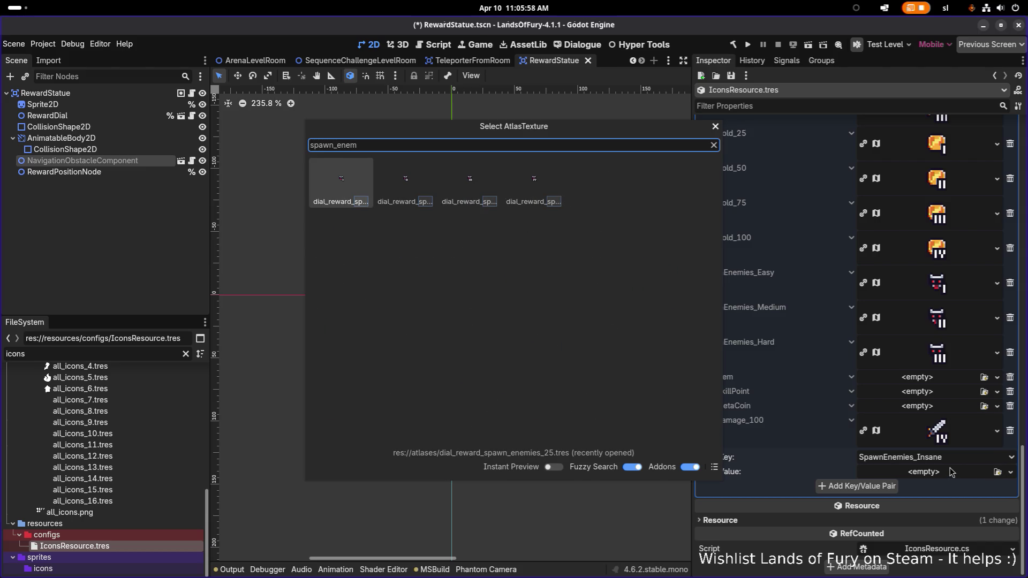
key("Right")
key("Right")
key("Right")
key("Return")
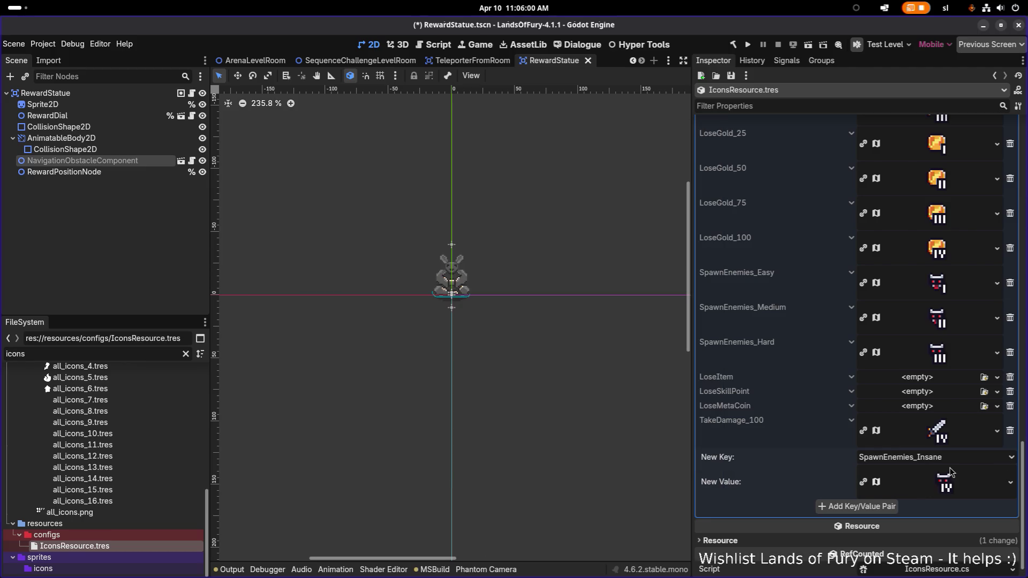
left_click(888, 508)
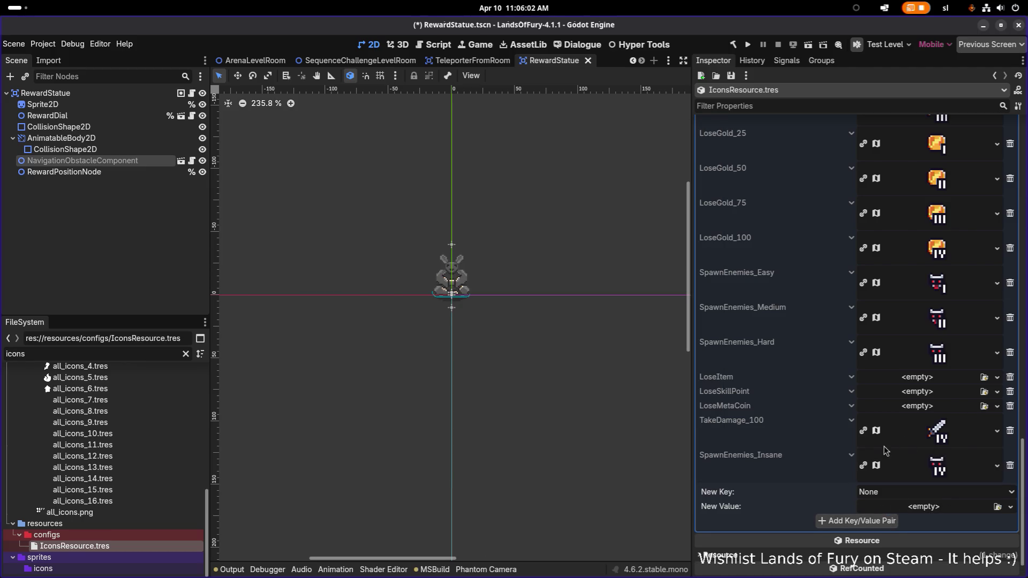
- Quick-load dial_reward_loose_item_1 as the LoseItem icon
left_click(984, 378)
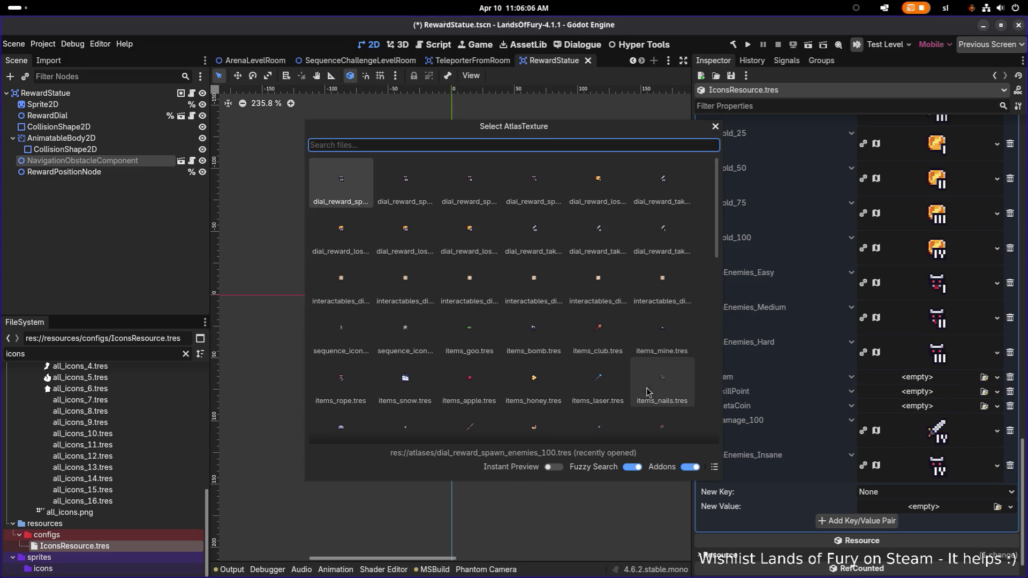
type("spawn_ene")
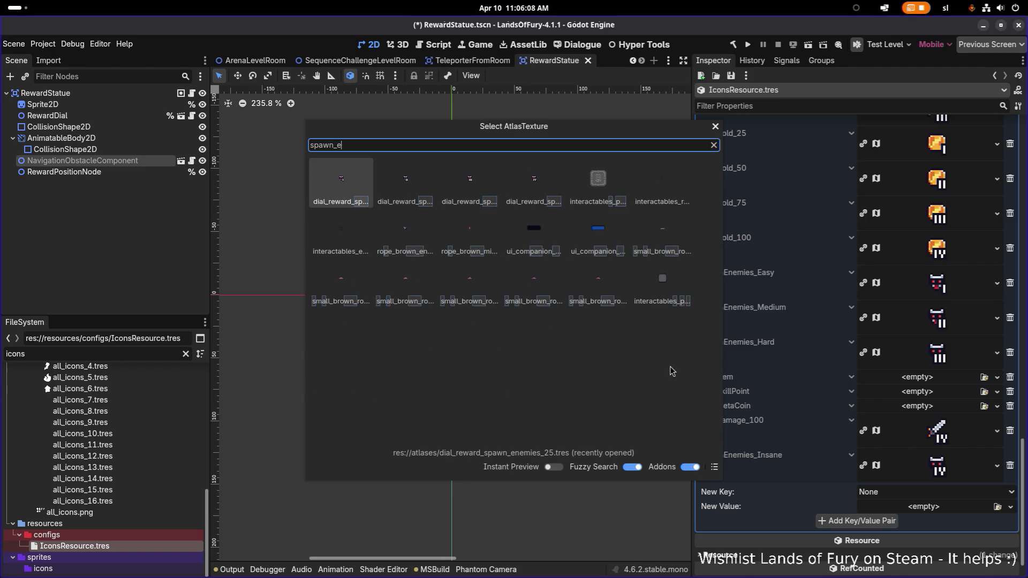
key("ctrl+a")
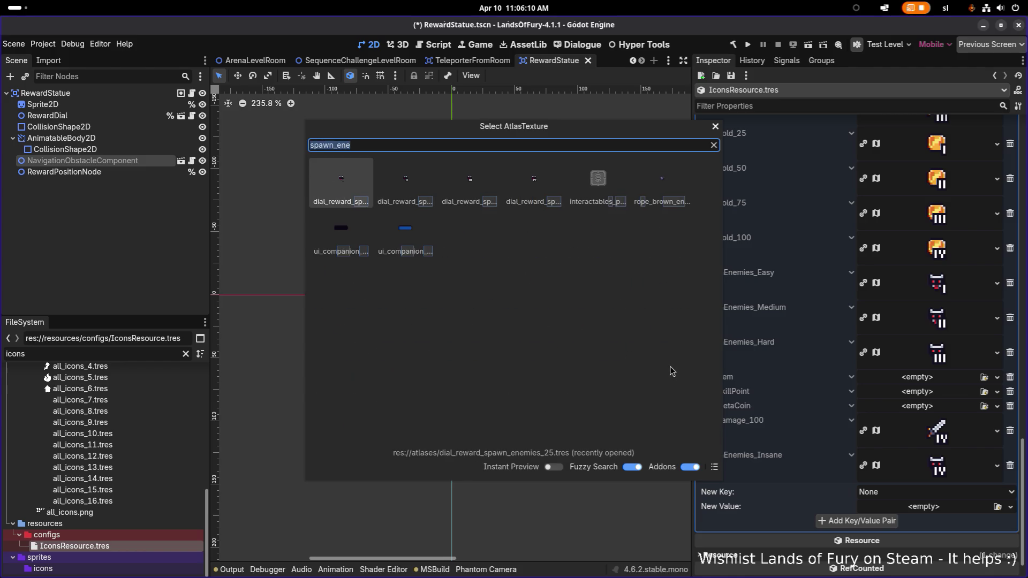
type("lose")
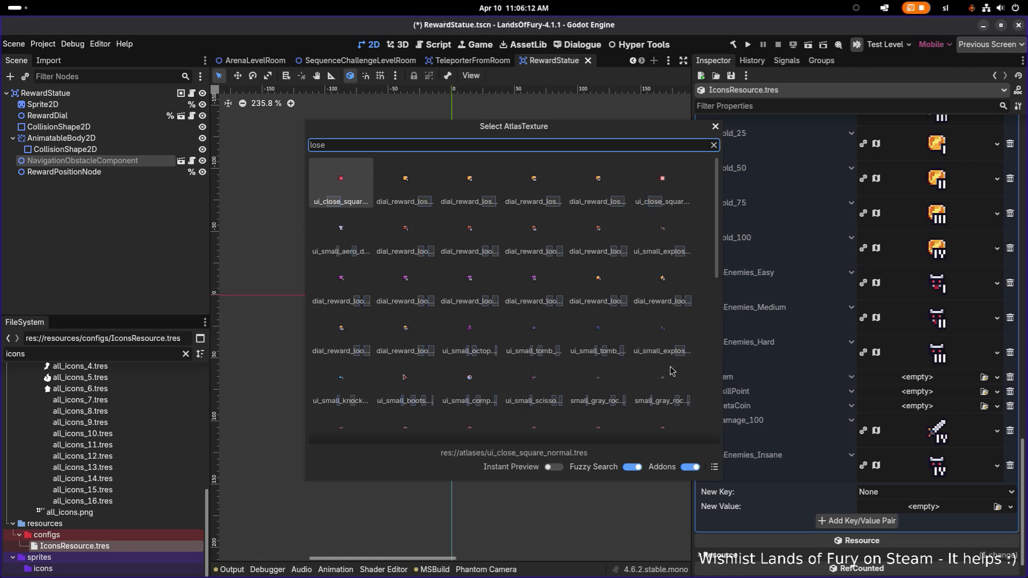
left_click_drag(583, 128, 458, 109)
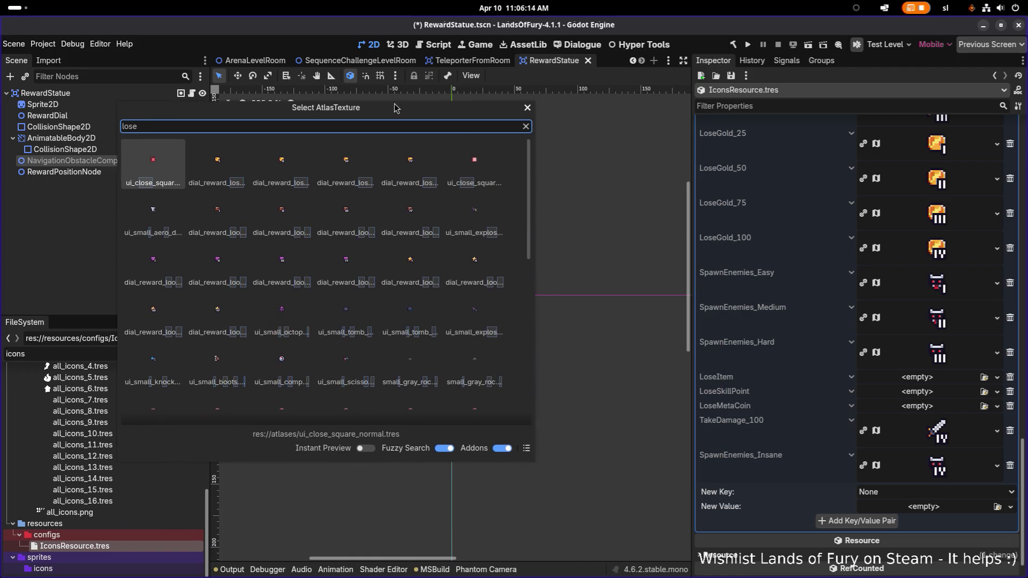
type("item")
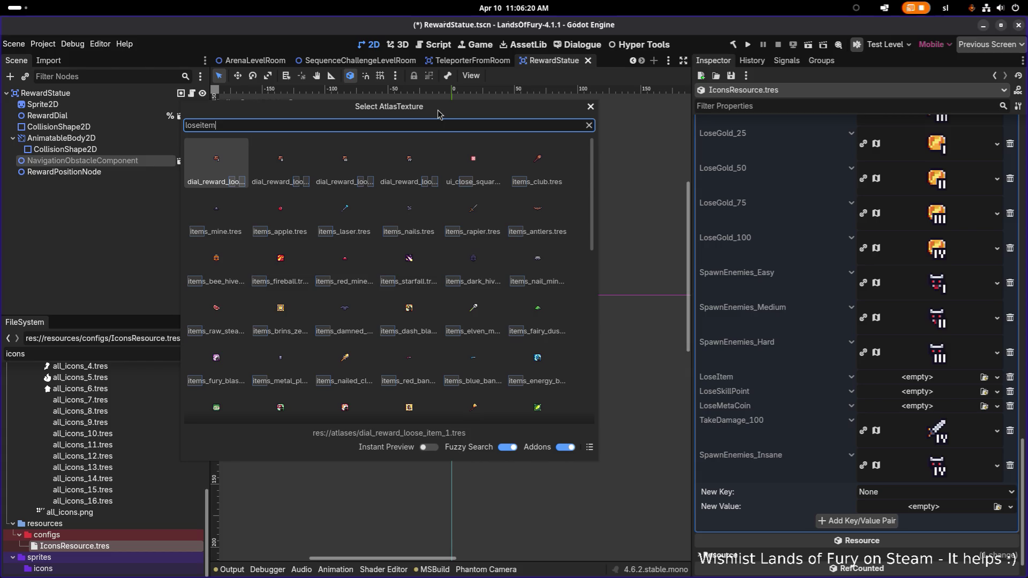
key("Return")
key("alt+Tab")
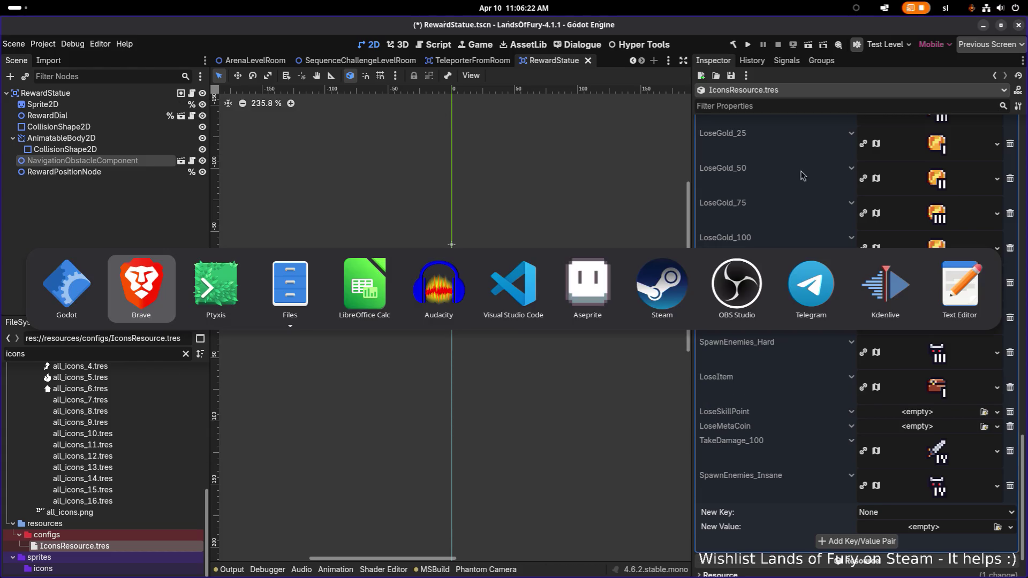
- Rename the LoseItem enum entry to LoseItem_1 (value 110)
left_click(498, 275)
left_click(732, 236)
key("Down")
key("Down")
key("Down")
key("Home")
key("F2")
key("End")
type("_")
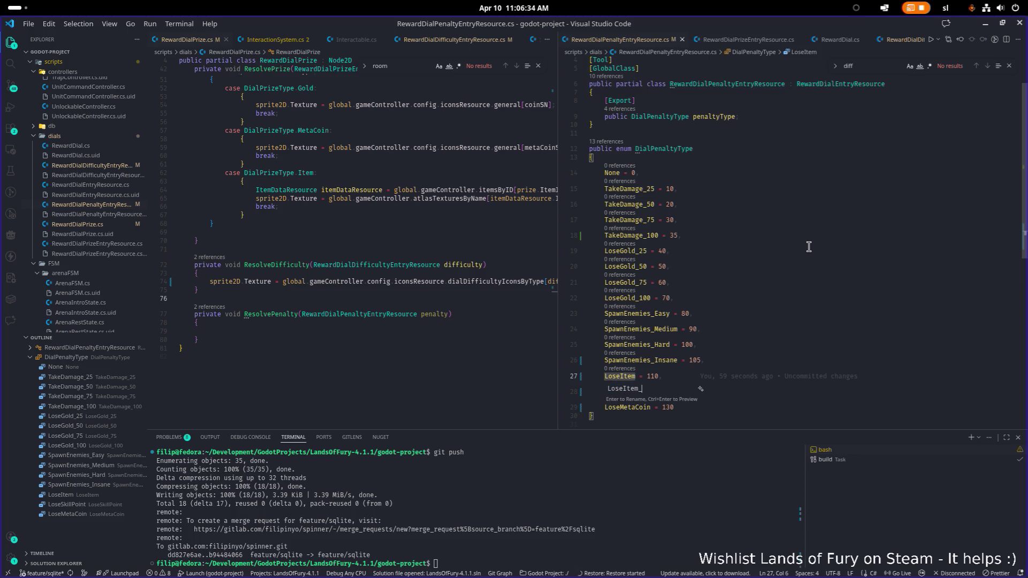
type("1")
key("Return")
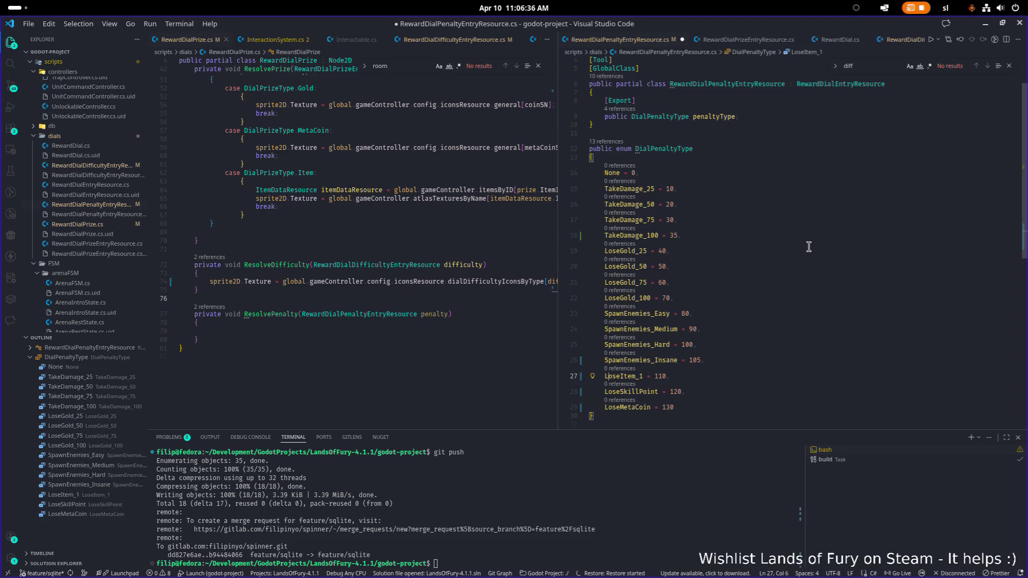
key("End")
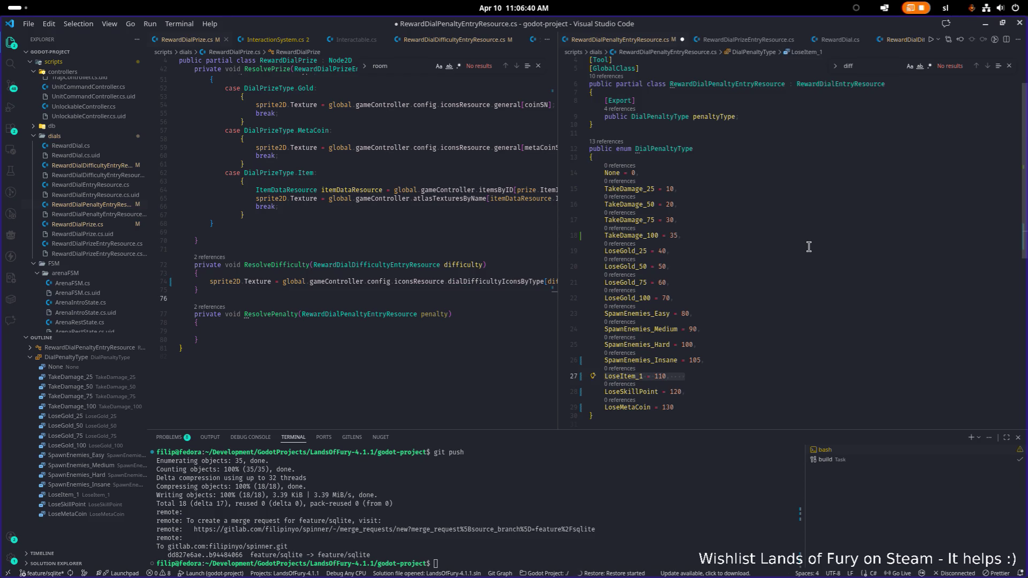
key("BackSpace")
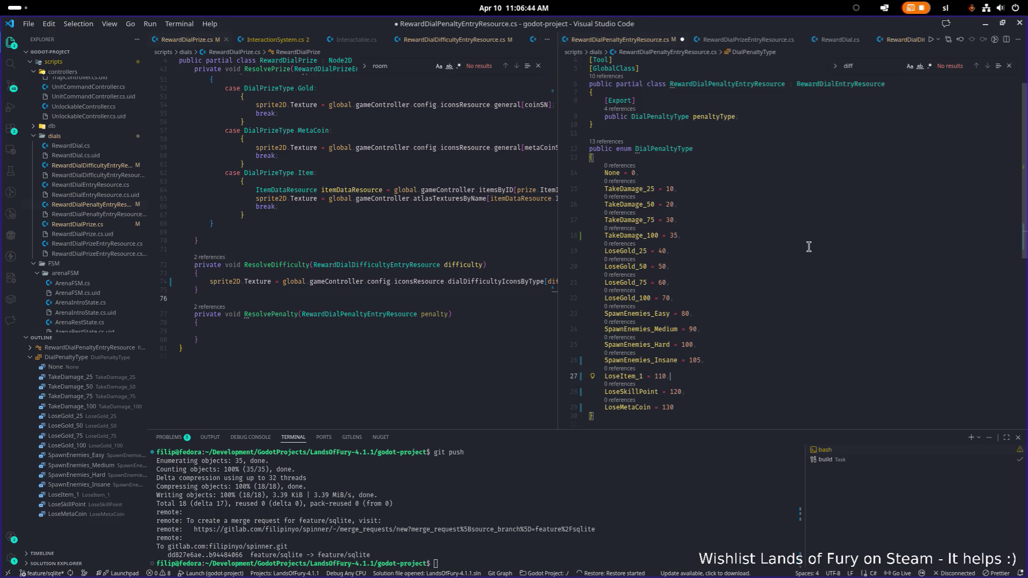
- Duplicate the line as LoseItem_2 with value 111
key("shift+alt+Down")
key("Home")
key("ctrl+shift+Right")
key("Right")
key("BackSpace")
type("2")
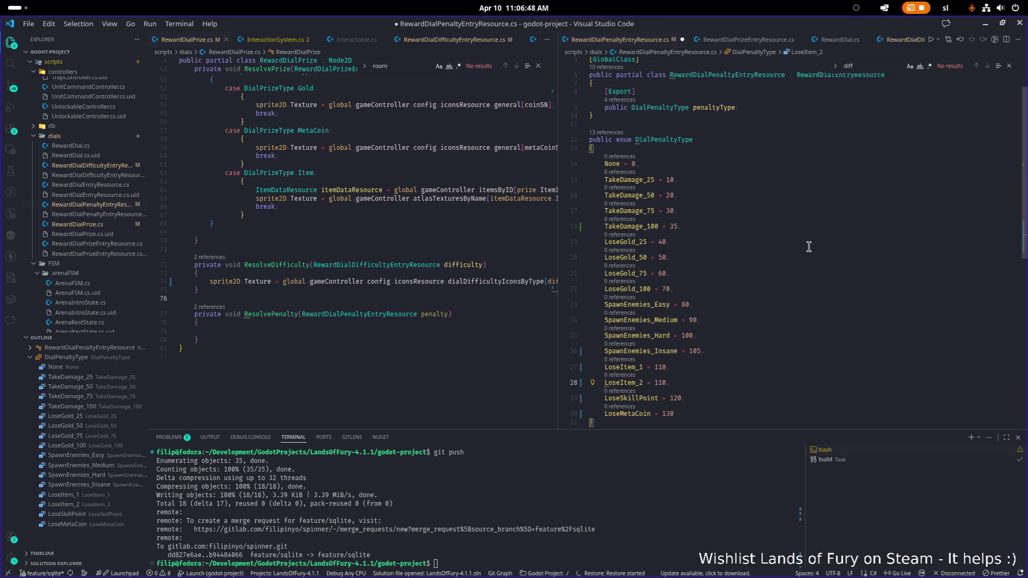
key("Delete")
type("1")
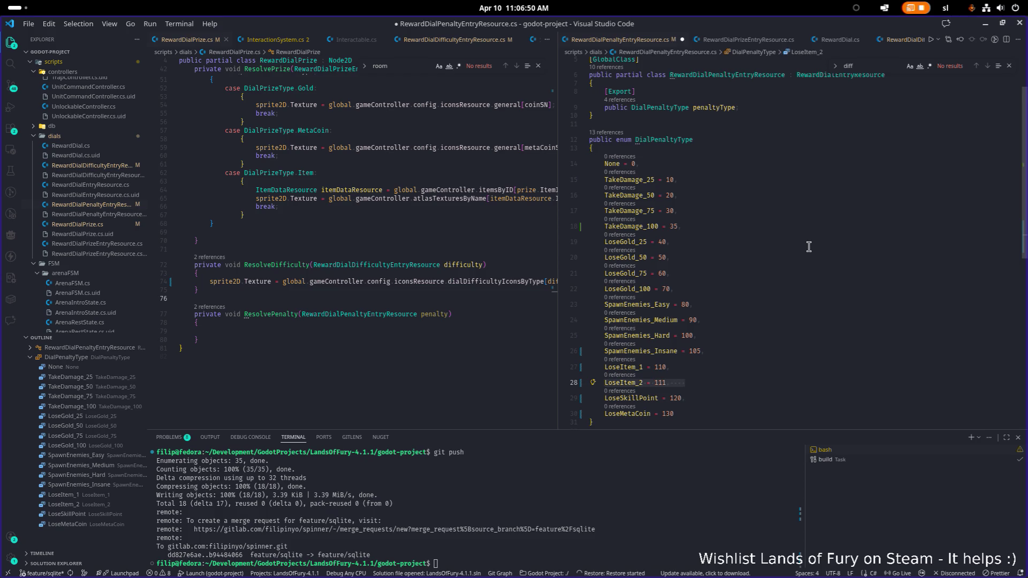
- Add a LoseItem_3 entry with value 112
key("shift+alt+Down")
key("Home")
key("Right")
key("ctrl+Right")
key("BackSpace")
type("3")
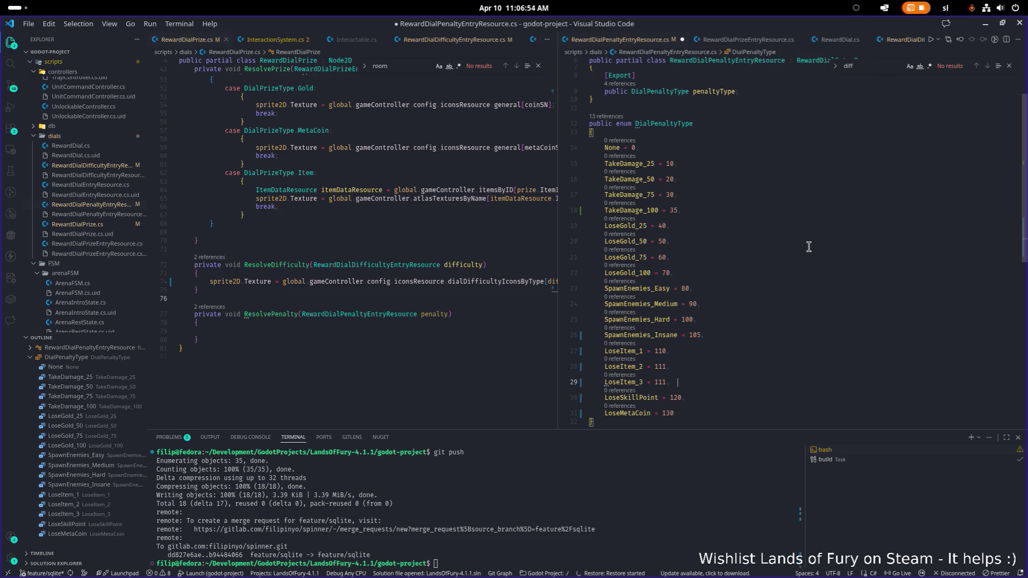
key("BackSpace")
key("BackSpace")
key("BackSpace")
- Add a LoseItem_4 entry with value 113 and save the file
key("BackSpace")
type("2")
key("End")
key("Return")
key("Up")
key("shift+End")
key("ctrl+c")
key("Down")
key("ctrl+v")
key("Left")
key("Left")
key("Left")
key("BackSpace")
type("4")
key("End")
key("Left")
key("Left")
type("3")
key("ctrl+s")
scroll(808, 246, "down", 1)
key("Down")
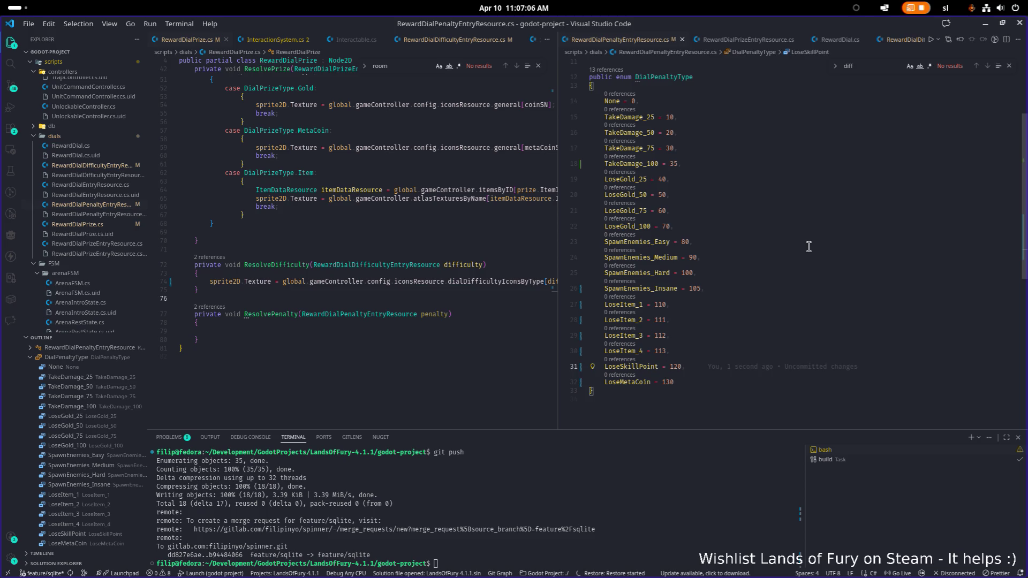
key("Home")
- Make four LoseSkillPoint lines, the first named LoseSkillPoint_1, with values 120–123
key("shift+End")
key("shift+alt+Down")
key("shift+alt+Down")
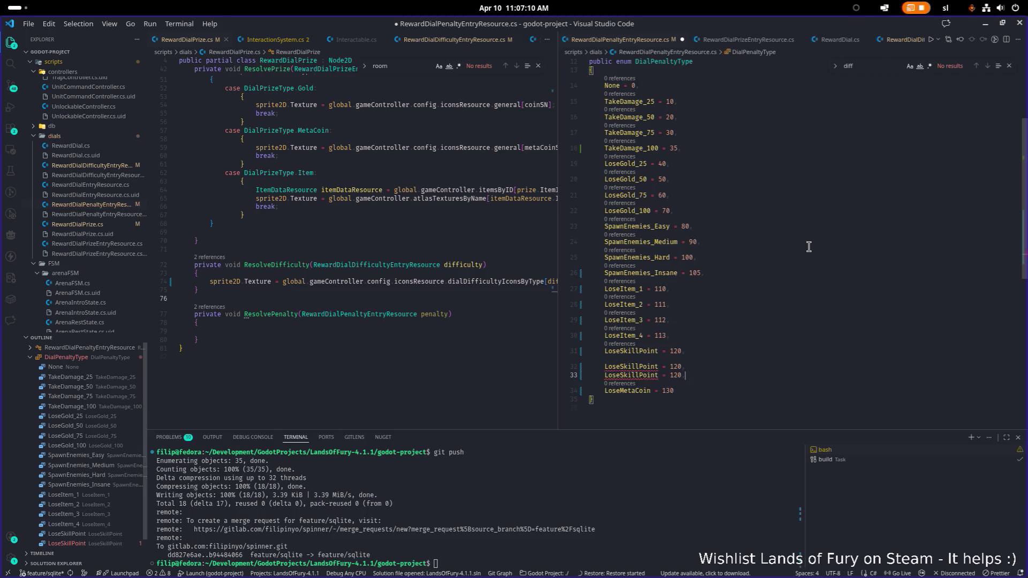
key("shift+alt+Down")
key("Up")
key("Up")
key("Up")
key("Home")
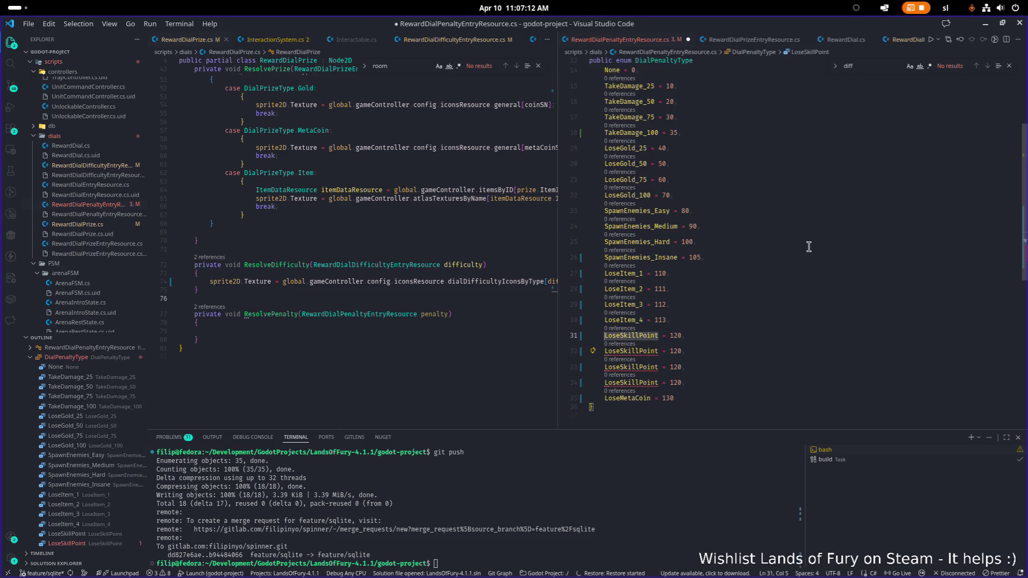
key("Right")
key("ctrl+Right")
type("_1")
key("Down")
key("Home")
key("Right")
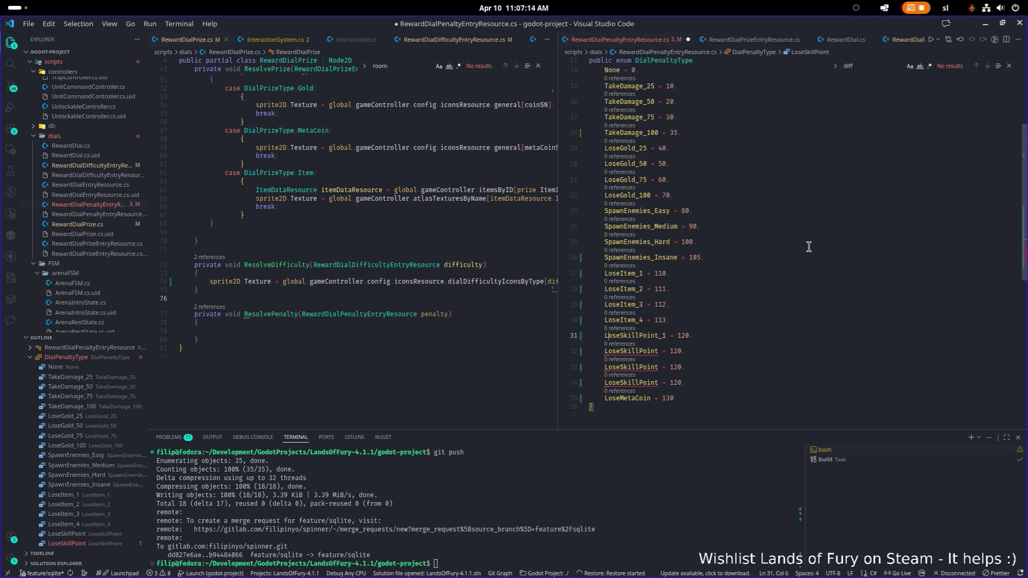
key("ctrl+Right")
key("BackSpace")
type("1")
key("Down")
key("BackSpace")
type("2")
key("Down")
key("BackSpace")
type("3")
- Duplicate the LoseMetaCoin line into four entries valued 130–133
key("Down")
type(",")
key("shift+alt+Down")
key("shift+alt+Down")
key("shift+alt+Down")
key("BackSpace")
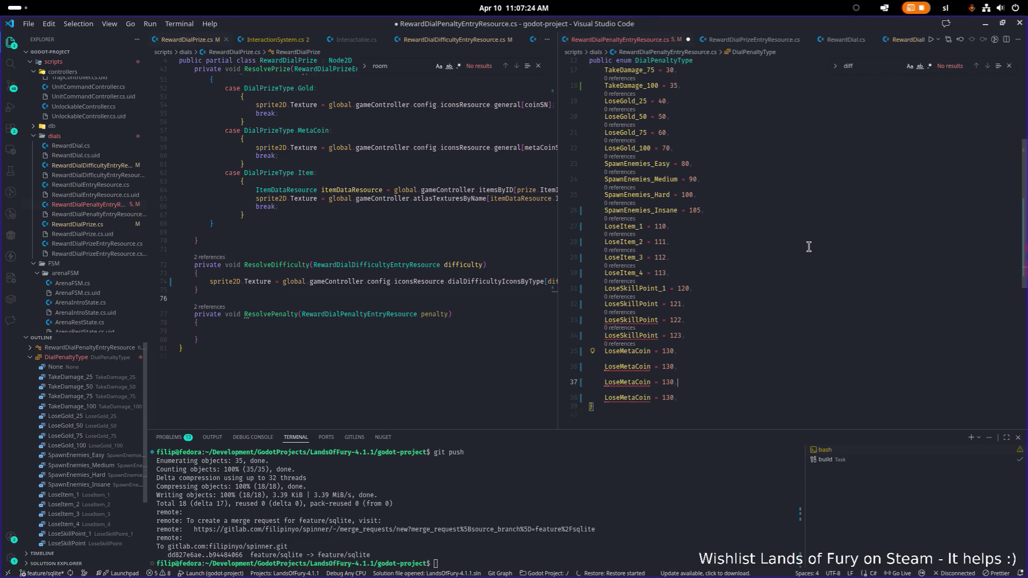
key("Up")
key("Up")
key("Up")
key("Left")
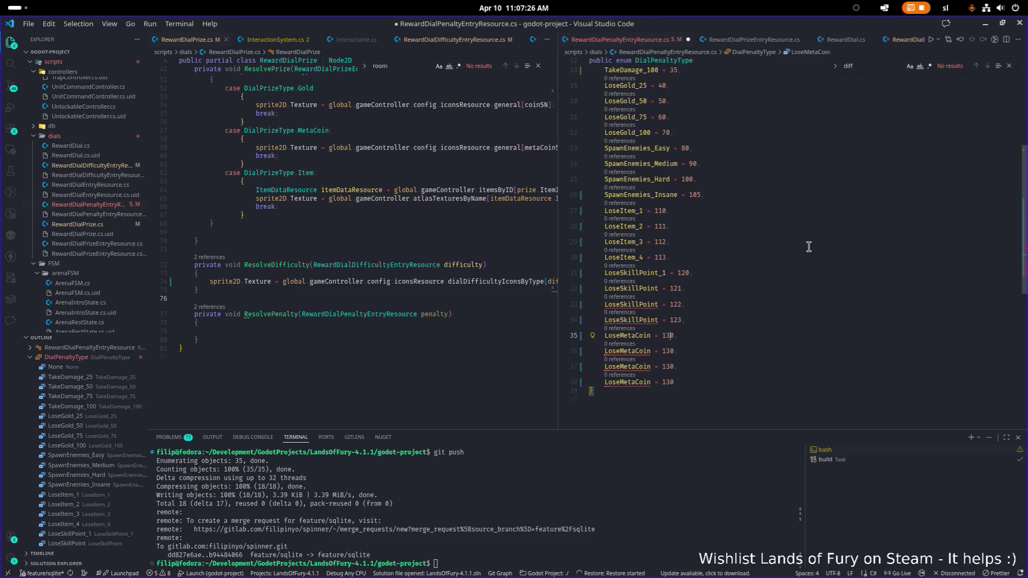
key("Down")
type("1")
key("Down")
key("Delete")
type("2")
key("Down")
key("Delete")
type("3")
key("Up")
key("Up")
key("Up")
- Rename the remaining LoseSkillPoint copies to LoseSkillPoint_2, _3 and _4
key("Down")
key("Left")
key("Left")
key("Left")
key("ctrl+d")
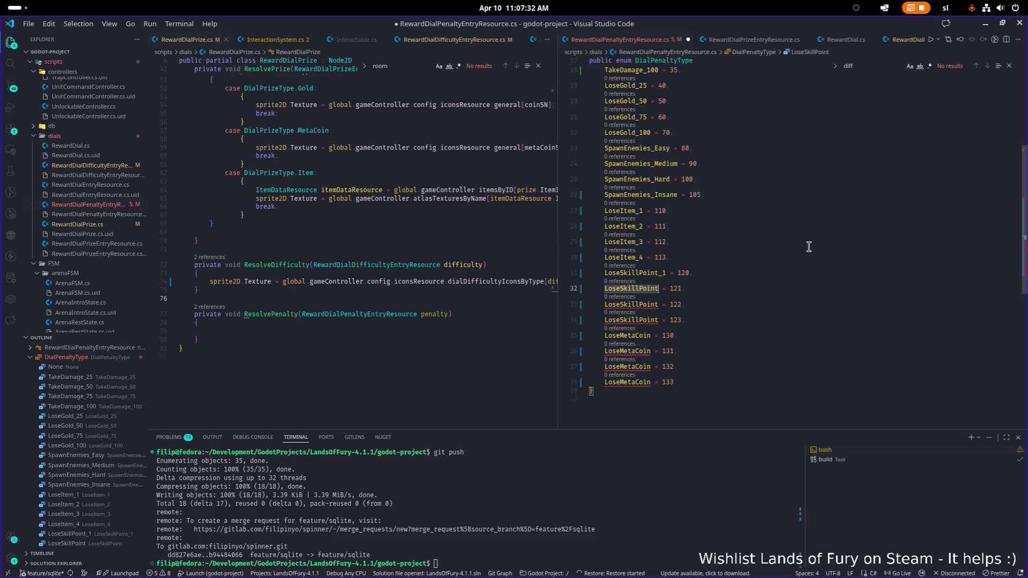
key("Right")
type("_2")
key("Down")
key("ctrl+d")
key("Right")
type("_3")
key("Down")
key("Left")
key("ctrl+d")
key("Right")
type("_4")
key("Down")
key("Left")
- Rename the LoseMetaCoin entries to LoseMetaCoin_1 through LoseMetaCoin_4
key("ctrl+d")
key("Right")
type("_5")
key("Down")
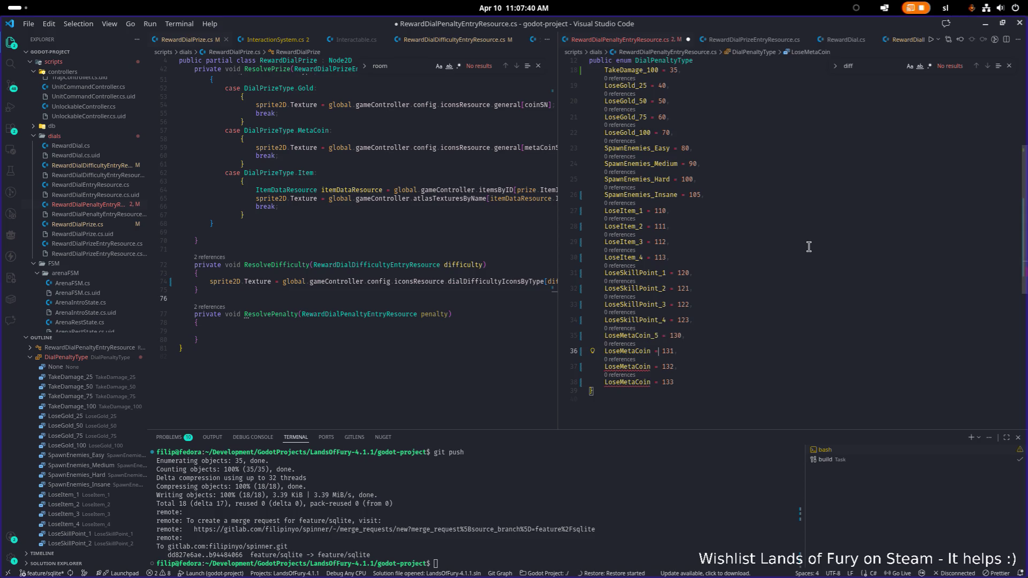
key("Up")
key("BackSpace")
type("1")
key("Down")
key("Left")
key("Left")
key("ctrl+d")
key("Right")
type("_2")
key("Down")
key("ctrl+d")
key("Right")
type("_3")
key("Down")
key("ctrl+d")
key("Right")
type("_4")
- Save the enum file and bring the Godot editor back into view
key("ctrl+s")
scroll(808, 247, "up", 3)
scroll(807, 247, "down", 3)
left_click(810, 249)
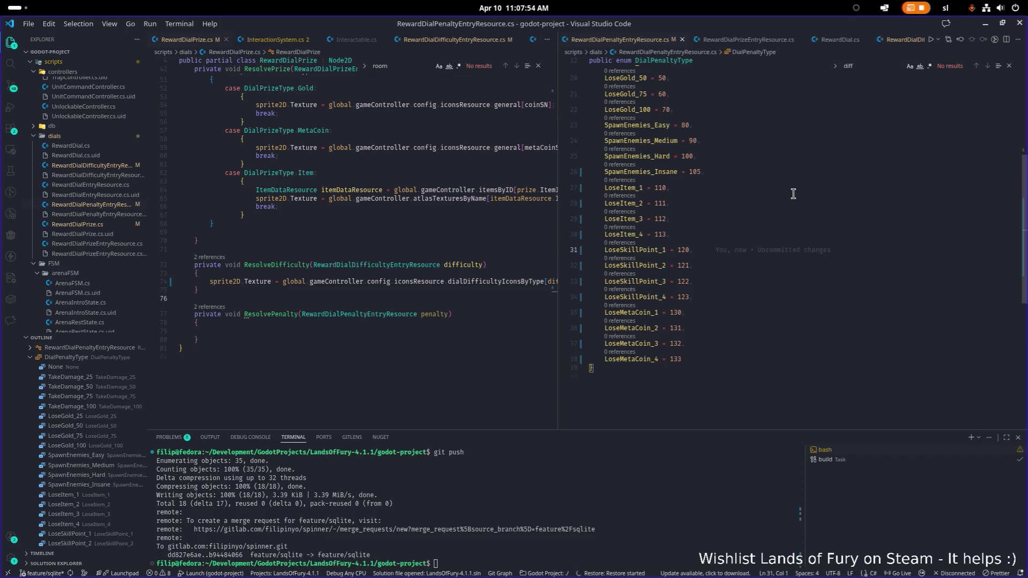
left_click(985, 24)
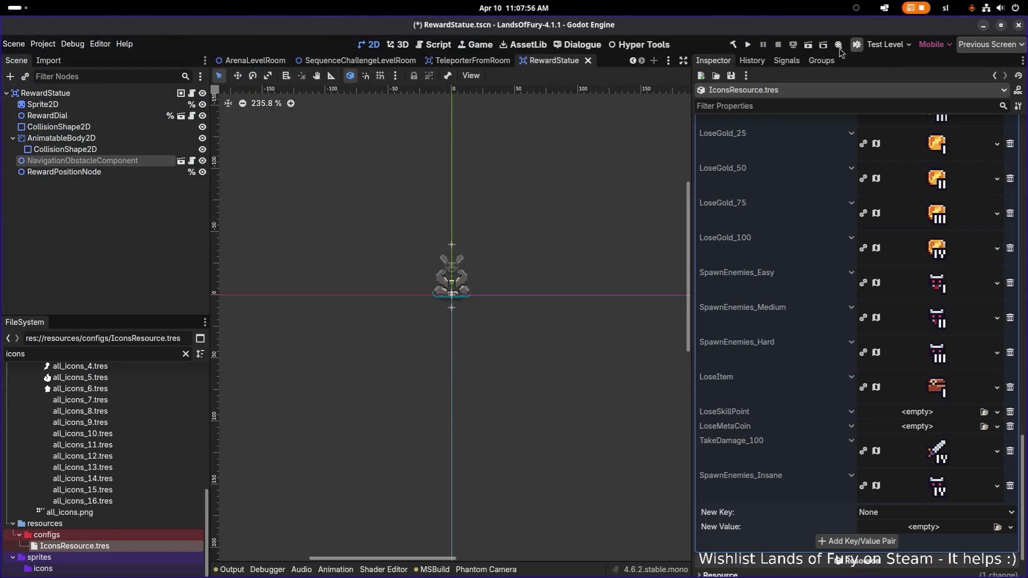
- Build the project's C# code with the Build Project hammer button
left_click(733, 46)
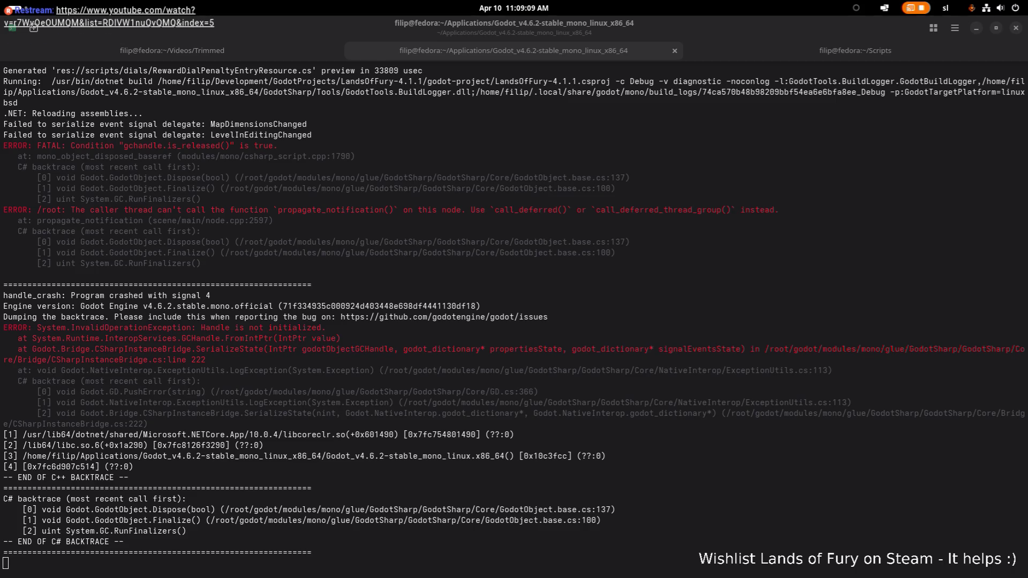
- Stop the crashed Godot, rerun its launch command and reopen LandsOfFury-4.1.1
left_click(446, 330)
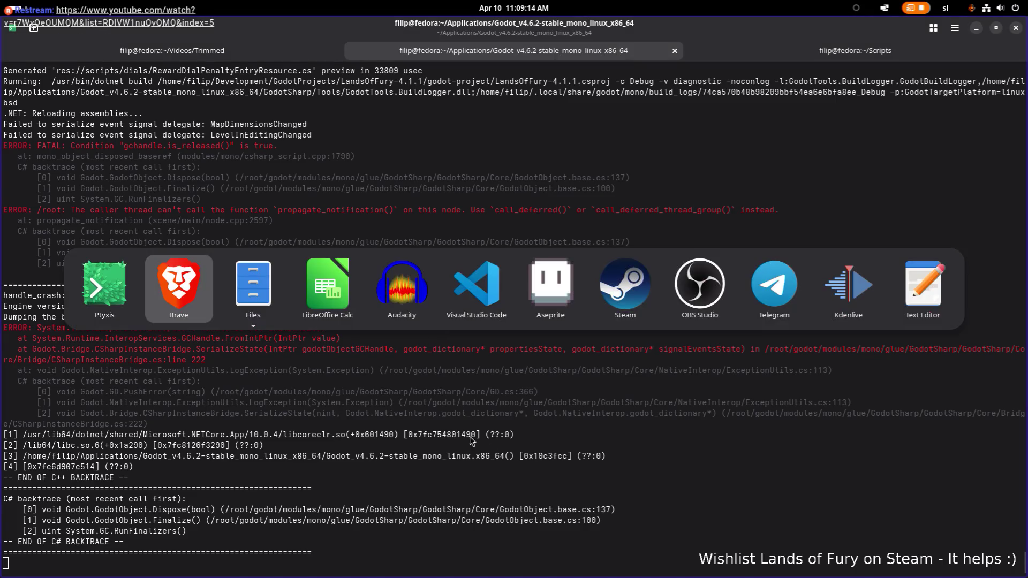
key("ctrl+c")
key("Up")
key("Return")
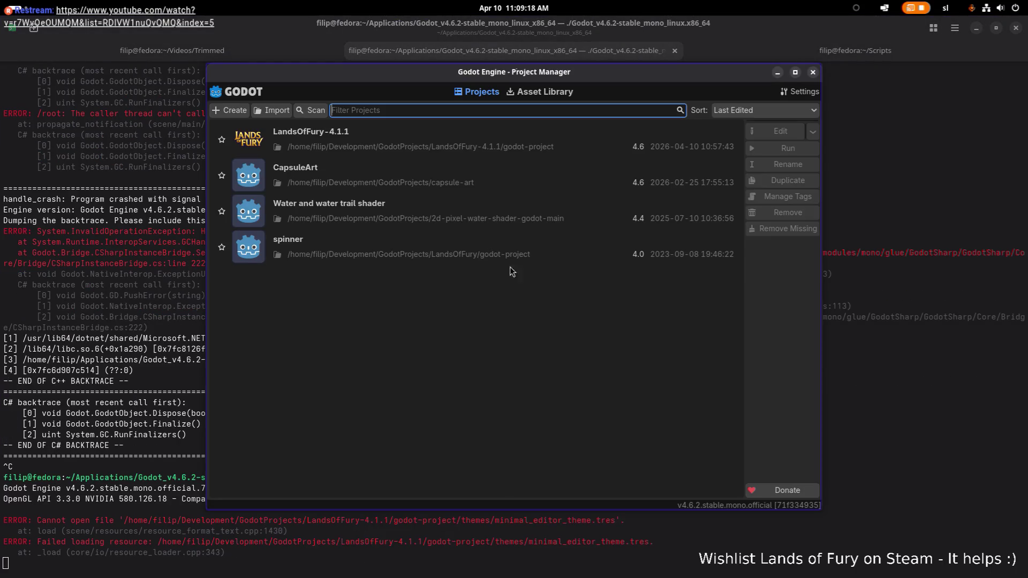
double_click(529, 143)
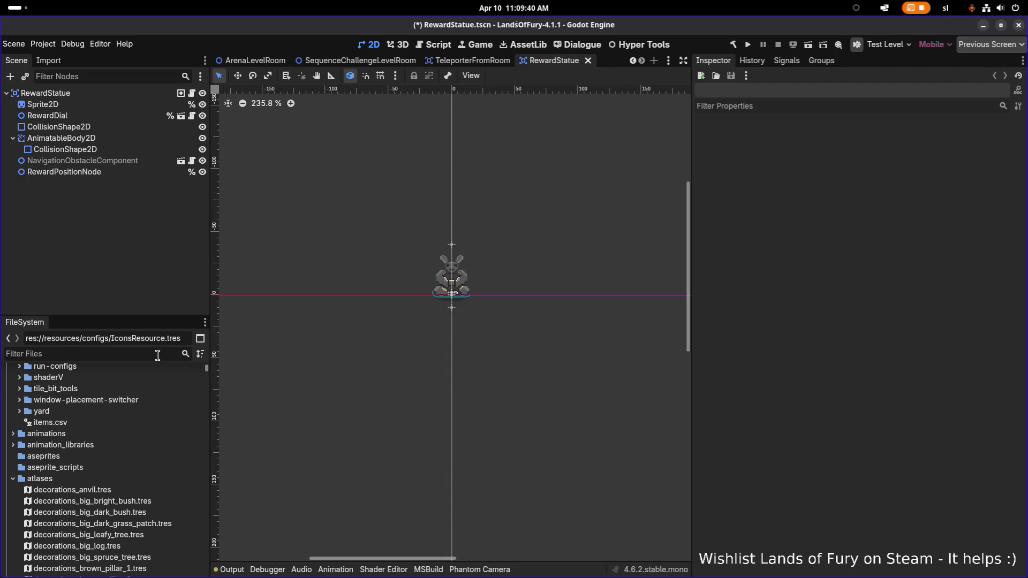
- Filter the FileSystem for 'iconsre' and open IconsResource.tres in the Inspector
type("icons.")
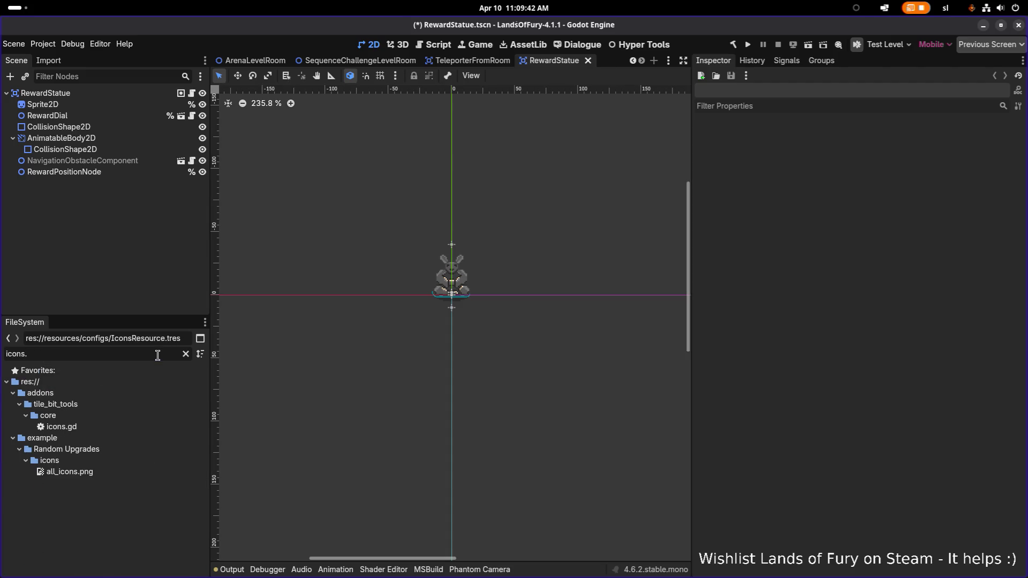
key("BackSpace")
type("re")
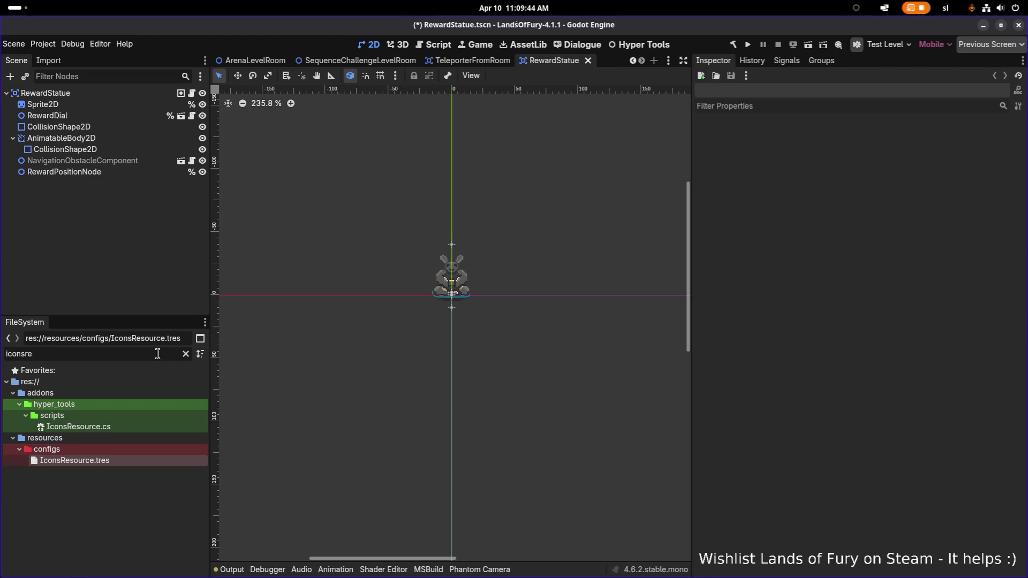
left_click(173, 461)
scroll(478, 402, "up", 1)
scroll(881, 348, "down", 10)
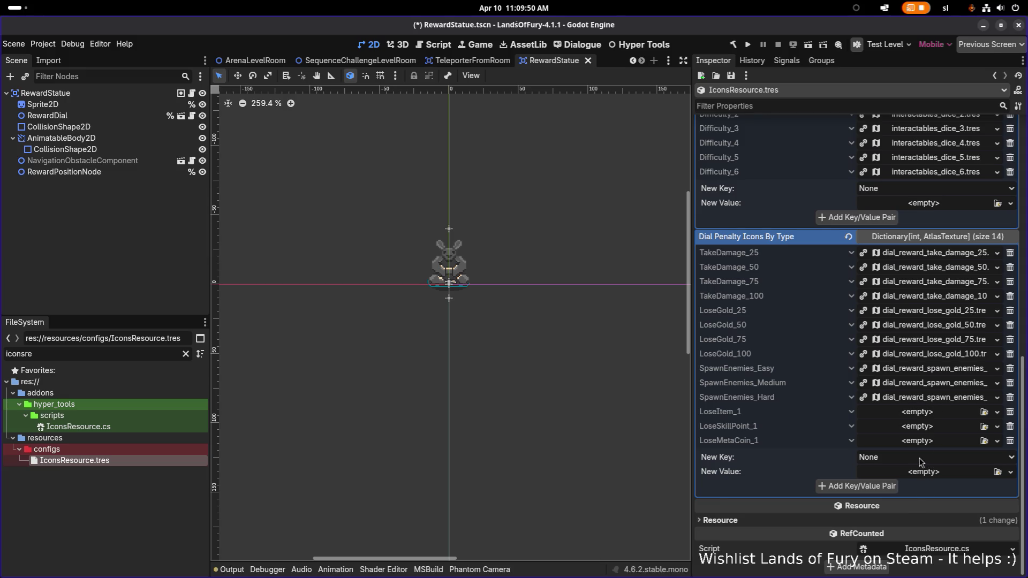
scroll(921, 455, "down", 8)
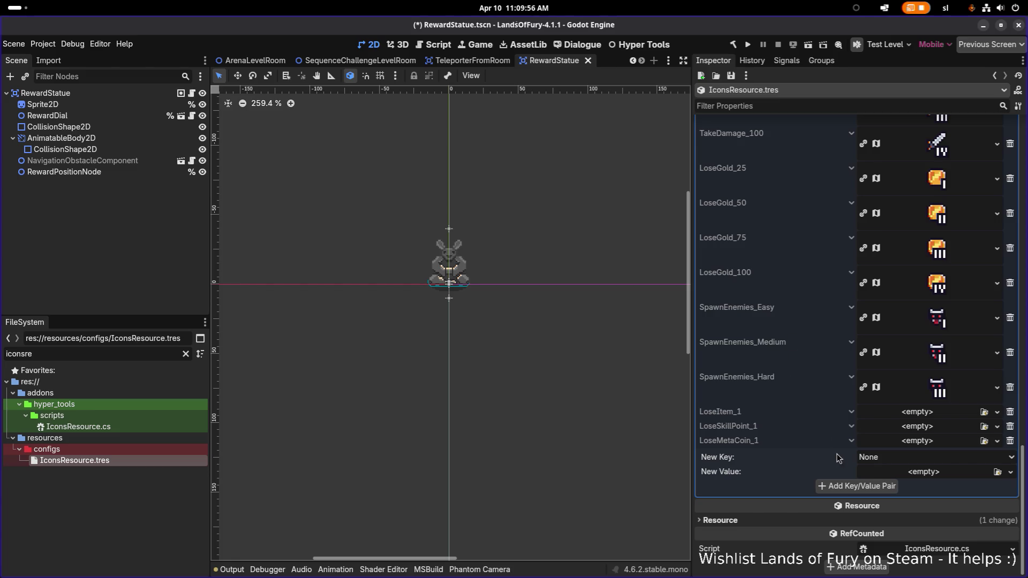
- Add a SpawnEnemies_Insane entry with the insane spawn-enemies icon as its texture
left_click(895, 458)
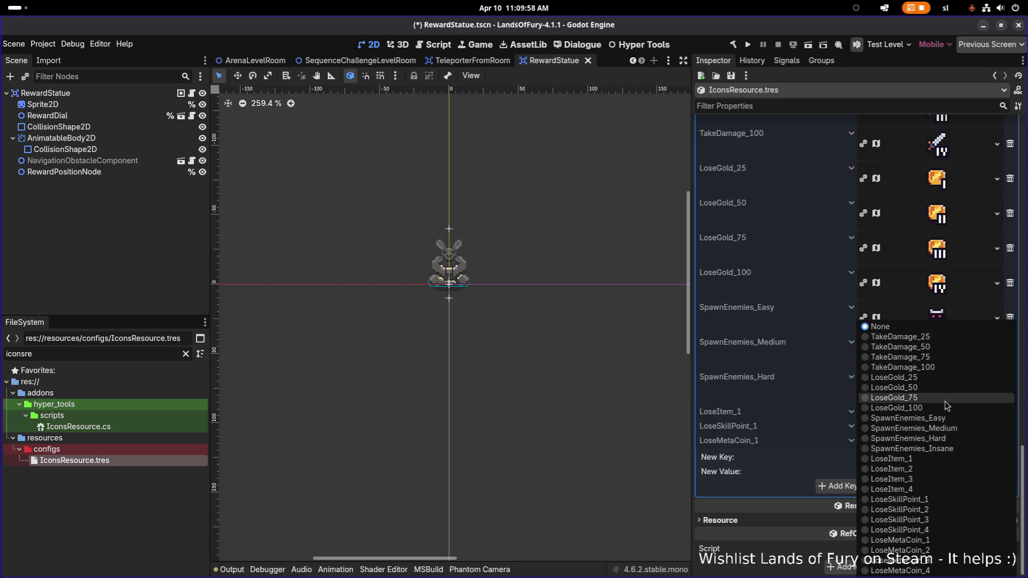
left_click(935, 449)
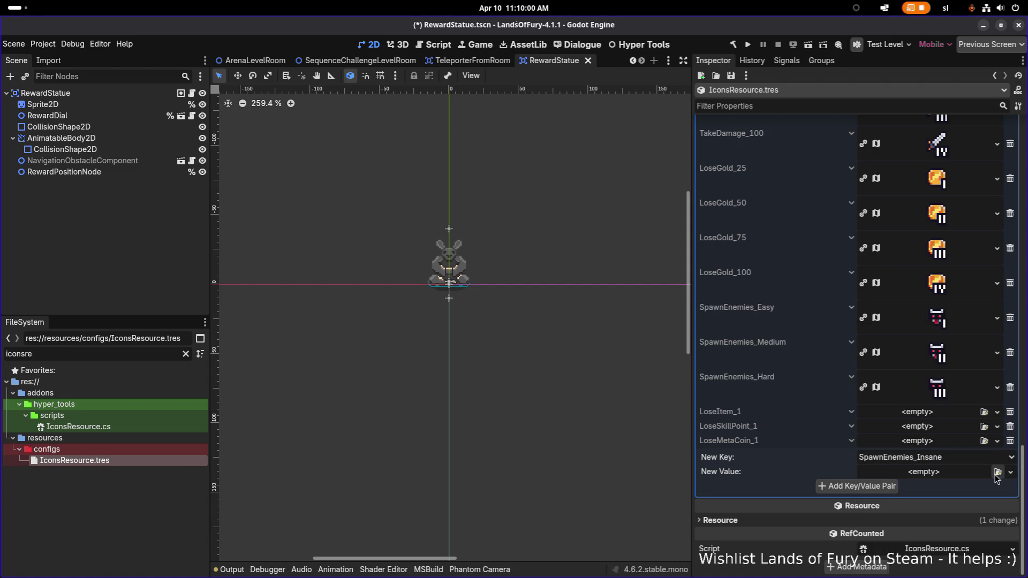
left_click(998, 473)
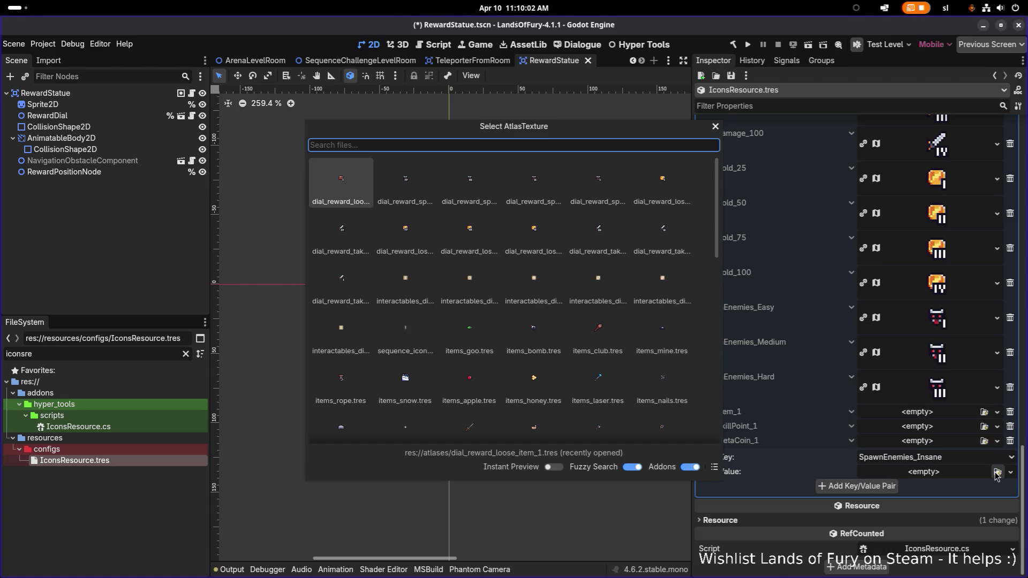
double_click(405, 182)
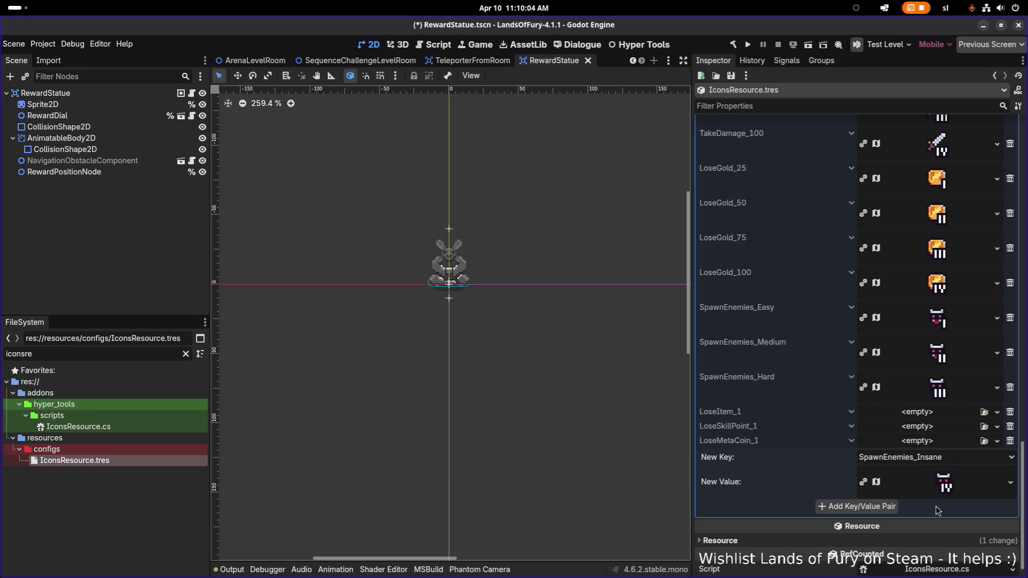
left_click(857, 507)
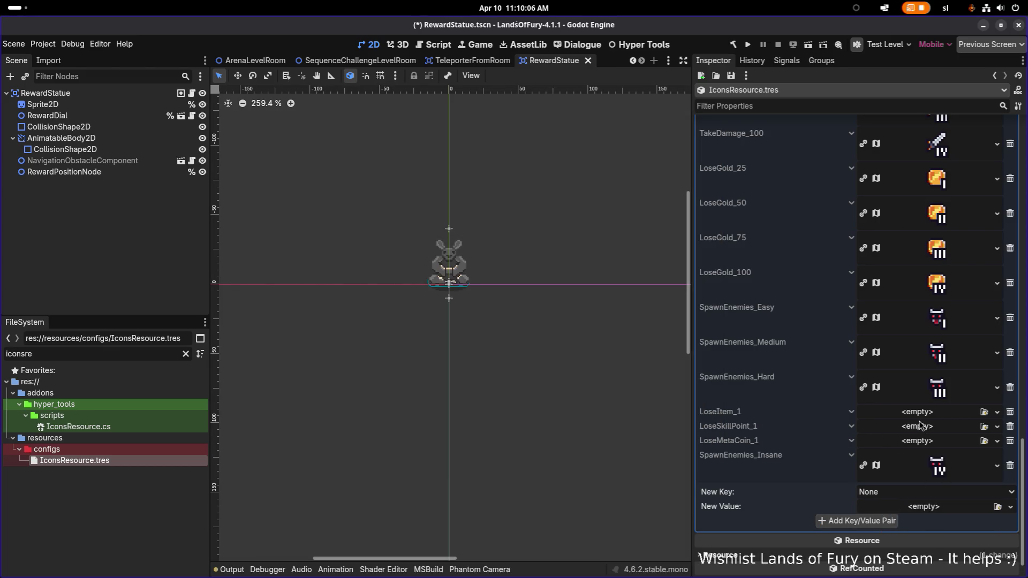
- Add empty LoseItem_2, LoseSkillPoint_3 and LoseSkillPoint_4 entries, then delete LoseItem_2 again
left_click(920, 491)
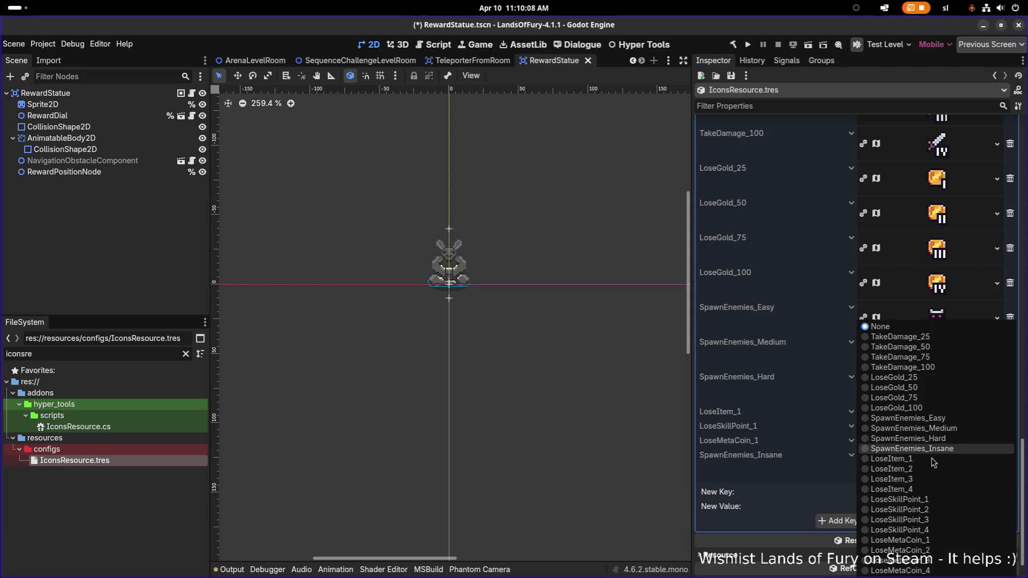
left_click(927, 470)
left_click(837, 521)
left_click(917, 506)
left_click(937, 519)
left_click(835, 536)
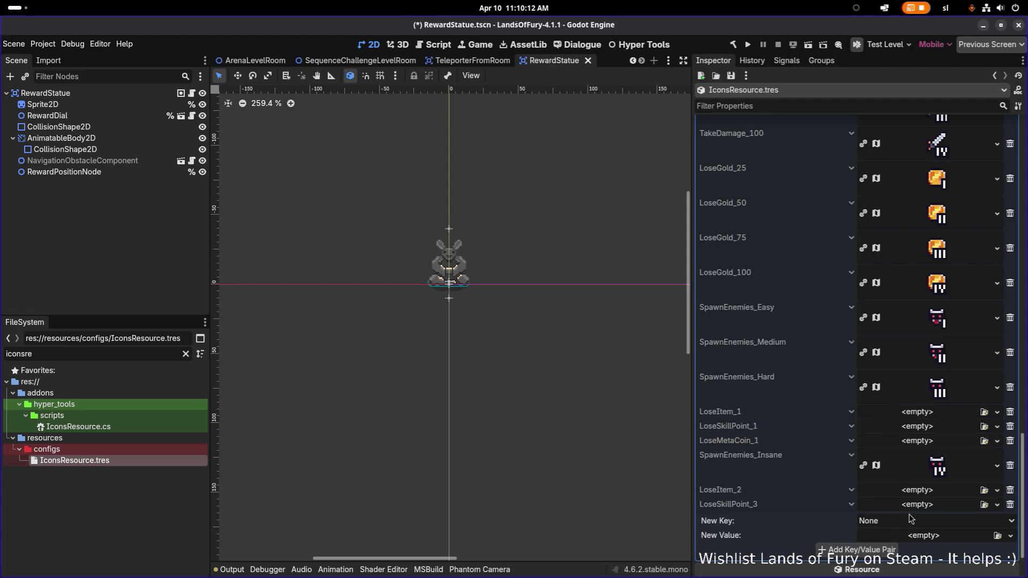
left_click(911, 521)
left_click(935, 530)
left_click(837, 549)
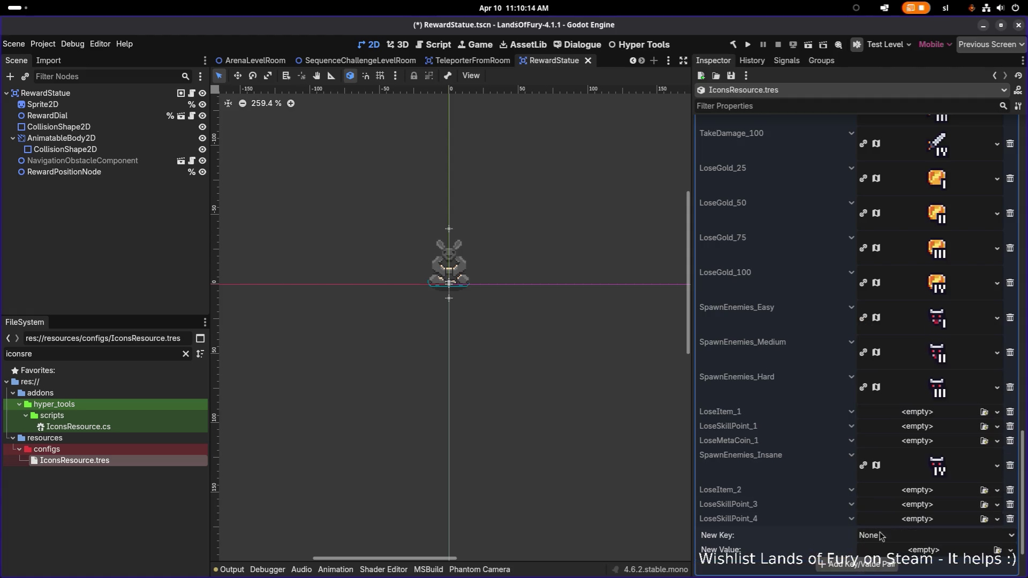
scroll(913, 507, "down", 3)
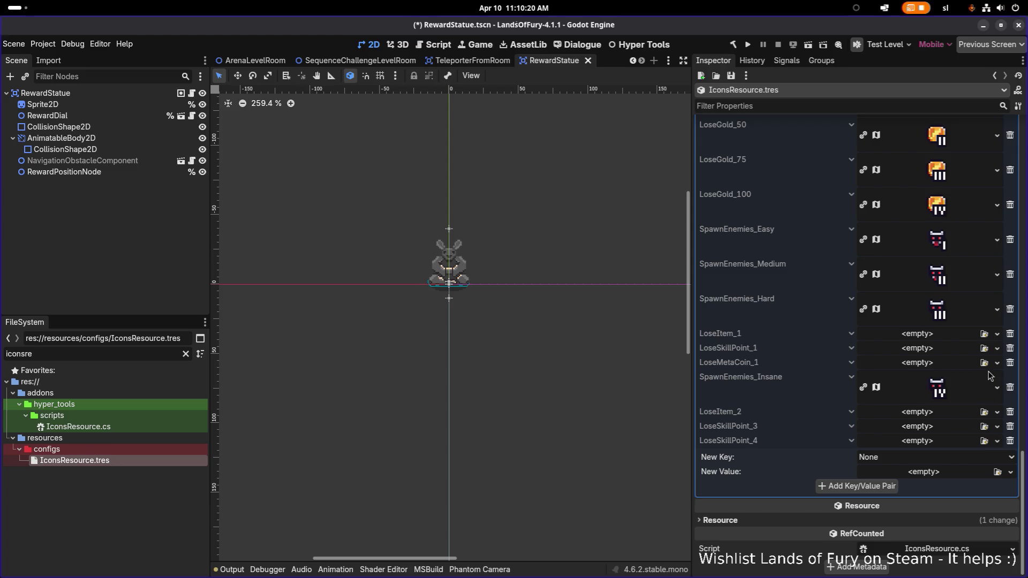
left_click(1010, 412)
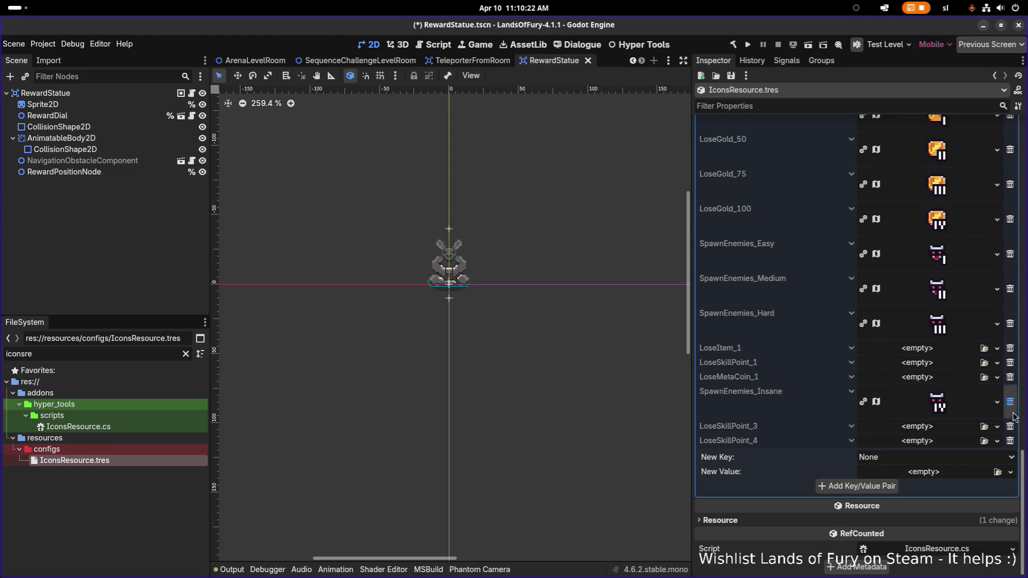
- Delete the SpawnEnemies_Insane, LoseMetaCoin_1, LoseSkillPoint_1, LoseItem_1, LoseSkillPoint_3 and LoseSkillPoint_4 entries
left_click(1011, 402)
left_click(1011, 412)
left_click(1011, 413)
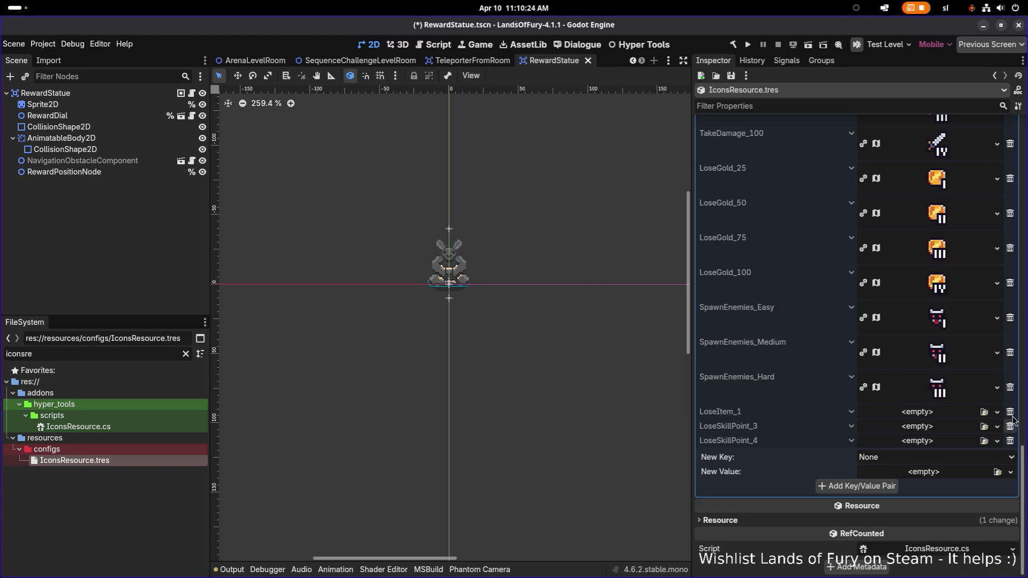
left_click(1011, 414)
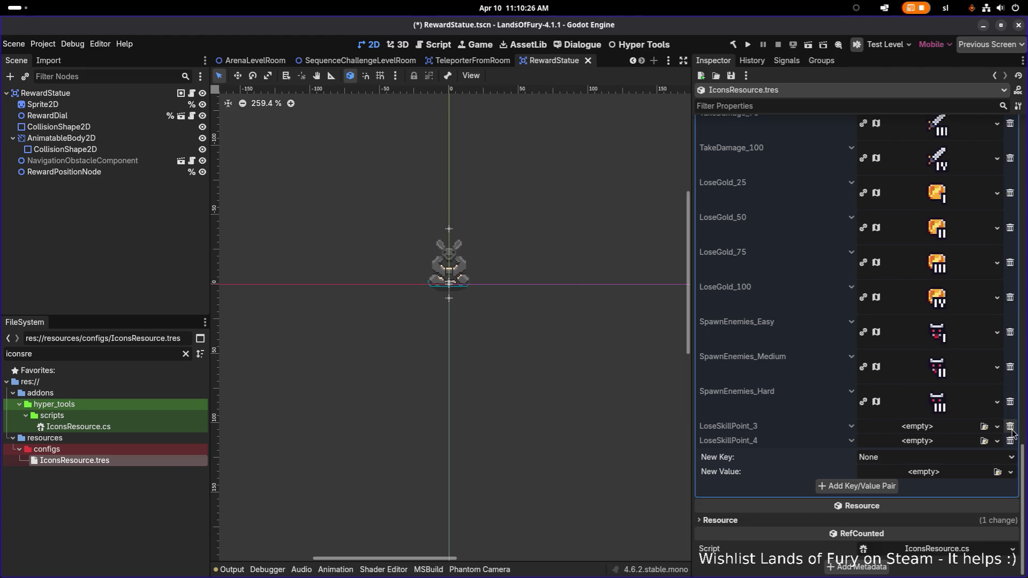
left_click(1010, 427)
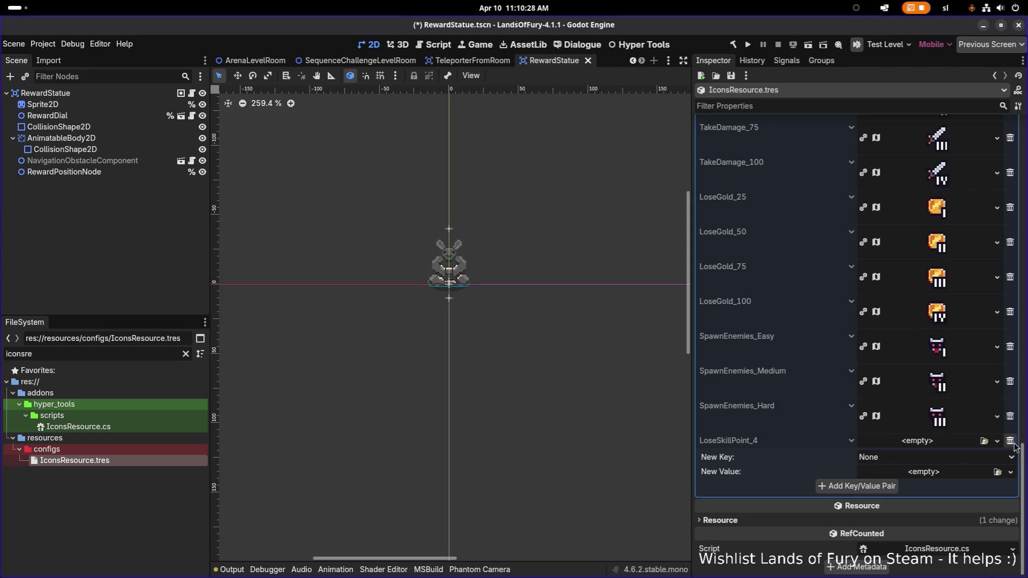
left_click(1011, 442)
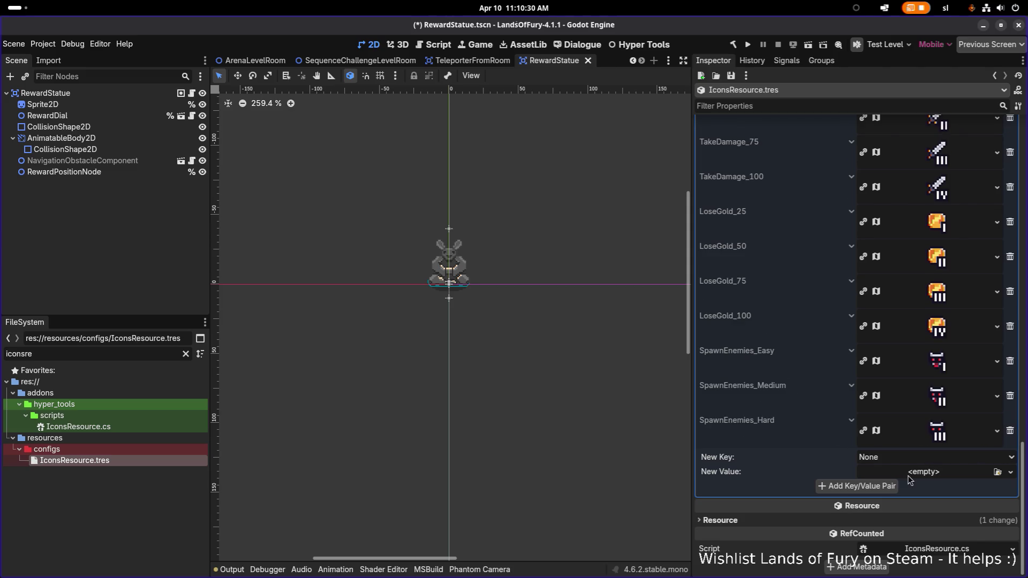
- Re-add an empty SpawnEnemies_Insane entry to the dictionary
left_click(913, 459)
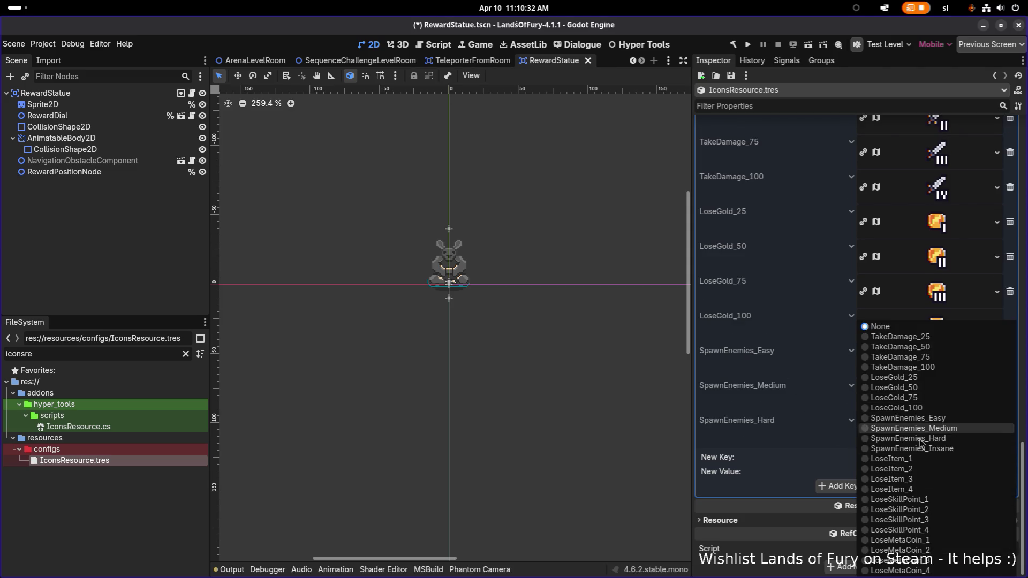
left_click(931, 449)
left_click(884, 487)
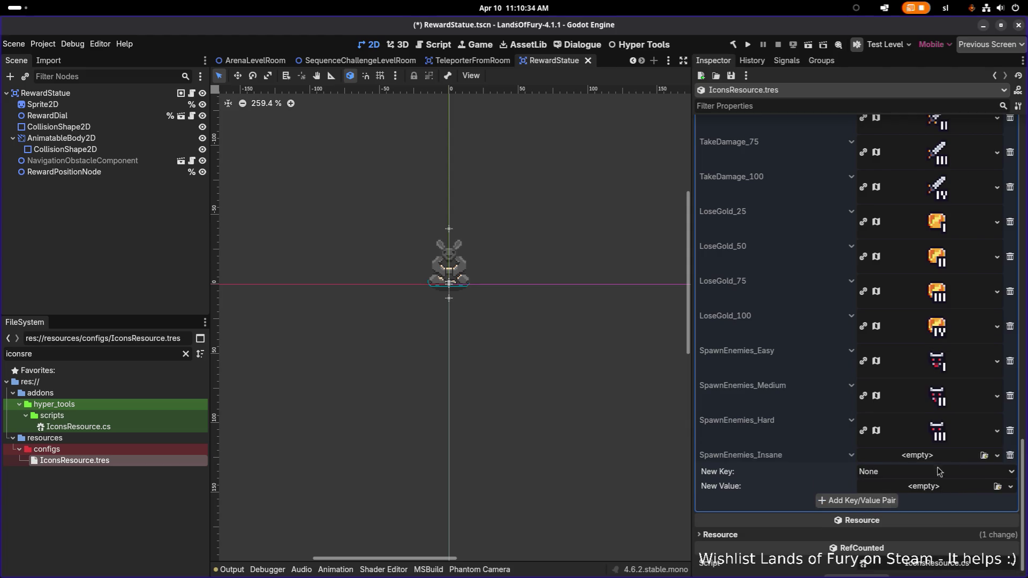
left_click(960, 474)
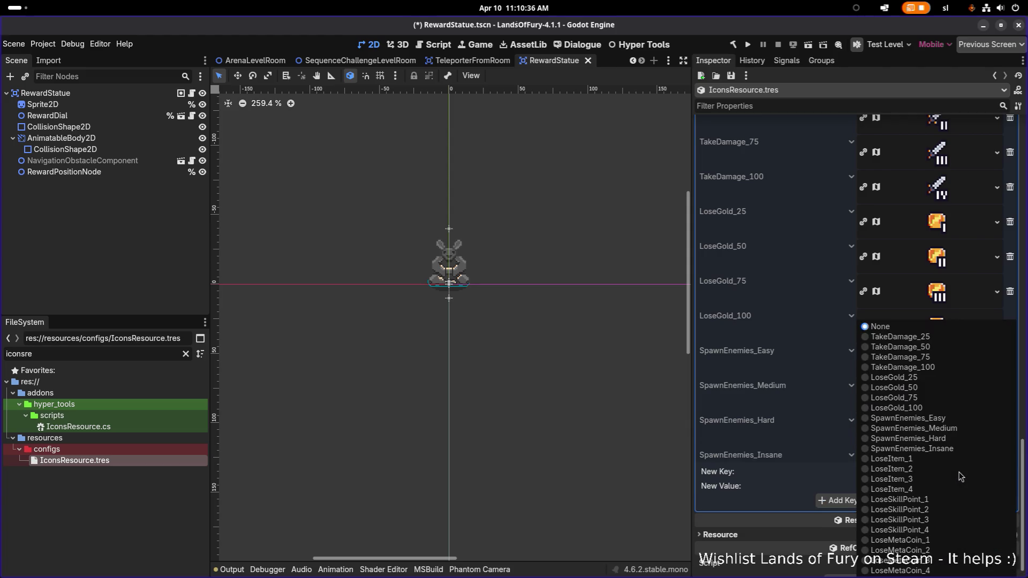
left_click(767, 456)
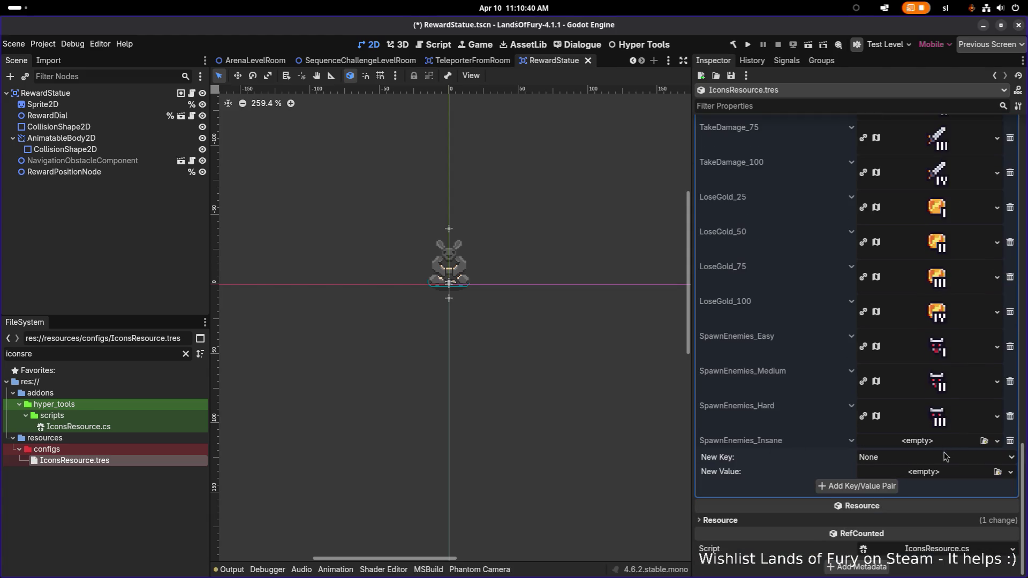
- Add empty LoseItem_1, LoseItem_2, LoseItem_3 and LoseItem_4 entries
left_click(947, 456)
left_click(947, 463)
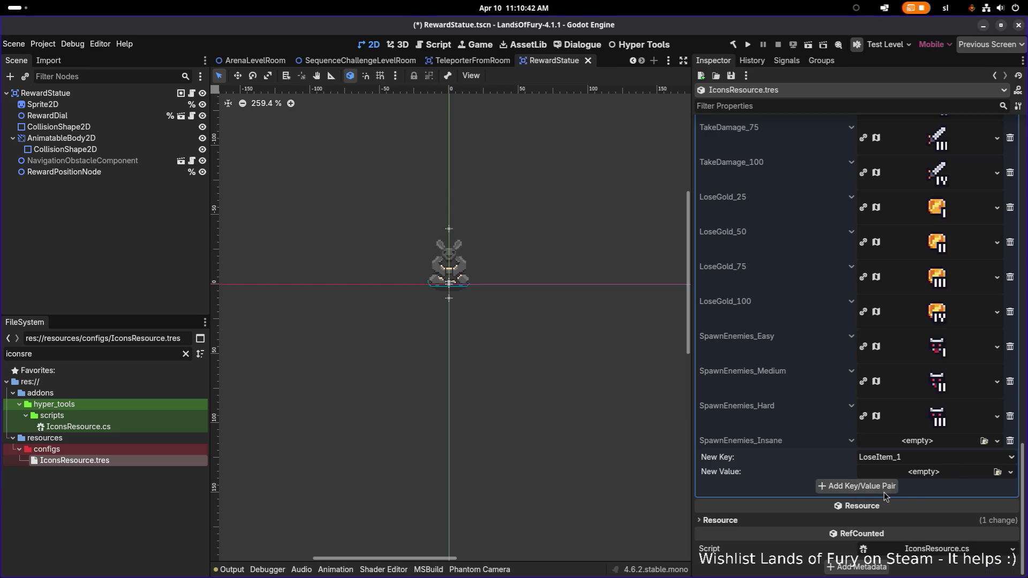
left_click(893, 488)
left_click(920, 474)
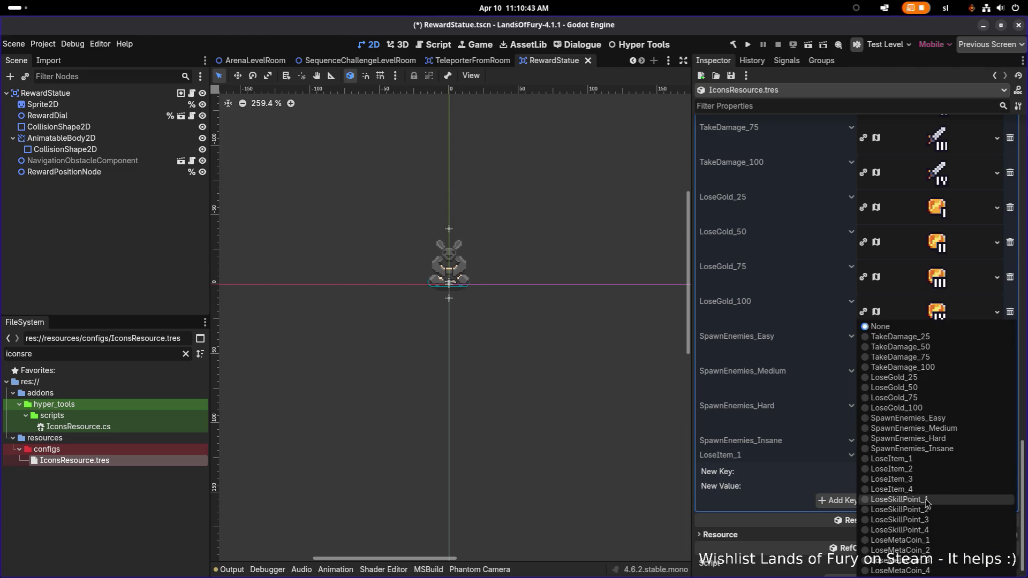
left_click(932, 469)
left_click(851, 507)
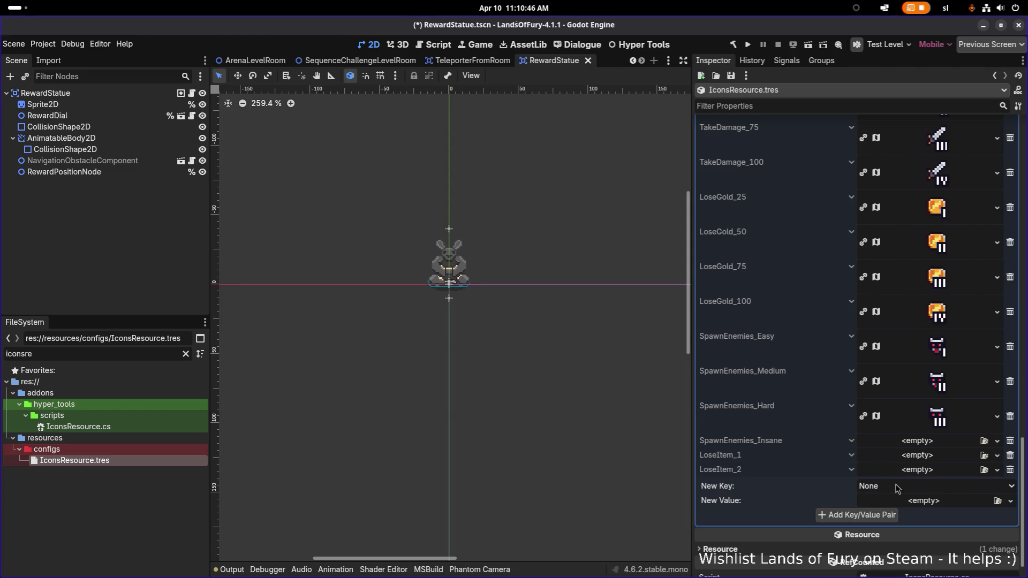
left_click(898, 486)
left_click(922, 485)
left_click(863, 515)
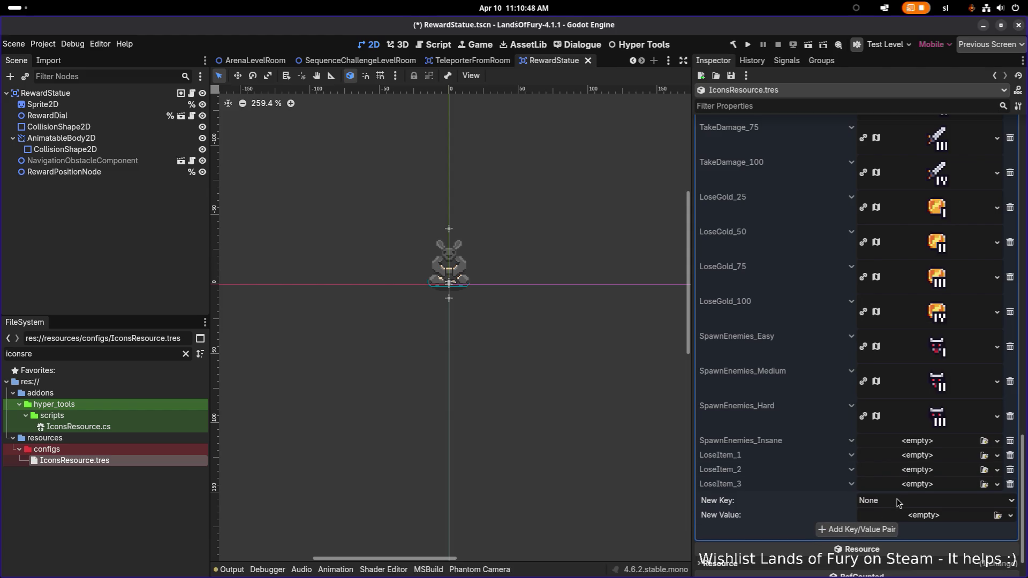
left_click(907, 500)
left_click(915, 487)
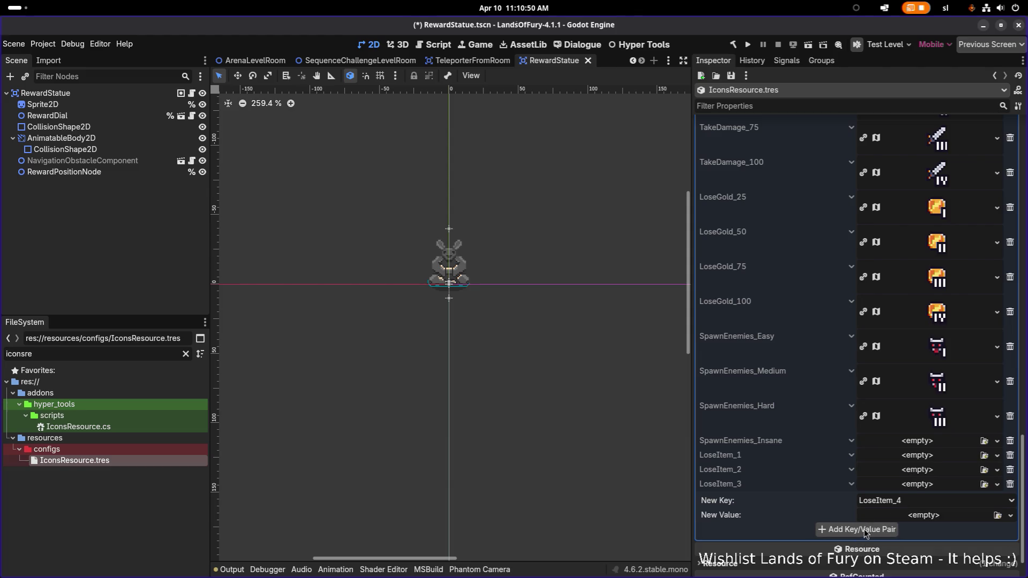
left_click(859, 529)
- Add empty LoseSkillPoint_1 and LoseSkillPoint_2 entries
left_click(911, 517)
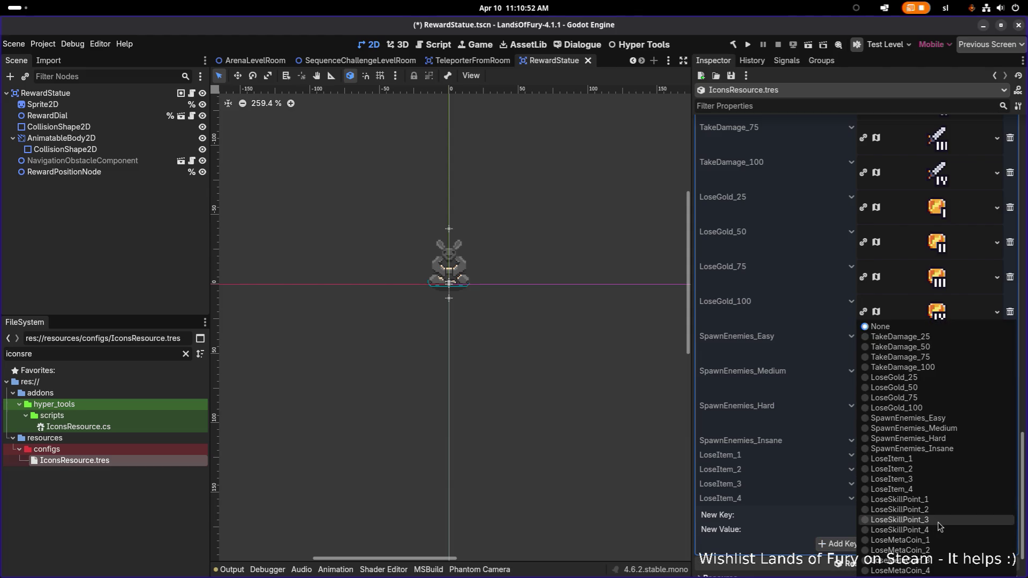
left_click(936, 503)
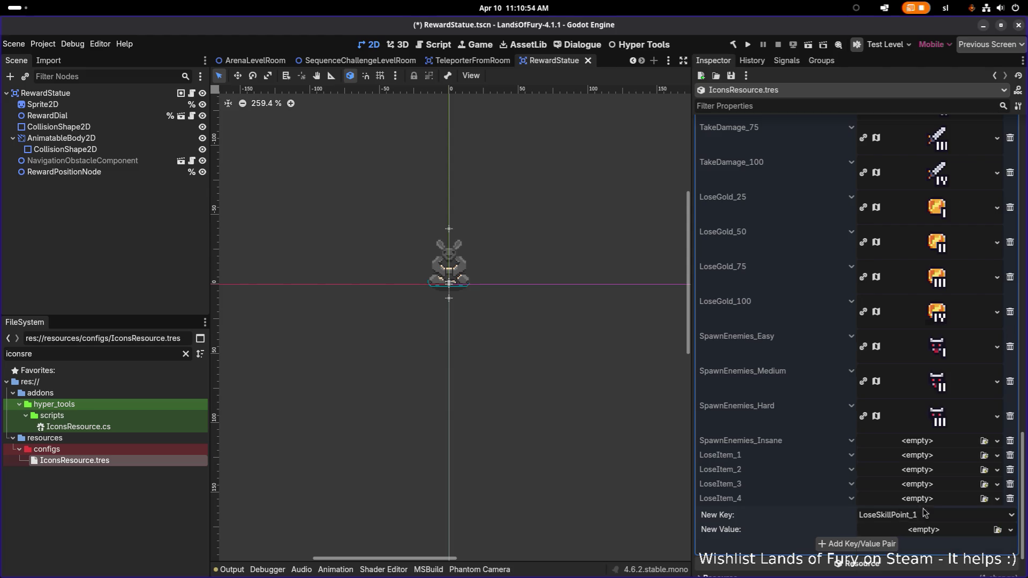
left_click(862, 544)
left_click(913, 529)
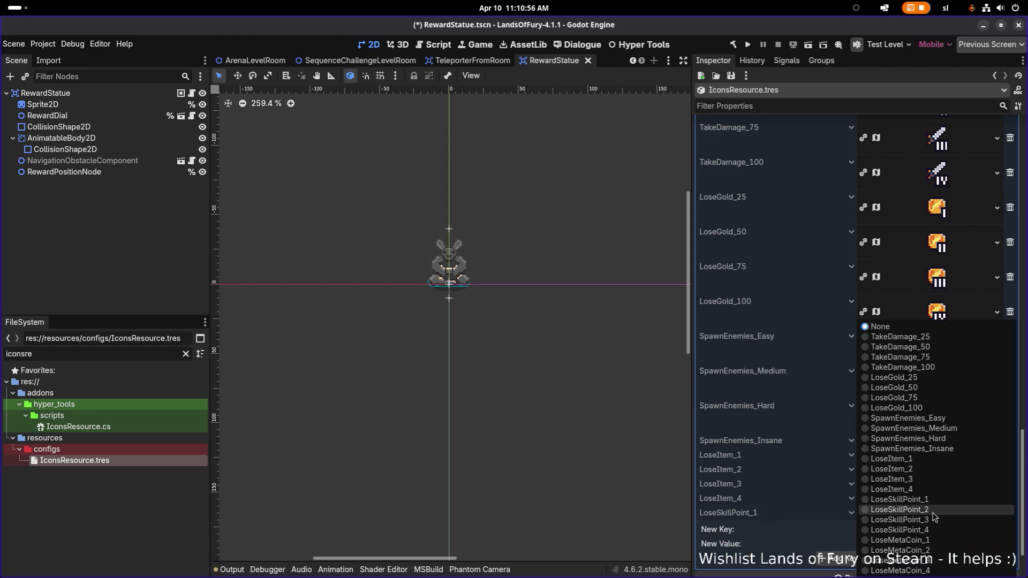
left_click(900, 510)
left_click(857, 559)
scroll(909, 523, "down", 6)
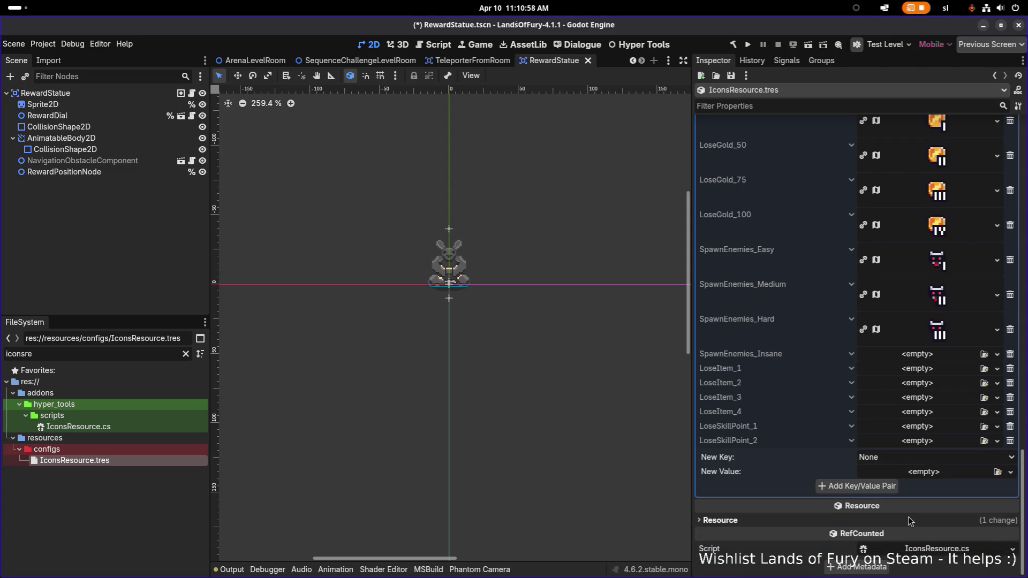
scroll(909, 522, "down", 5)
- Add empty LoseSkillPoint_3 and LoseSkillPoint_4 entries and select LoseMetaCoin_1 as the next key
left_click(919, 461)
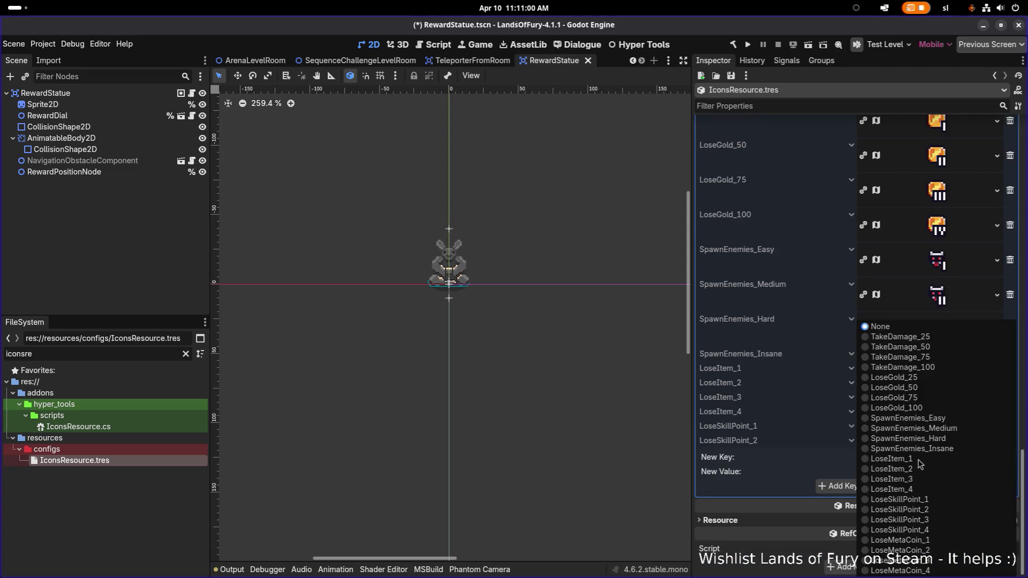
left_click(900, 519)
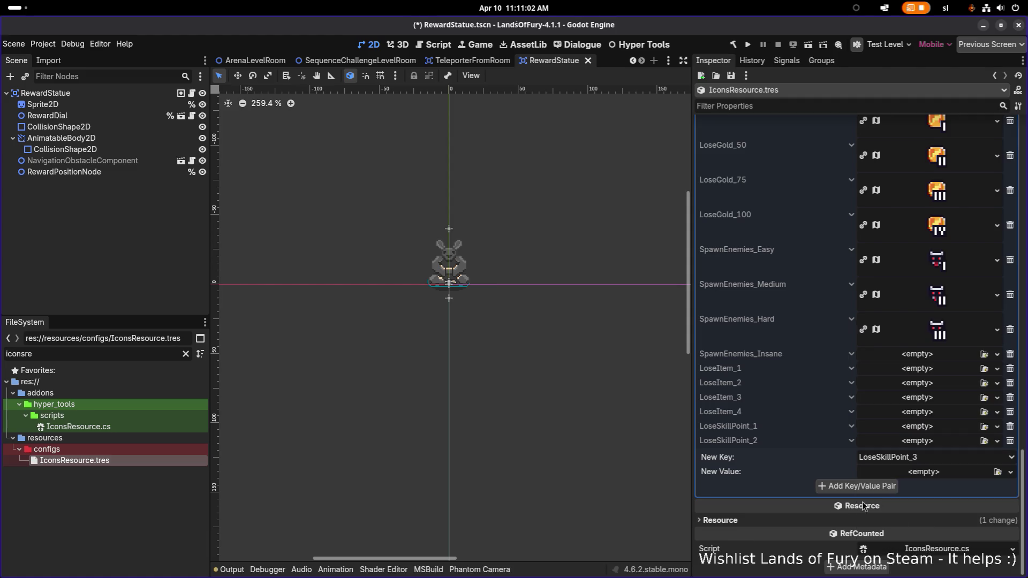
left_click(873, 486)
left_click(900, 474)
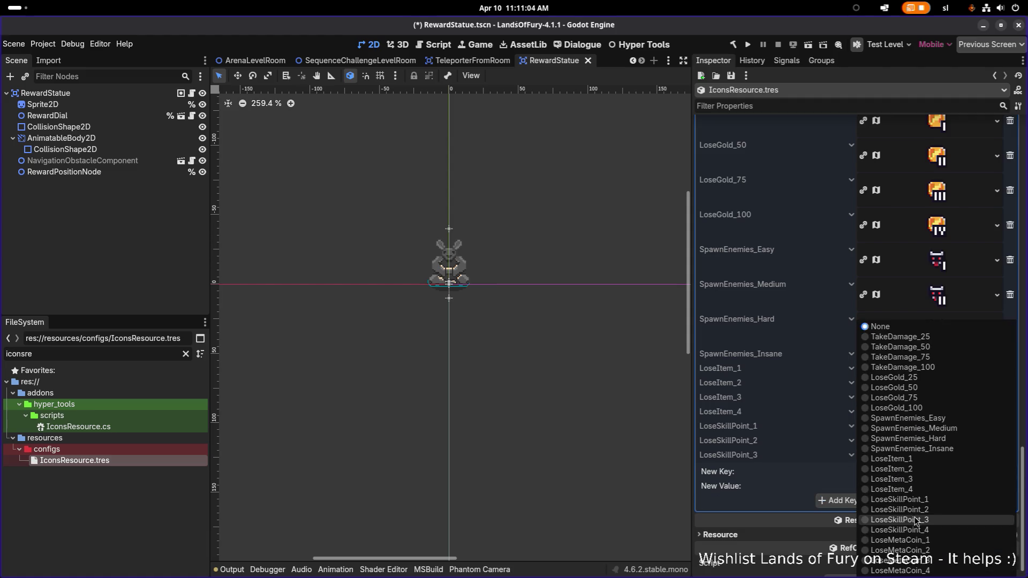
left_click(900, 529)
left_click(876, 502)
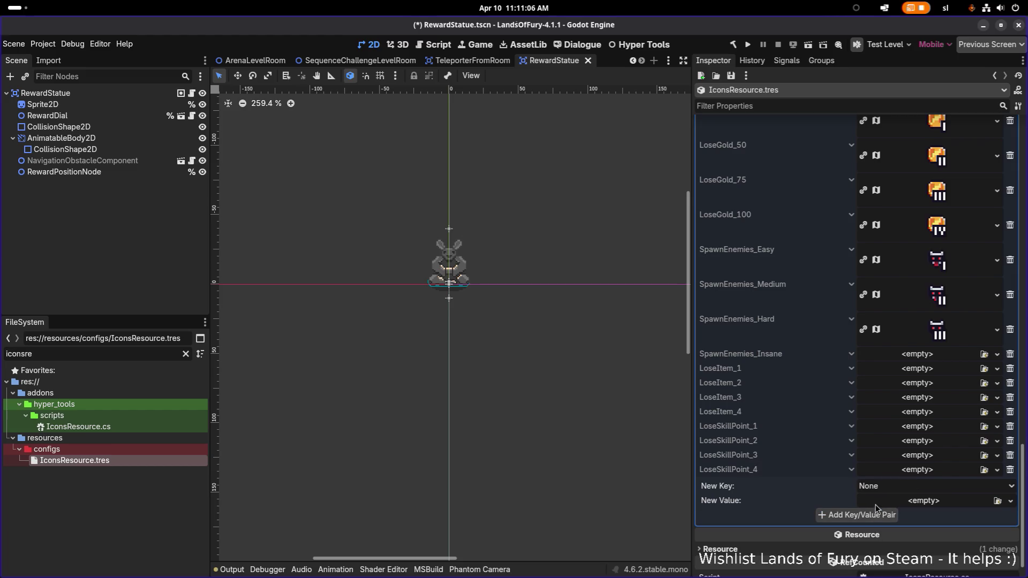
left_click(932, 486)
left_click(919, 533)
- Add the empty LoseMetaCoin_1 entry and give SpawnEnemies_Insane its insane spawn icon
left_click(887, 516)
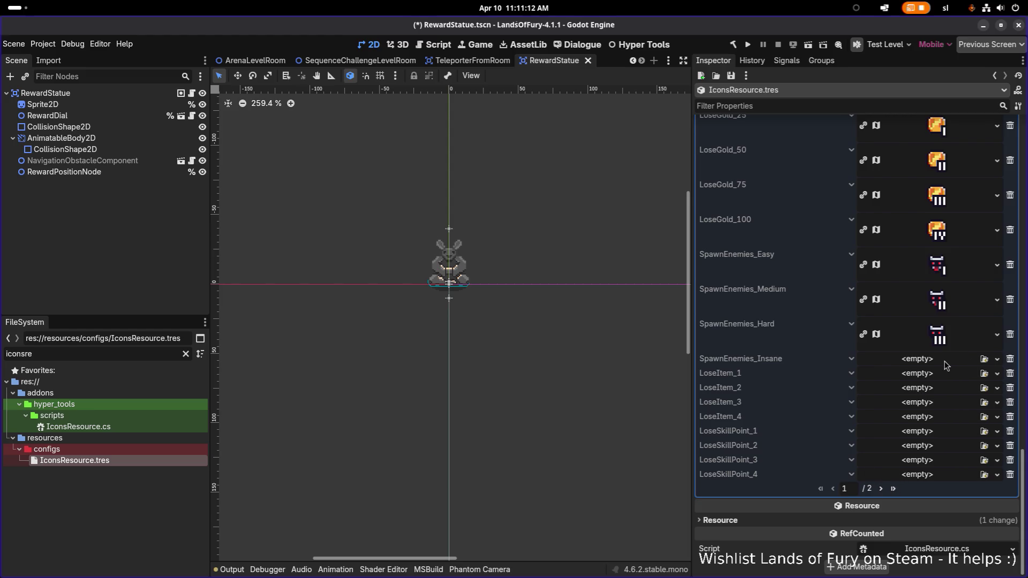
left_click(987, 362)
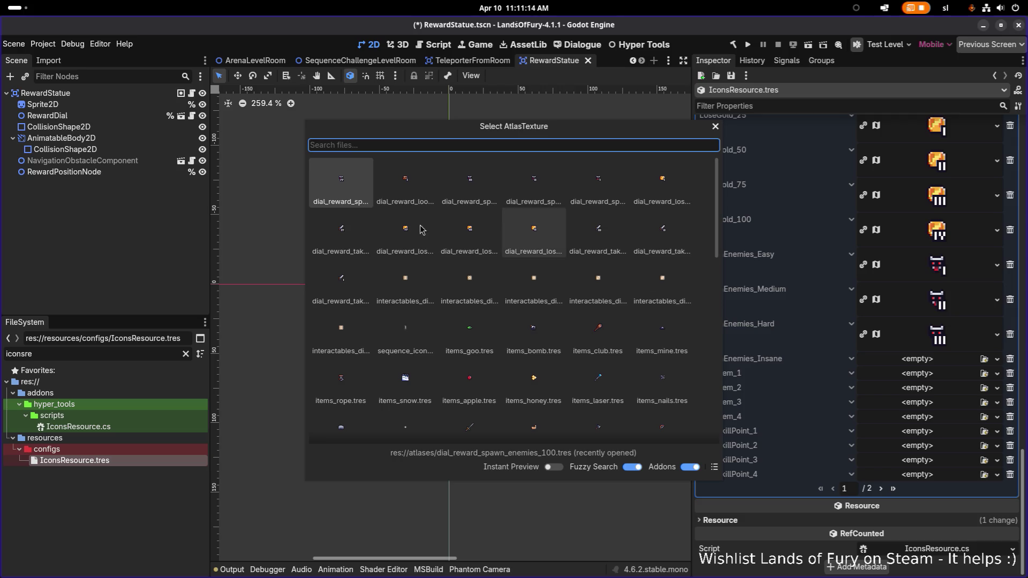
double_click(406, 232)
- Assign the lose-item icons to LoseItem_1 and LoseItem_2
left_click(985, 394)
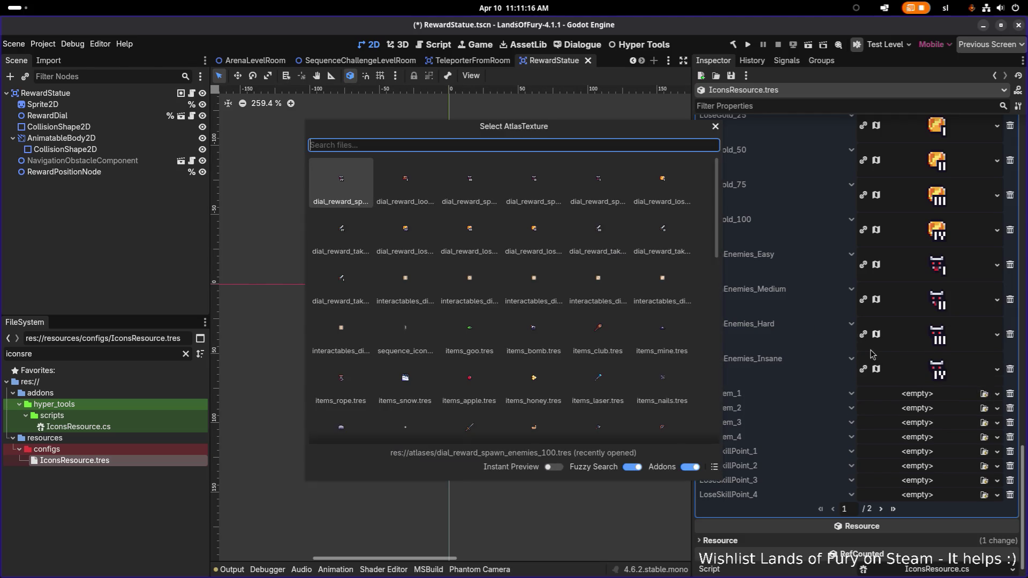
type("lose_")
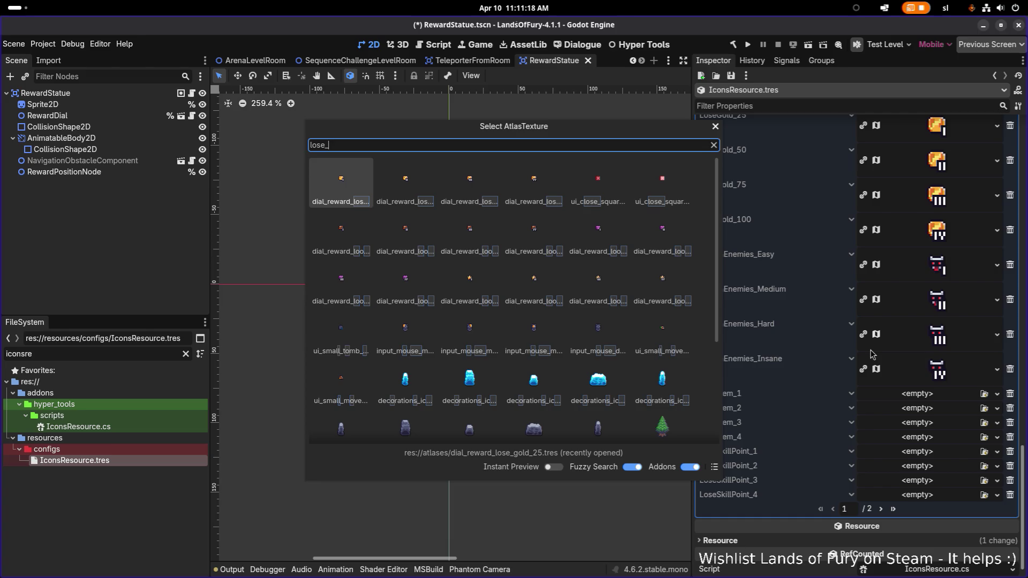
type("item")
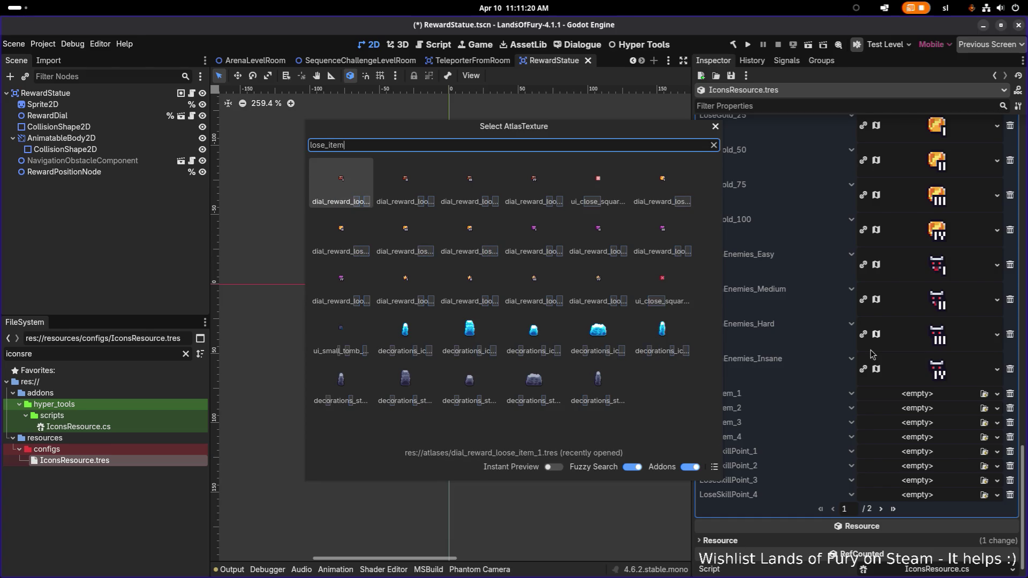
key("Return")
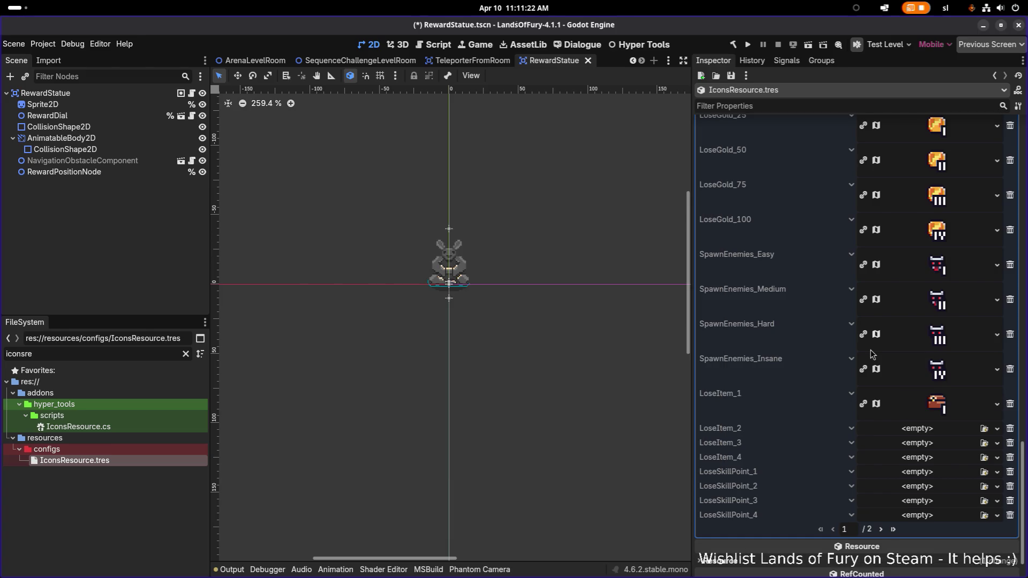
left_click(985, 428)
type("loseitem2")
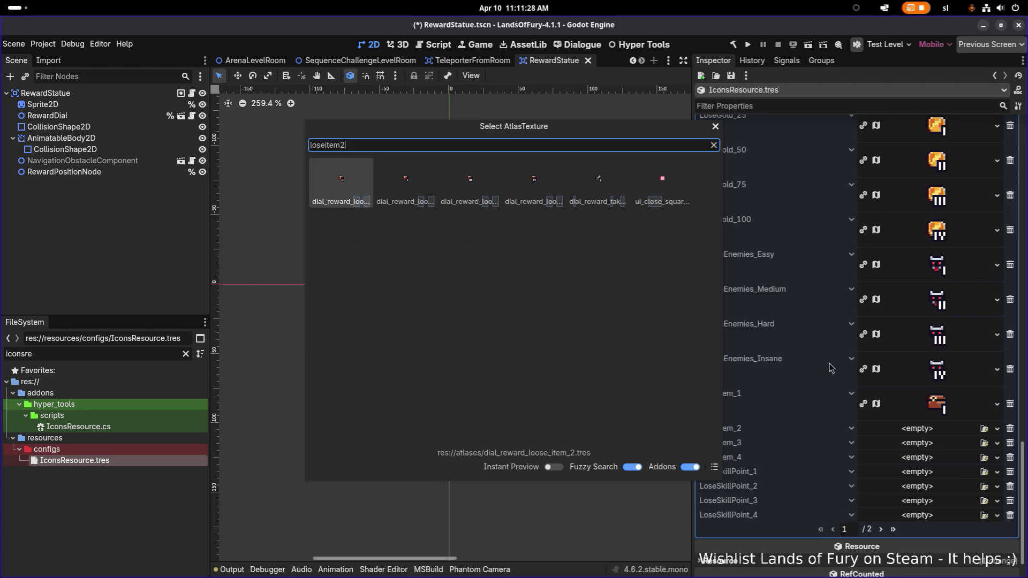
key("ctrl+a")
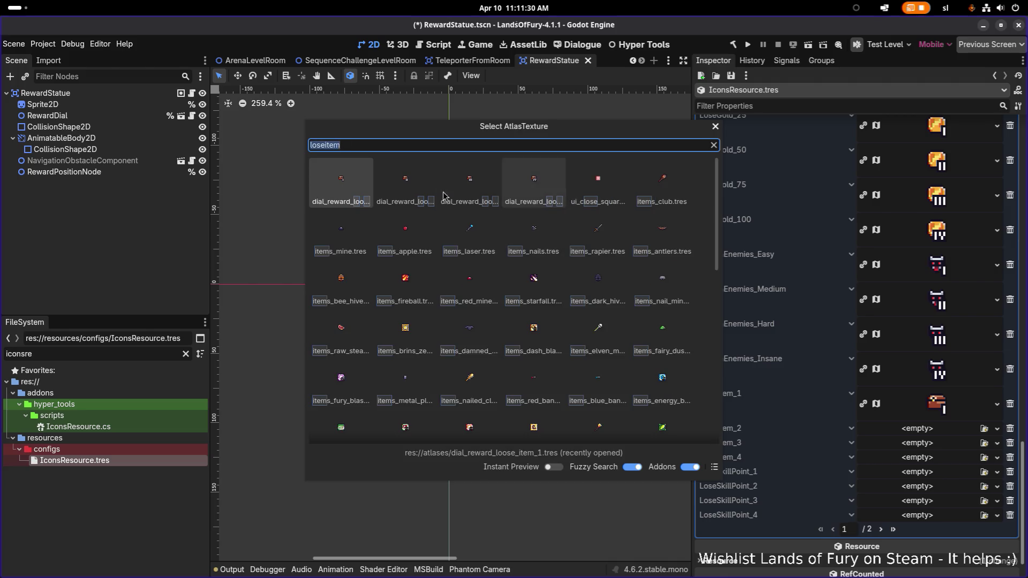
left_click(405, 182)
- Quick-load the loseitem3 and loseitem4 icons onto LoseItem_3 and LoseItem_4
left_click(930, 465)
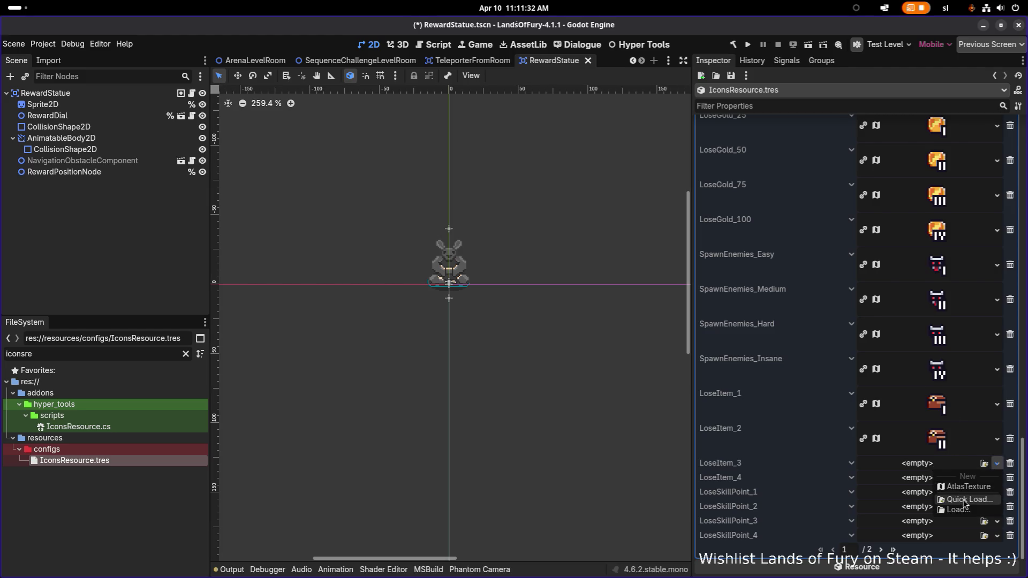
left_click(968, 500)
type("loseitem3")
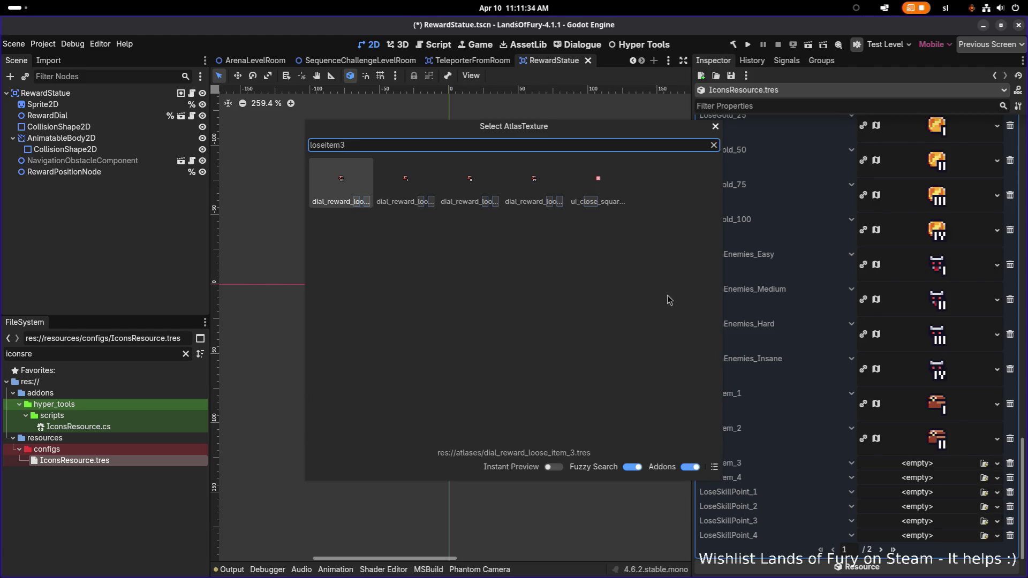
left_click(351, 211)
left_click(948, 502)
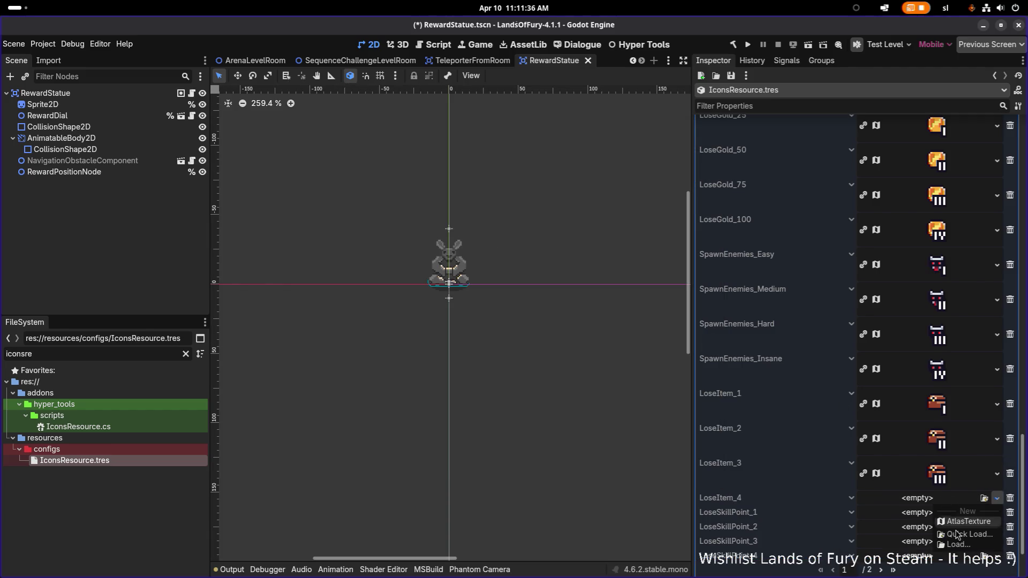
left_click(964, 536)
type("4")
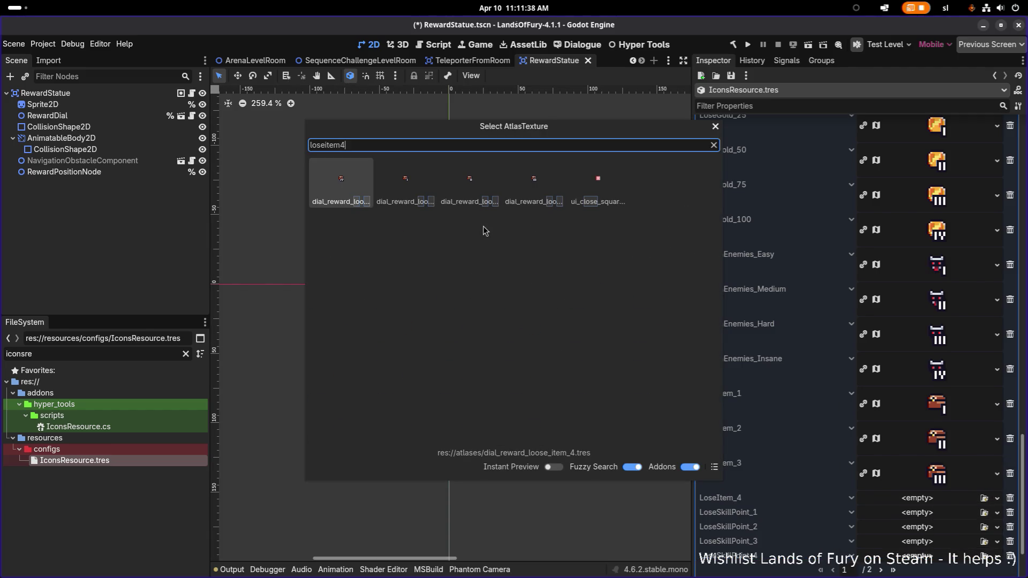
left_click(336, 185)
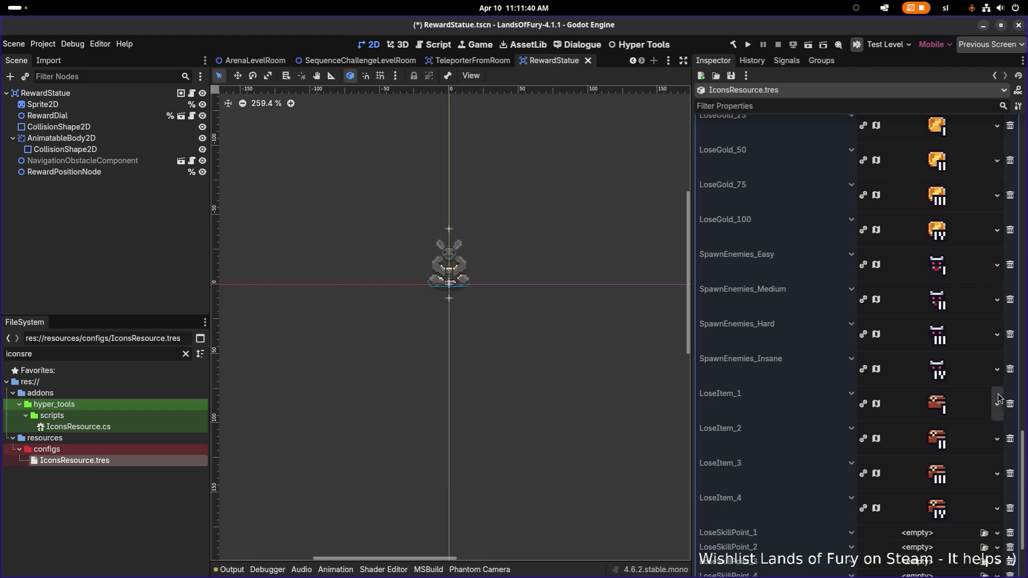
- Assign the skill-point icons to LoseSkillPoint_1 and LoseSkillPoint_2
left_click(933, 445)
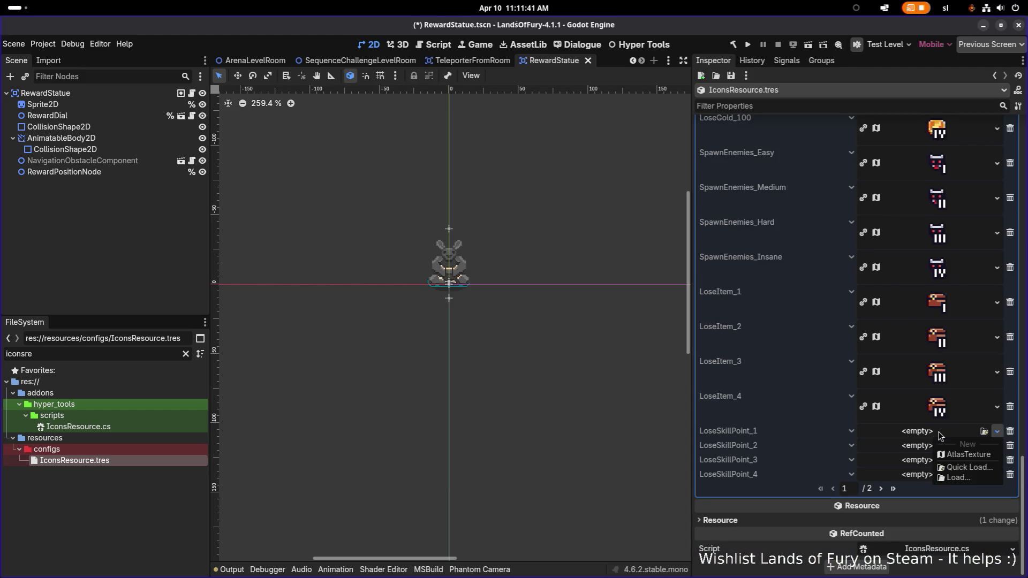
left_click(951, 465)
type("loseite")
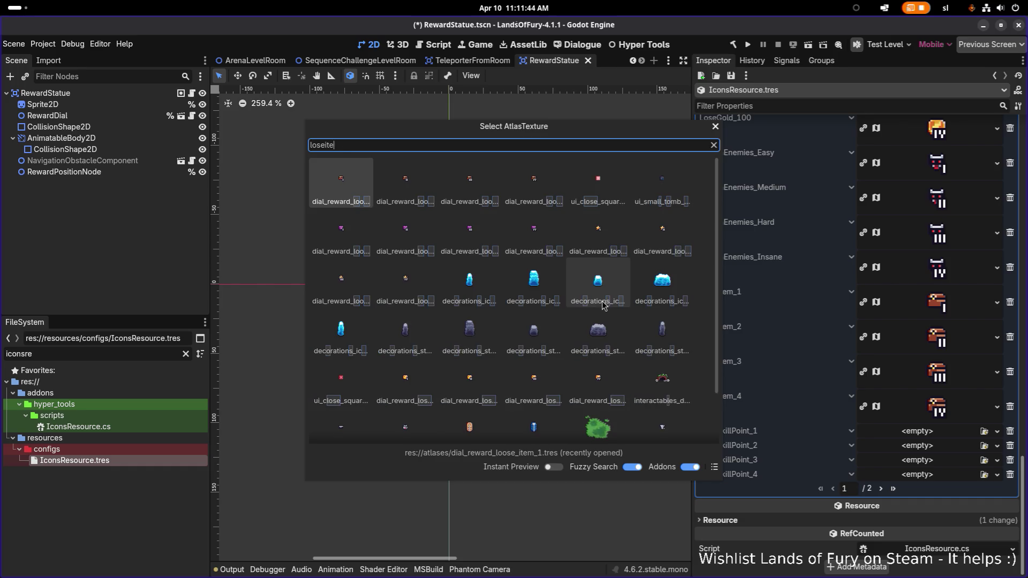
key("BackSpace")
key("BackSpace")
key("BackSpace")
type("skill")
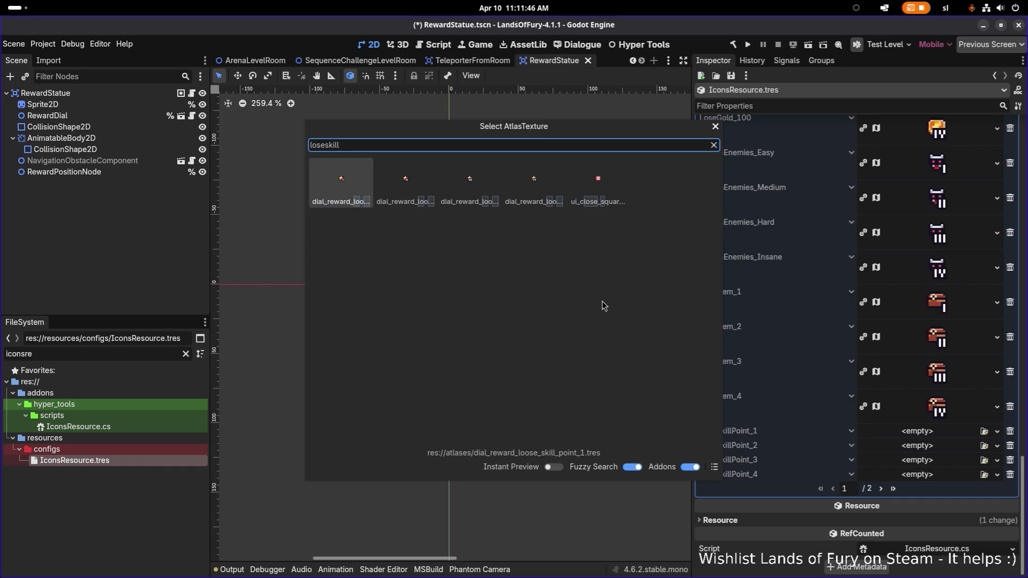
double_click(343, 179)
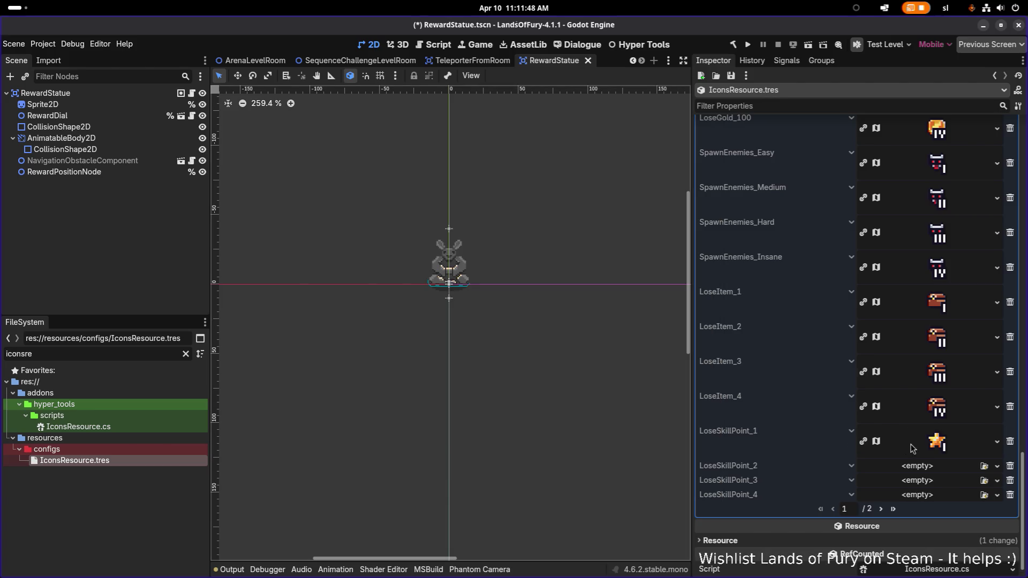
left_click(939, 471)
left_click(967, 502)
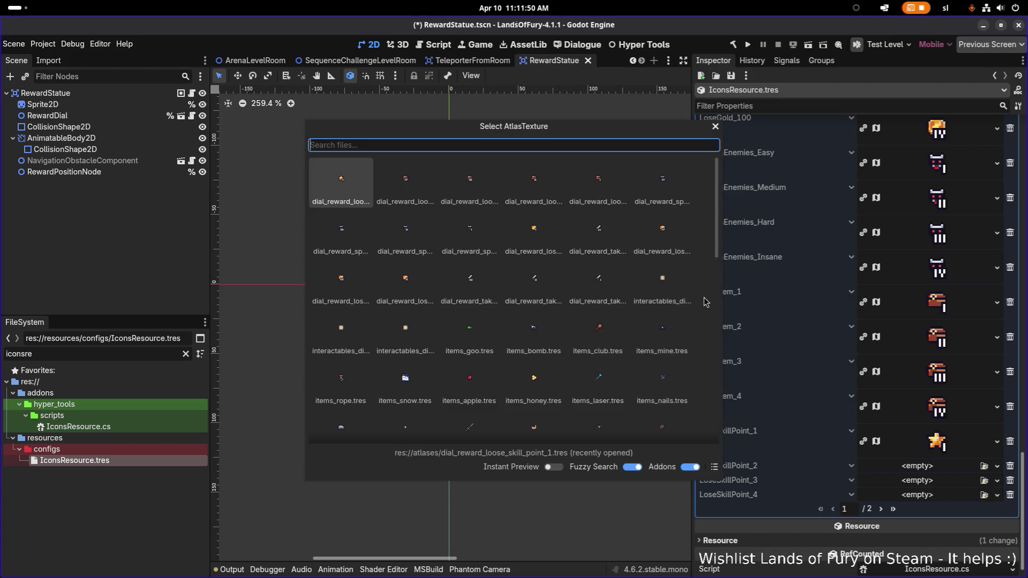
type("skill")
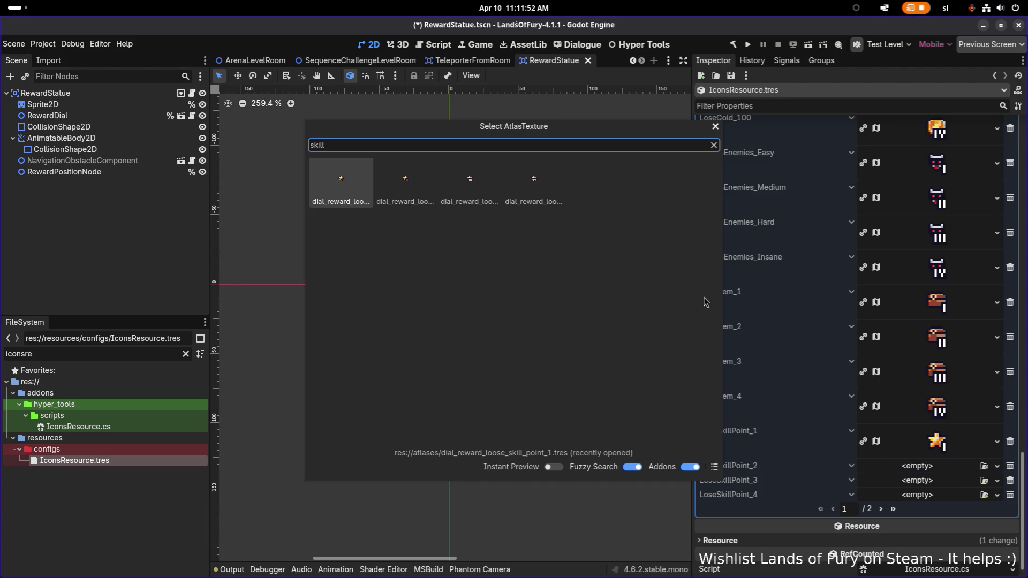
key("Right")
key("Return")
- Quick-load the skillpo textures onto LoseSkillPoint_3 and LoseSkillPoint_4, then save the scene
left_click(942, 502)
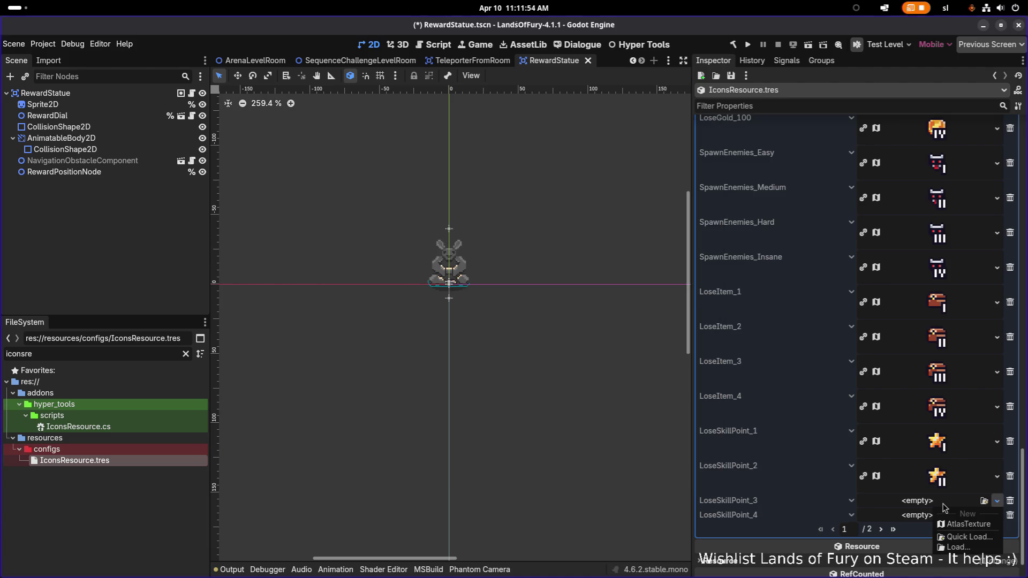
left_click(965, 546)
key("Escape")
left_click(954, 507)
left_click(969, 540)
type("skillpo")
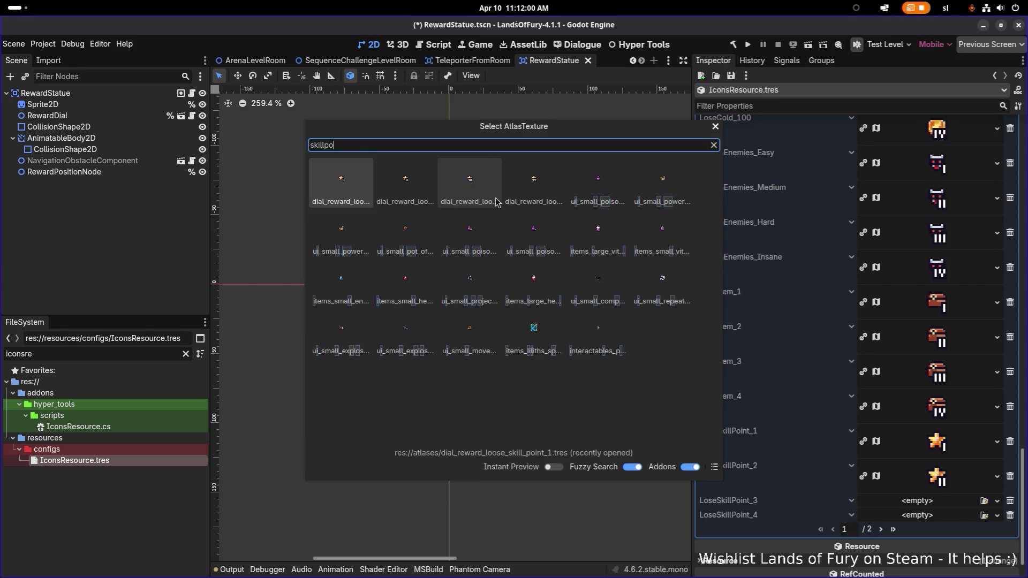
double_click(487, 194)
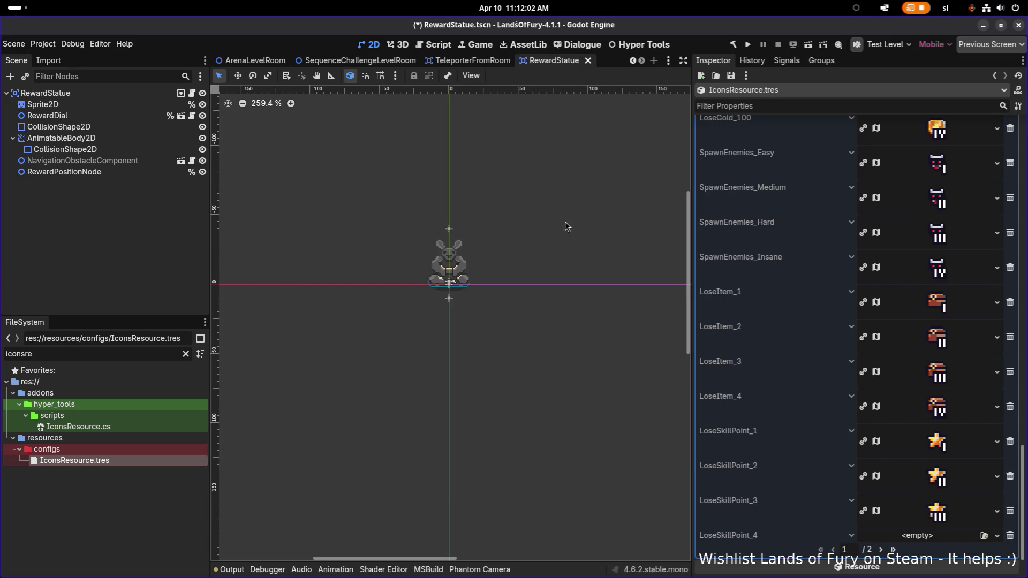
scroll(878, 431, "down", 2)
left_click(997, 474)
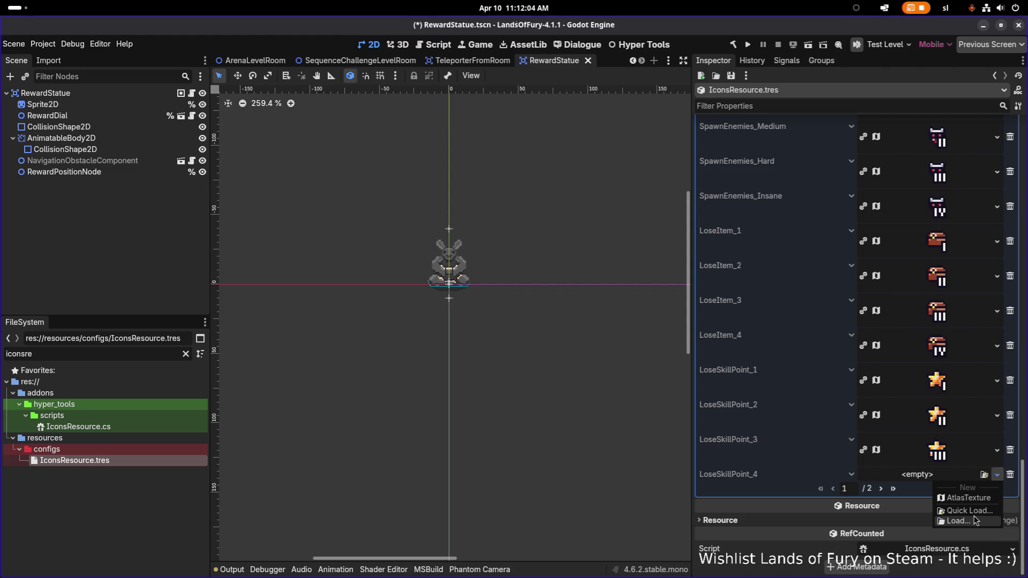
left_click(961, 505)
type("skillpo")
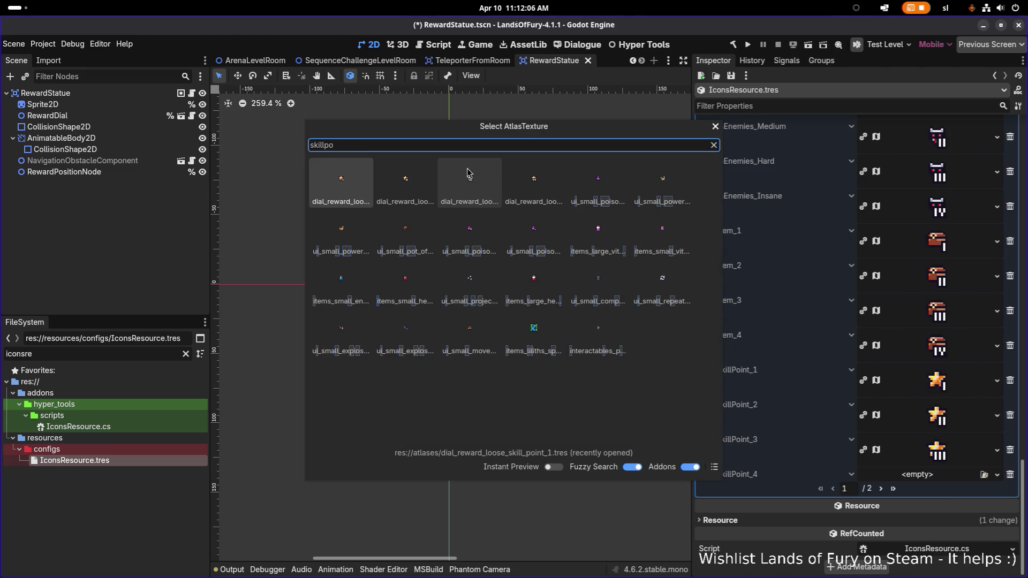
type("4")
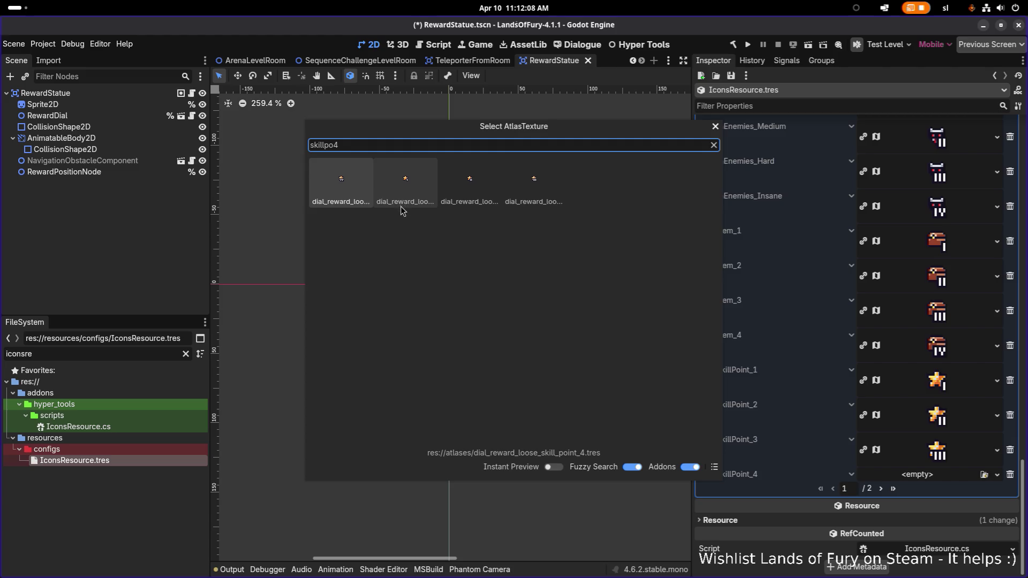
double_click(344, 190)
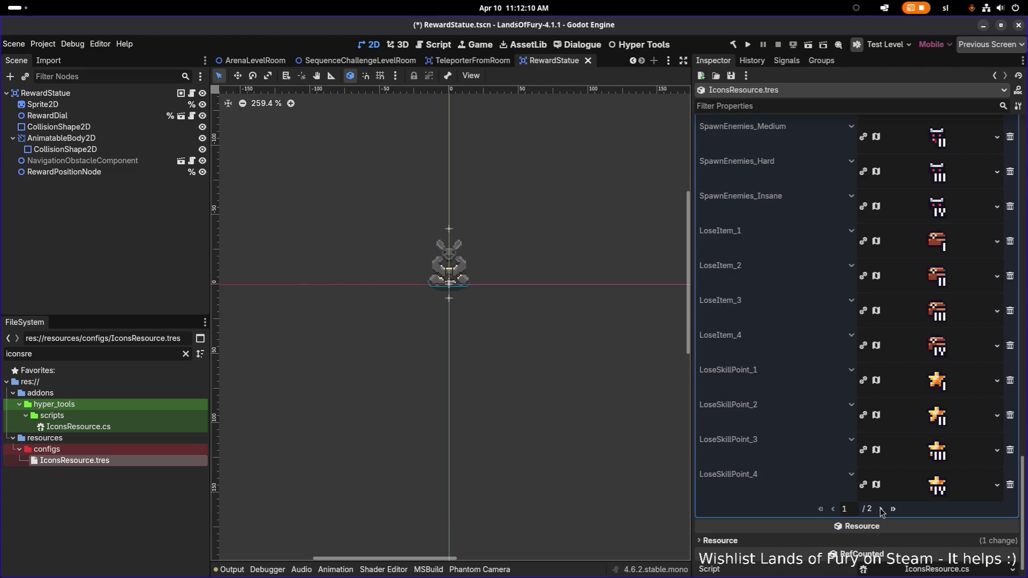
left_click(882, 509)
key("ctrl+s")
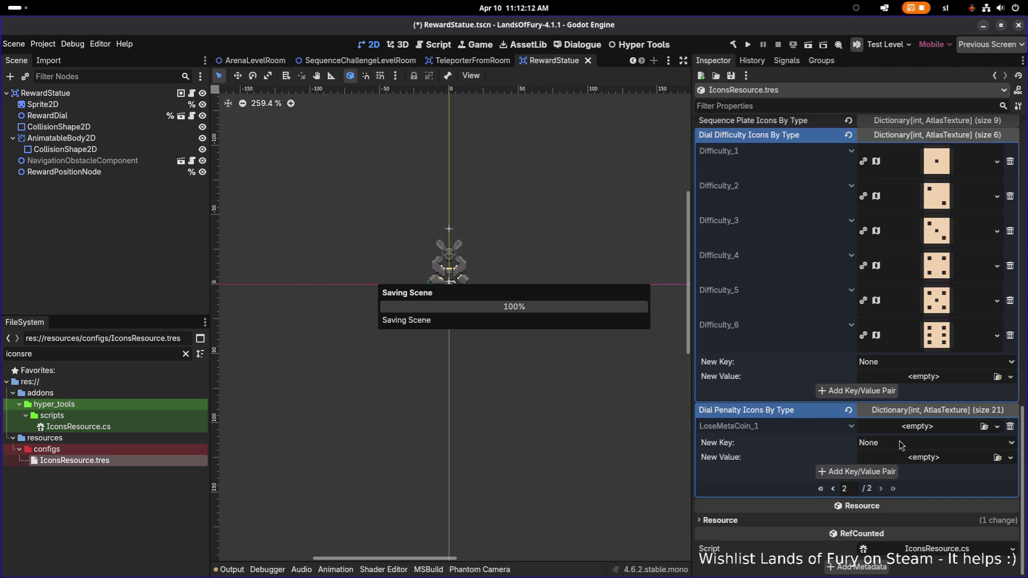
- Add LoseMetaCoin_2, LoseMetaCoin_3 and LoseMetaCoin_4 entries to the penalty icons
left_click(925, 448)
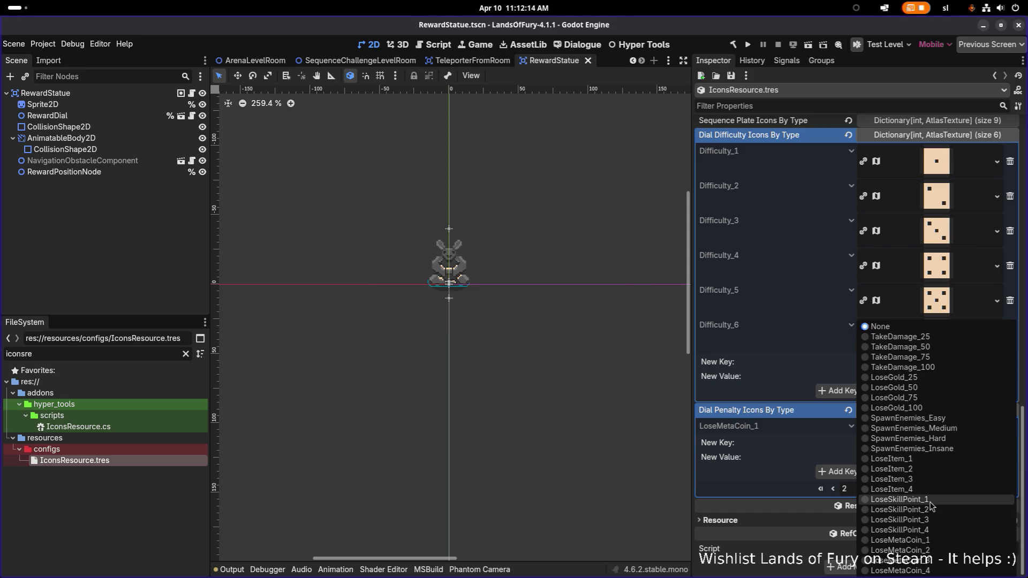
left_click(911, 550)
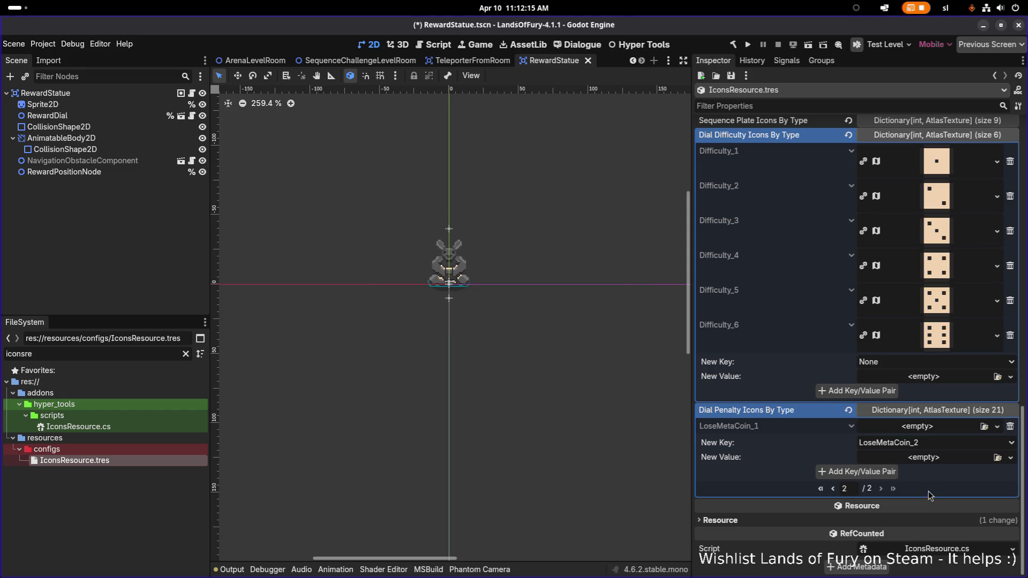
left_click(882, 472)
left_click(921, 458)
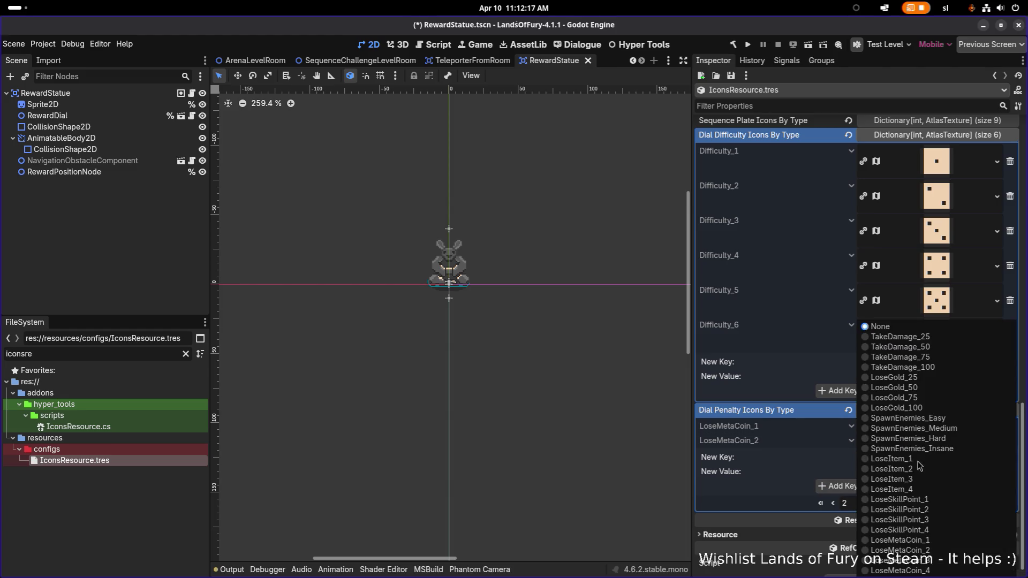
left_click(941, 562)
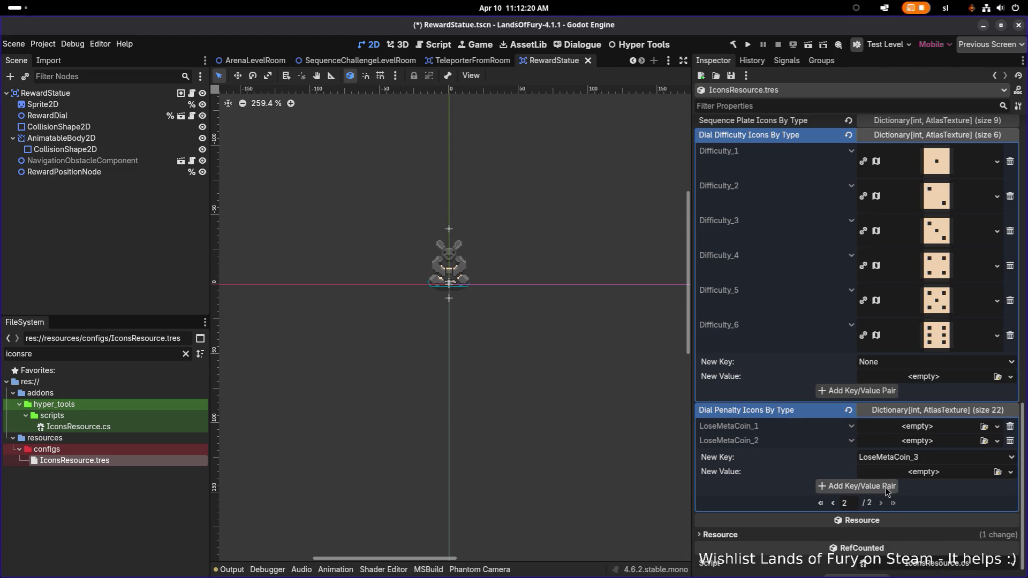
left_click(835, 486)
left_click(913, 472)
left_click(905, 570)
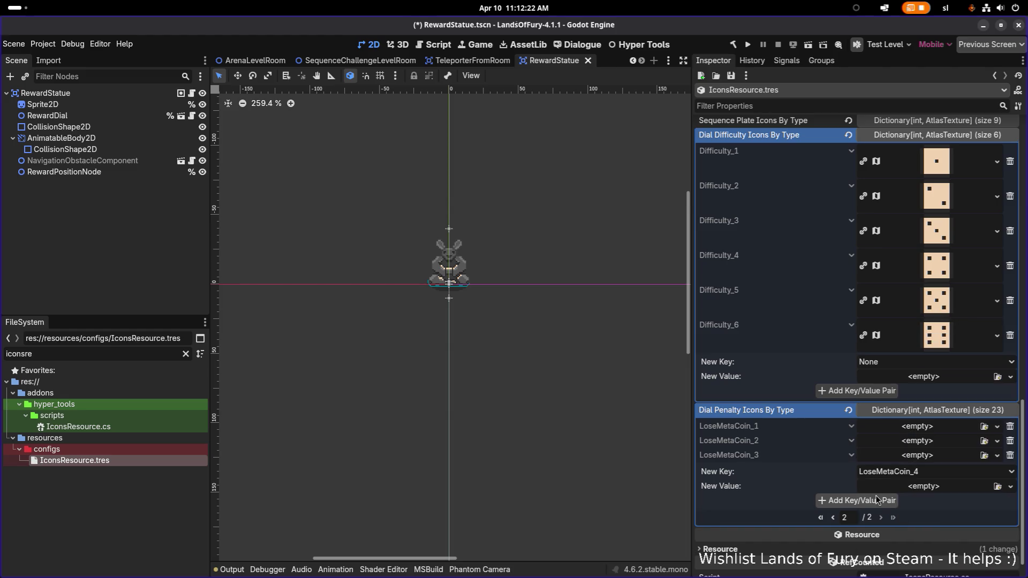
left_click(876, 501)
- Search 'losemeta' and assign the meta coin 1 texture to LoseMetaCoin_1
left_click(983, 427)
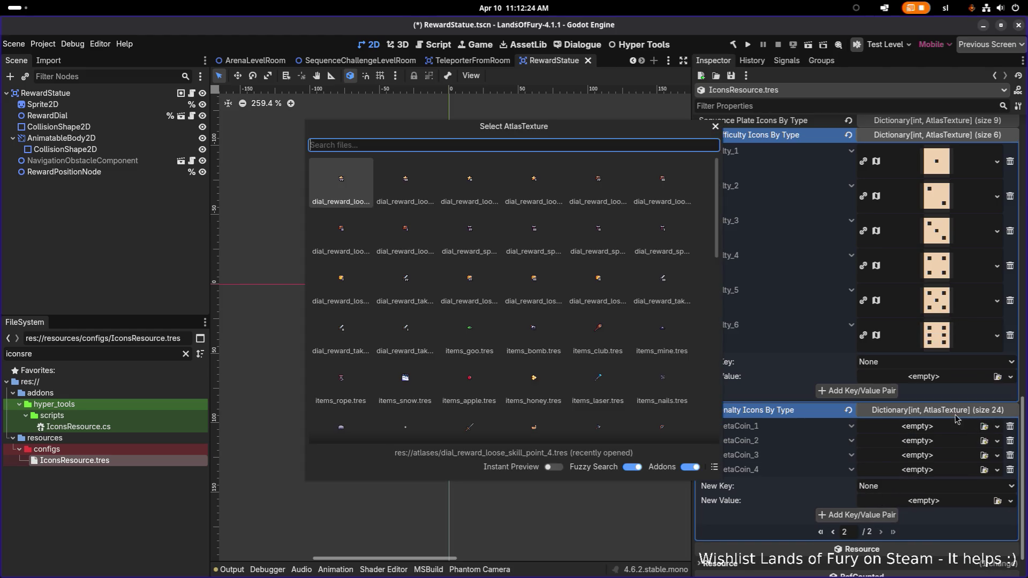
type("skillpo")
key("ctrl+a")
type("meta")
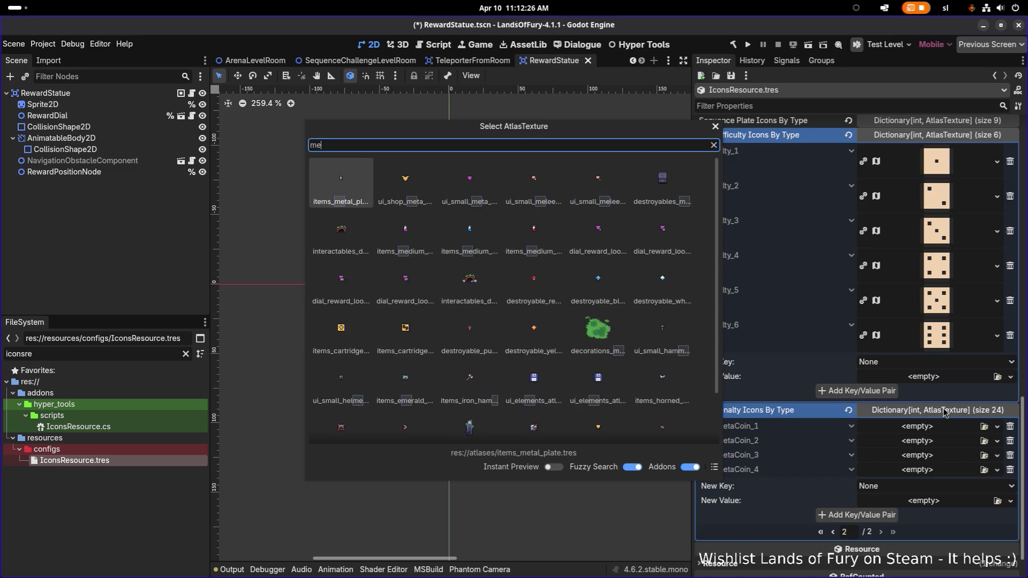
key("ctrl+a")
type("lo")
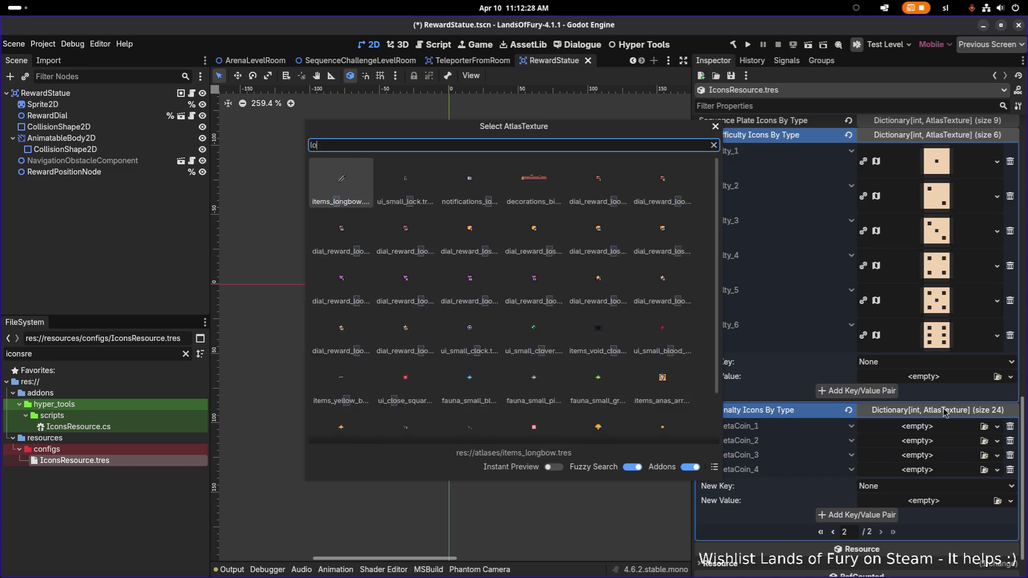
type("semeta1")
key("ctrl+a")
key("BackSpace")
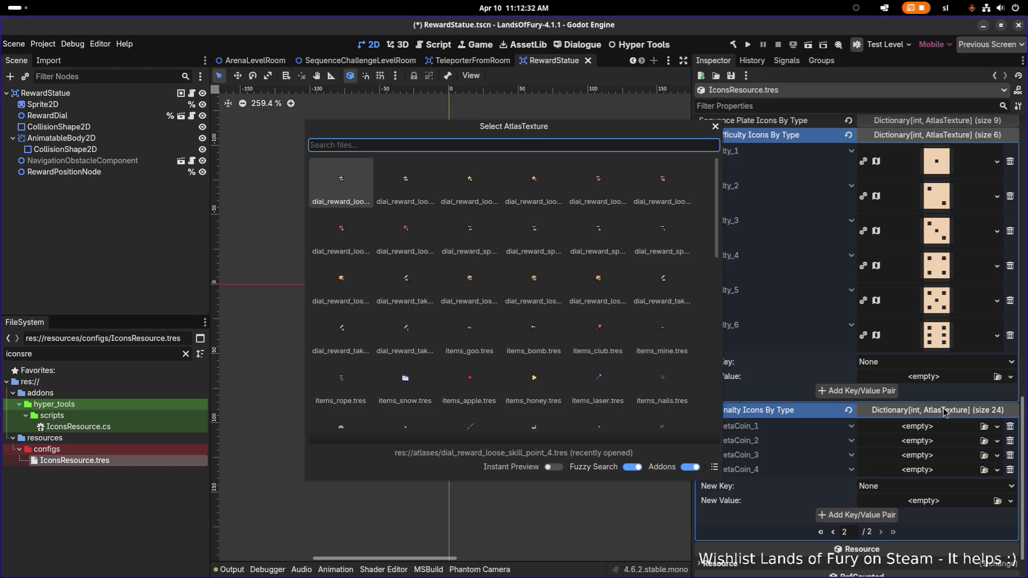
type("losemeta")
key("ctrl+a")
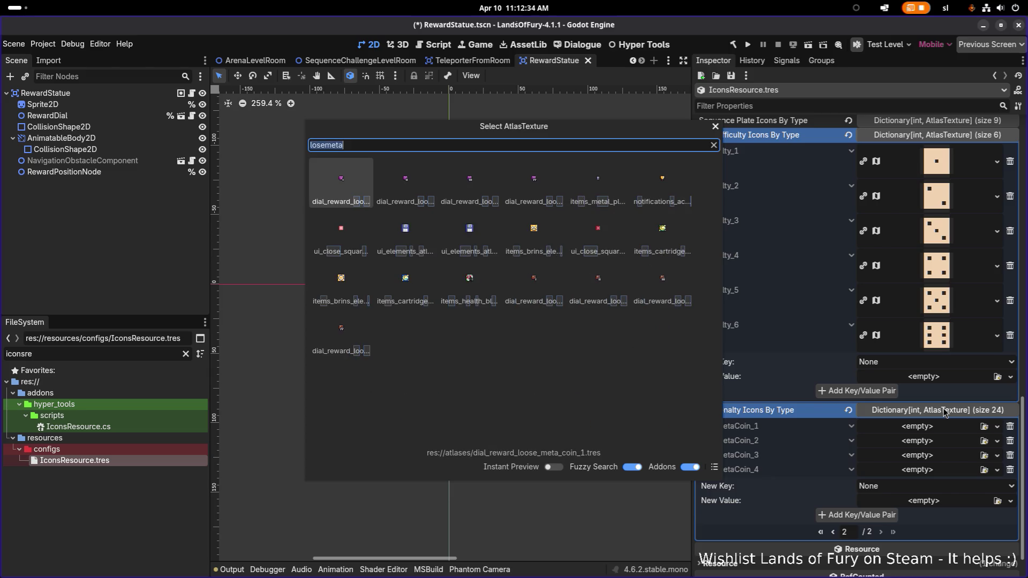
double_click(359, 188)
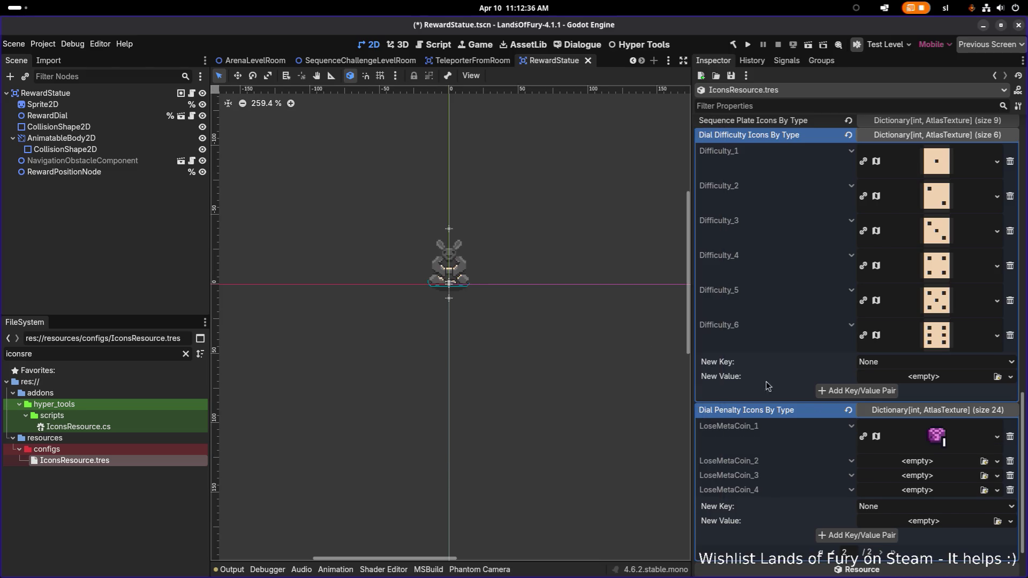
- Give LoseMetaCoin_2, _3 and _4 their two-, three- and four-bar coin icons, then save
right_click(935, 466)
left_click(958, 497)
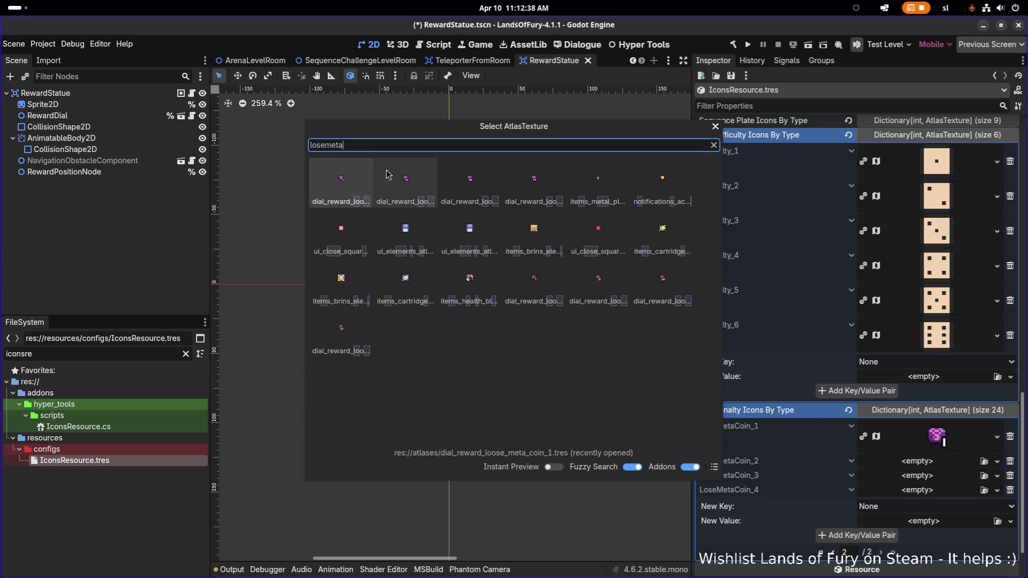
double_click(405, 182)
right_click(943, 496)
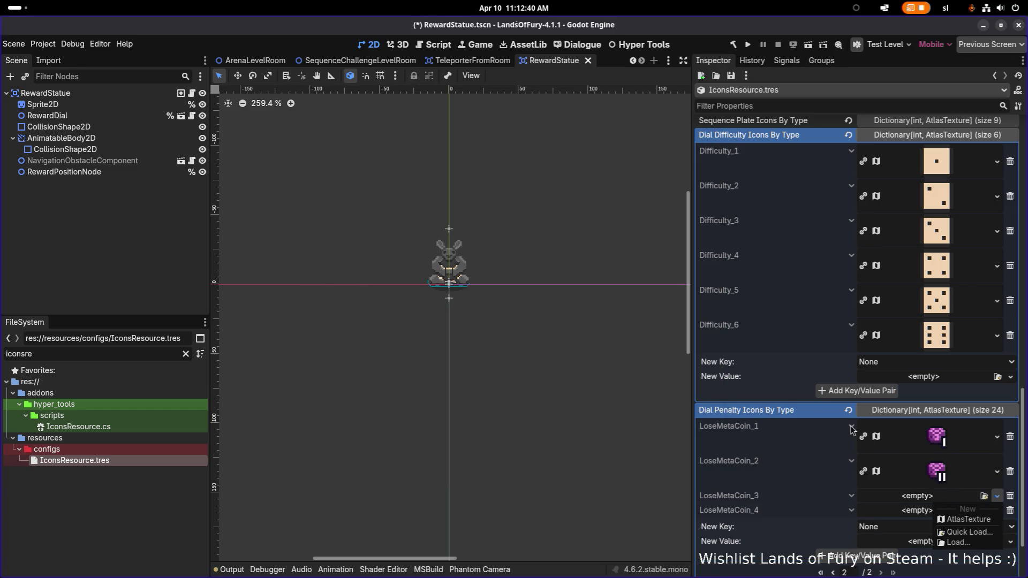
left_click(964, 533)
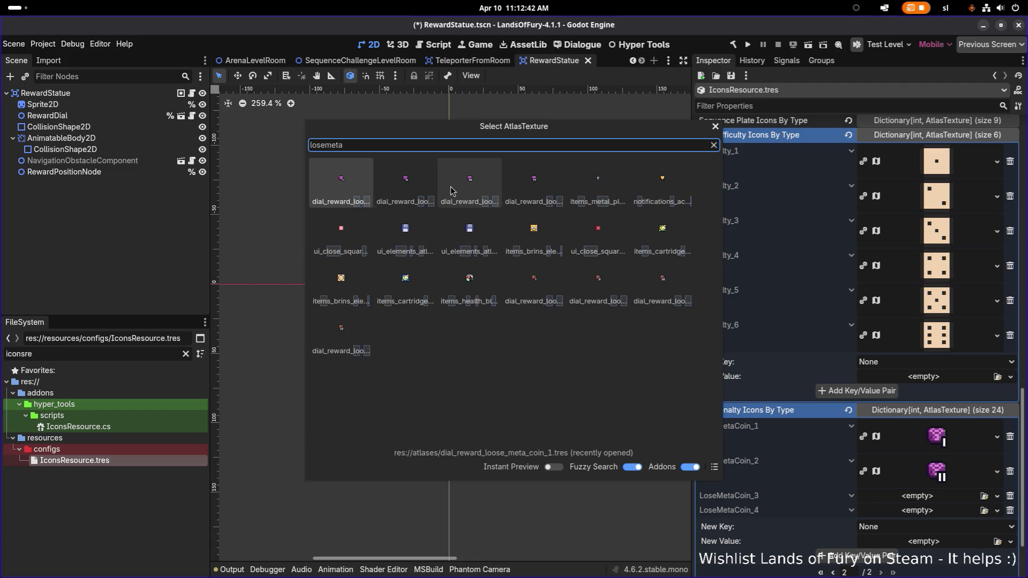
double_click(466, 185)
right_click(939, 530)
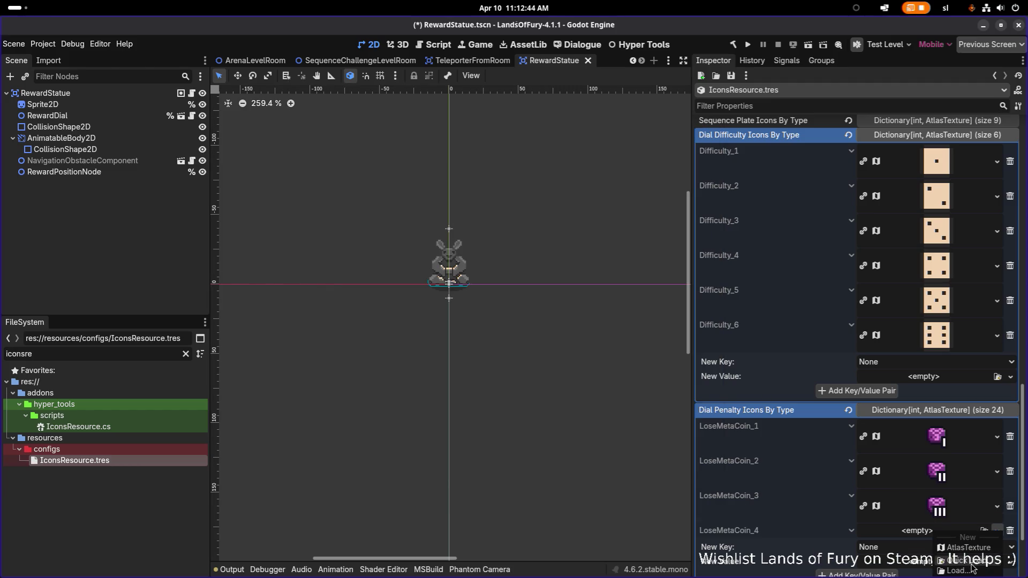
left_click(972, 566)
type("losemeta")
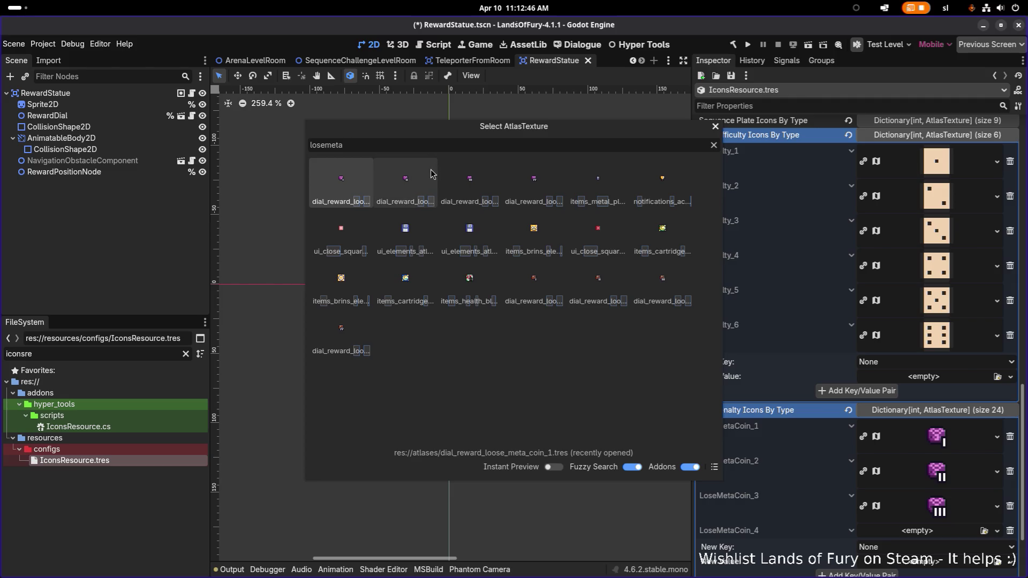
double_click(532, 182)
scroll(914, 369, "down", 3)
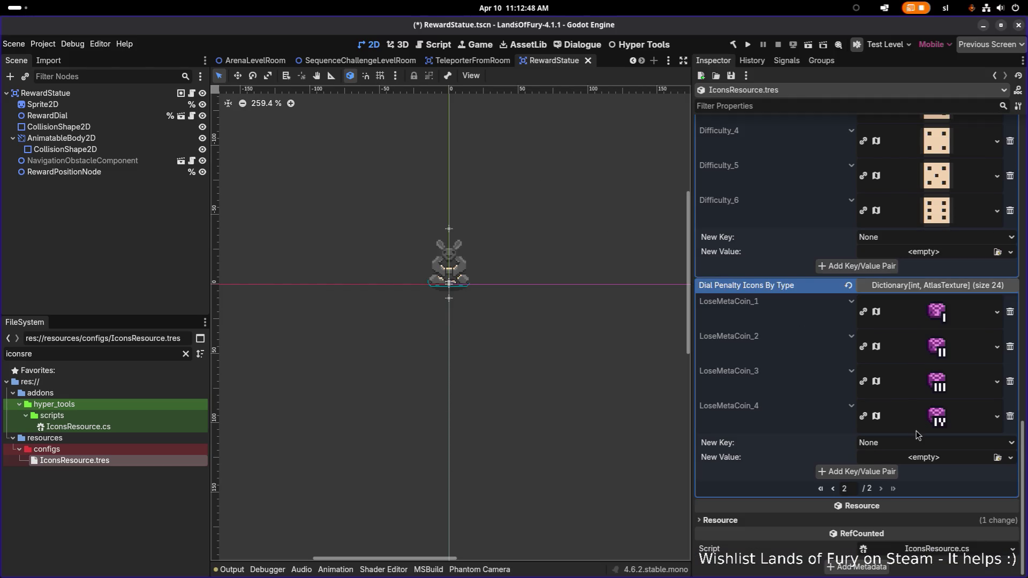
key("ctrl+s")
- Look through the Dial Penalty Icons By Type key list without choosing a key
left_click(932, 449)
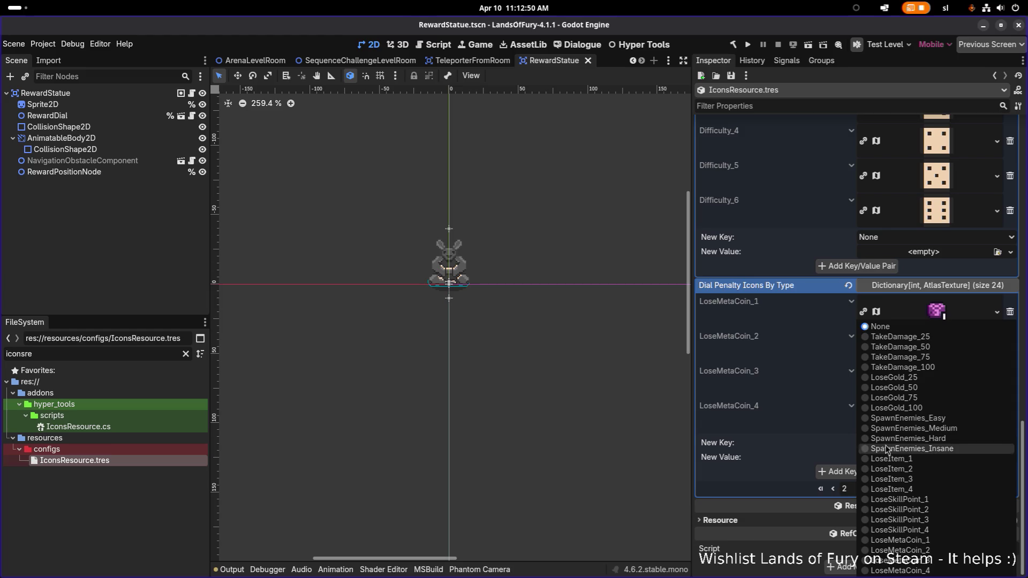
left_click(790, 443)
left_click(930, 448)
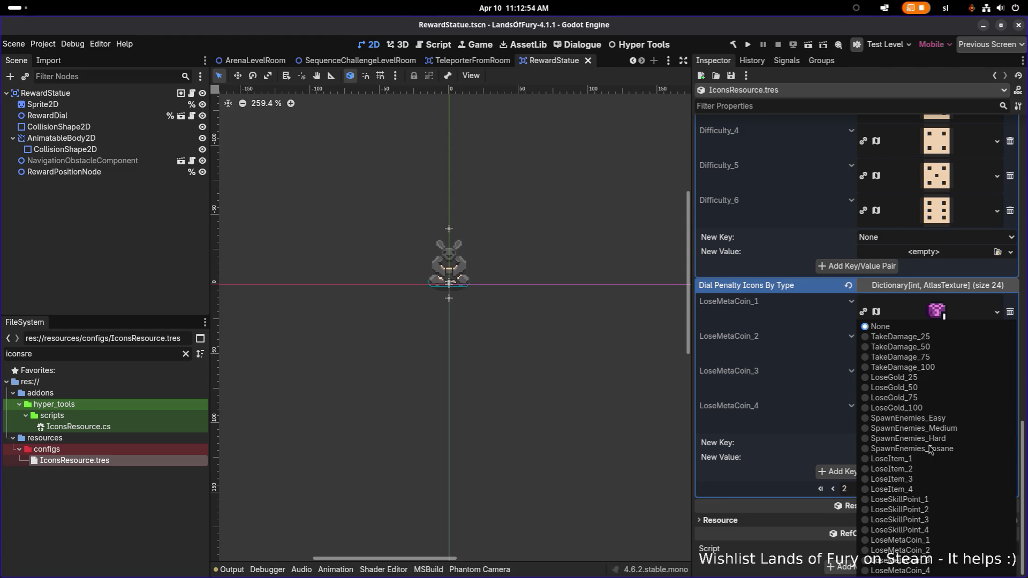
left_click(790, 445)
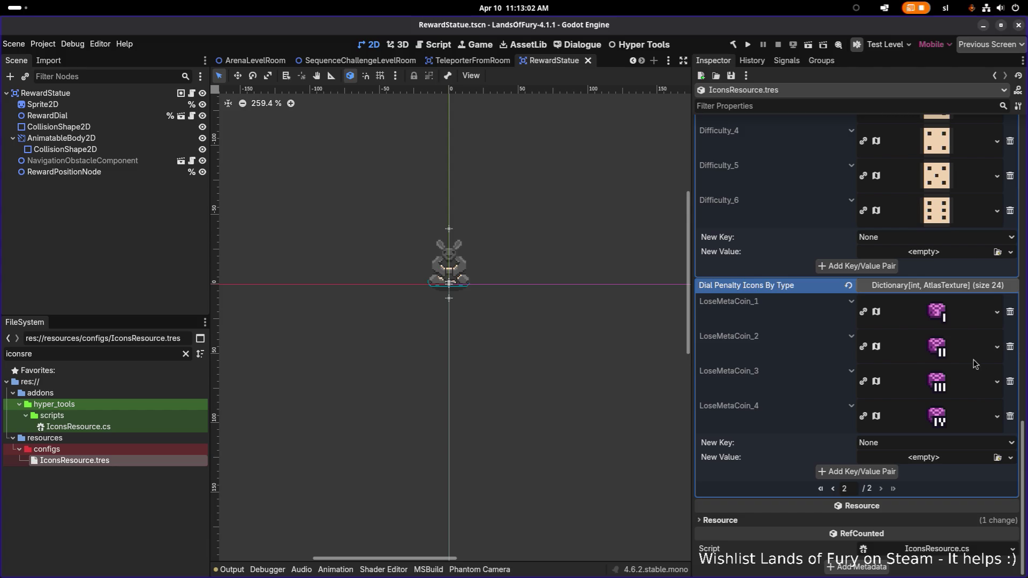
- Collapse the dial difficulty and dial penalty icons dictionaries, then switch to Visual Studio Code
scroll(961, 311, "up", 5)
left_click(951, 297)
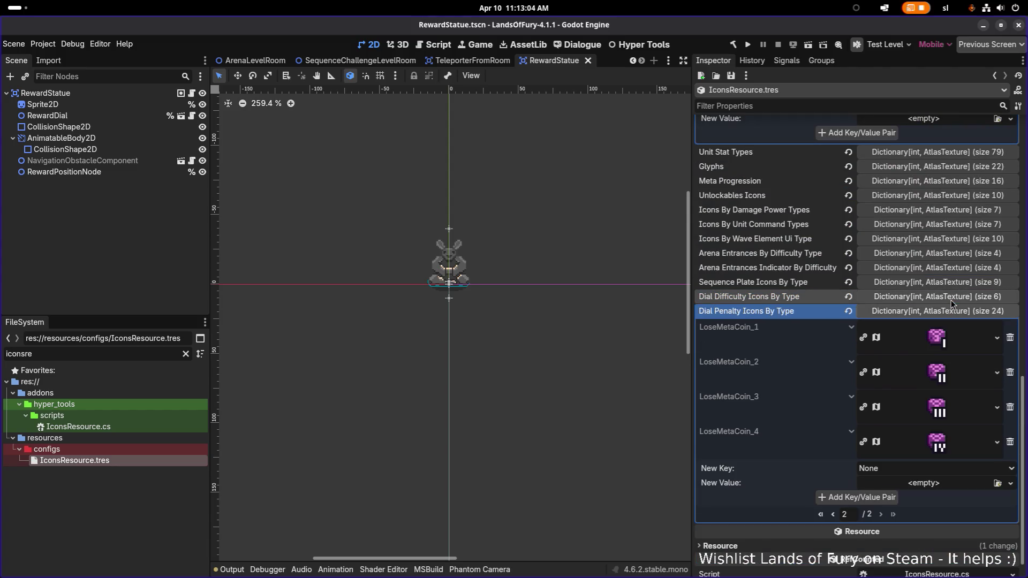
left_click(944, 312)
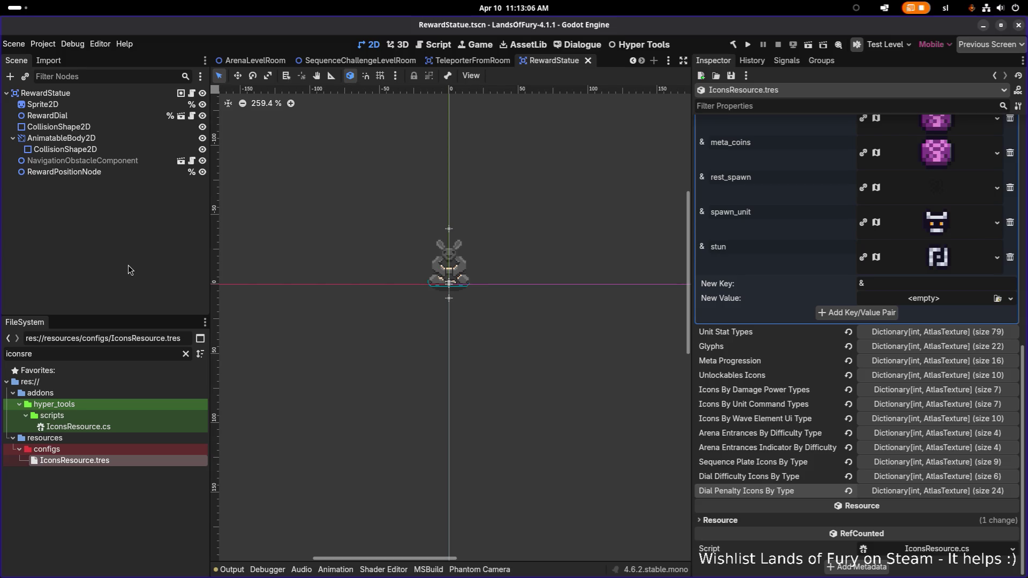
scroll(415, 271, "down", 3)
scroll(411, 271, "up", 5)
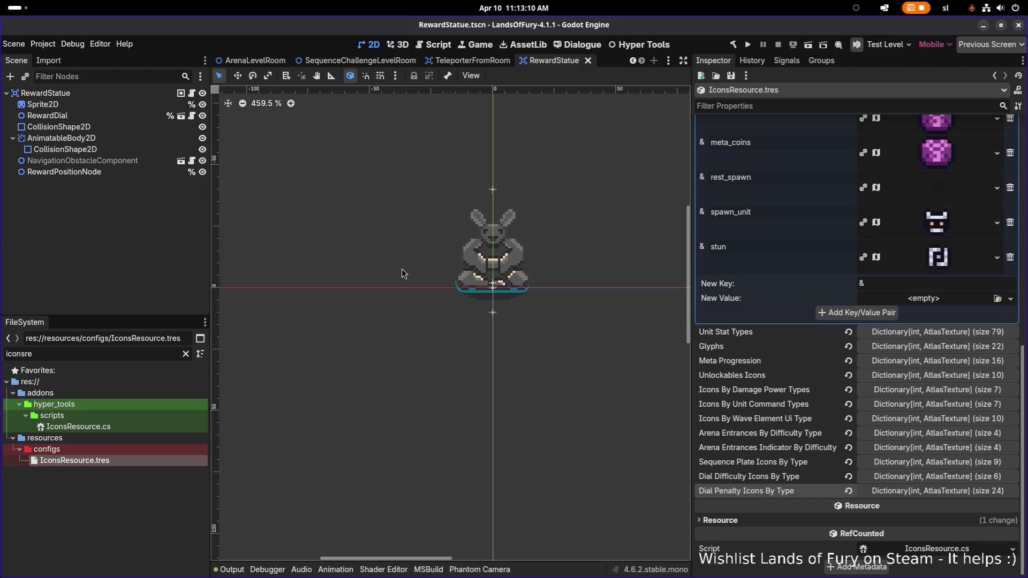
key("alt+Tab")
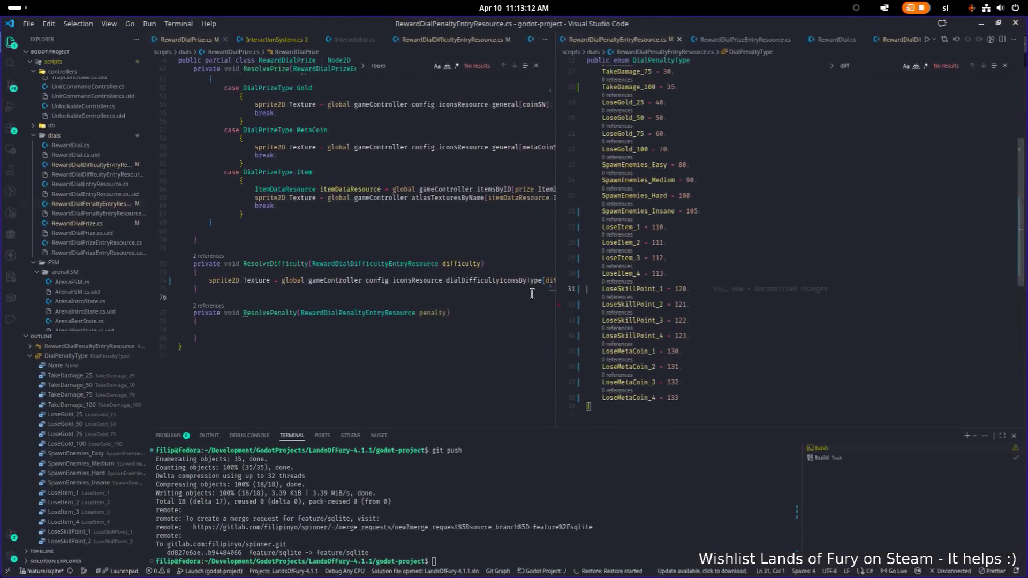
- Copy the texture assignment line from ResolveDifficulty into ResolvePenalty
scroll(391, 252, "up", 12)
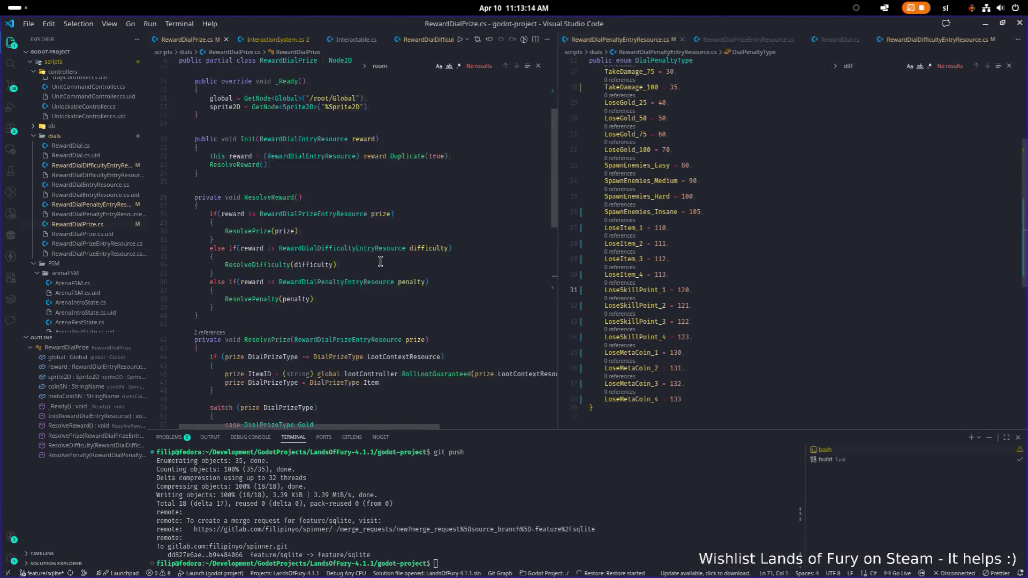
left_click_drag(555, 227, 711, 225)
scroll(522, 220, "down", 11)
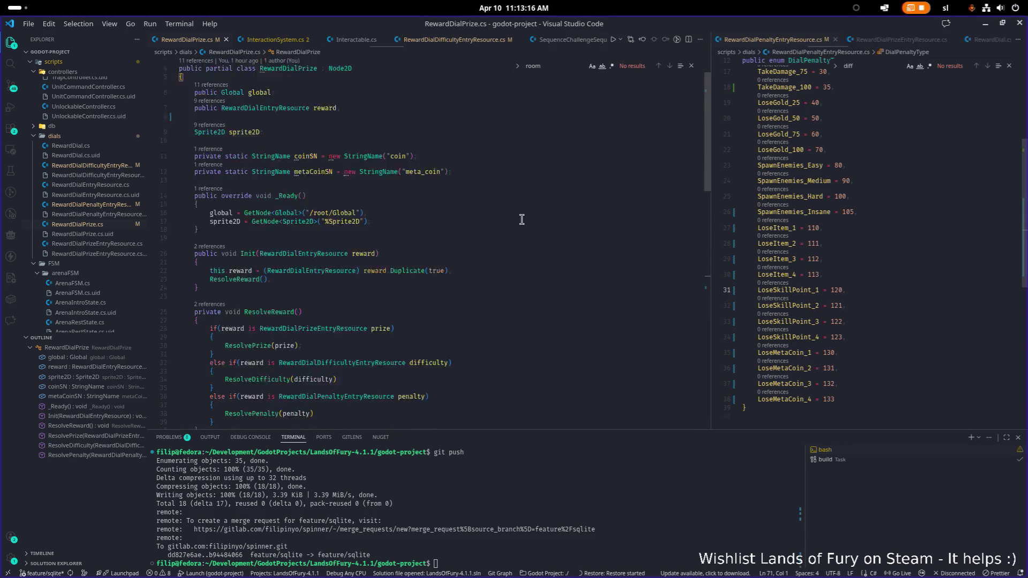
scroll(521, 219, "down", 5)
left_click(281, 239)
left_click(333, 247)
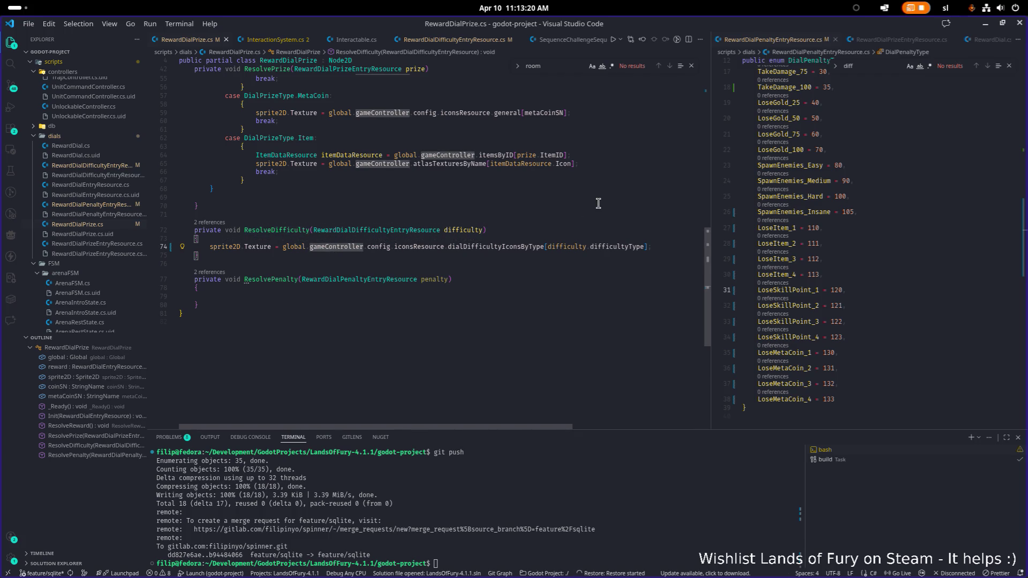
key("Down")
key("Down")
key("Down")
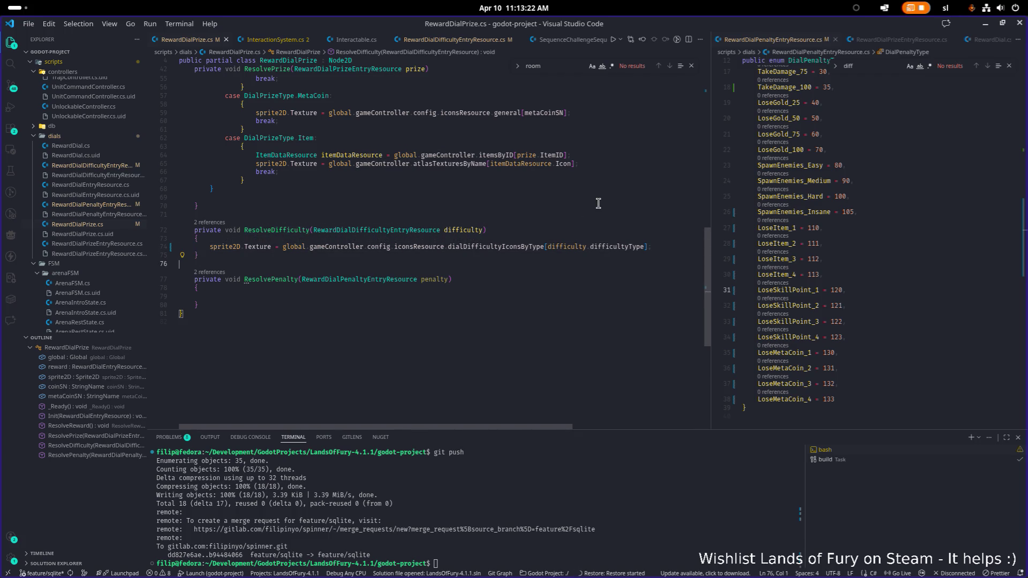
key("Tab")
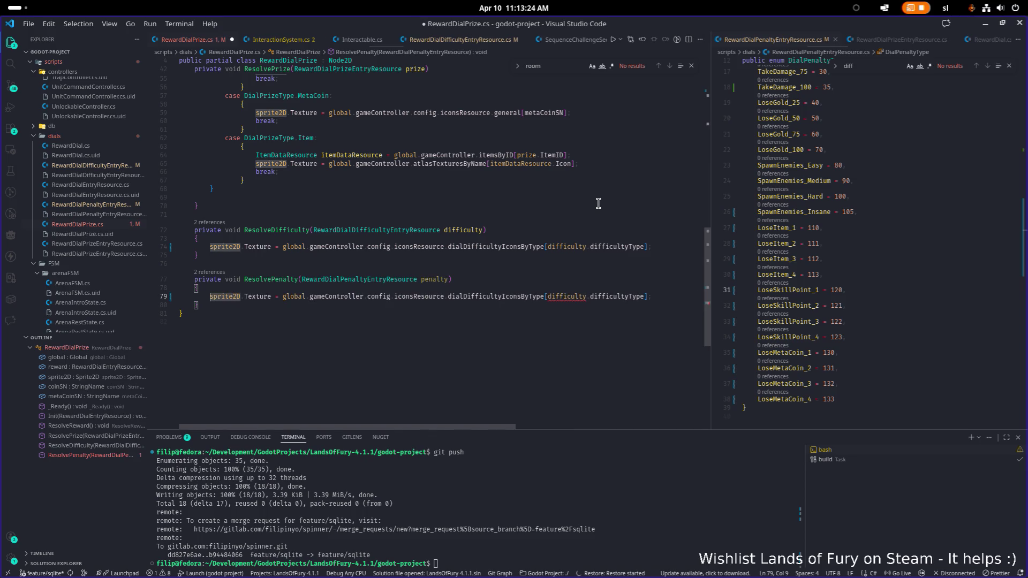
- Change the pasted line's dictionary from dialDifficultyIconsByType to dialPenaltyIconsByType
key("Right")
key("Right")
key("Right")
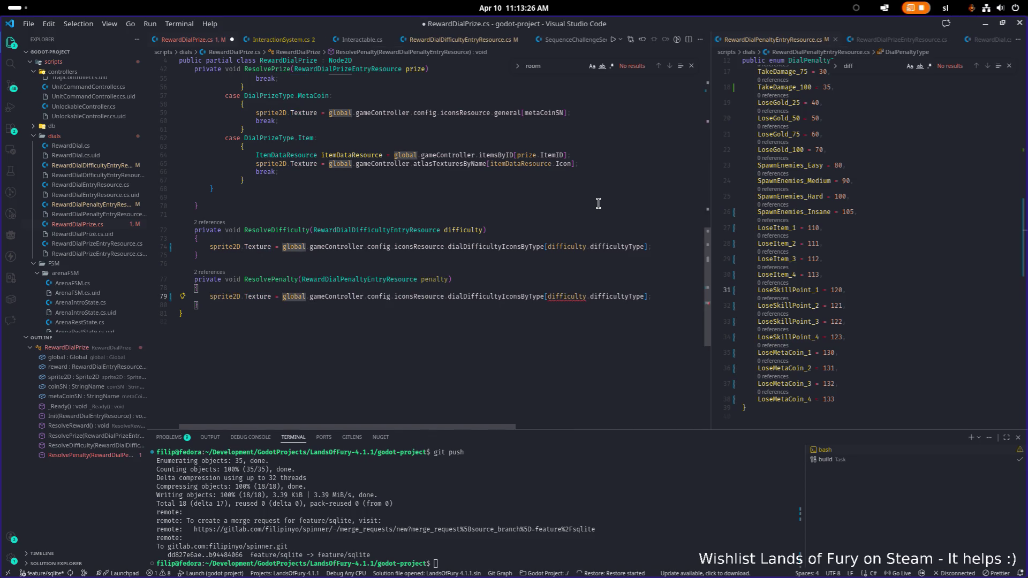
key("ctrl+Right")
key("ctrl+Right")
key("ctrl+Right")
key("ctrl+Left")
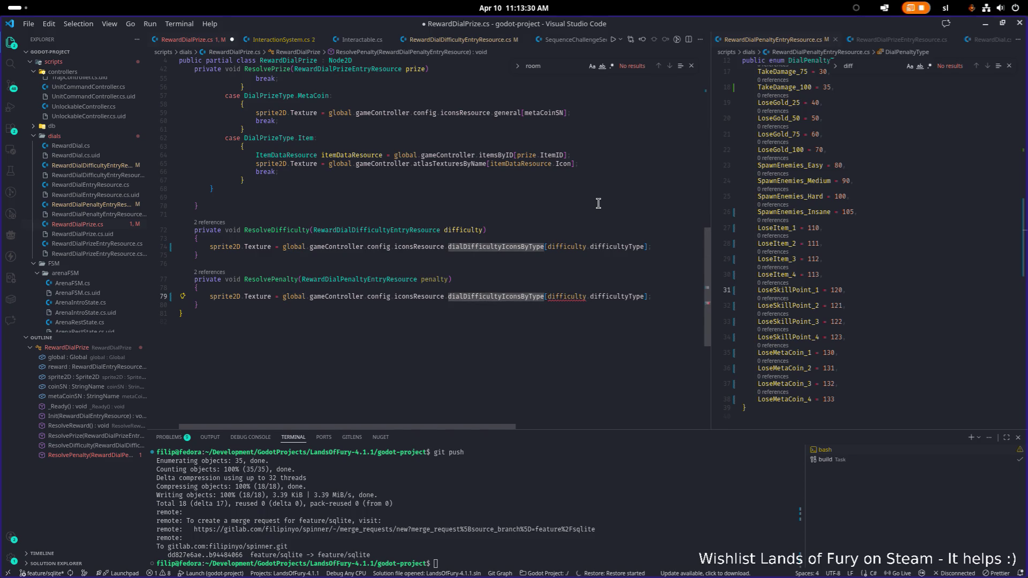
key("ctrl+BackSpace")
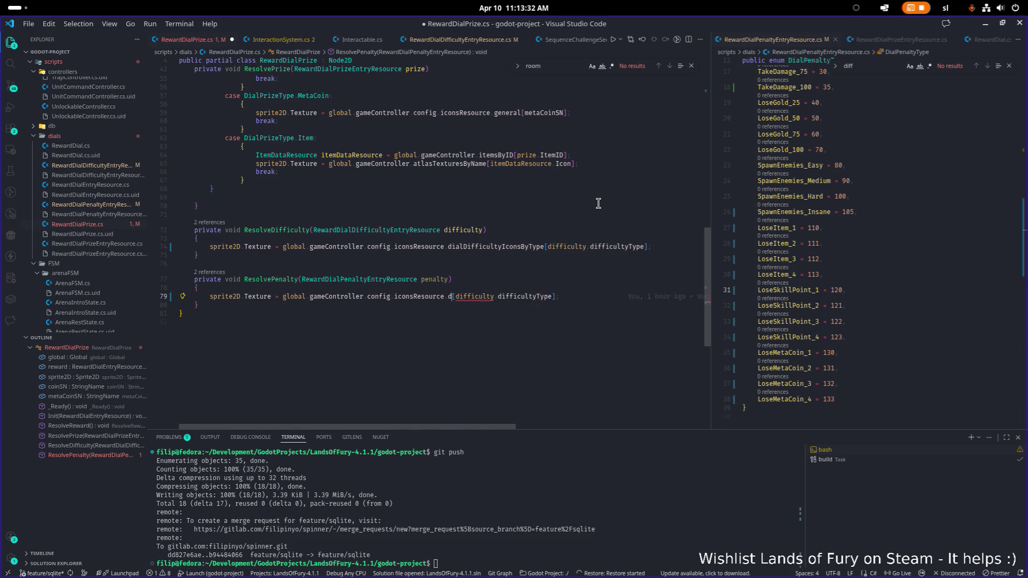
type("dialpe")
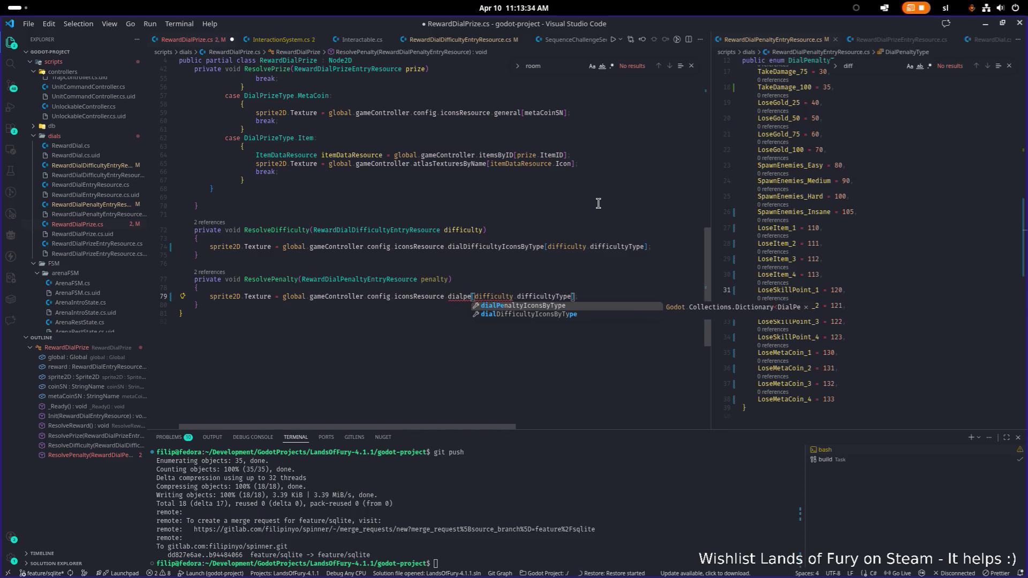
key("Tab")
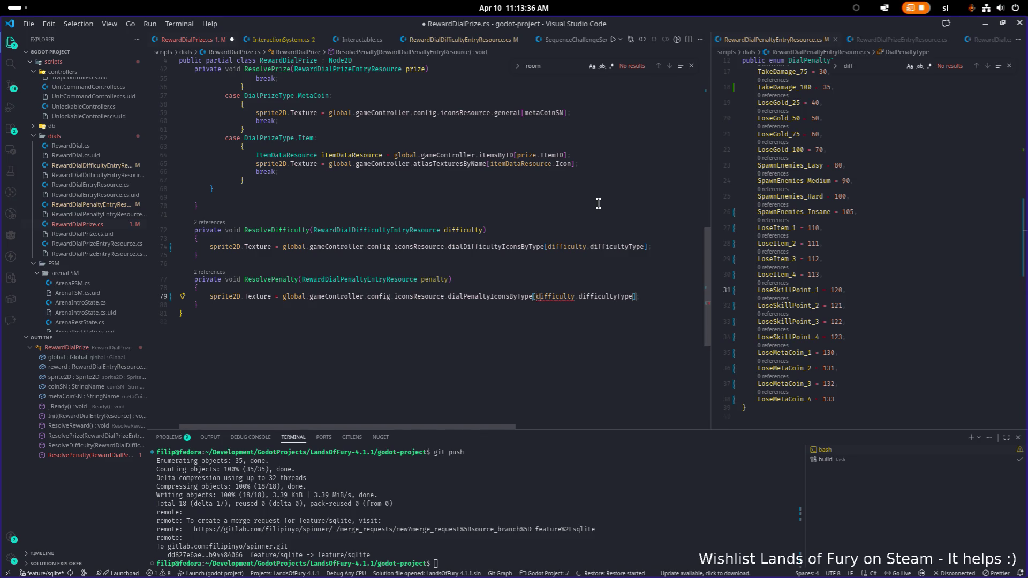
- Index the dictionary by penalty.penaltyType and save the script
key("ctrl+Left")
key("ctrl+Left")
key("ctrl+BackSpace")
type("pe")
key("Tab")
key("ctrl+Delete")
type("pe")
key("Tab")
key("ctrl+s")
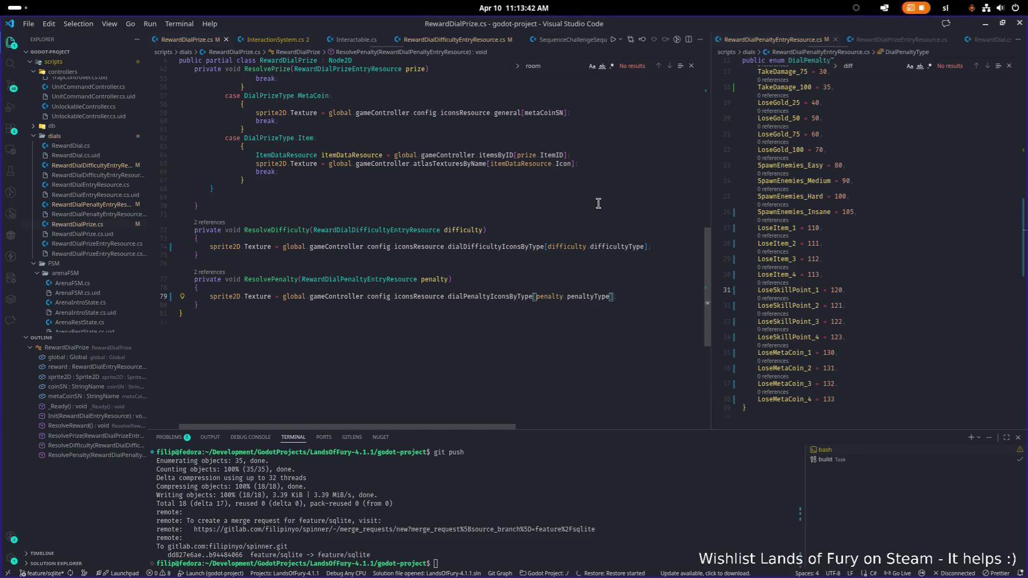
left_click(985, 24)
- Run the game, use the teleport stone to enter the reward room, and equip the sword
left_click(750, 46)
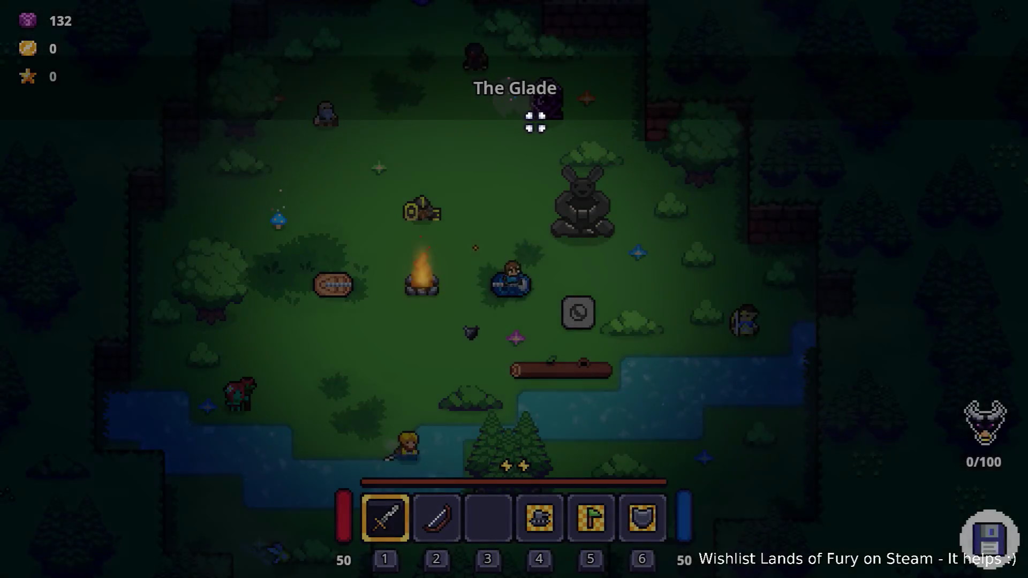
key("d")
key("e")
key("1")
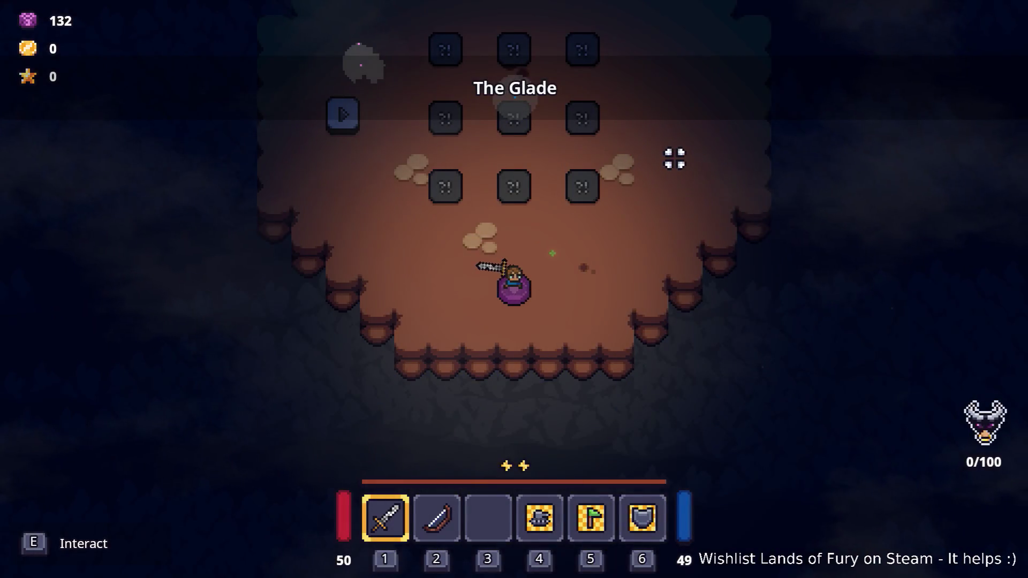
- Walk around the three reward statues to watch their spinning dials show penalty icons
key("w")
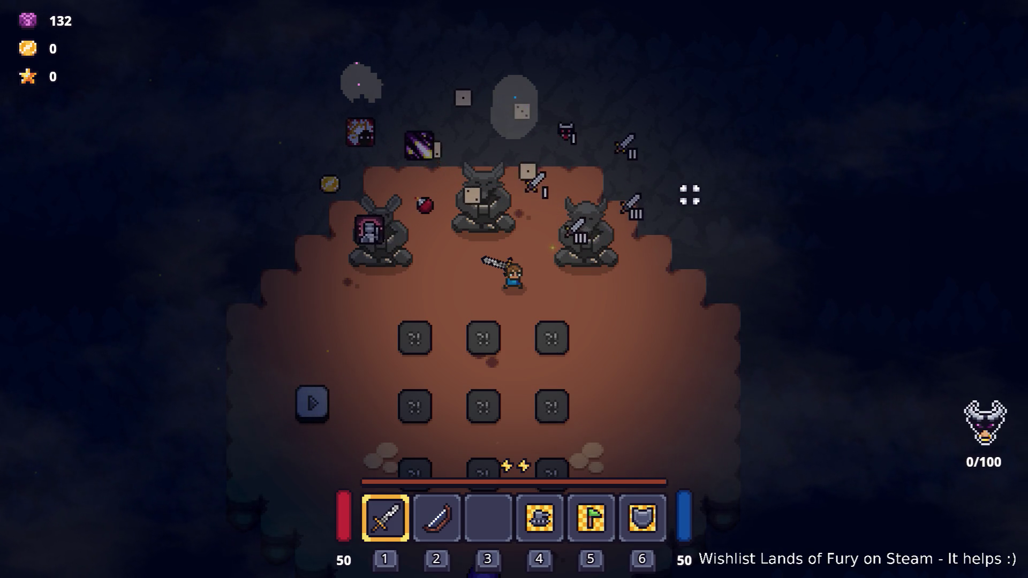
key("w")
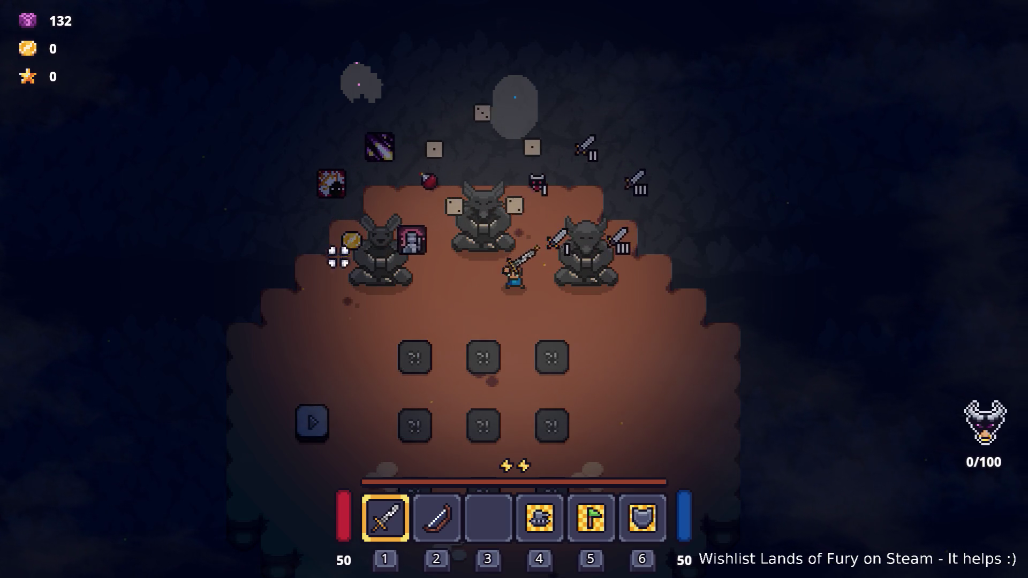
key("a")
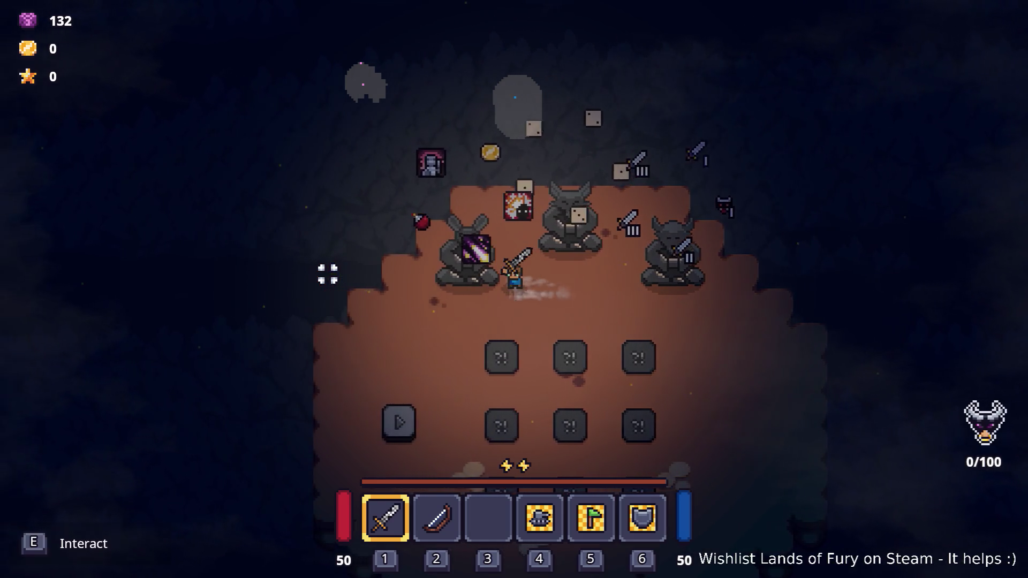
key("d")
key("d")
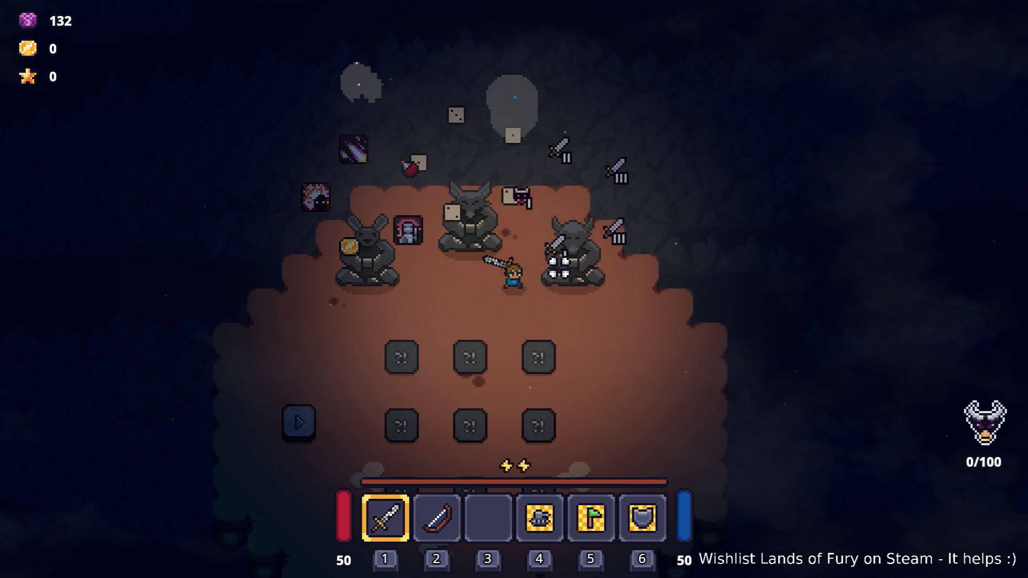
key("a")
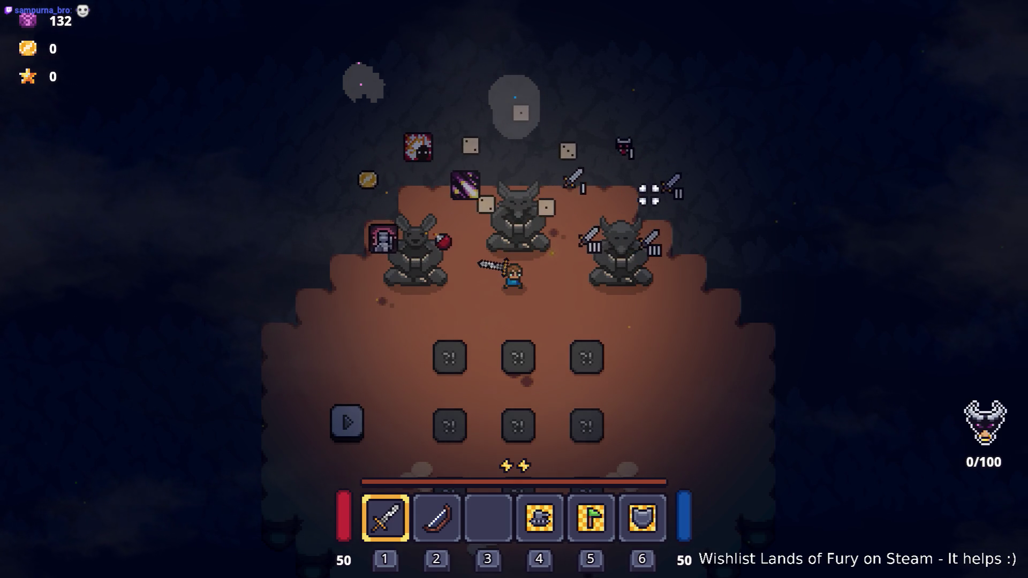
key("d")
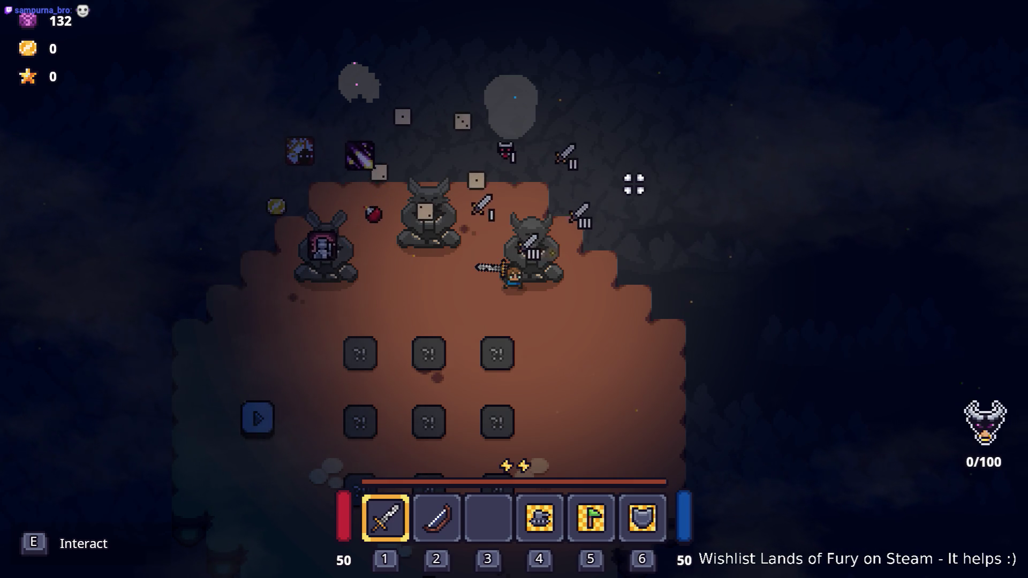
key("a")
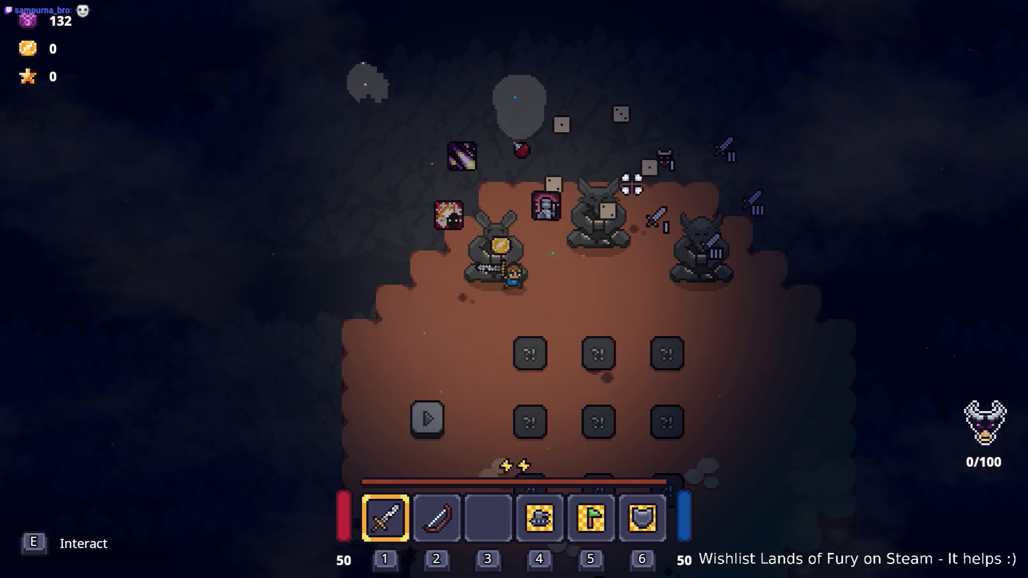
key("d")
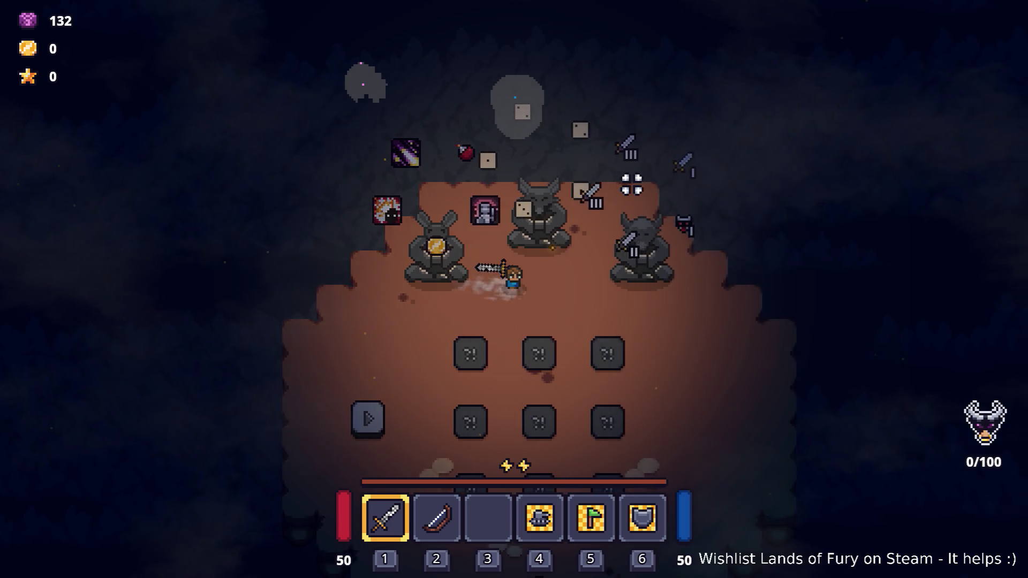
key("d")
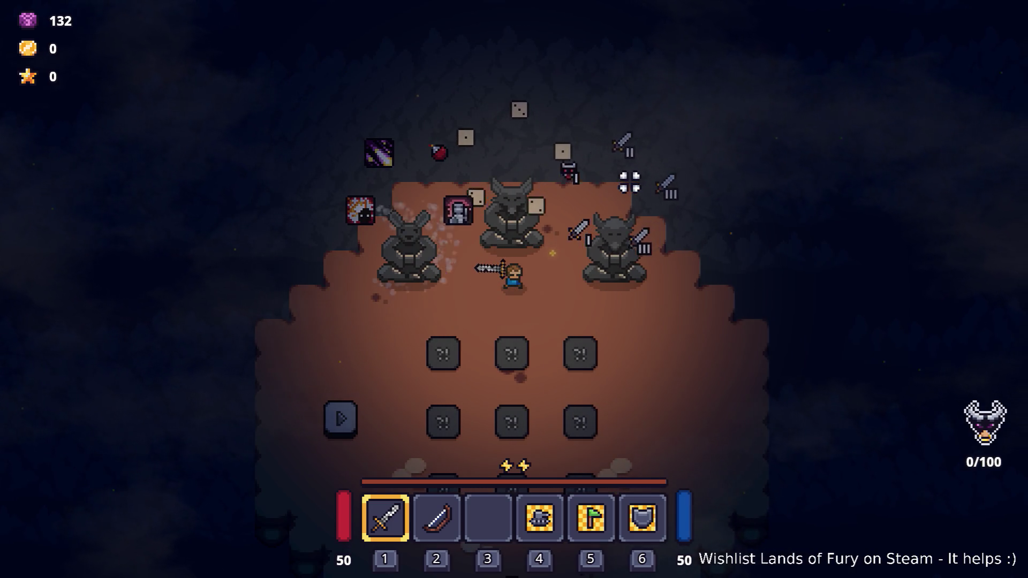
key("w")
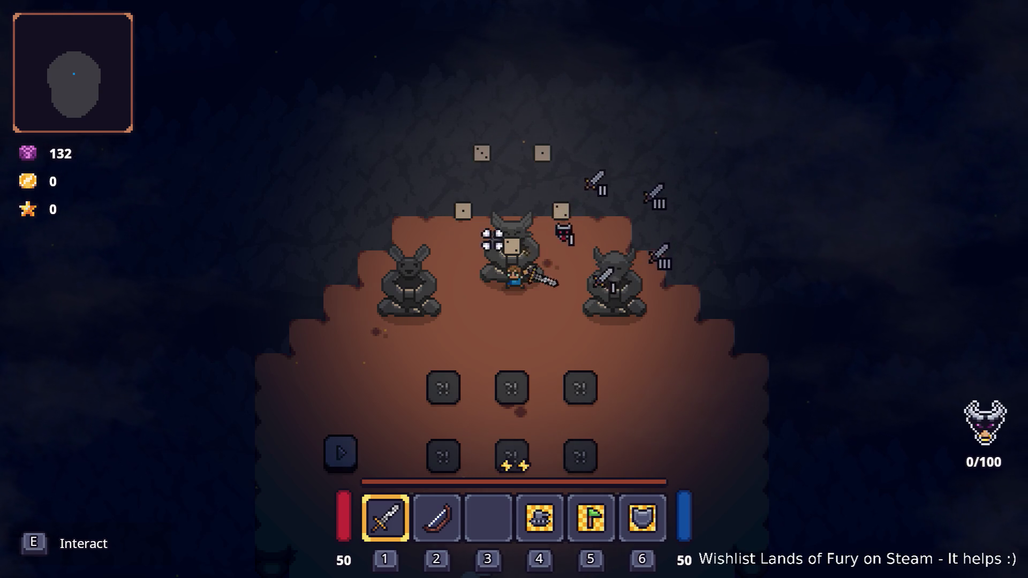
- Walk past the horned and bunny statues and step onto the play tile to start the room
key("s")
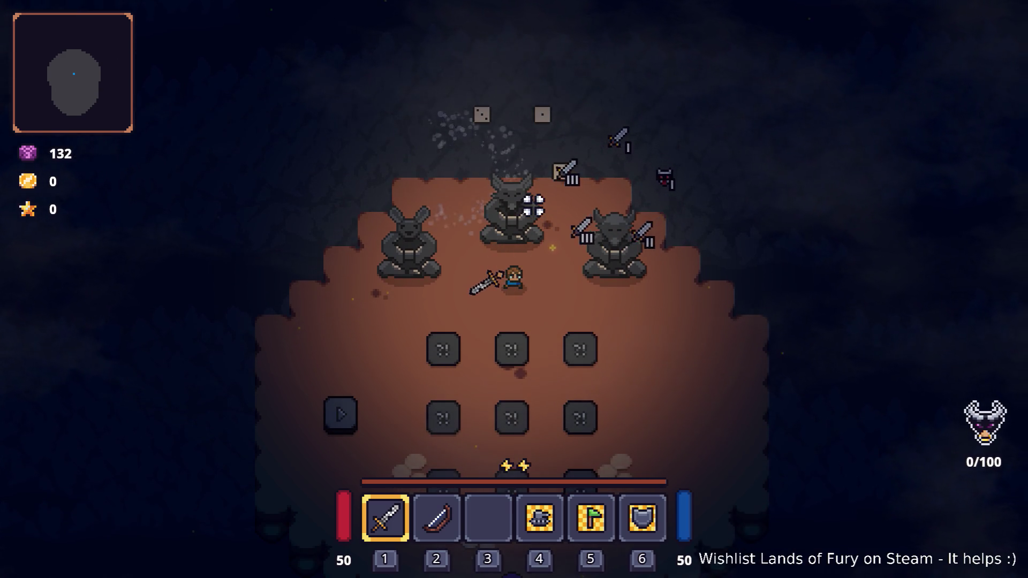
key("d")
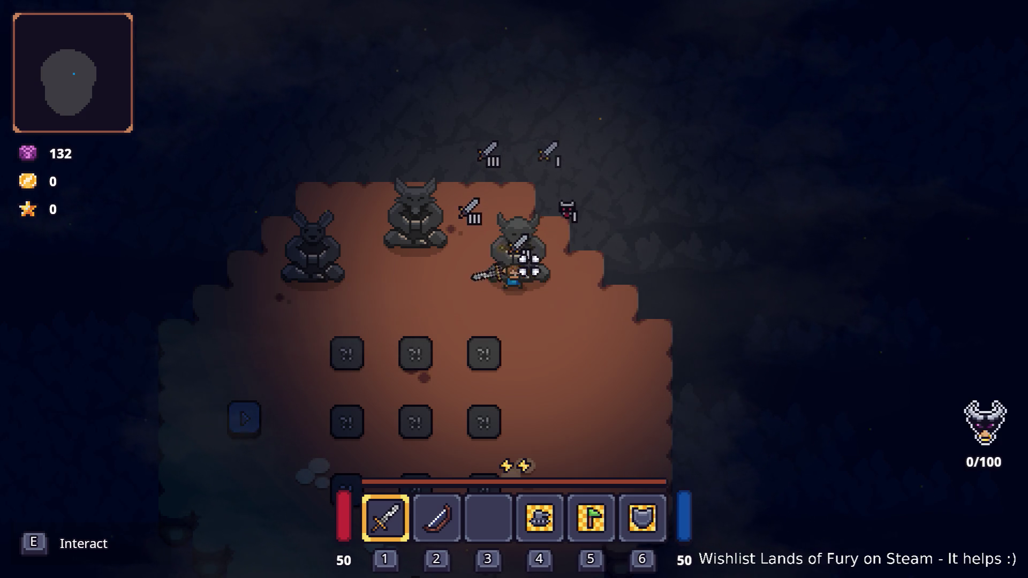
key("a")
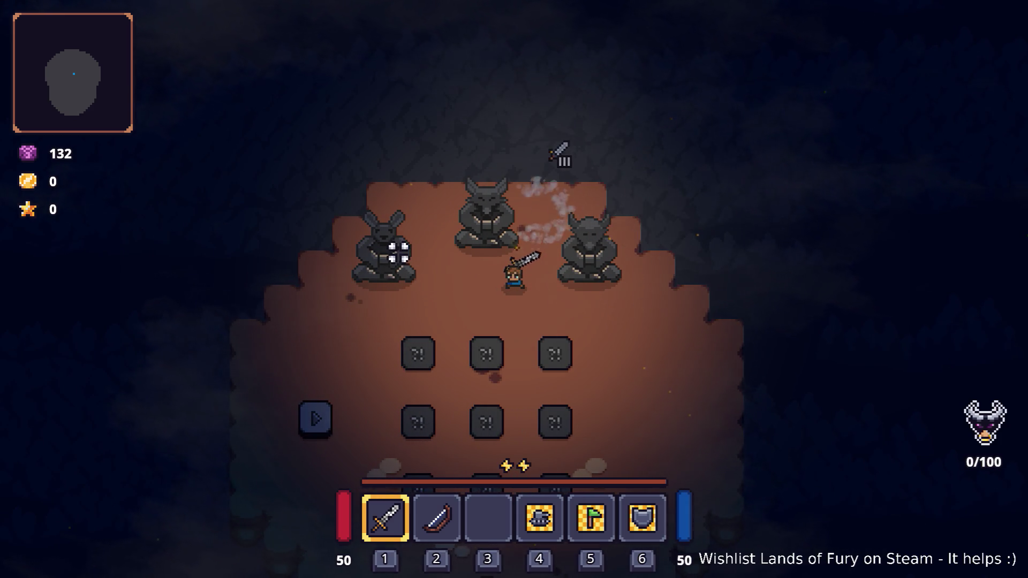
key("a")
key("a")
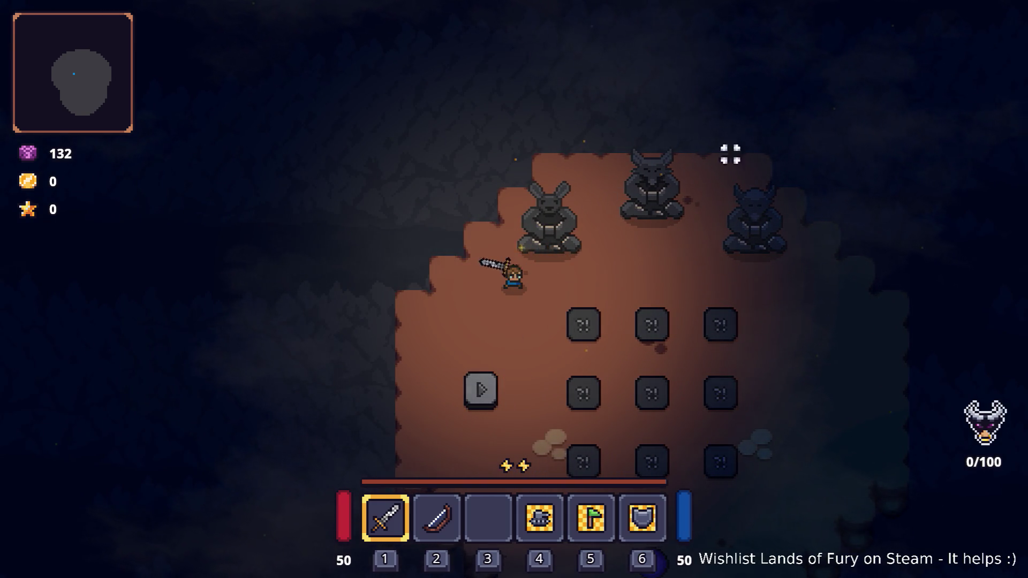
key("s")
key("d")
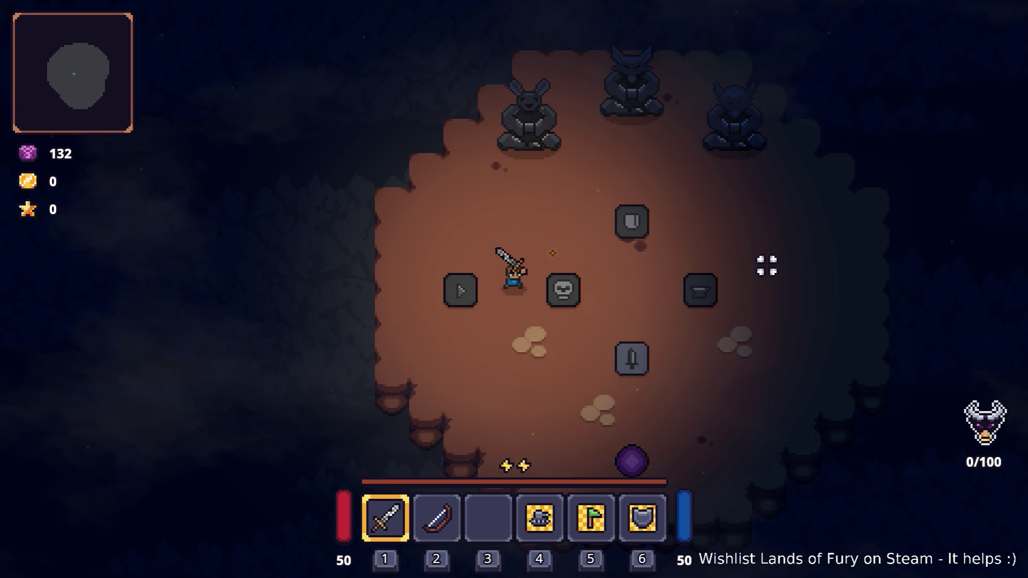
- Walk the hero over the play tile and past the skull and shield pedestals
key("a")
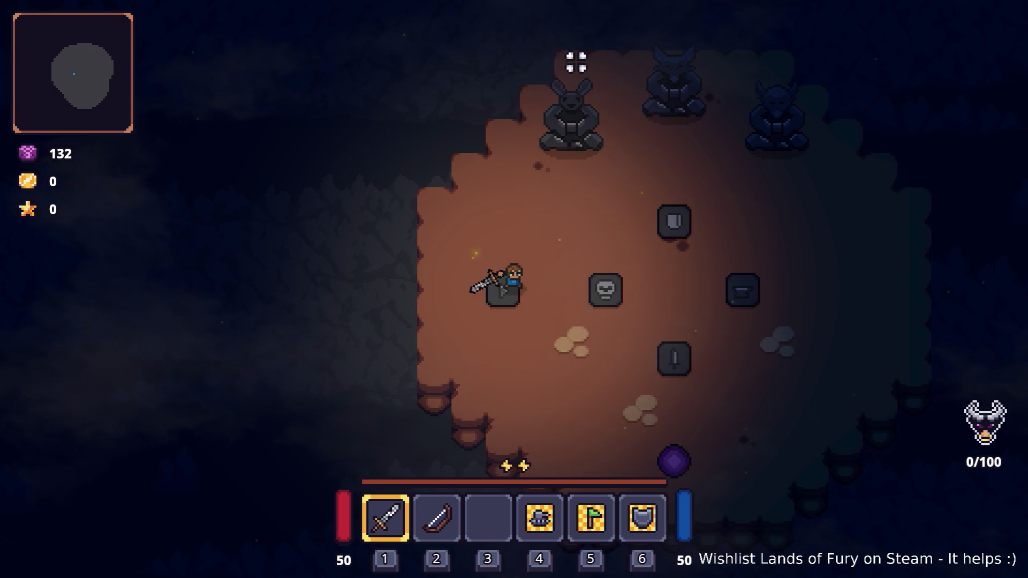
key("d")
key("a")
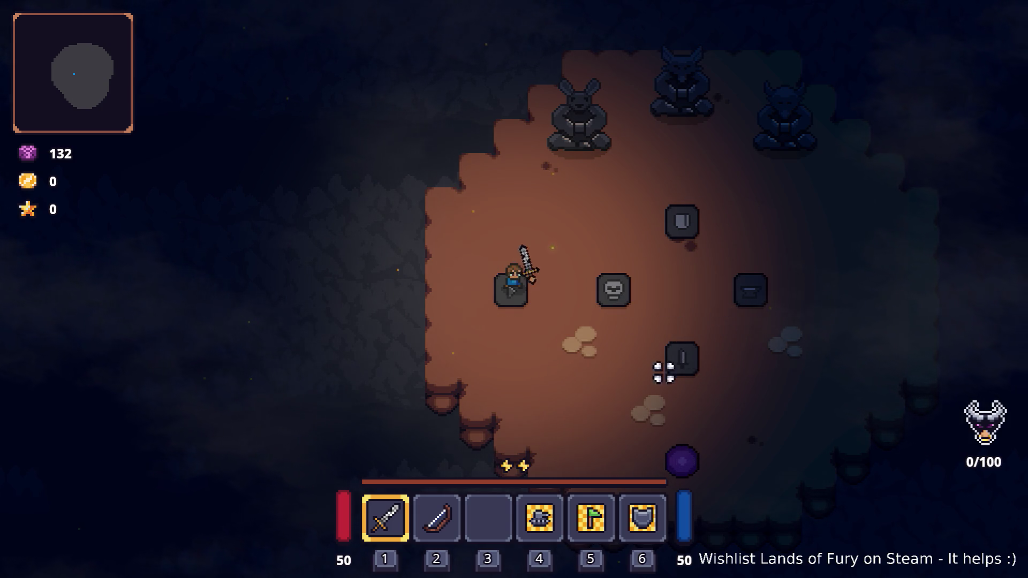
key("d")
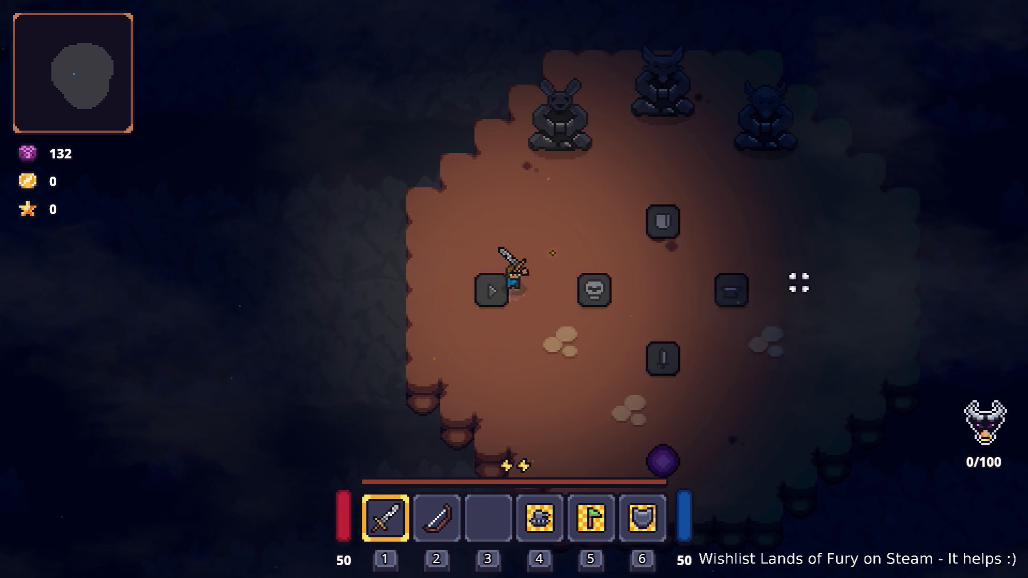
key("a")
key("w")
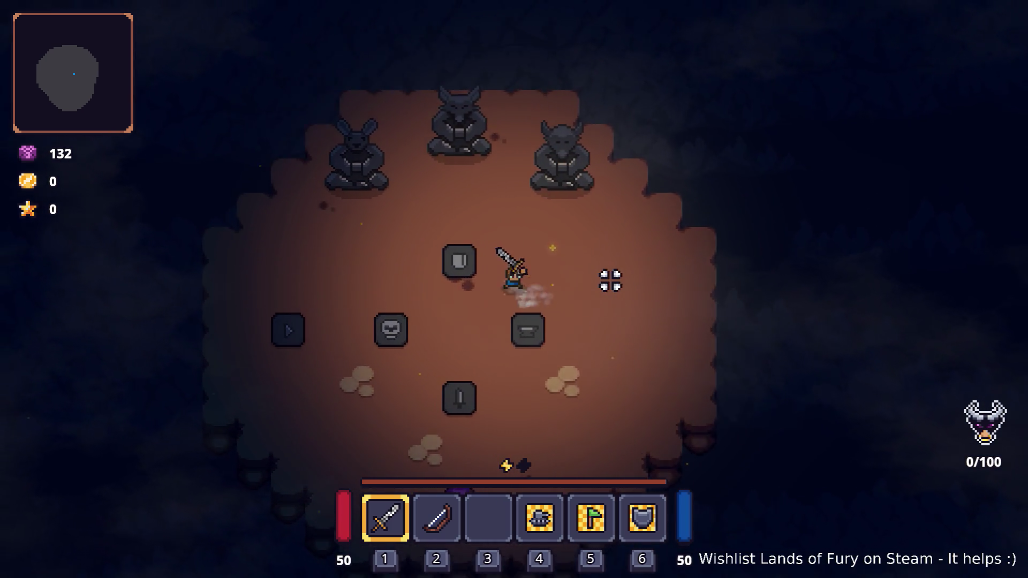
key("s")
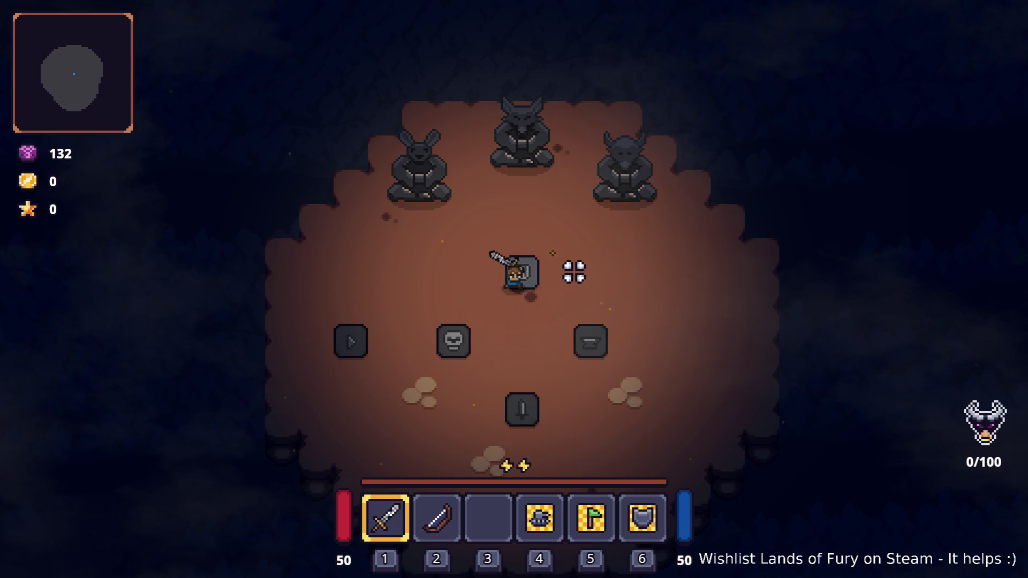
key("a")
key("w")
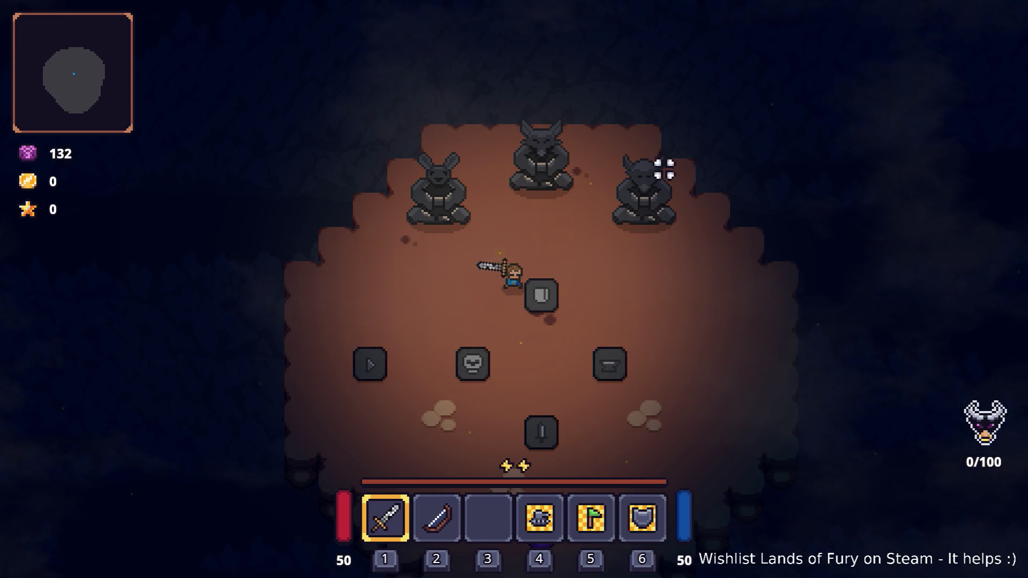
- Walk the hero past the sword, shield and anvil stones, then pause the game
key("s")
key("d")
key("s")
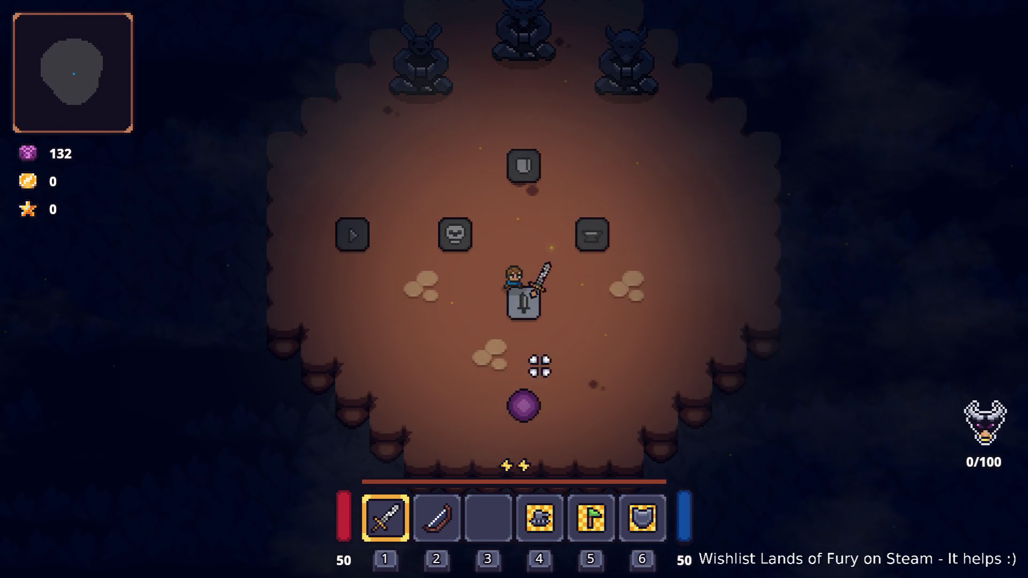
key("w")
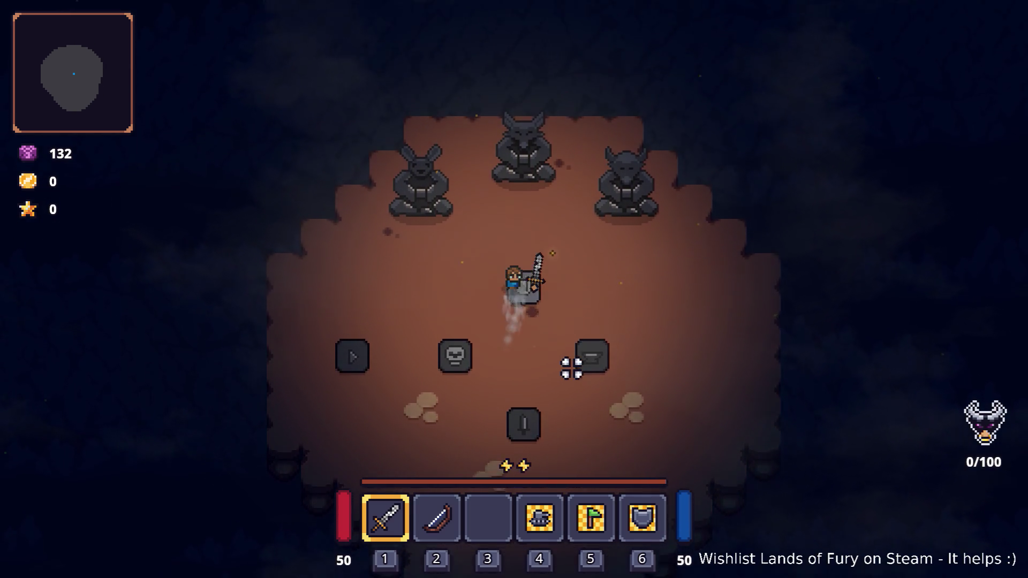
key("s")
key("d")
key("a")
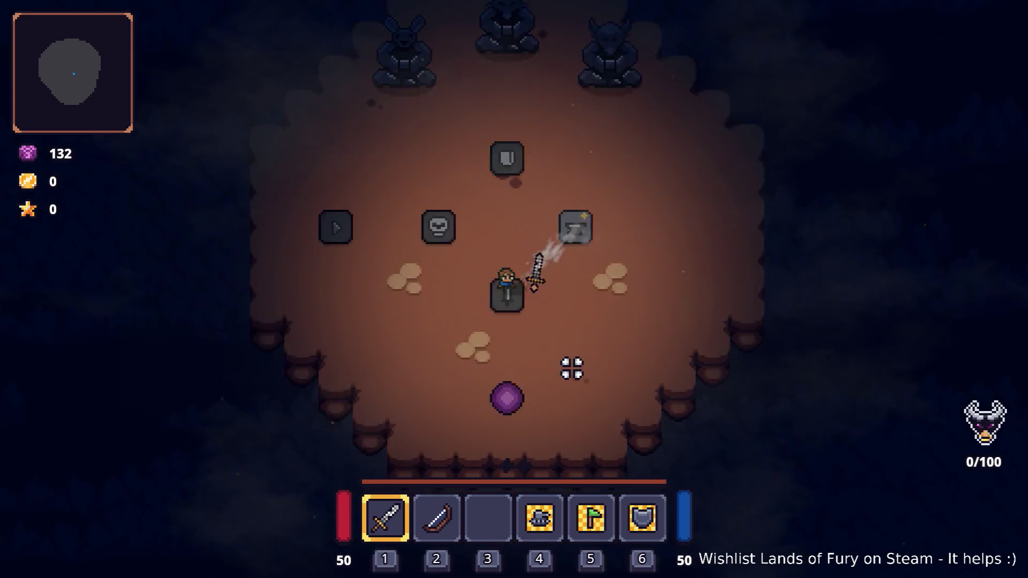
key("a")
key("Escape")
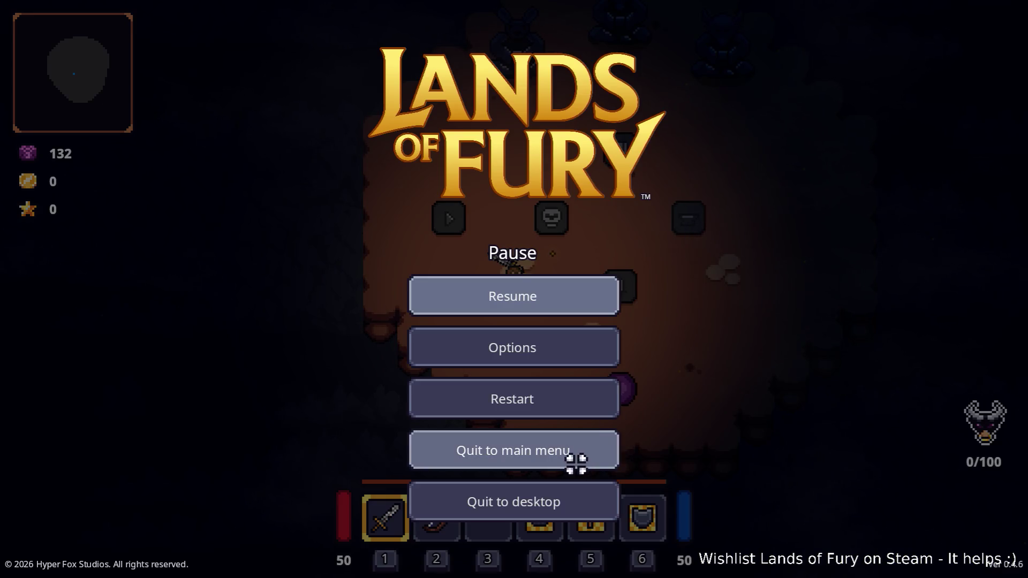
- Quit the game to desktop and bring Aseprite with ui_elements.png to the front
left_click(560, 492)
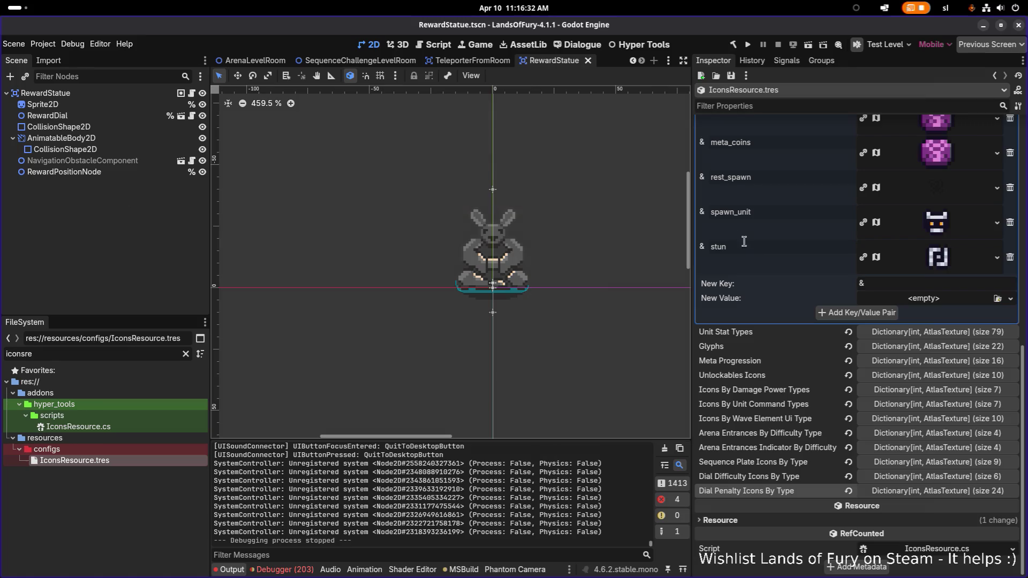
key("alt+Tab")
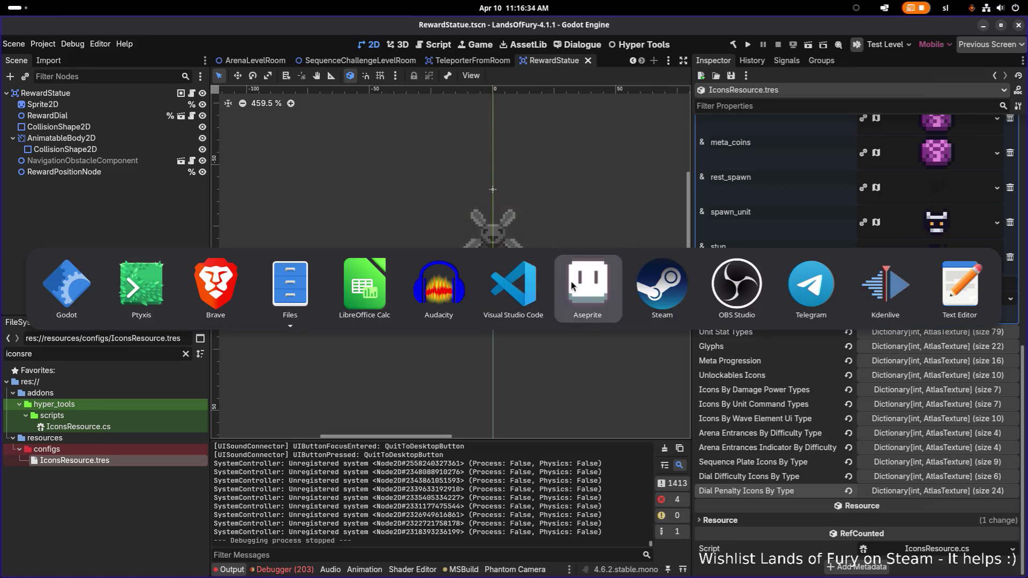
left_click(581, 282)
scroll(418, 340, "down", 1)
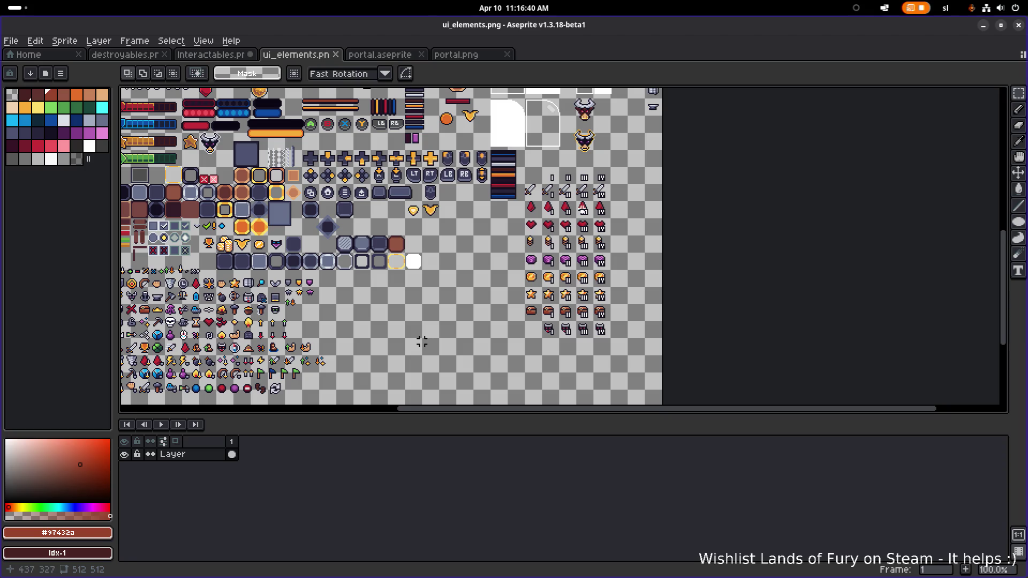
- Leave Aseprite for Visual Studio Code showing RewardDialPrize.cs
key("alt+Tab")
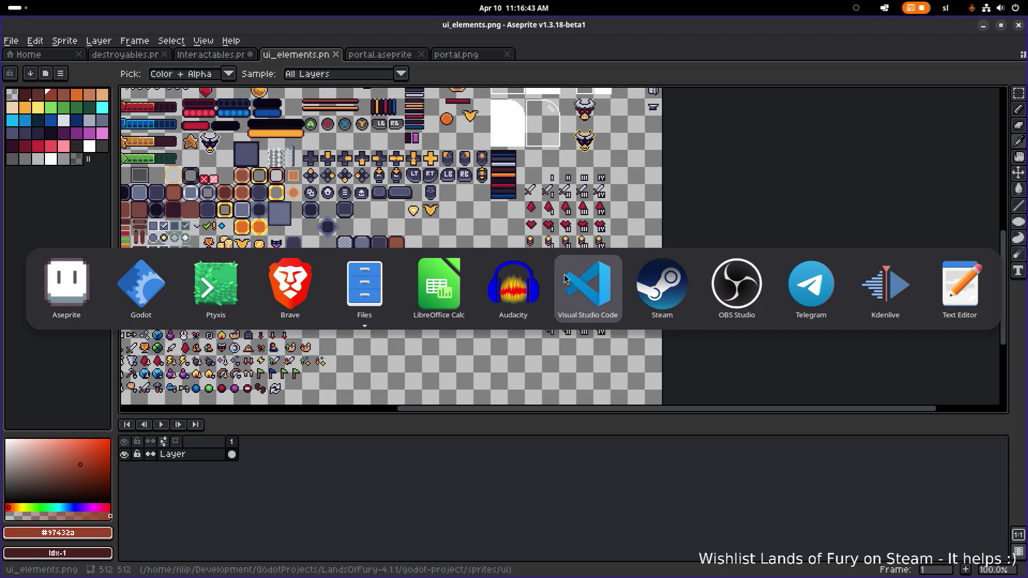
left_click(679, 67)
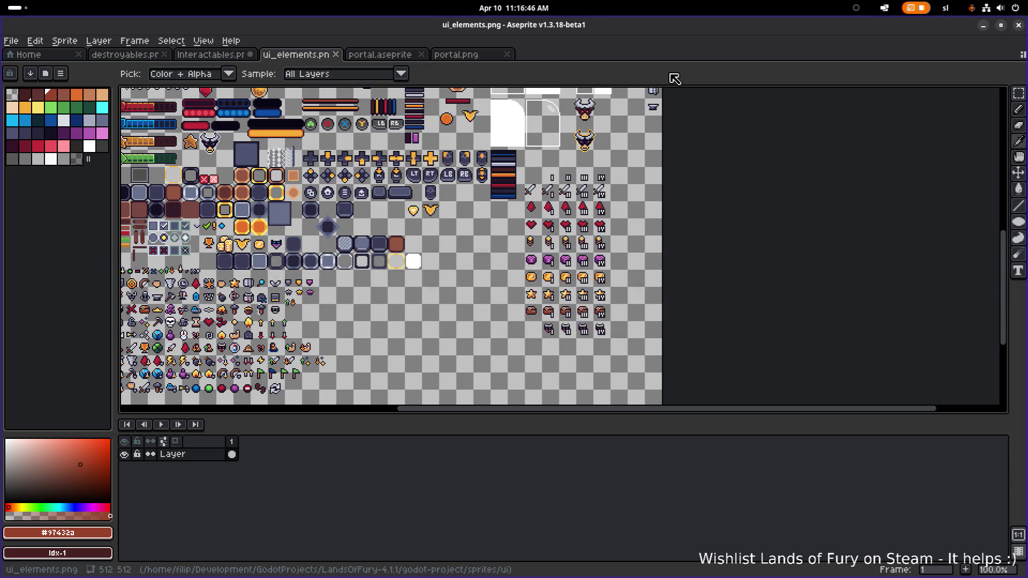
key("alt+Tab")
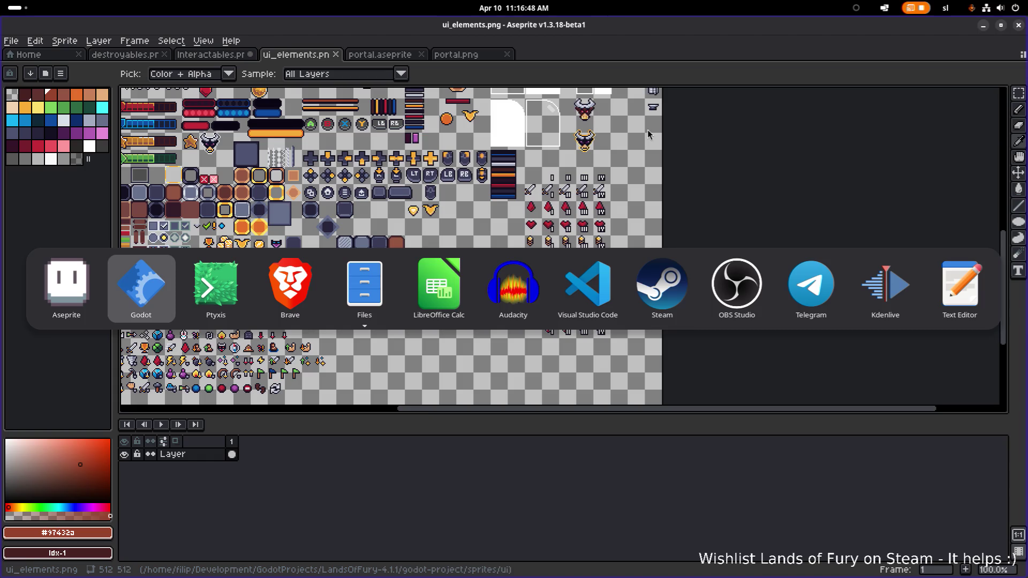
left_click(576, 291)
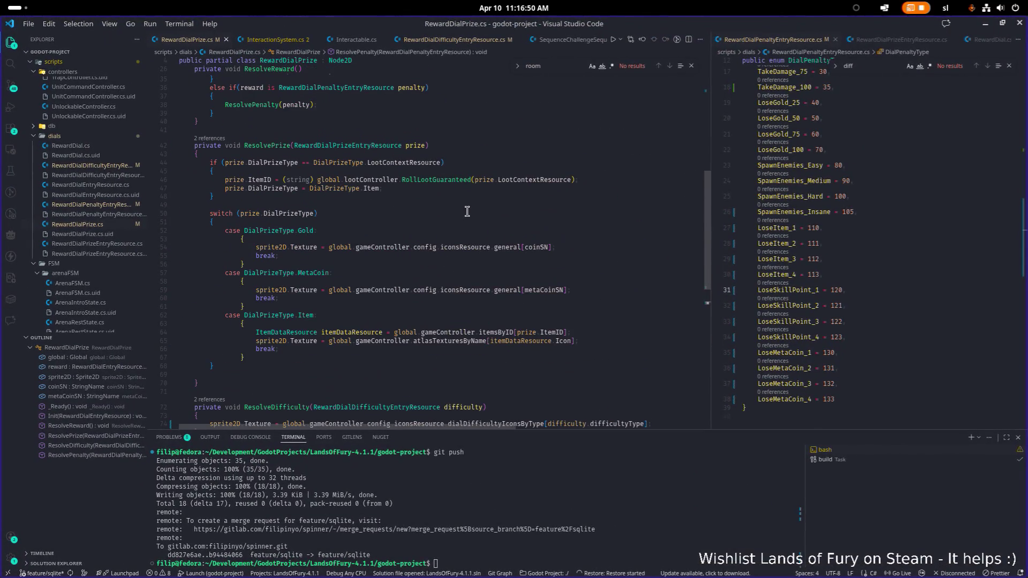
- Review the ResolveDifficulty and ResolveReward methods in RewardDialPrize.cs
scroll(467, 211, "down", 5)
double_click(293, 263)
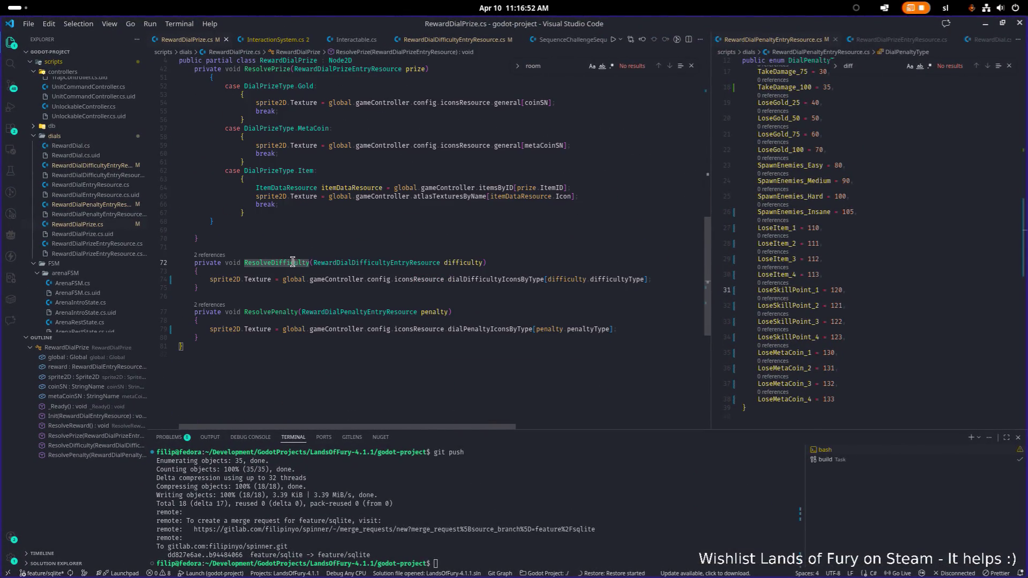
scroll(343, 247, "up", 15)
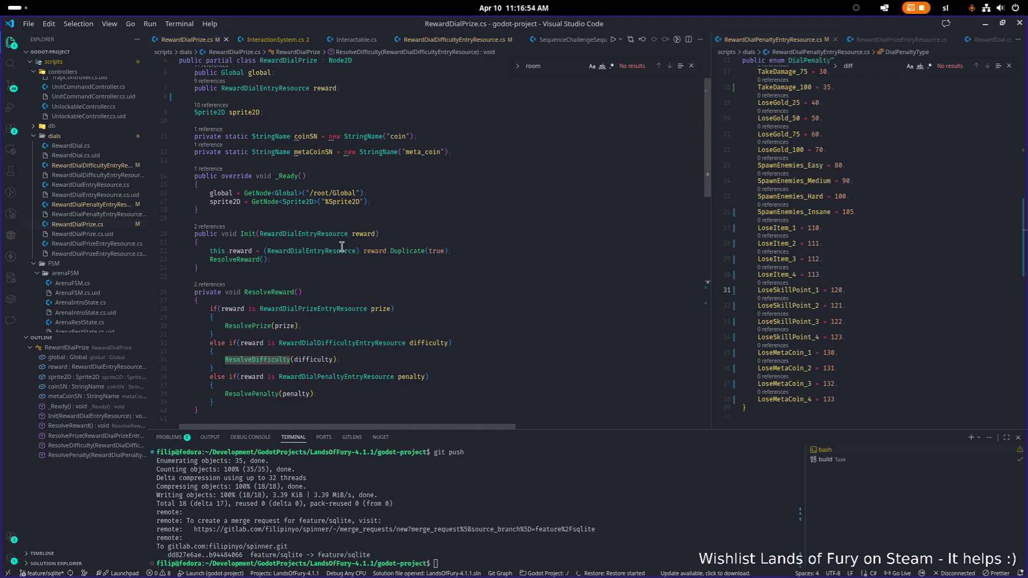
double_click(277, 290)
scroll(292, 282, "down", 3)
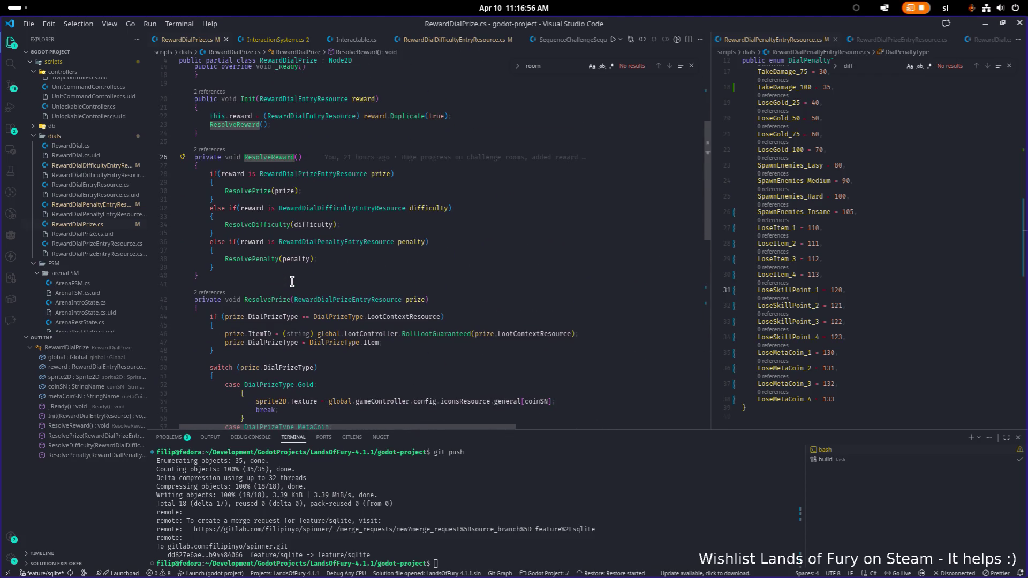
scroll(292, 282, "up", 6)
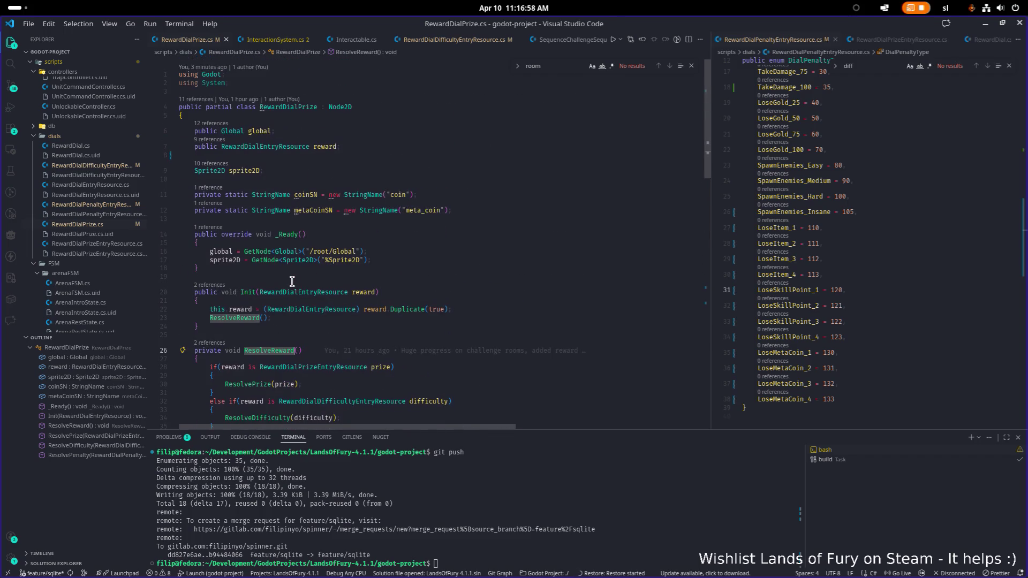
- List references to RewardDialPrize and open RewardDial.cs at the spawnedPrizes reference
left_click(283, 114)
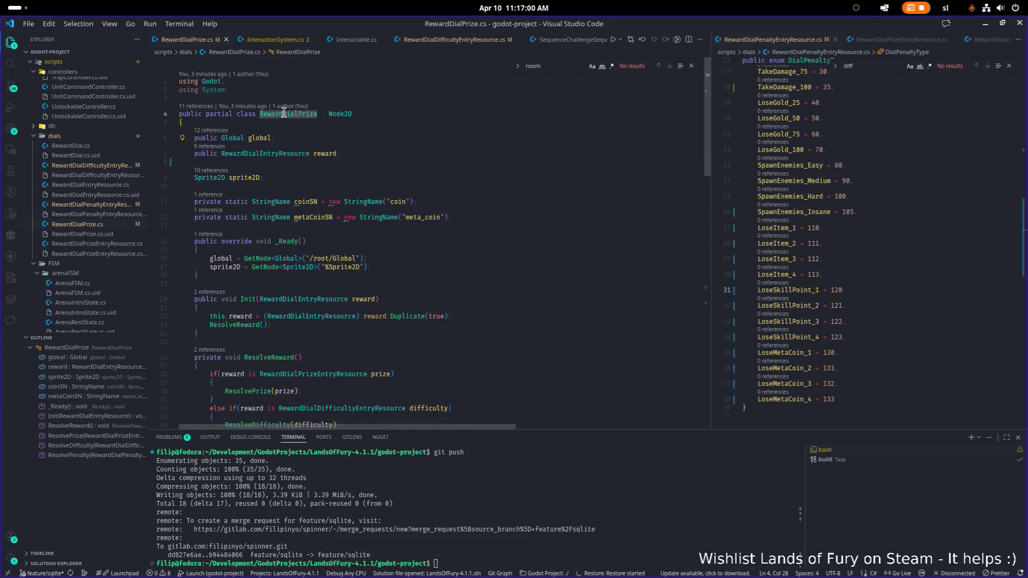
left_click(208, 107)
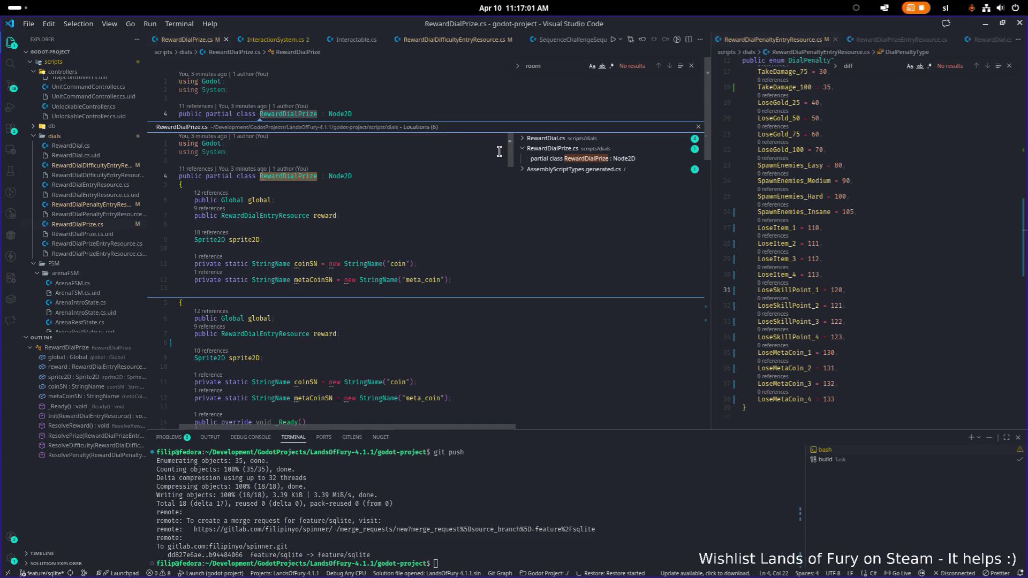
left_click(576, 149)
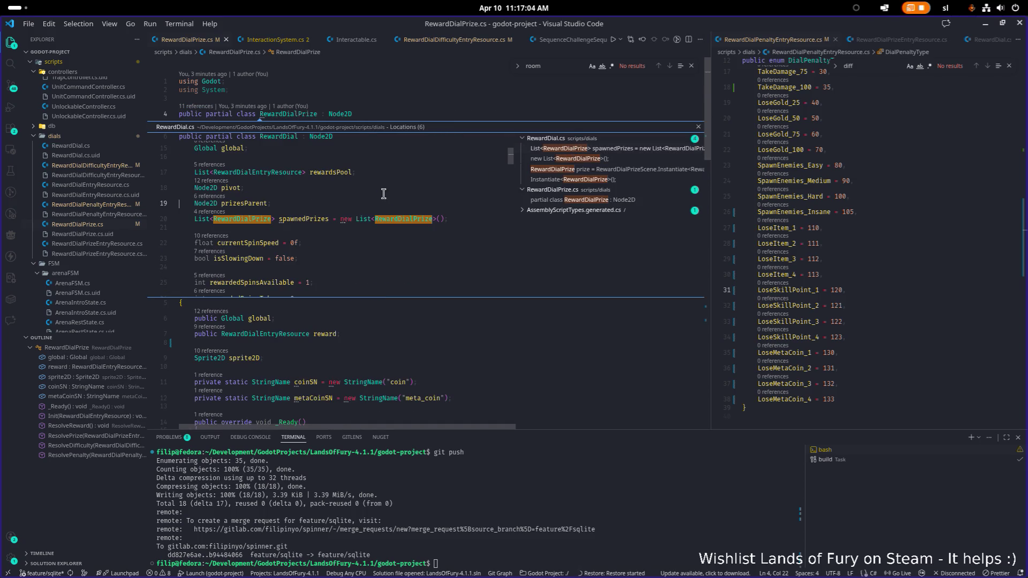
double_click(346, 224)
- Read through the StopAndGetReward method with the RewardDial.cs editor pane widened
scroll(532, 209, "down", 6)
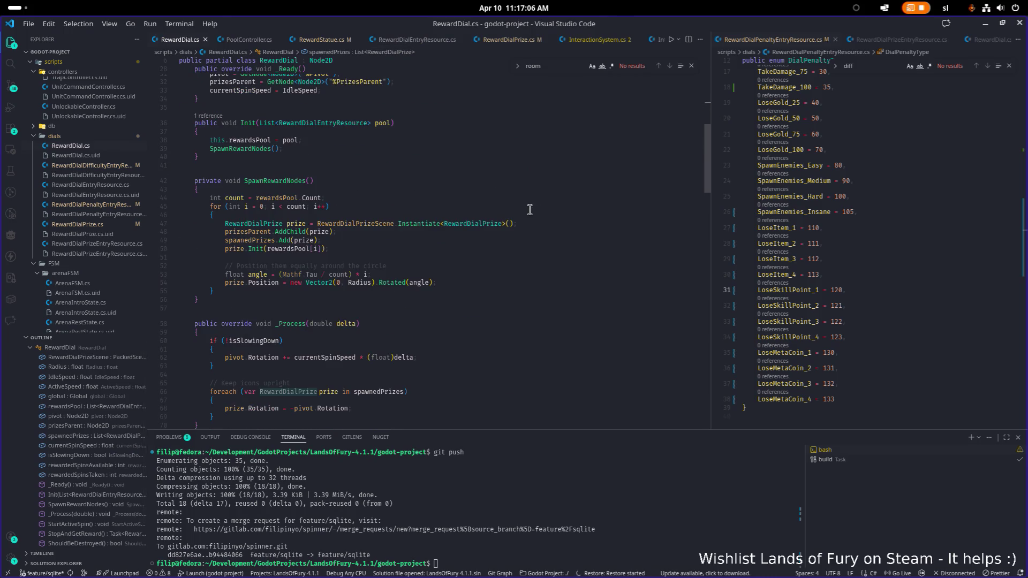
scroll(528, 209, "down", 10)
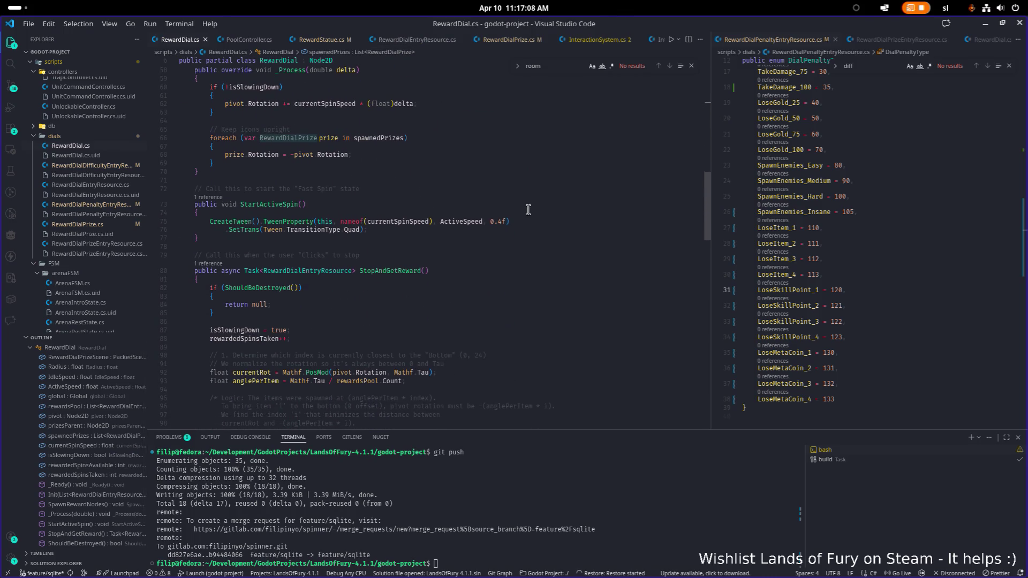
scroll(528, 209, "down", 5)
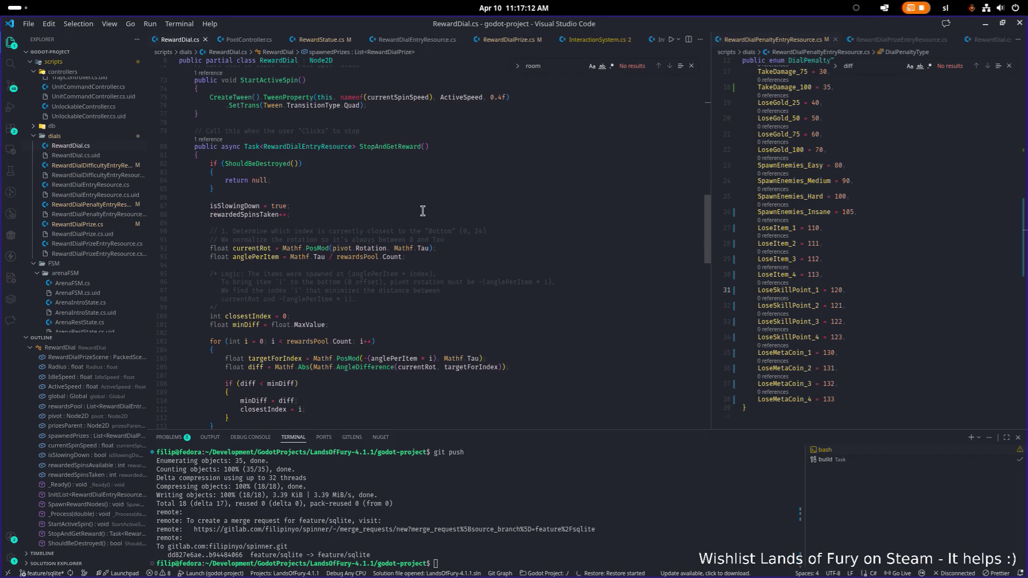
scroll(353, 211, "down", 5)
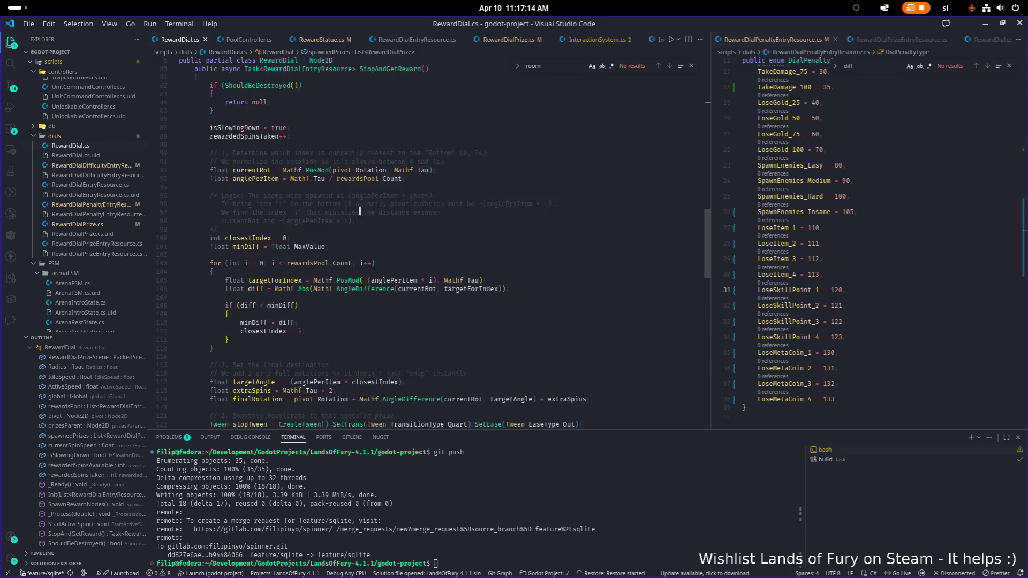
left_click_drag(709, 180, 778, 180)
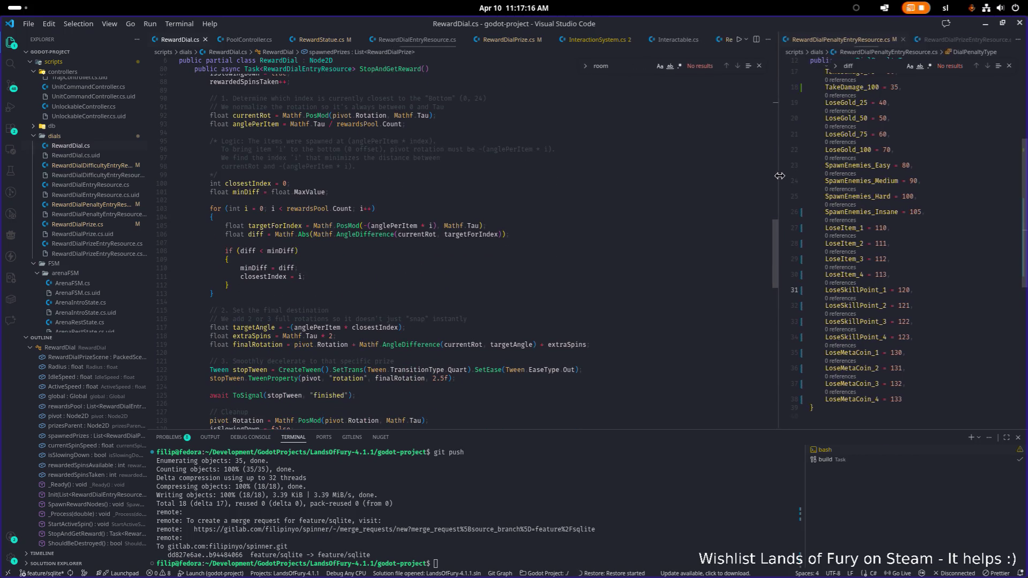
scroll(550, 188, "down", 6)
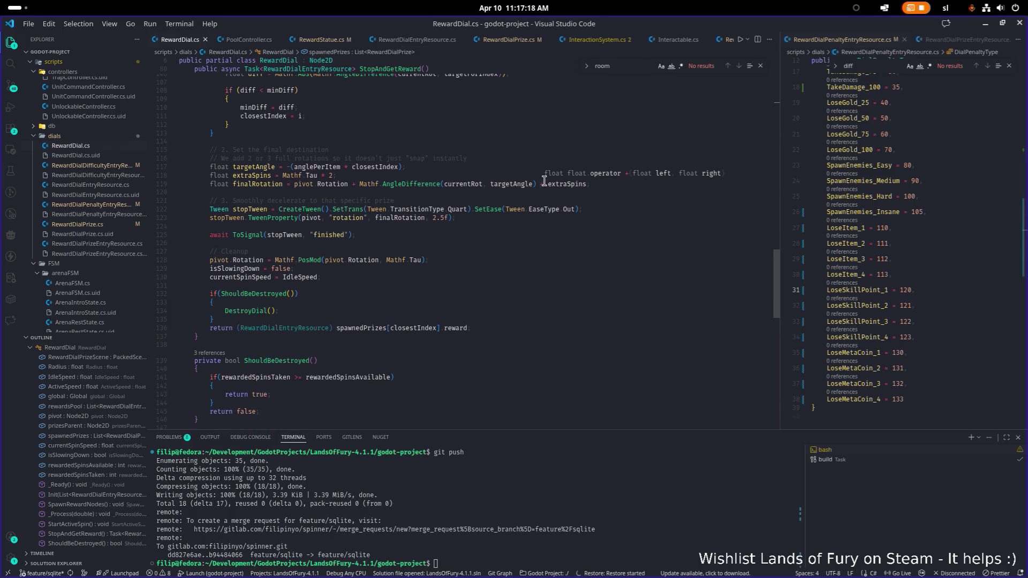
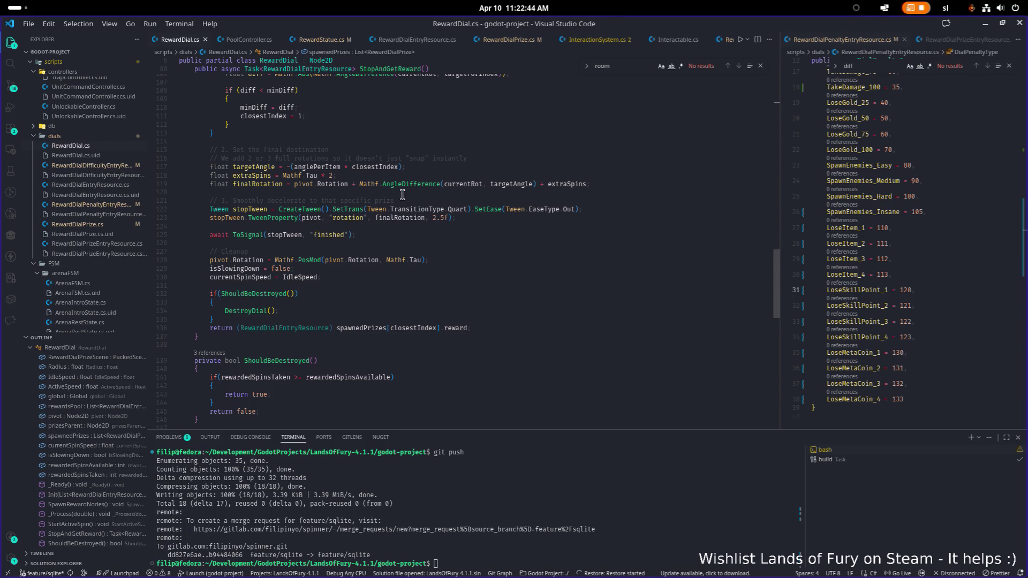
- Review RewardDial.cs with a wider editor, pointing out the class declaration, Speed Settings and IdleSpeed
scroll(430, 225, "down", 9)
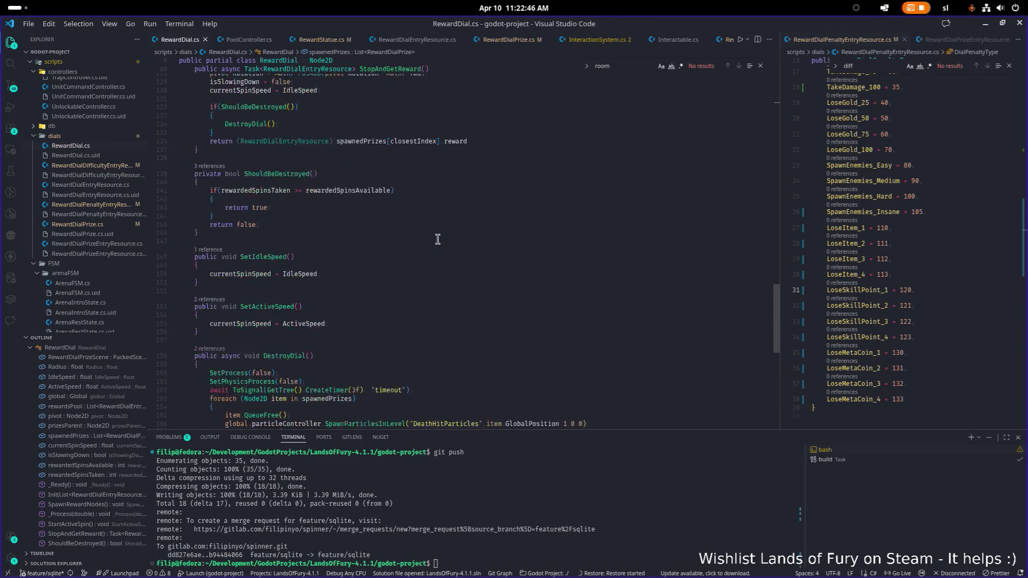
scroll(439, 245, "down", 4)
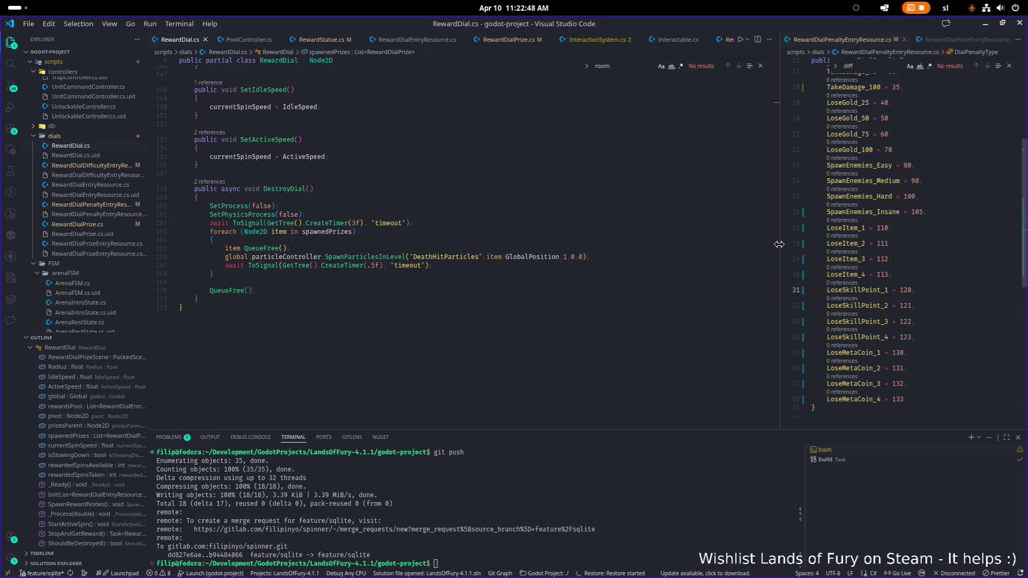
left_click_drag(776, 243, 658, 233)
scroll(551, 246, "up", 20)
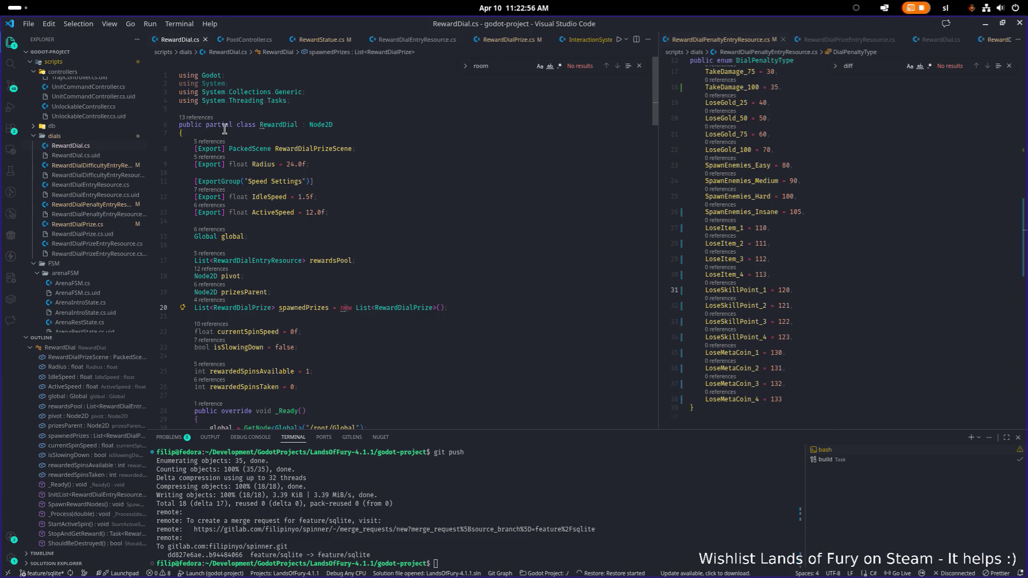
left_click(225, 124)
left_click(376, 184)
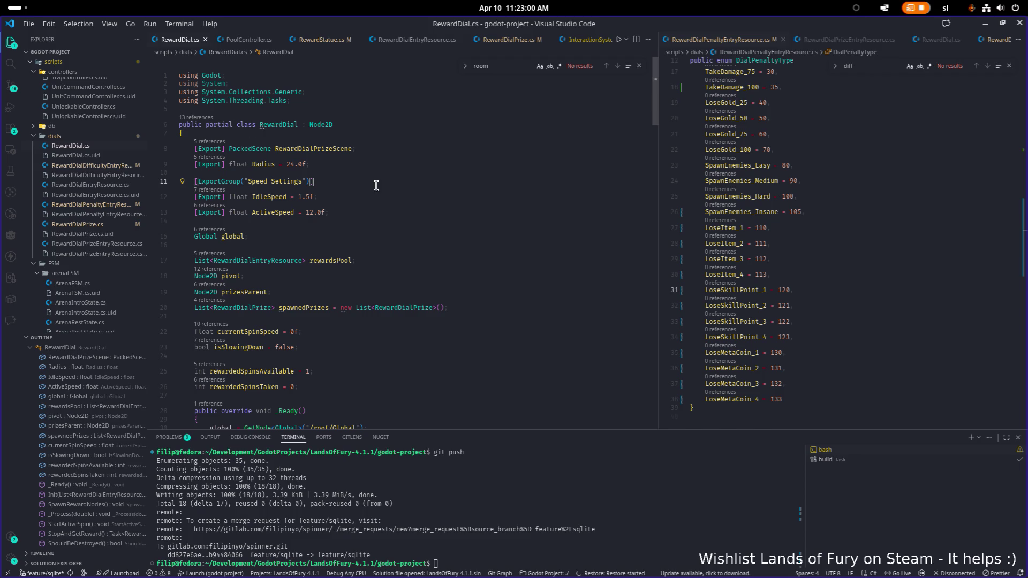
left_click(492, 199)
scroll(492, 199, "down", 10)
left_click(501, 200)
- Switch briefly to the Godot editor, then come back to Visual Studio Code
key("alt+Tab")
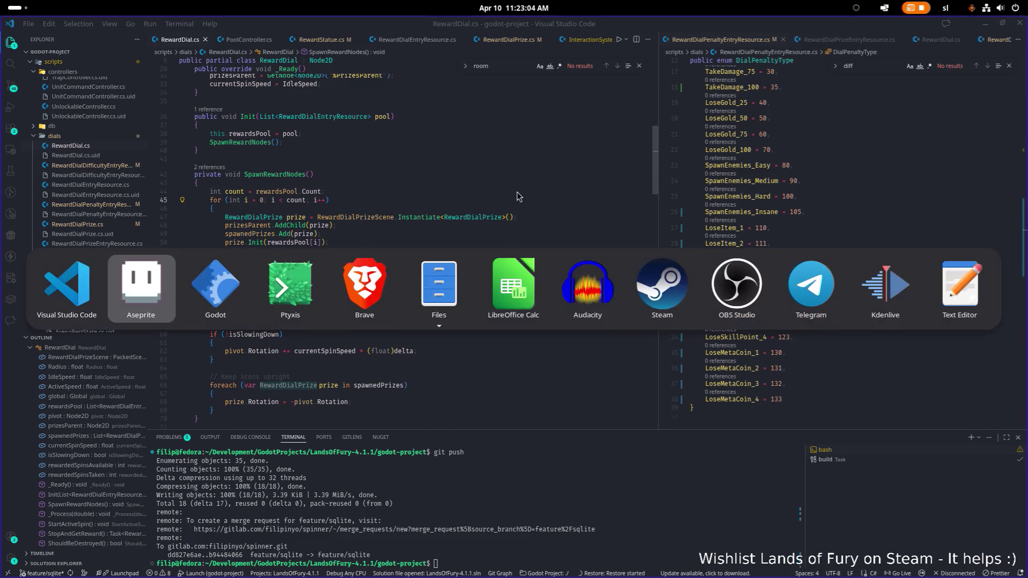
left_click(246, 281)
key("alt+Tab")
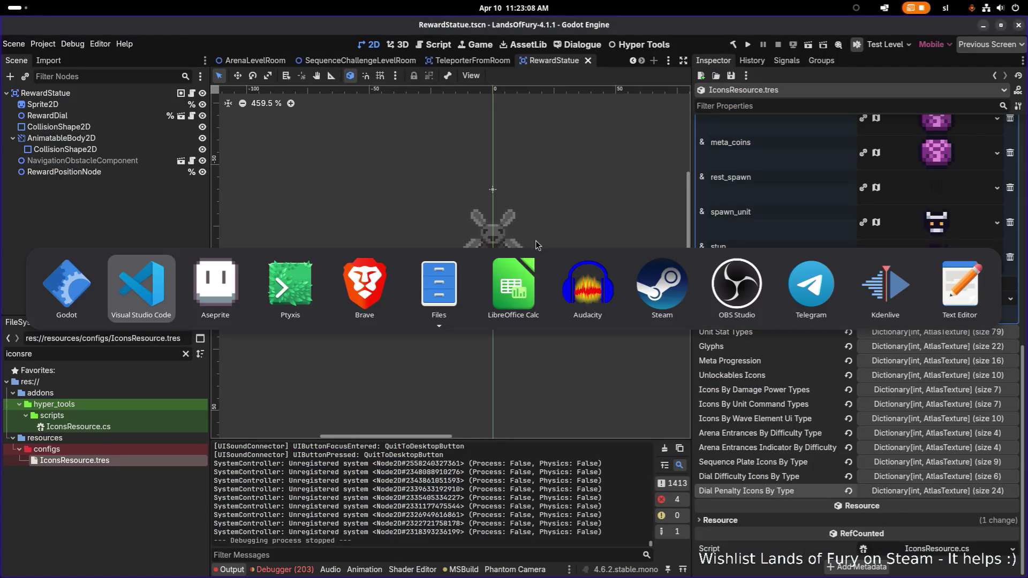
key("Escape")
key("alt+Tab")
left_click(141, 284)
- Point out the code spacing prizes around the circle, then minimize VS Code back to Godot
scroll(420, 262, "down", 1)
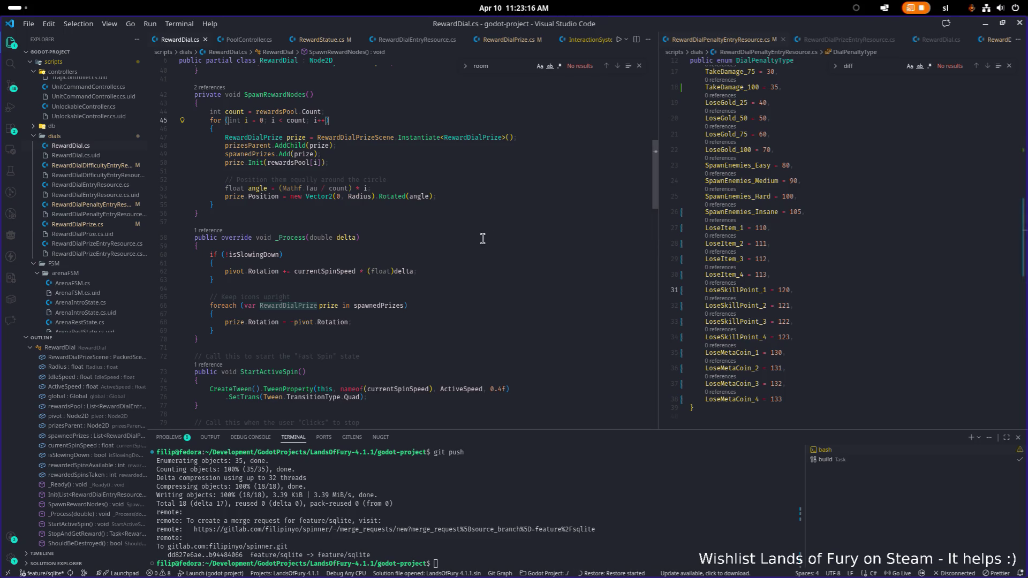
scroll(462, 242, "up", 10)
scroll(462, 242, "down", 9)
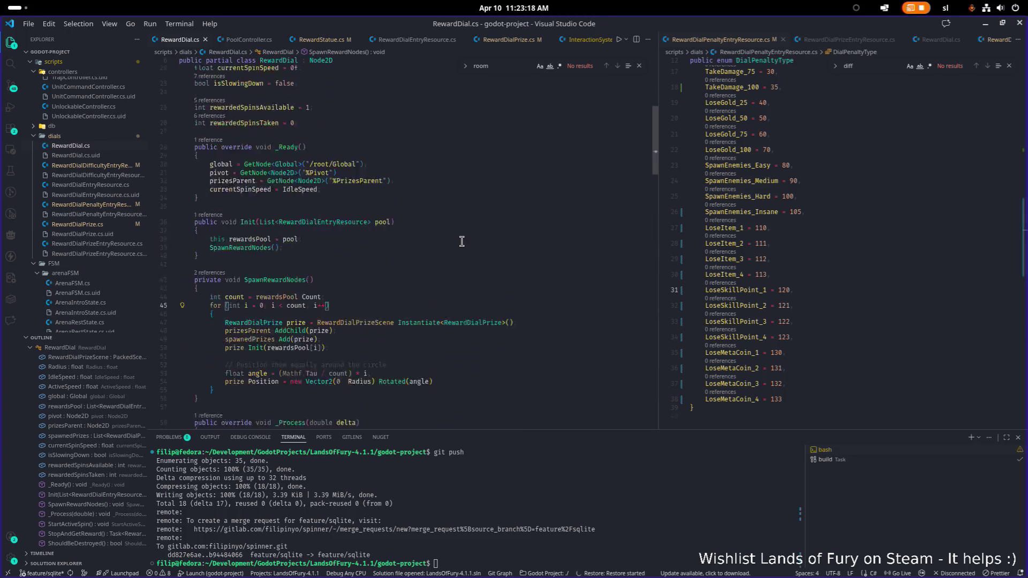
left_click(482, 227)
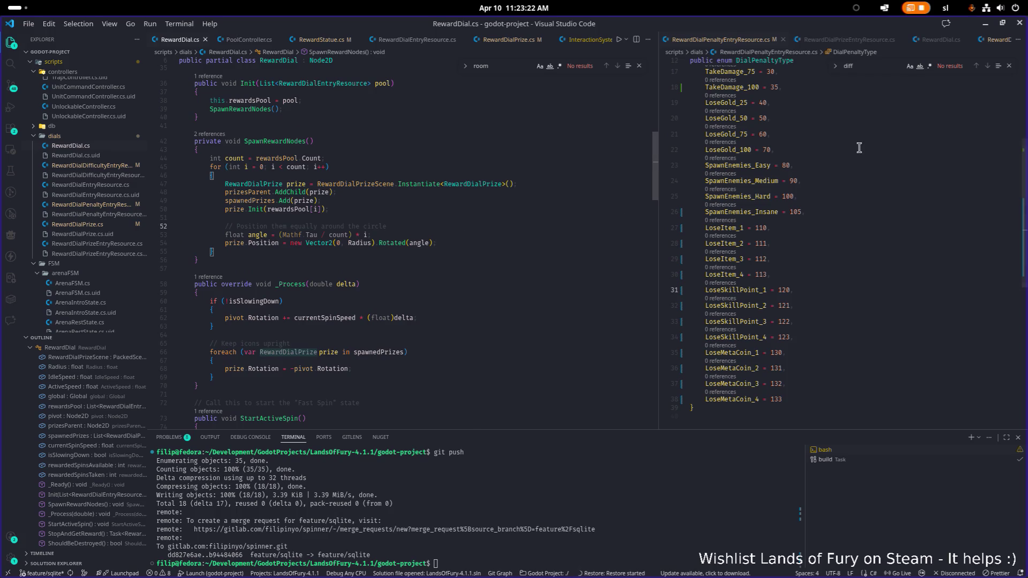
left_click(985, 24)
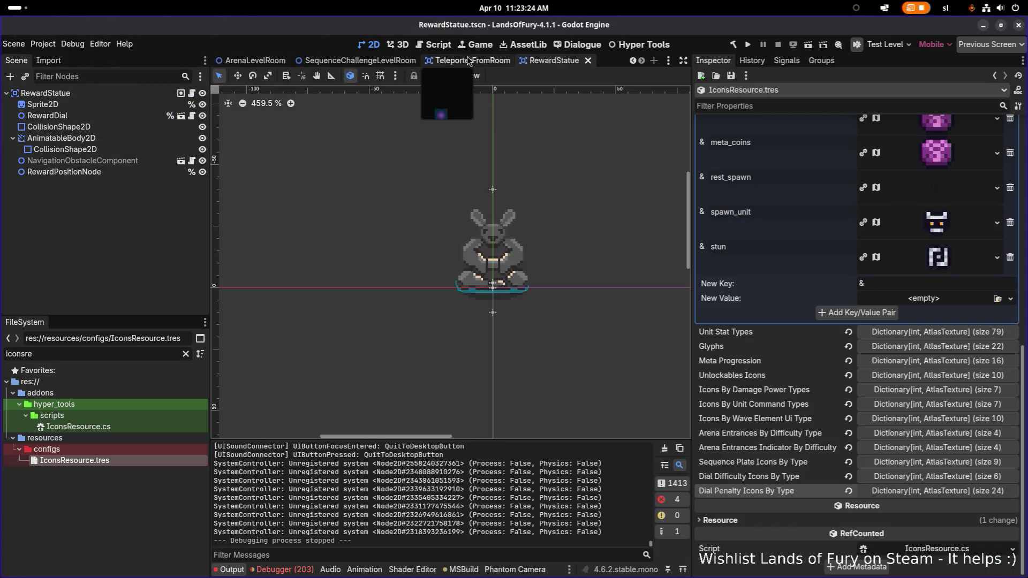
- Close the RewardStatue and TeleportFromRoom scenes and enlarge the level viewport both ways
middle_click(468, 59)
left_click(575, 61)
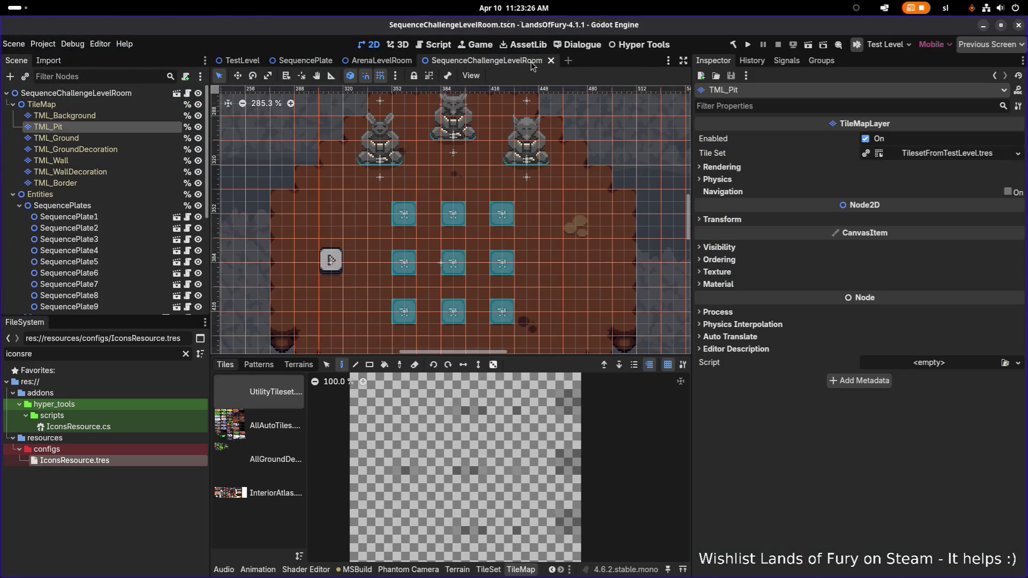
scroll(420, 201, "down", 5)
scroll(429, 225, "up", 4)
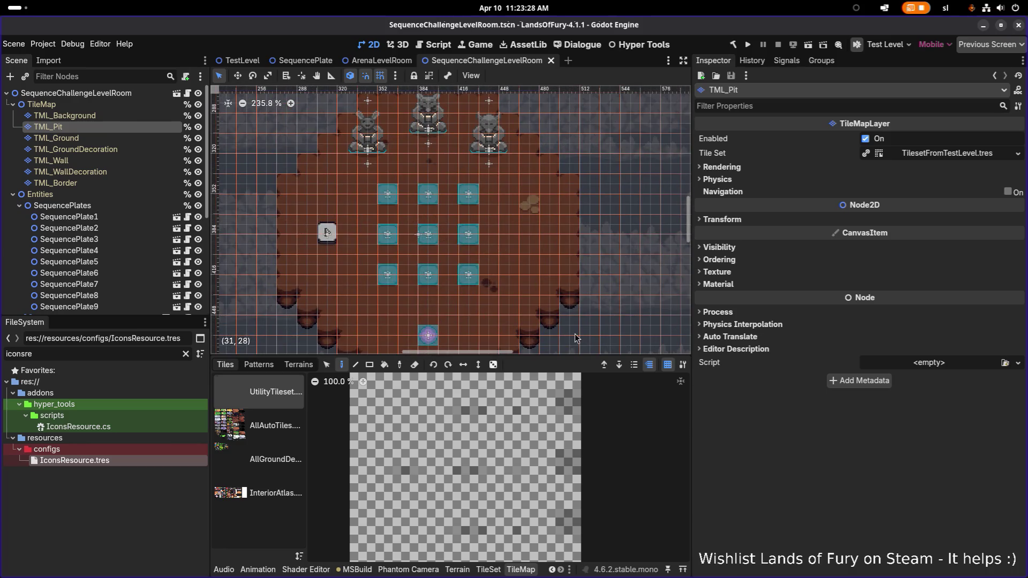
left_click_drag(580, 357, 580, 455)
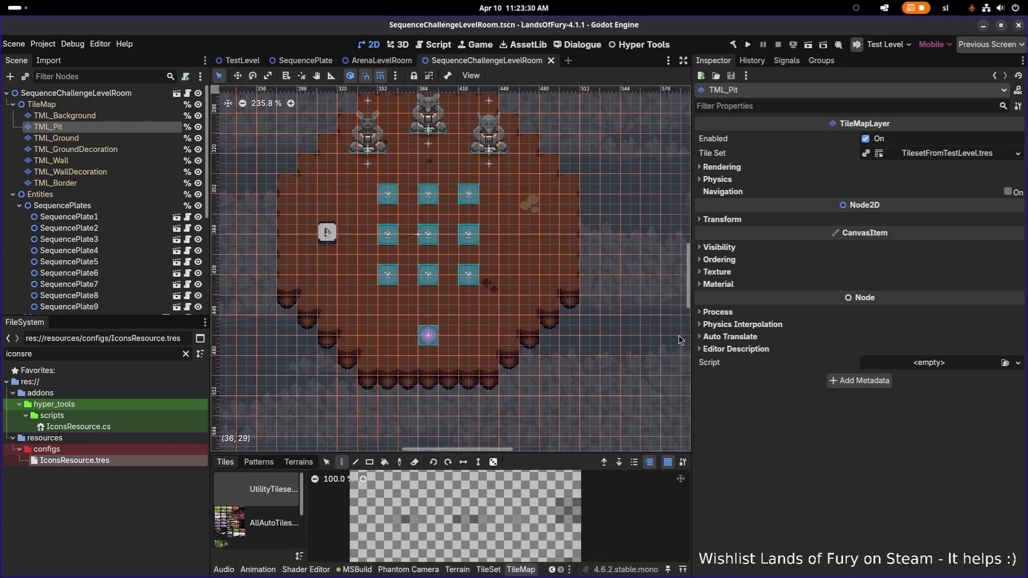
left_click_drag(691, 332, 824, 332)
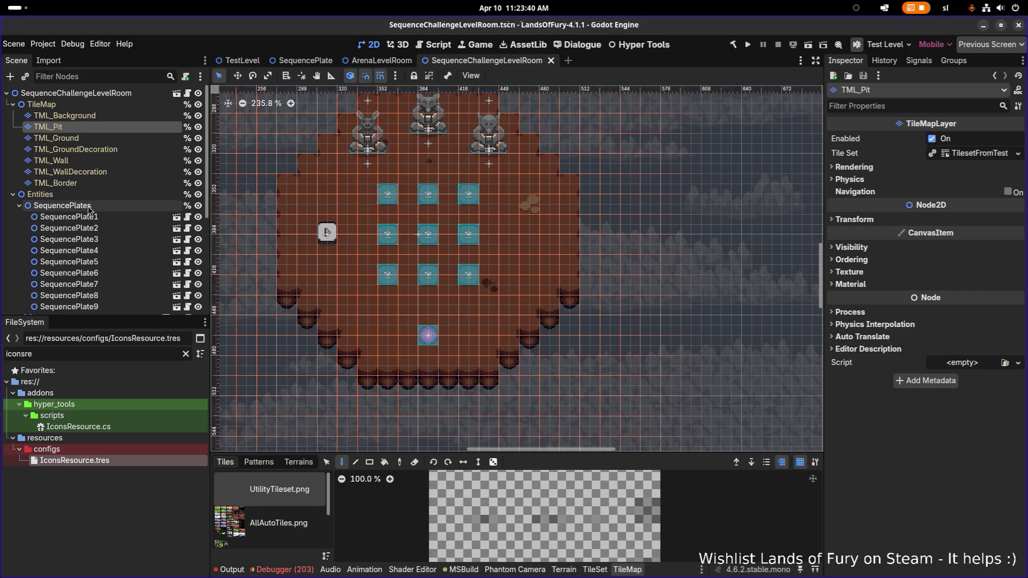
- Collapse SequencePlates and hide it, toggling visibility to compare before leaving it hidden
left_click(19, 206)
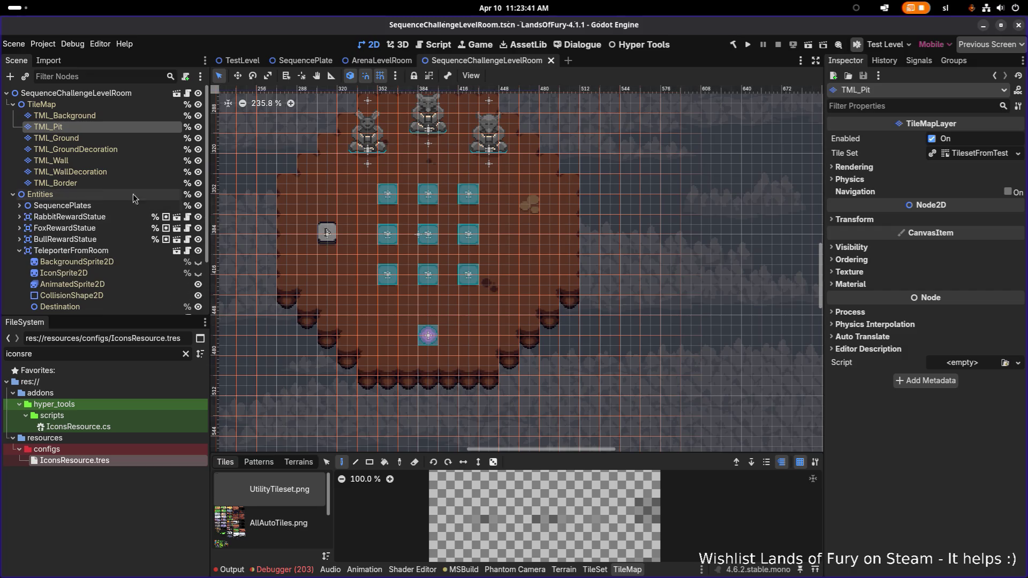
left_click(198, 204)
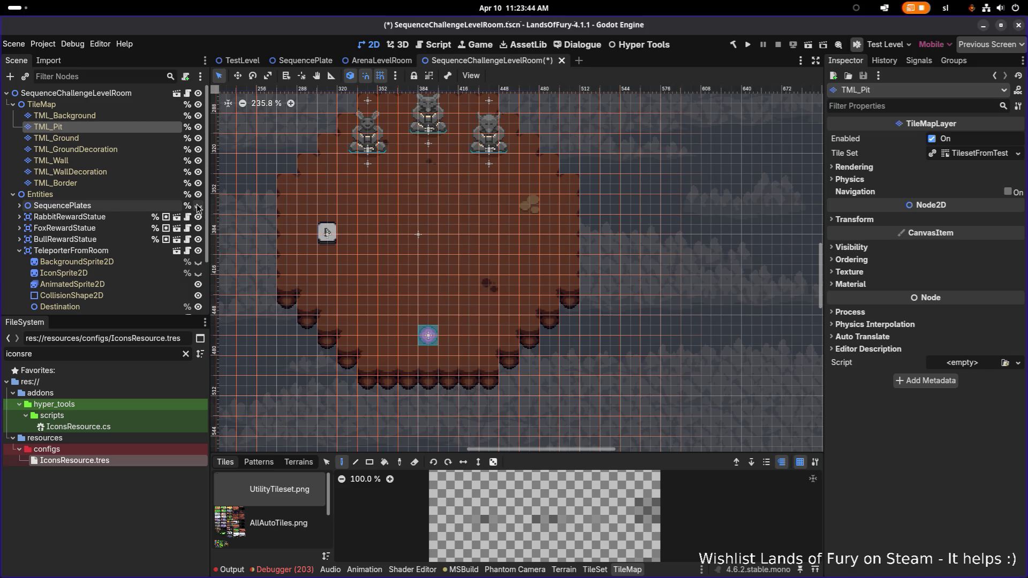
left_click(198, 204)
left_click(197, 204)
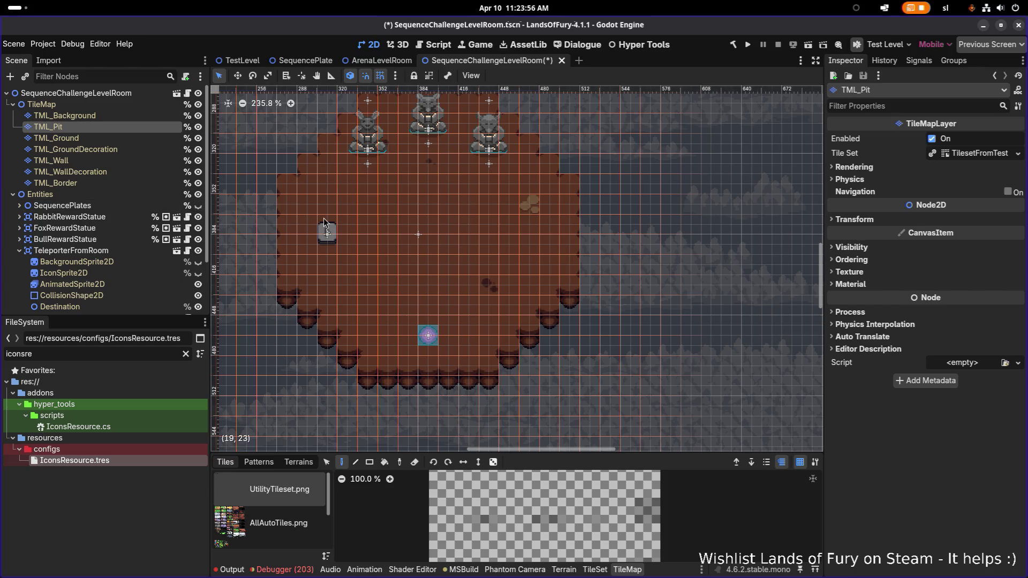
scroll(323, 218, "up", 5)
scroll(324, 218, "down", 5)
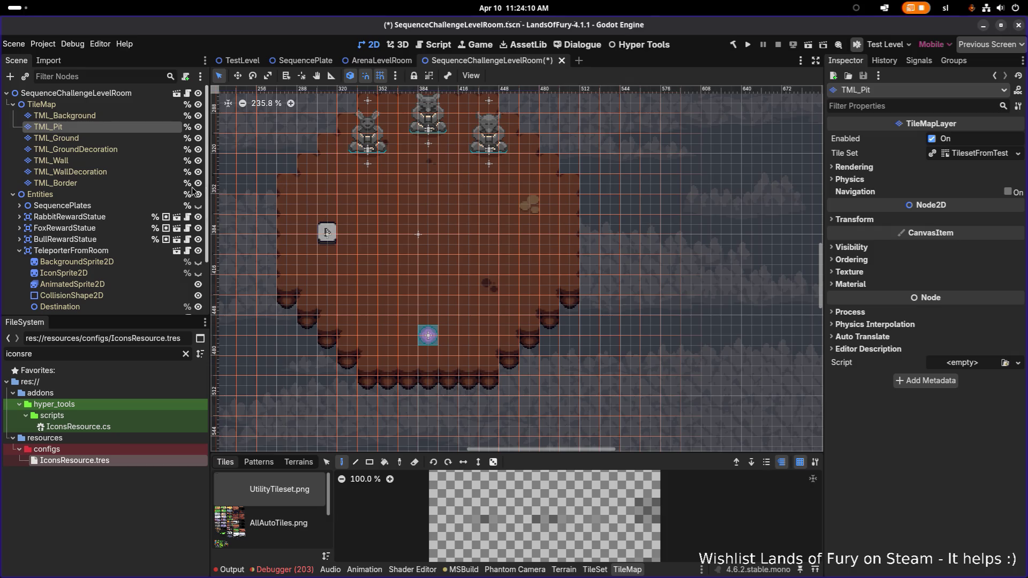
left_click(198, 206)
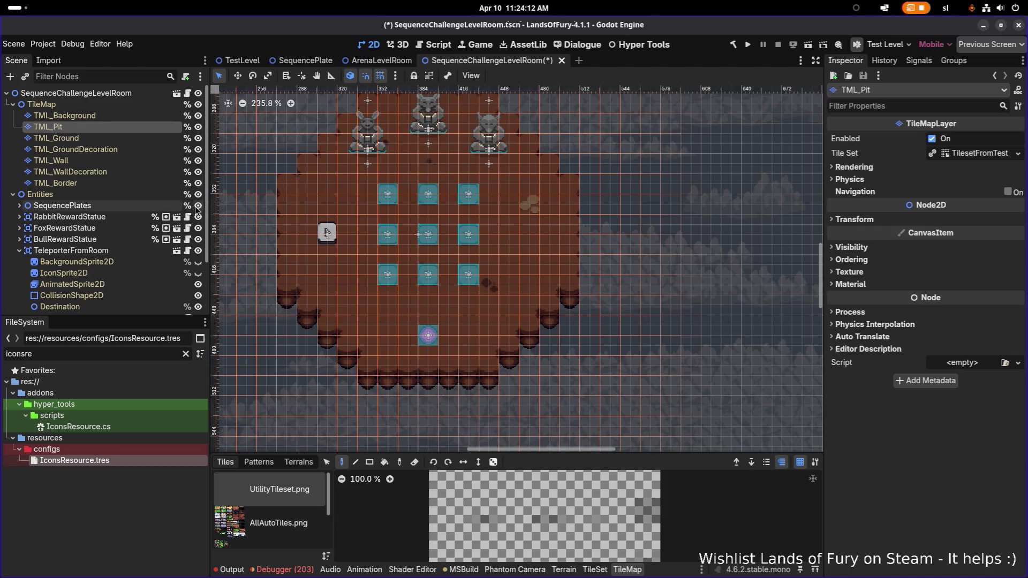
left_click(198, 206)
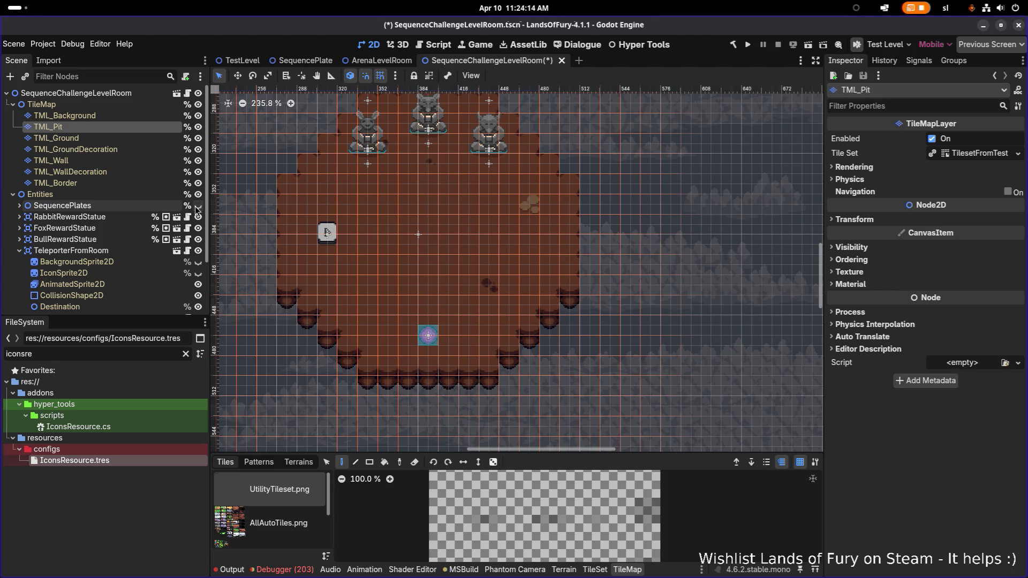
left_click(198, 207)
left_click(199, 207)
scroll(429, 192, "down", 1)
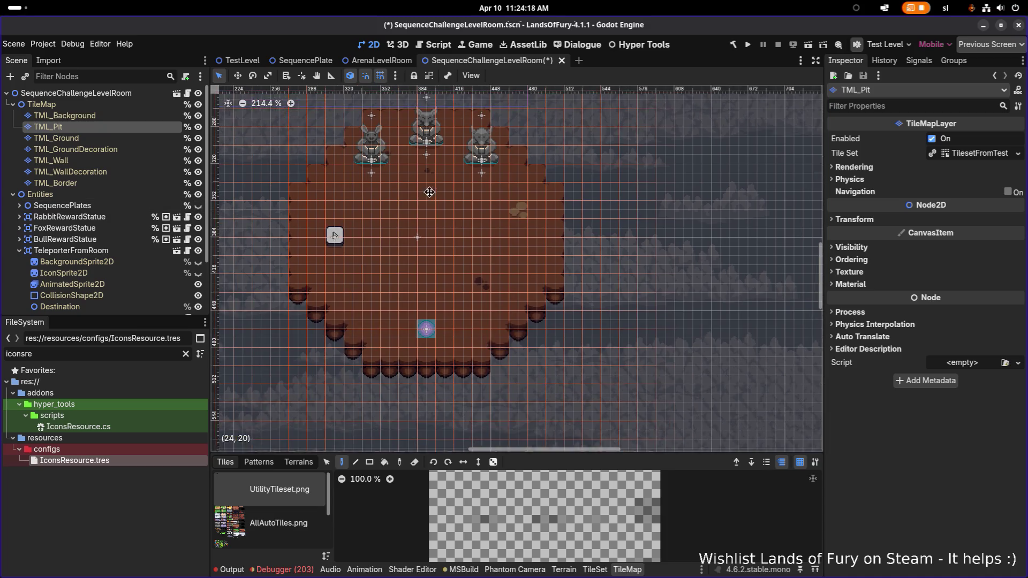
scroll(430, 192, "up", 1)
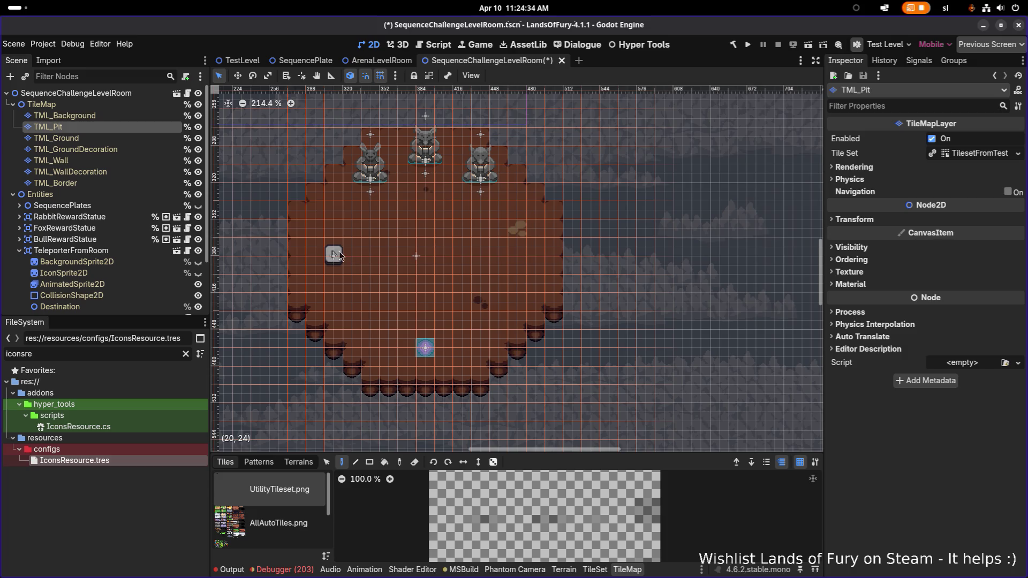
- Collapse TeleporterFromRoom, toggle the PressurePlate's visibility back to shown, and select PressurePlate
left_click(19, 251)
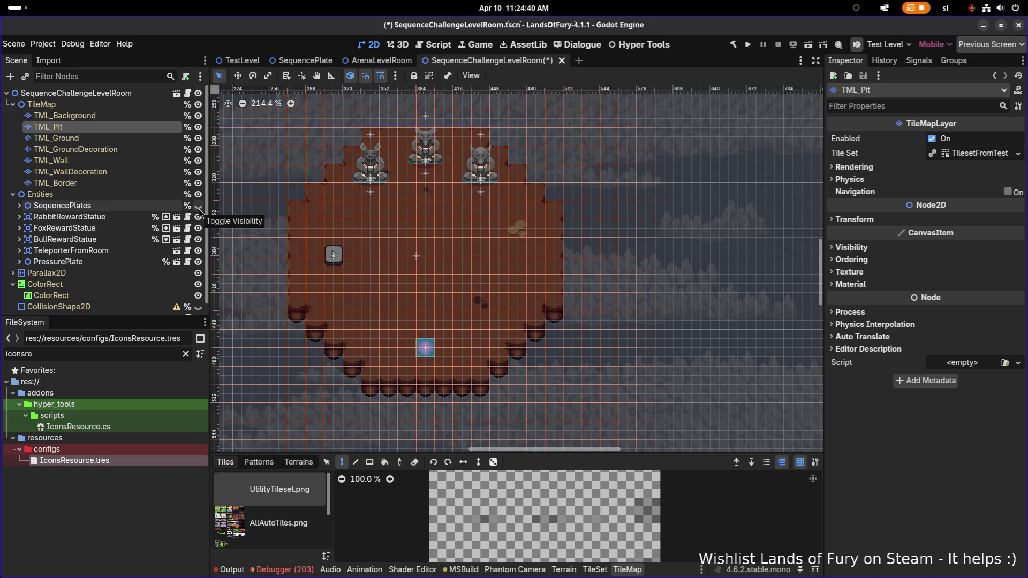
left_click(198, 262)
left_click(198, 262)
left_click(198, 262)
left_click(197, 262)
left_click(197, 262)
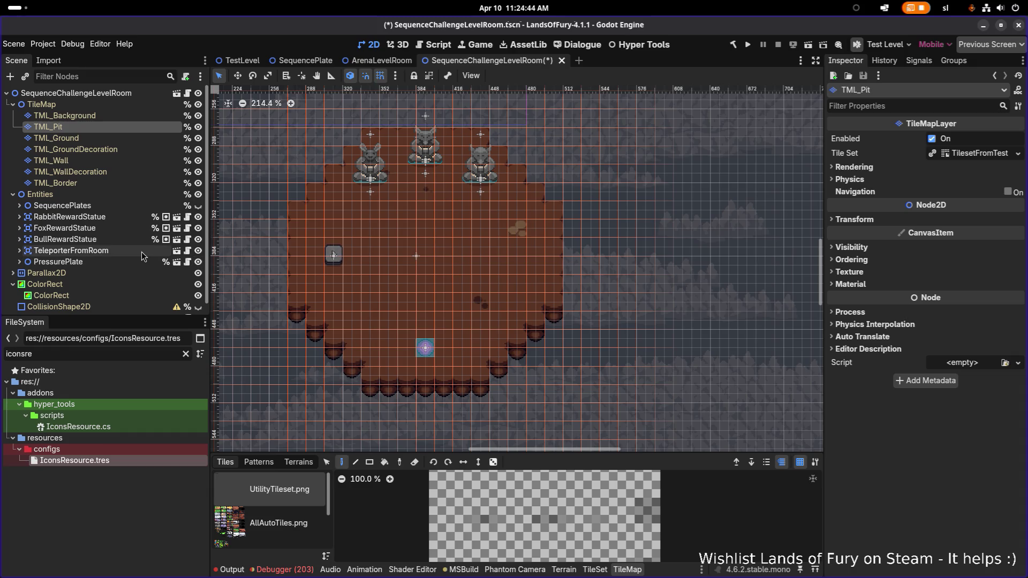
left_click(198, 261)
left_click(192, 262)
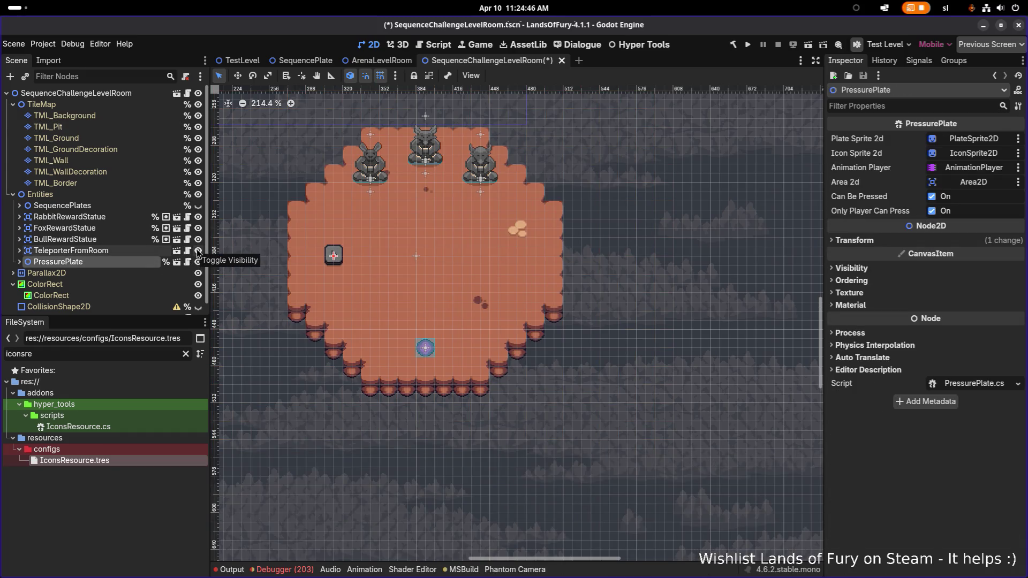
- Hide the PressurePlate via its eye icon, then select the SequencePlates node
left_click(198, 262)
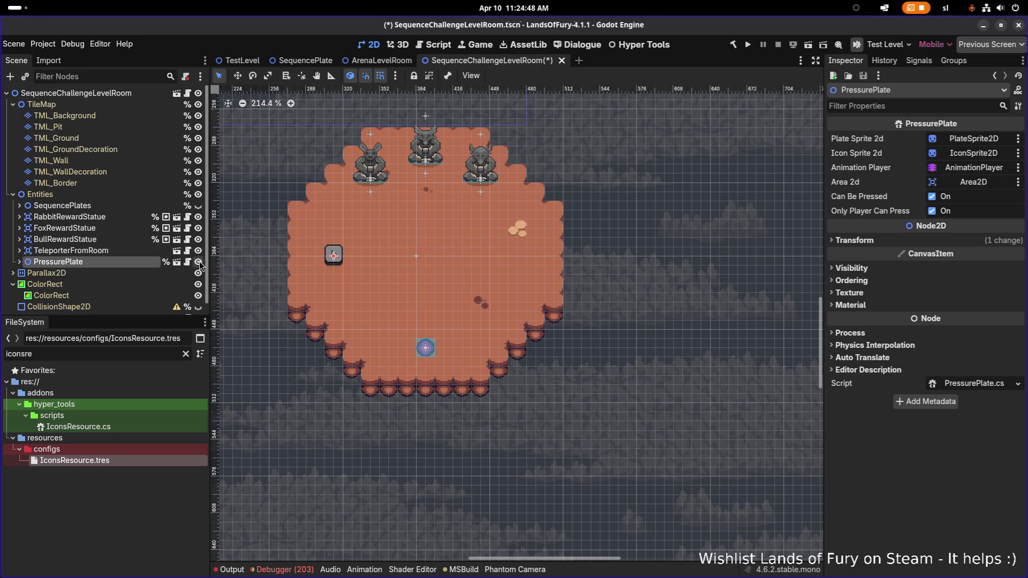
scroll(400, 244, "up", 1)
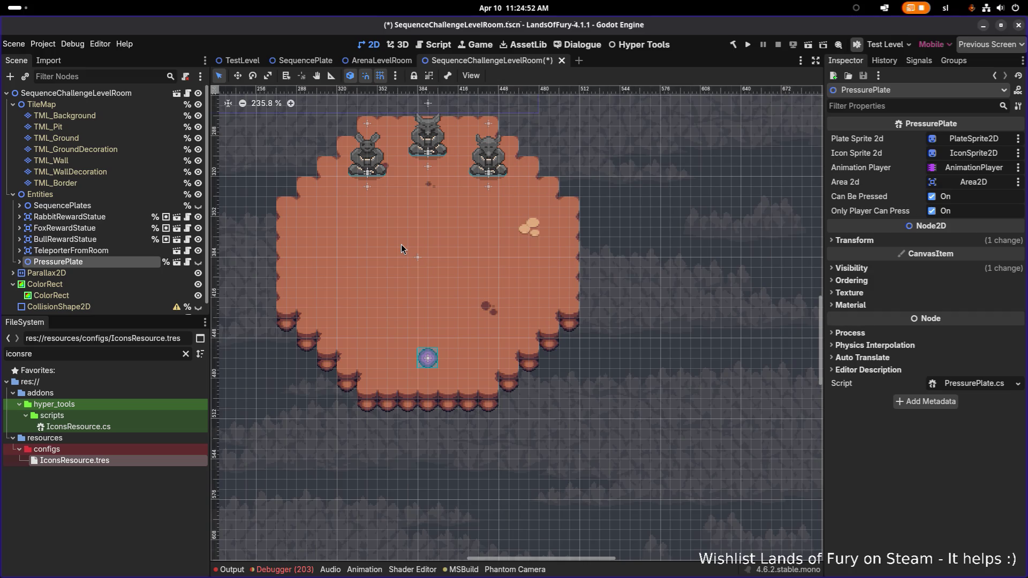
left_click(127, 209)
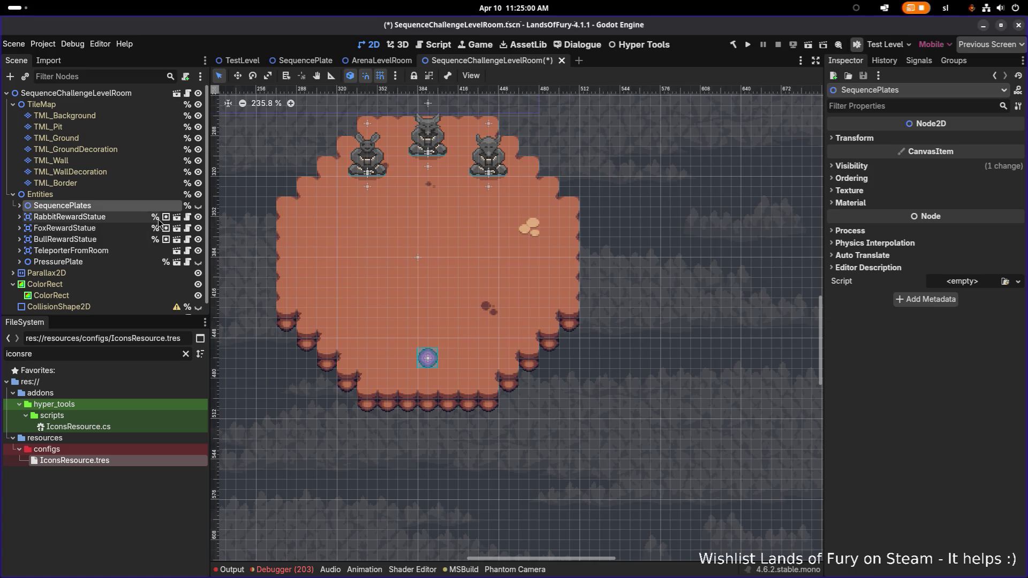
key("alt+Tab")
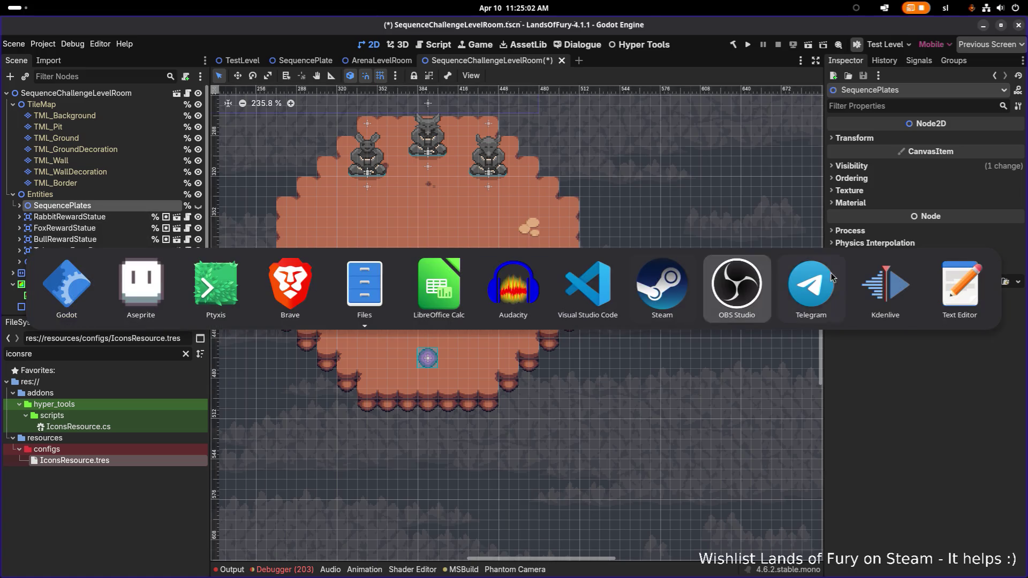
left_click(173, 283)
scroll(420, 340, "down", 1)
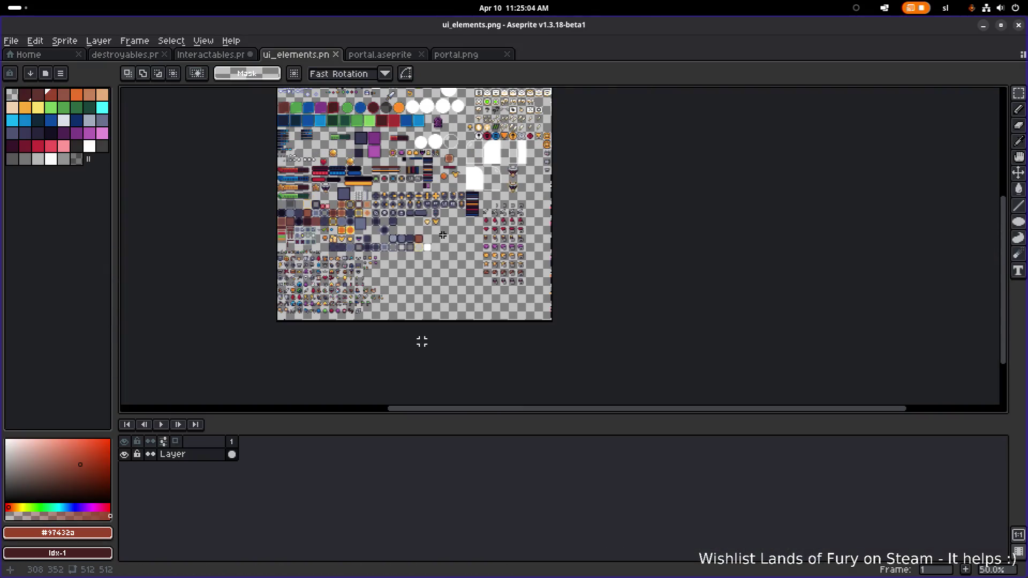
scroll(420, 339, "up", 2)
scroll(410, 213, "down", 1)
scroll(459, 274, "up", 1)
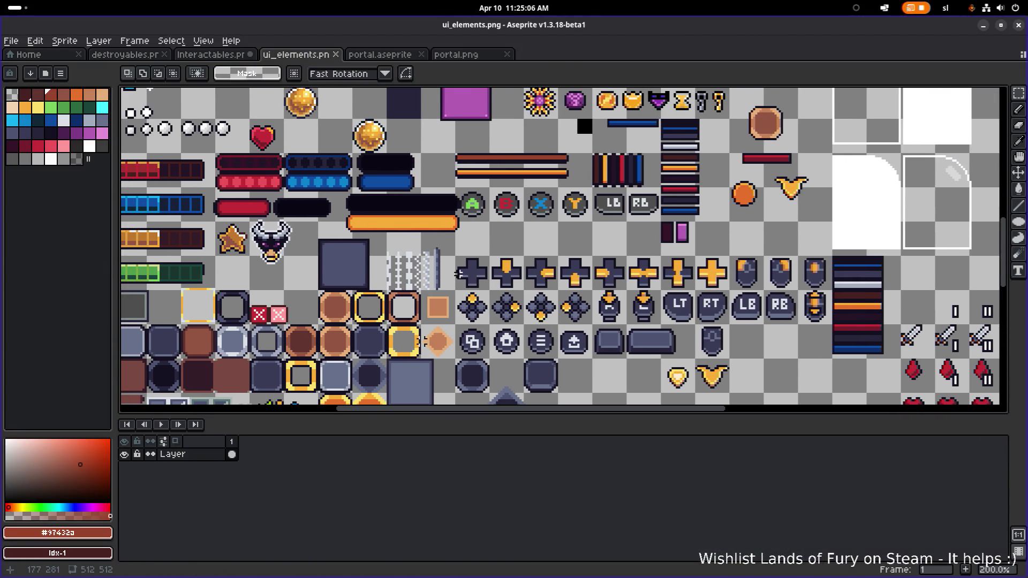
scroll(459, 268, "down", 1)
scroll(459, 267, "up", 1)
left_click_drag(515, 292, 374, 255)
scroll(478, 245, "down", 2)
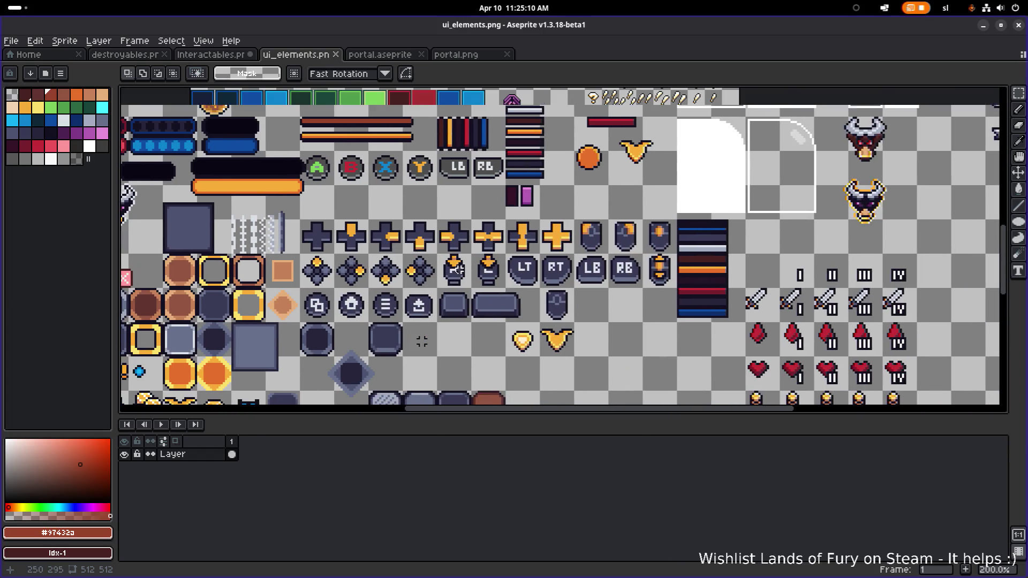
scroll(422, 341, "down", 1)
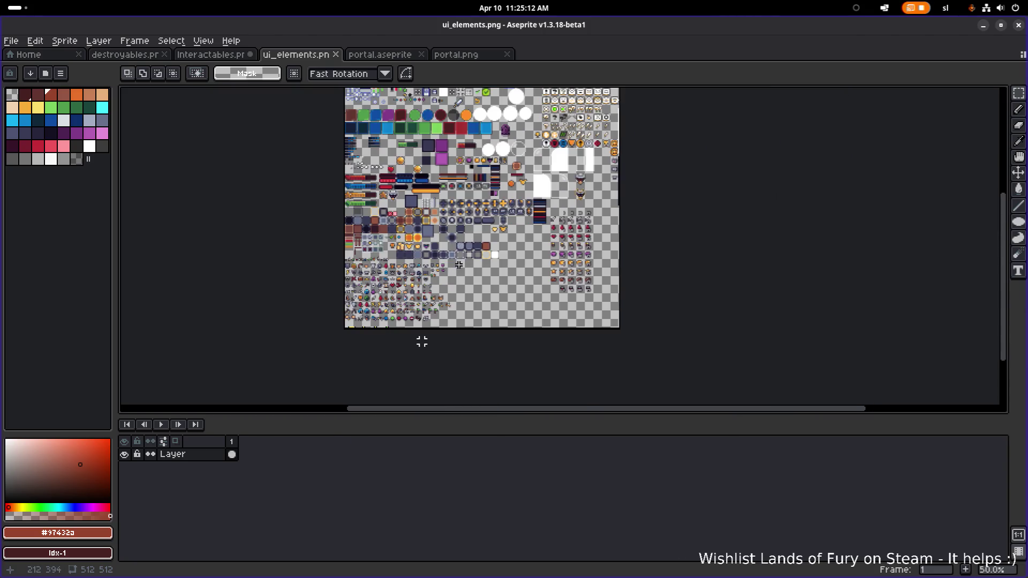
scroll(423, 340, "up", 2)
left_click_drag(427, 257, 530, 237)
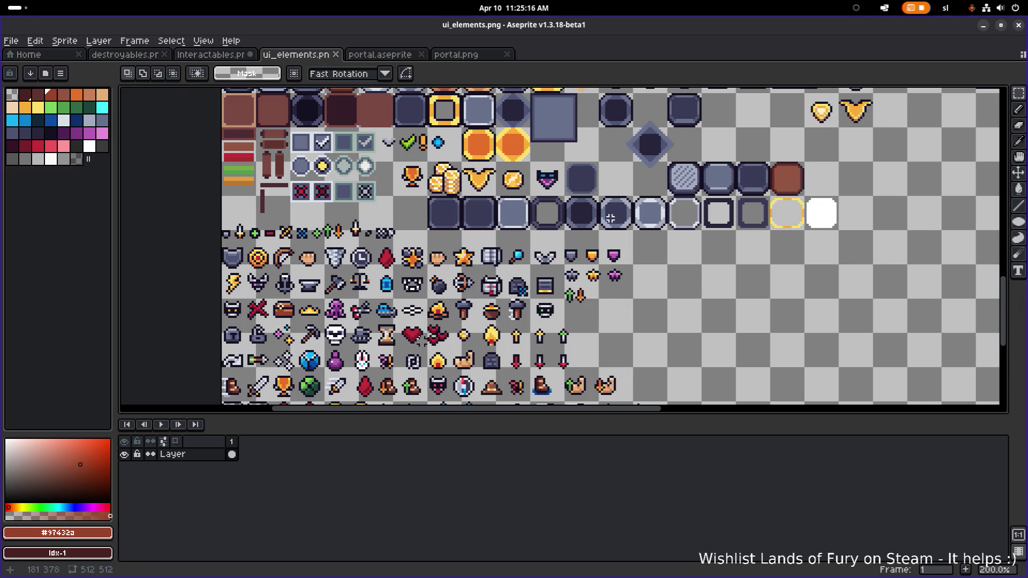
left_click(449, 55)
- In Interactables.png, undo the last transform and select the orange signpost sprite
key("ctrl+shift+Tab")
key("ctrl+shift+Tab")
key("ctrl+shift+Tab")
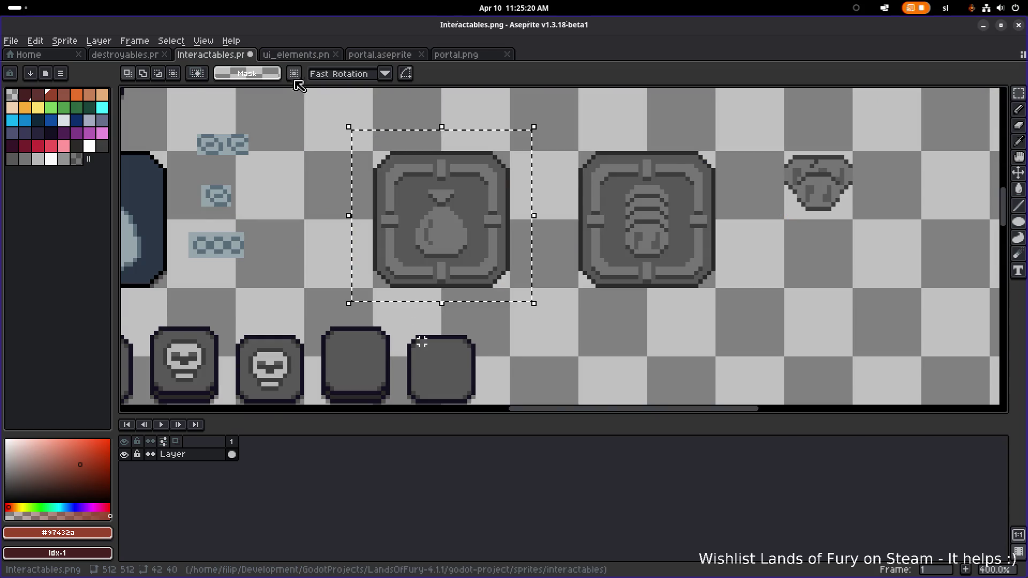
scroll(423, 167, "down", 2)
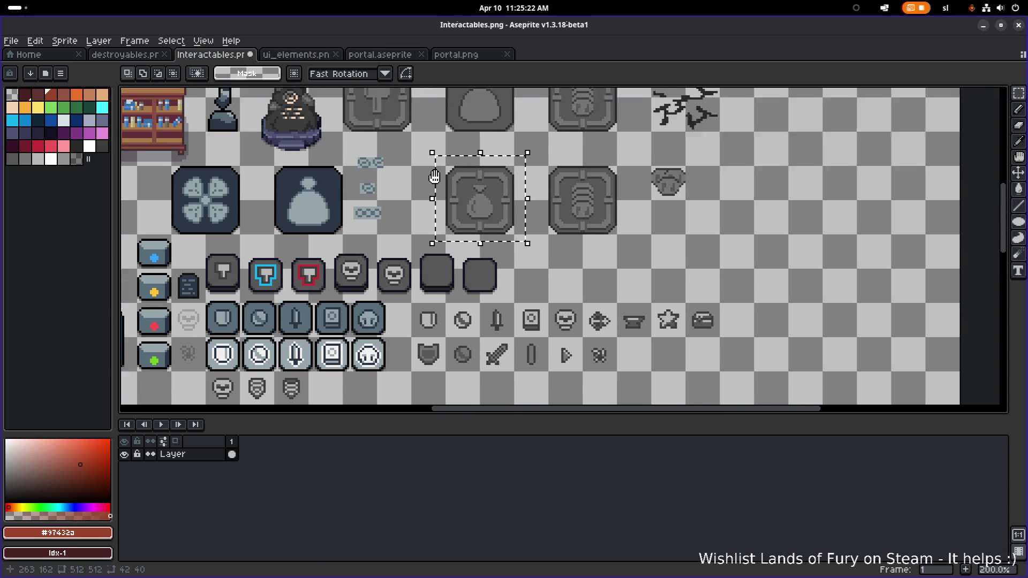
scroll(455, 161, "down", 5)
scroll(485, 145, "up", 4)
left_click_drag(484, 145, 492, 169)
key("ctrl+z")
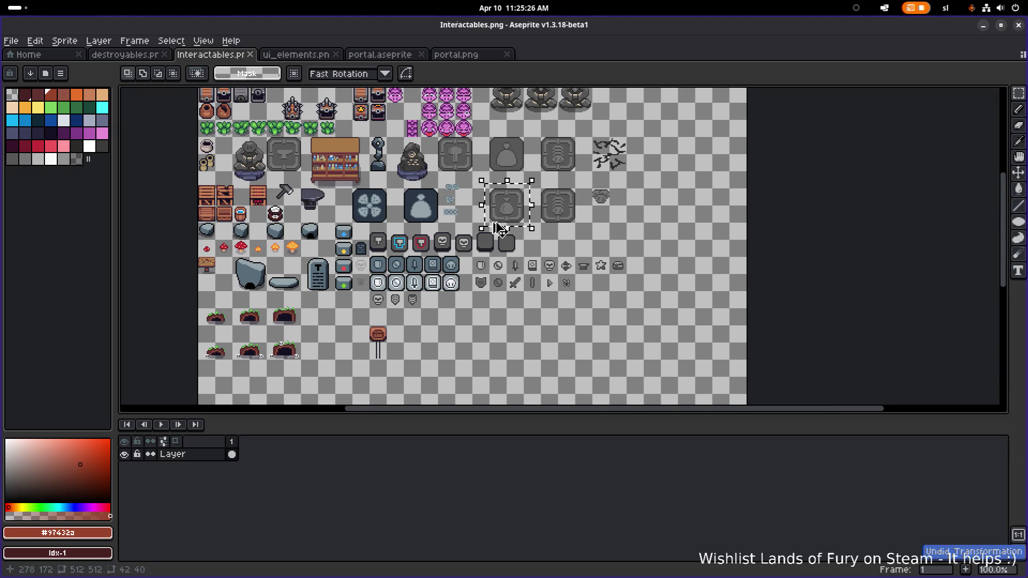
scroll(359, 335, "up", 1)
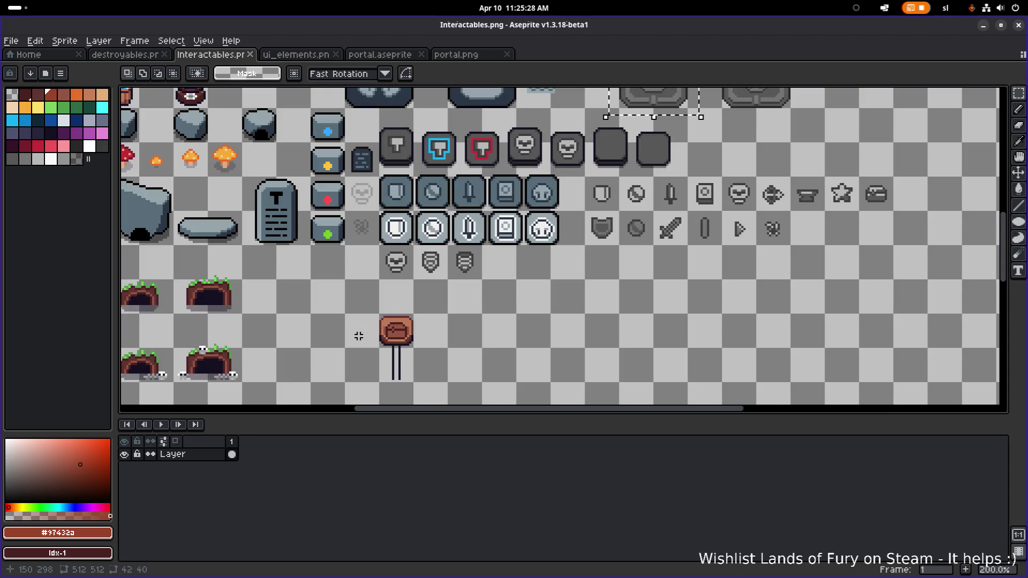
left_click_drag(375, 312, 418, 348)
- Place copies of the sign board in a row to the right of the signpost
scroll(459, 265, "up", 5)
scroll(459, 265, "right", 3)
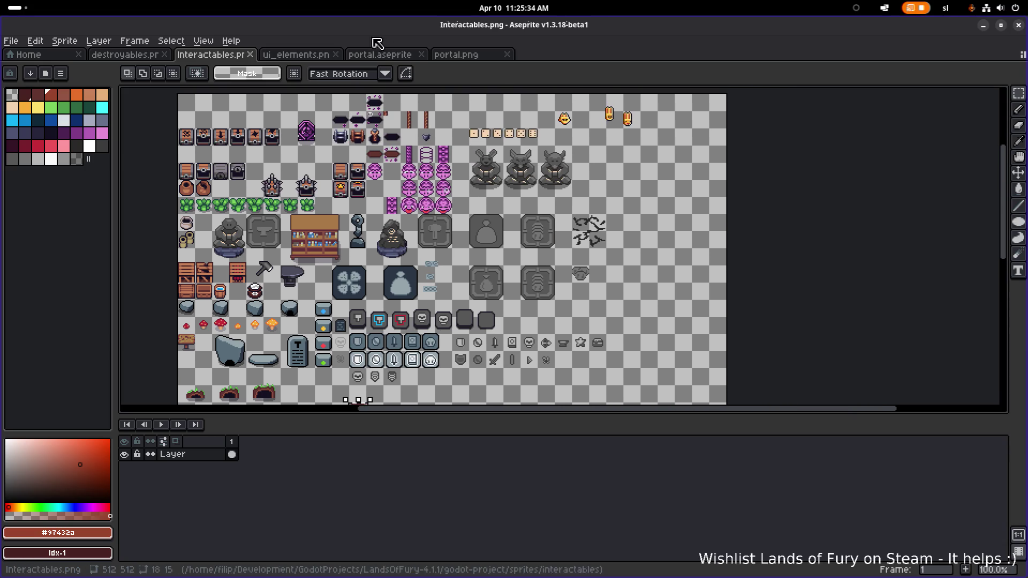
scroll(348, 393, "down", 2)
scroll(348, 393, "left", 3)
scroll(330, 95, "down", 3)
scroll(331, 95, "left", 3)
scroll(537, 248, "up", 1)
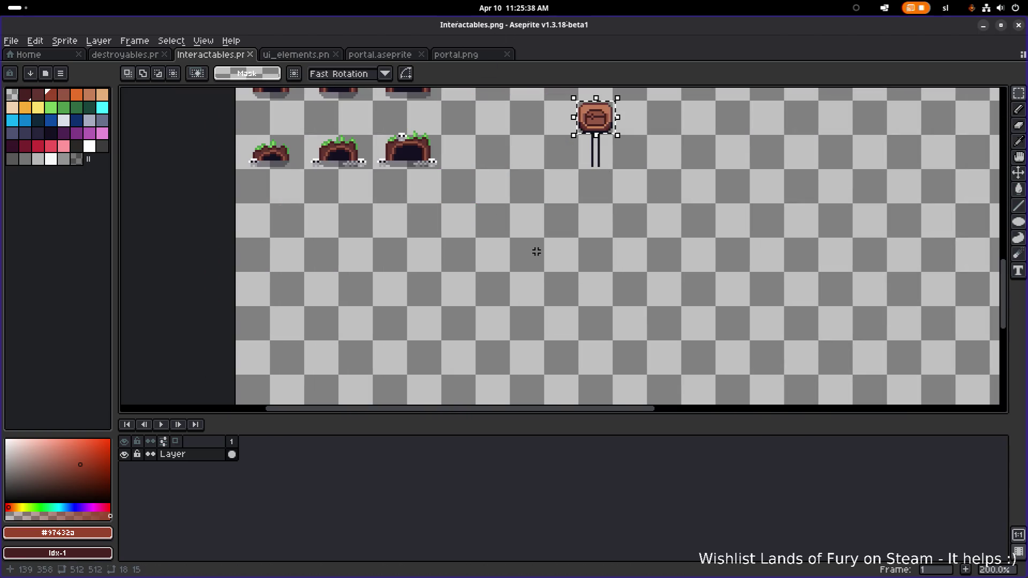
scroll(517, 182, "up", 3)
scroll(516, 182, "right", 3)
scroll(455, 251, "down", 1)
scroll(482, 239, "up", 1)
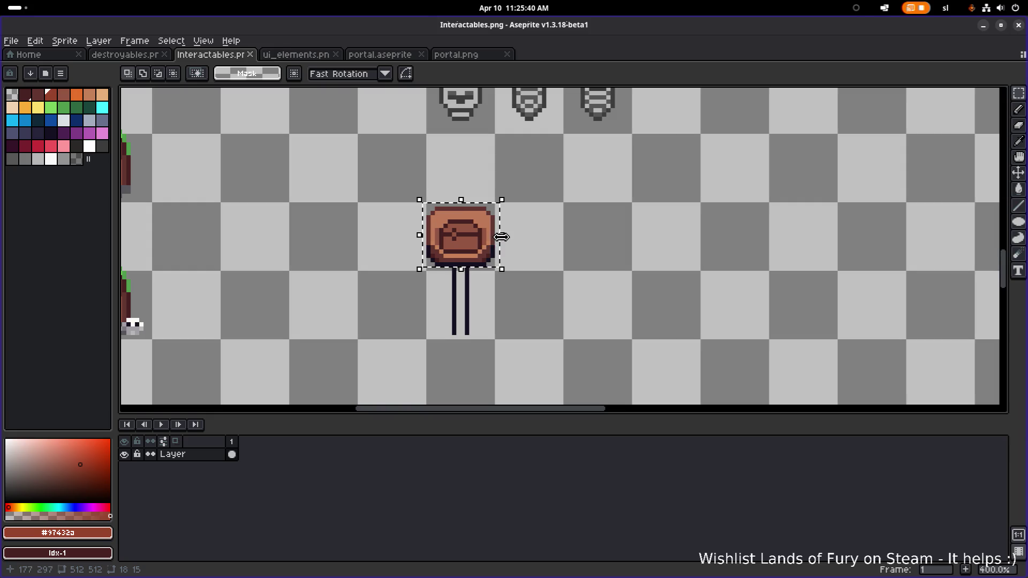
scroll(505, 218, "down", 1)
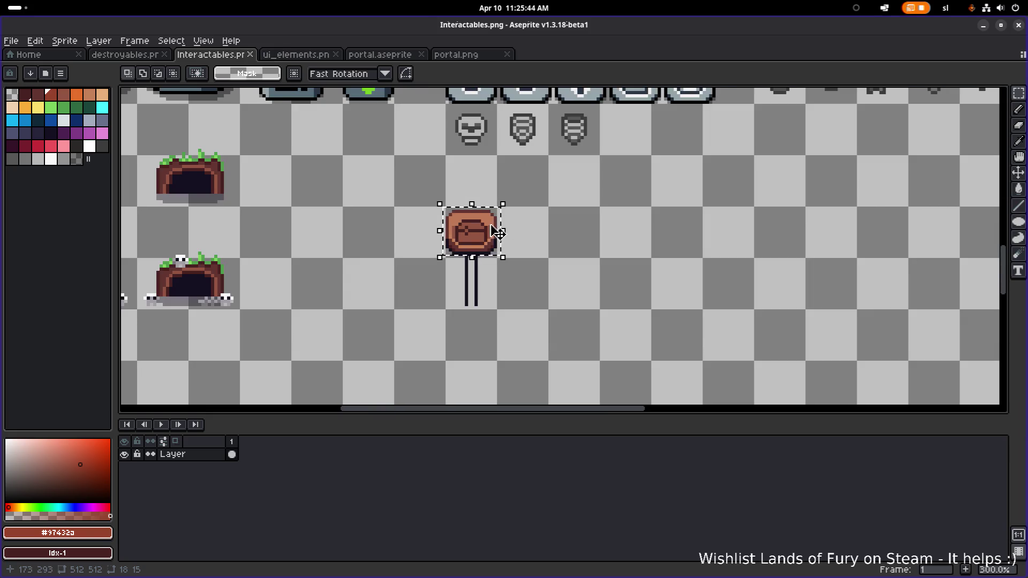
scroll(514, 231, "up", 1)
scroll(466, 252, "down", 2)
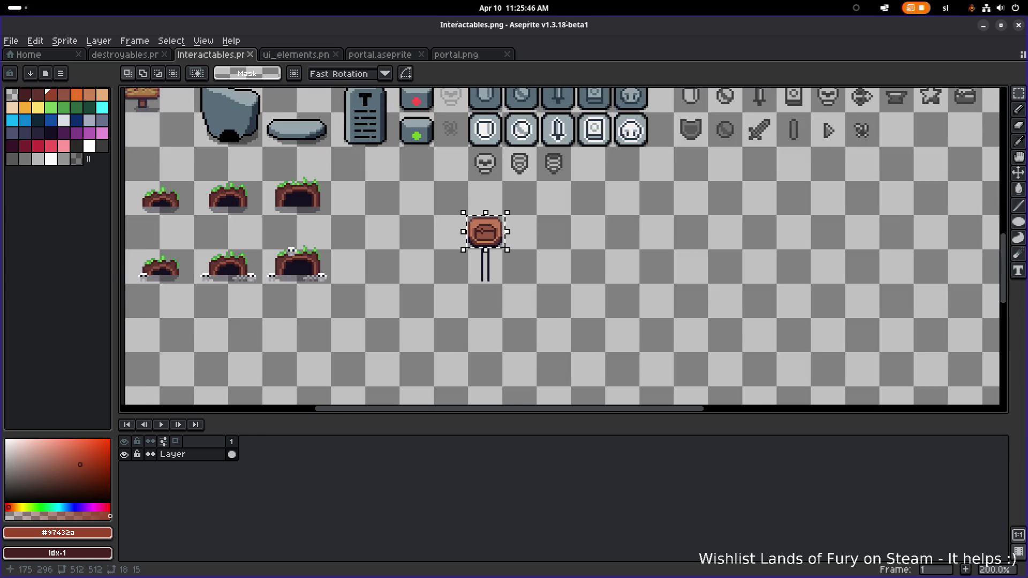
mouse_move(455, 262)
left_mouse_down()
mouse_move(497, 250)
mouse_move(461, 278)
mouse_move(636, 274)
left_mouse_up()
scroll(482, 259, "up", 3)
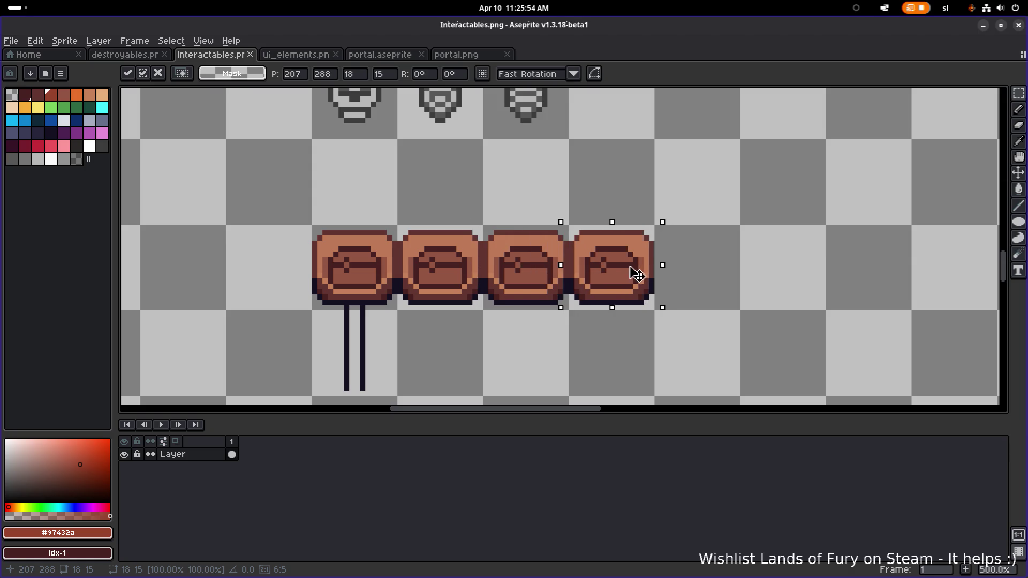
scroll(673, 260, "right", 2)
left_click_drag(522, 270, 607, 272)
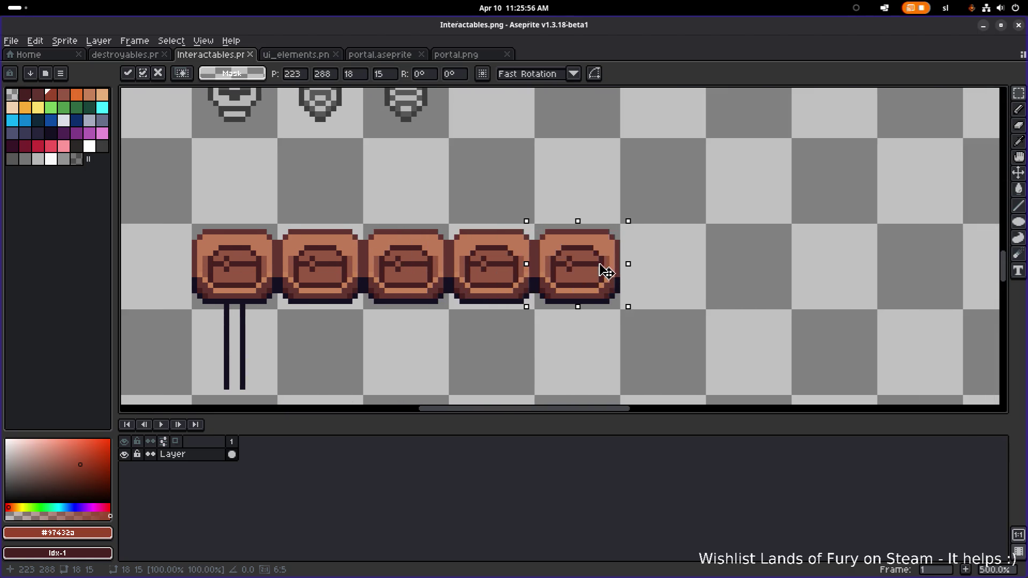
scroll(466, 213, "left", 4)
scroll(465, 213, "up", 1)
- Select the first sign board alone and move it about two widths left
left_click_drag(465, 212, 575, 316)
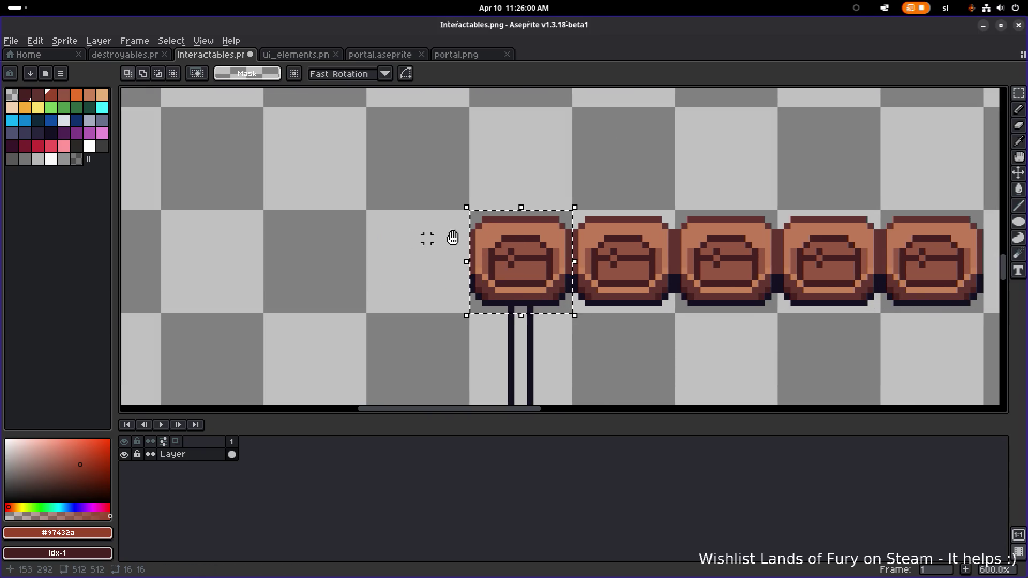
scroll(682, 260, "left", 3)
mouse_move(682, 259)
left_mouse_down()
mouse_move(470, 252)
mouse_move(488, 256)
left_mouse_up()
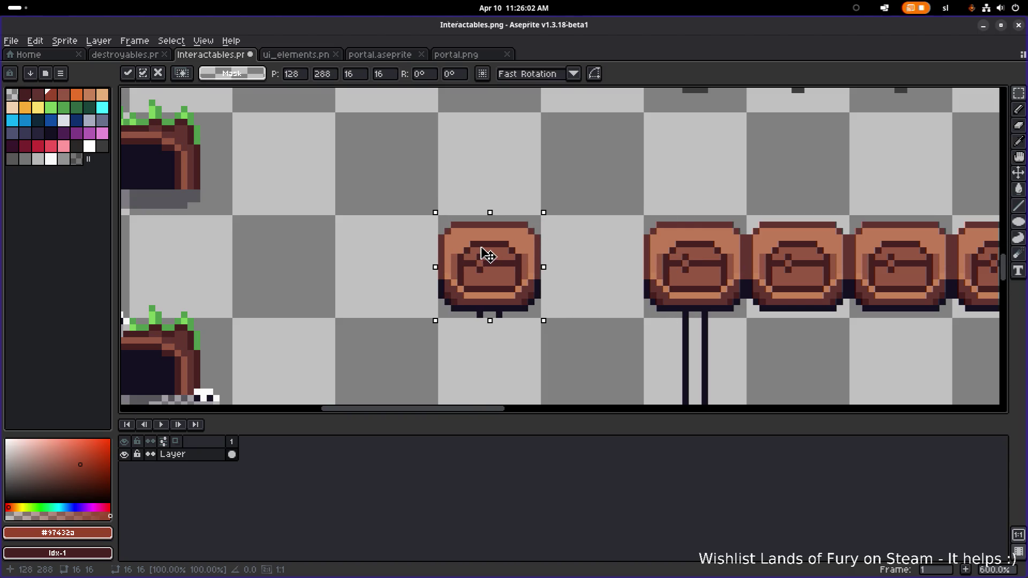
scroll(544, 171, "up", 1)
left_click(570, 320)
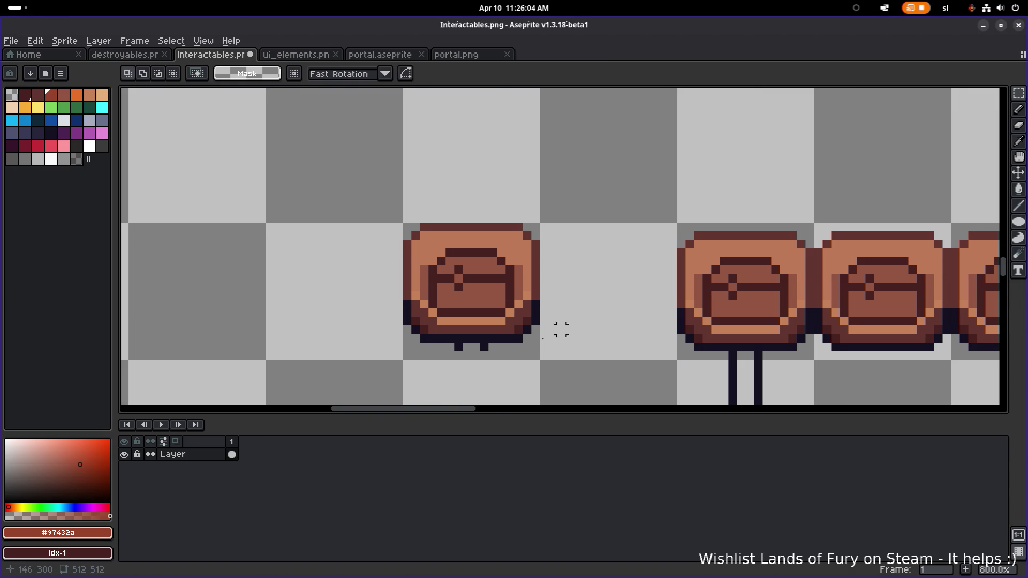
- Shift the board's lower half down 3 pixels to make it taller
scroll(569, 320, "left", 2)
left_click_drag(619, 327, 443, 236)
left_click_drag(562, 277, 562, 296)
key("Return")
key("ctrl+d")
- Fill the outline gaps with dark red and the grey gap with light brown #bf7958
scroll(501, 217, "up", 2)
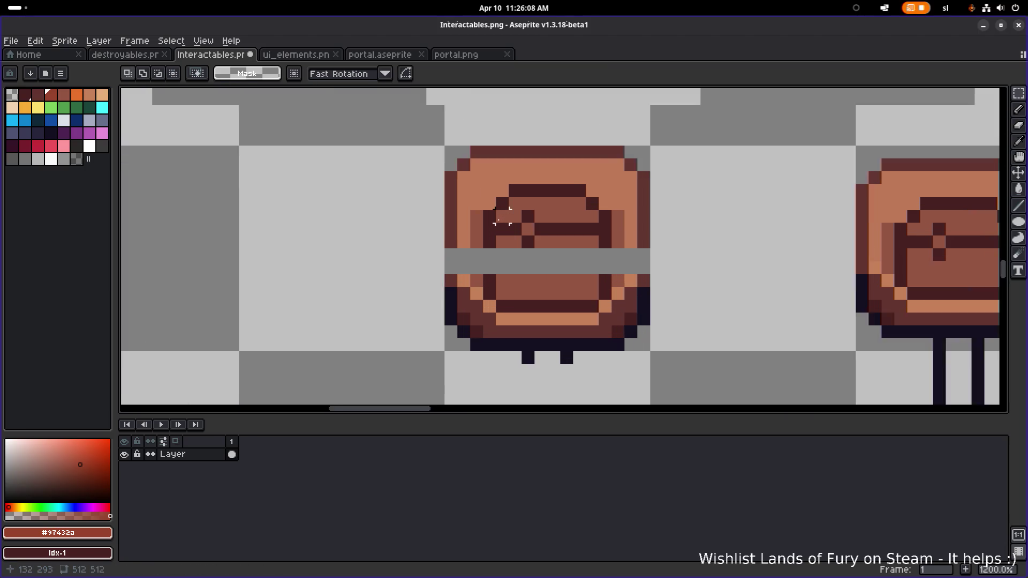
key("i")
left_click(455, 230)
key("b")
left_click_drag(450, 255, 449, 270)
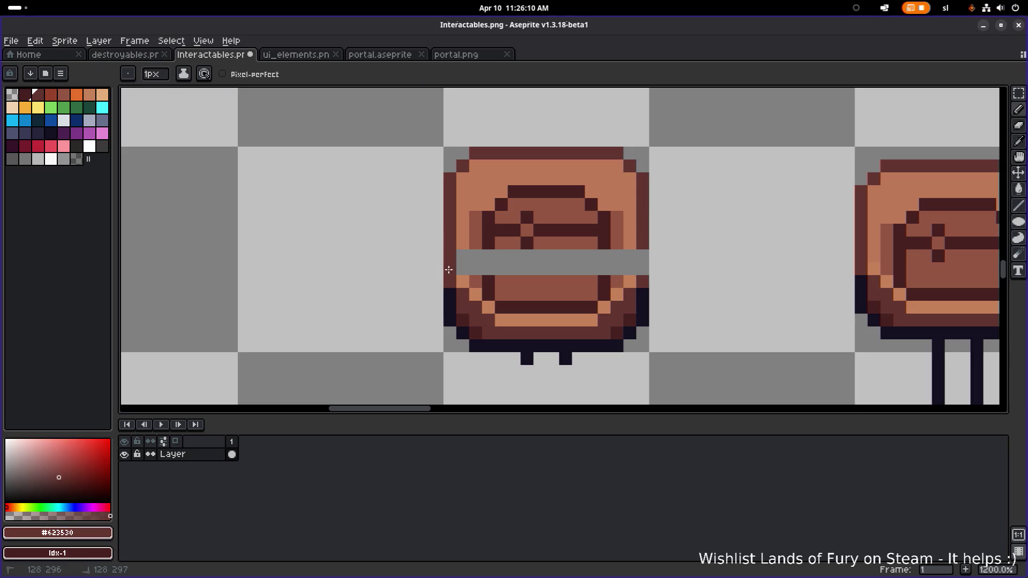
left_click_drag(645, 253, 643, 271)
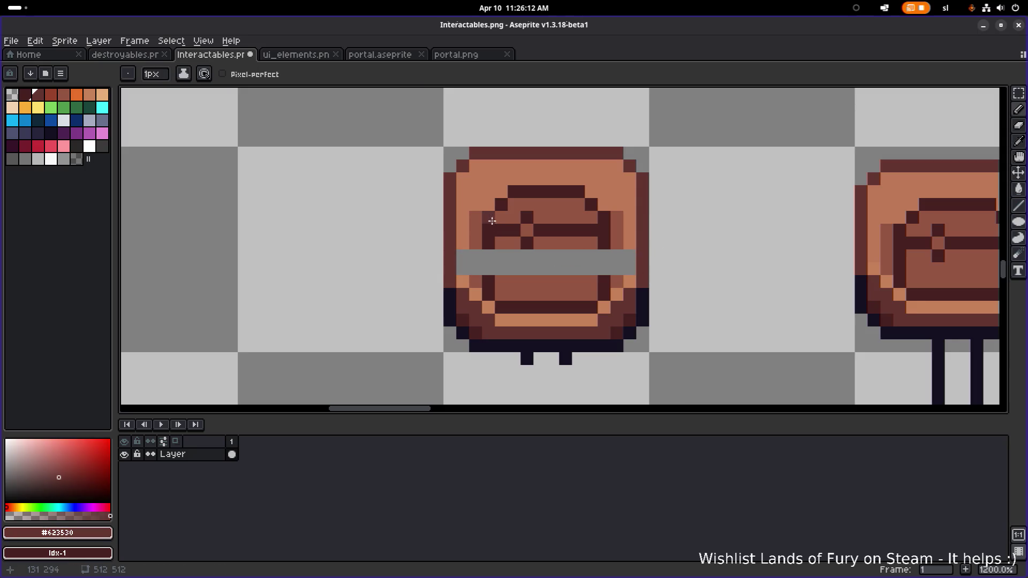
key("i")
left_click(468, 227)
left_click(465, 231)
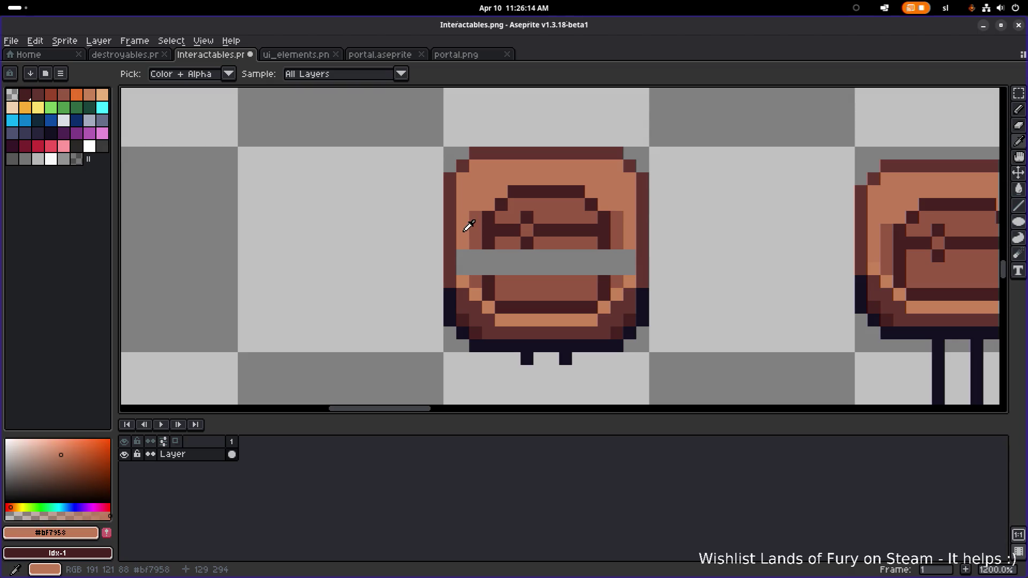
key("b")
left_click(463, 252)
left_click(634, 252)
- Paint over the emblem's stripe, eyes, mouth and marks with medium brown #945542
key("i")
left_click(615, 282)
key("b")
mouse_move(604, 294)
left_mouse_down()
mouse_move(501, 305)
mouse_move(488, 292)
mouse_move(481, 207)
mouse_move(512, 194)
mouse_move(578, 196)
left_mouse_up()
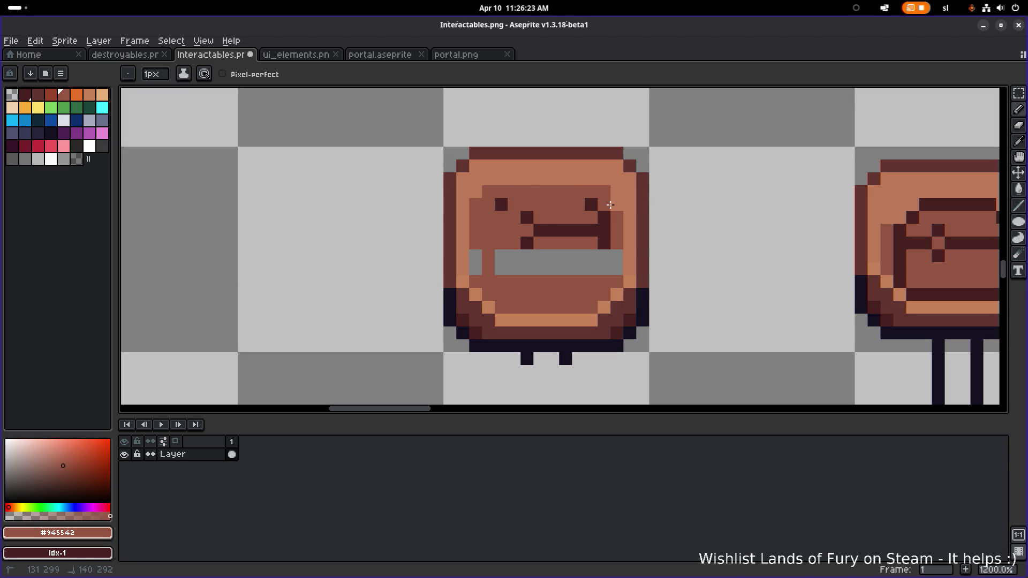
left_click_drag(597, 203, 490, 257)
left_click_drag(507, 207, 576, 229)
mouse_move(481, 267)
left_mouse_down()
mouse_move(610, 256)
mouse_move(593, 264)
mouse_move(542, 242)
left_mouse_up()
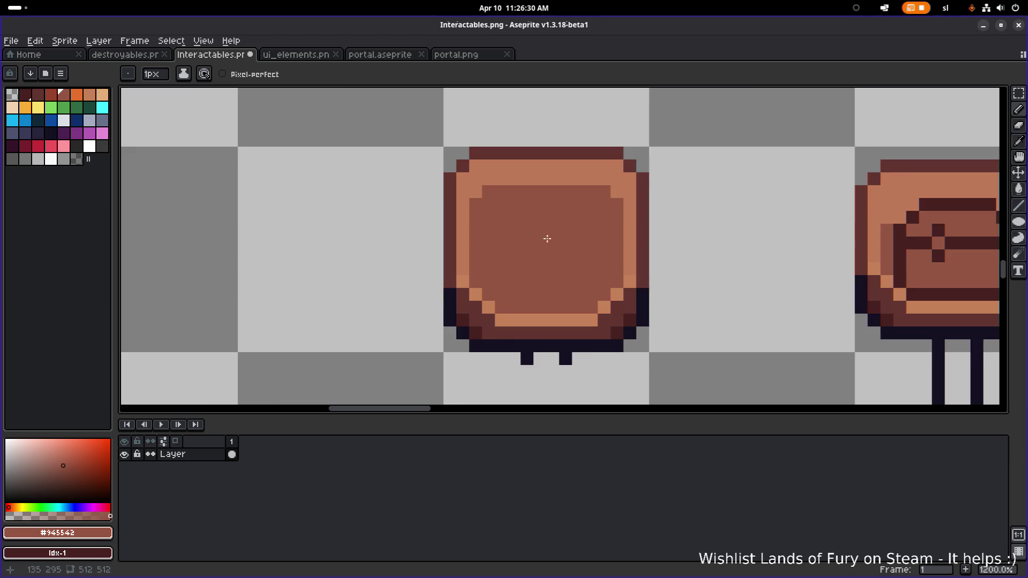
- Sample the light orange and add it along the board's lower-left and lower-right inner edges
scroll(541, 241, "down", 5)
scroll(566, 226, "up", 3)
scroll(560, 246, "up", 1)
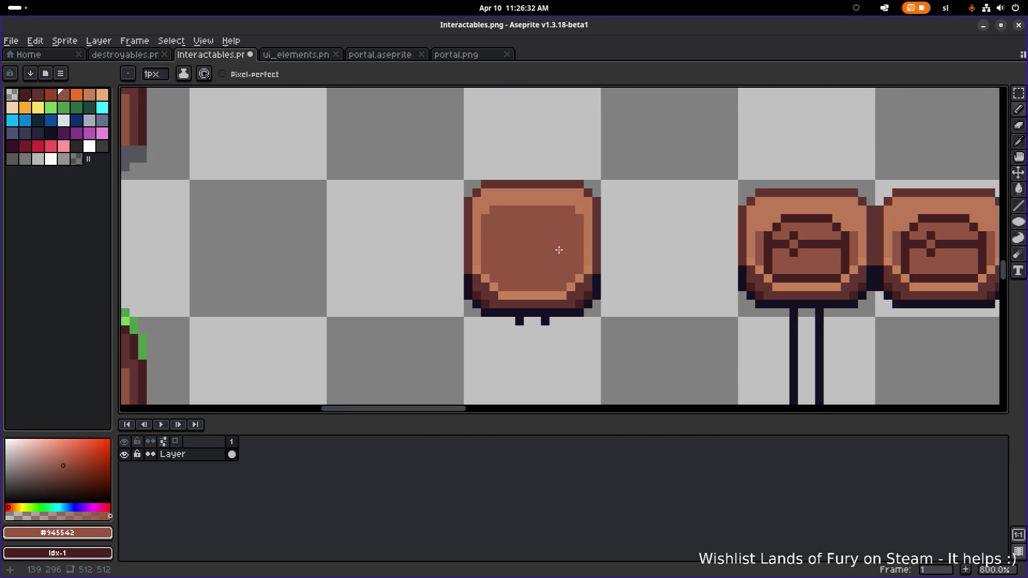
scroll(525, 220, "up", 1)
scroll(502, 241, "down", 1)
scroll(507, 307, "down", 2)
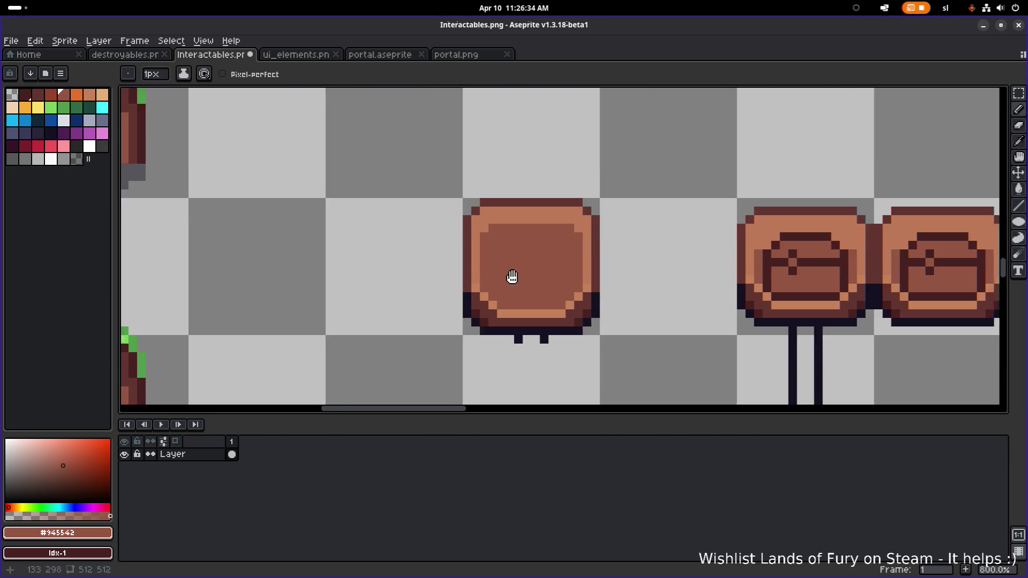
scroll(503, 297, "up", 4)
key("i")
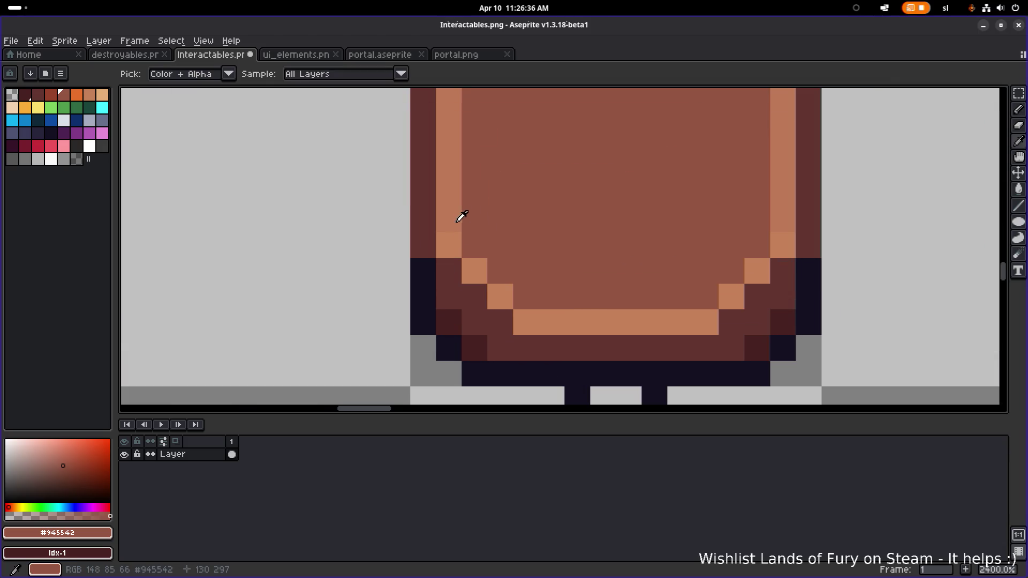
left_click(453, 234, "alt")
left_click(449, 271)
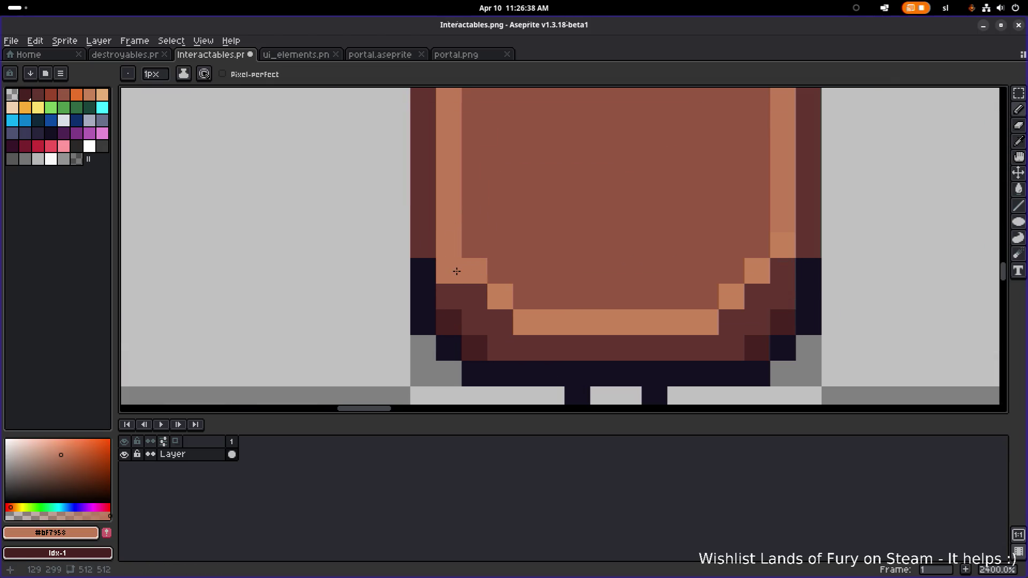
left_click(474, 296)
left_click(500, 322)
left_click(731, 322)
left_click(758, 296)
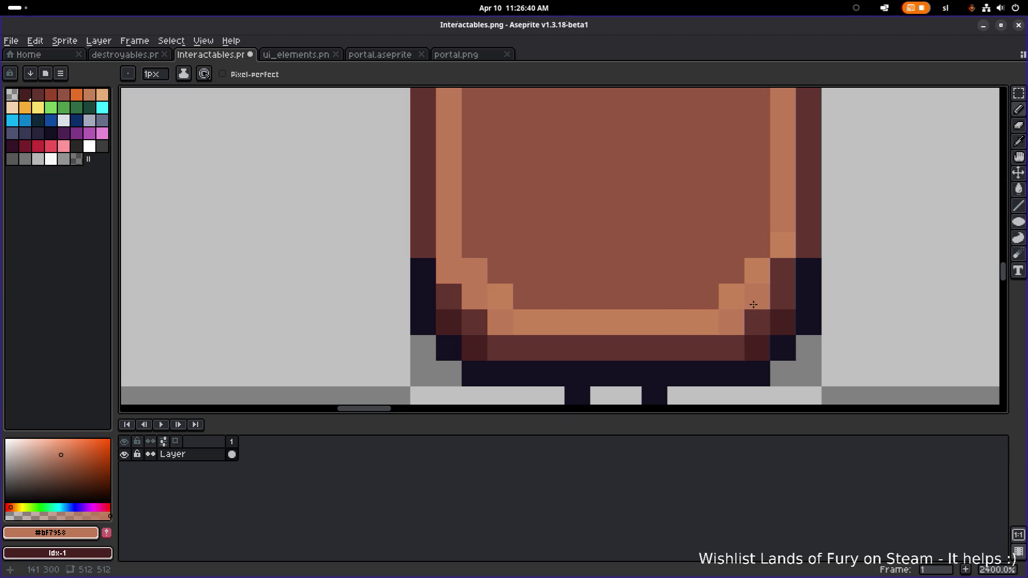
left_click(783, 271)
- Repaint several lower-left, lower-right and right-edge pixels with the board's medium brown
left_click(759, 257, "alt")
left_click(757, 271)
left_click(732, 297)
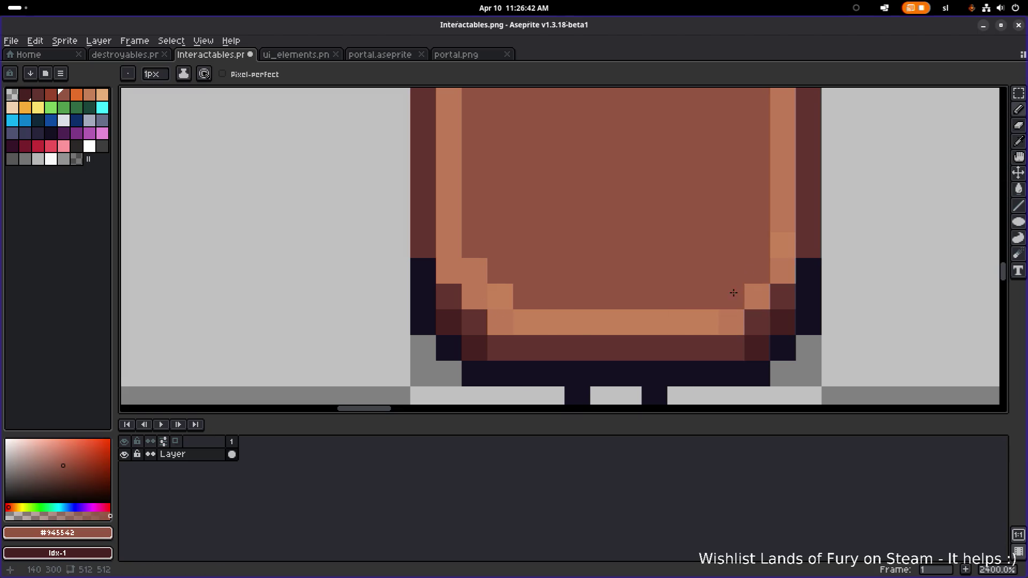
left_click(500, 296)
left_click(475, 271)
scroll(590, 246, "down", 4)
left_click(637, 244)
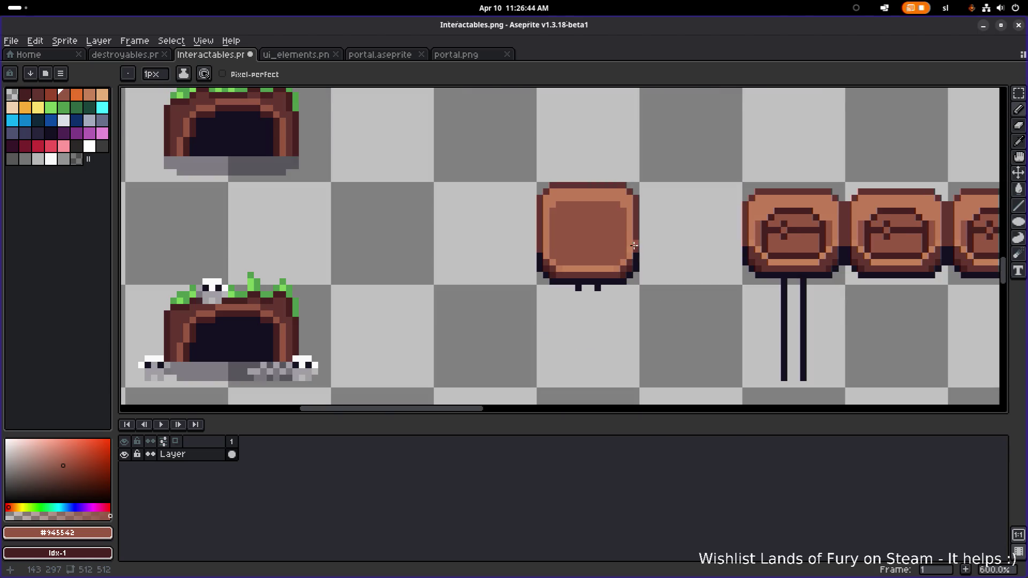
scroll(630, 249, "up", 4)
scroll(630, 249, "down", 3)
scroll(630, 243, "up", 1)
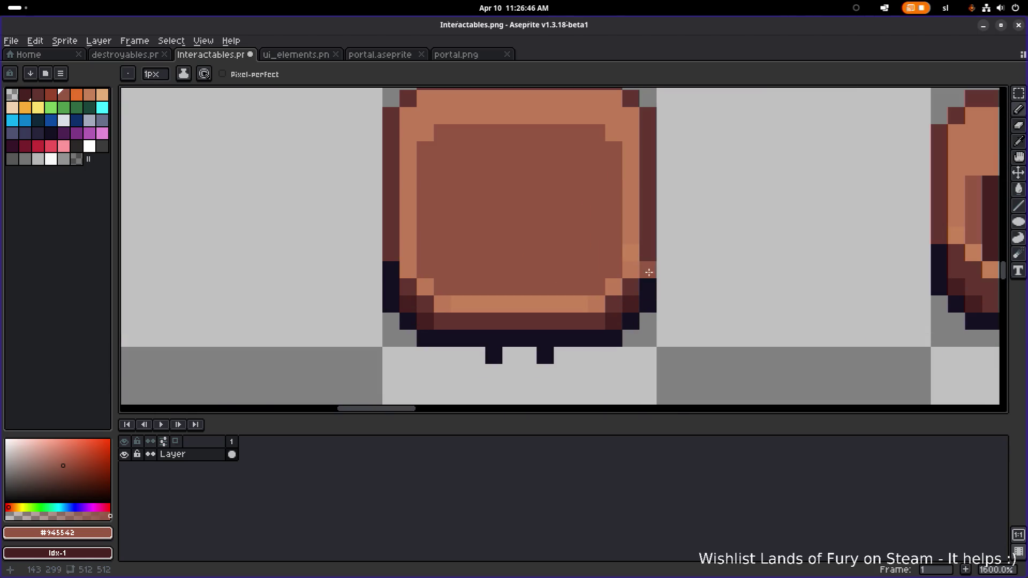
- Fill the board's bottom light strip with light orange #BF7958
left_click(632, 253, "alt")
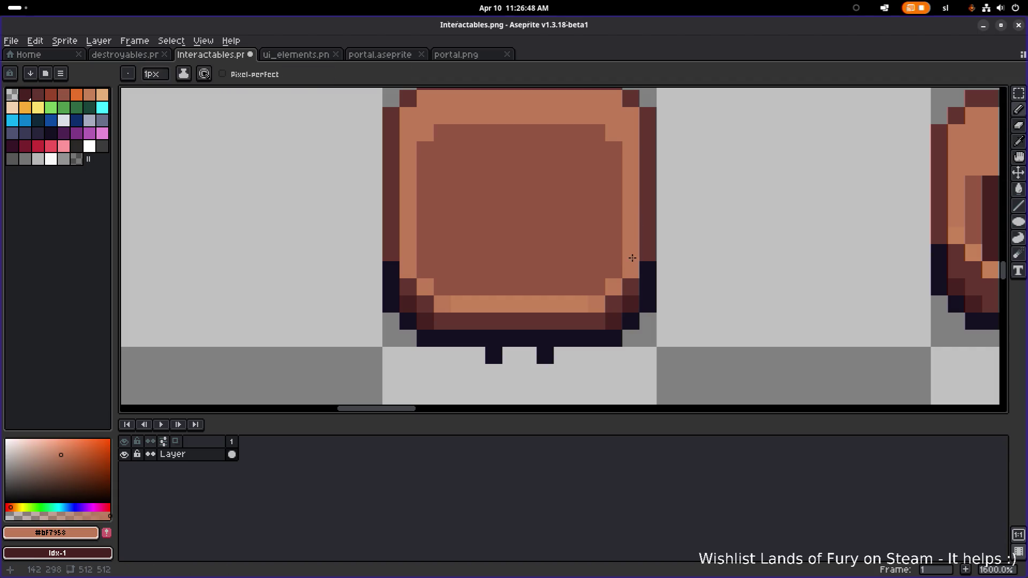
key("g")
left_click(570, 306)
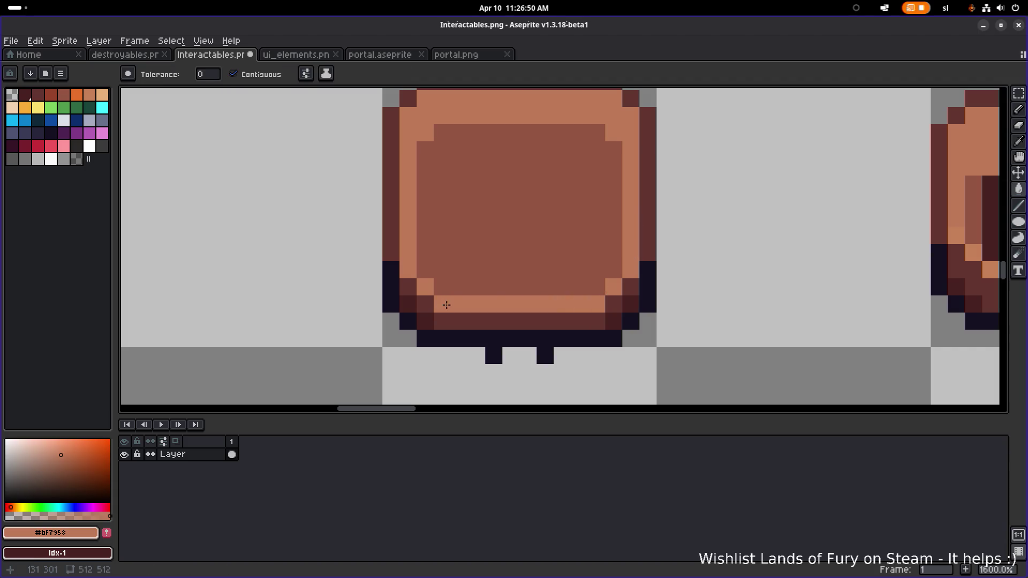
scroll(471, 245, "down", 3)
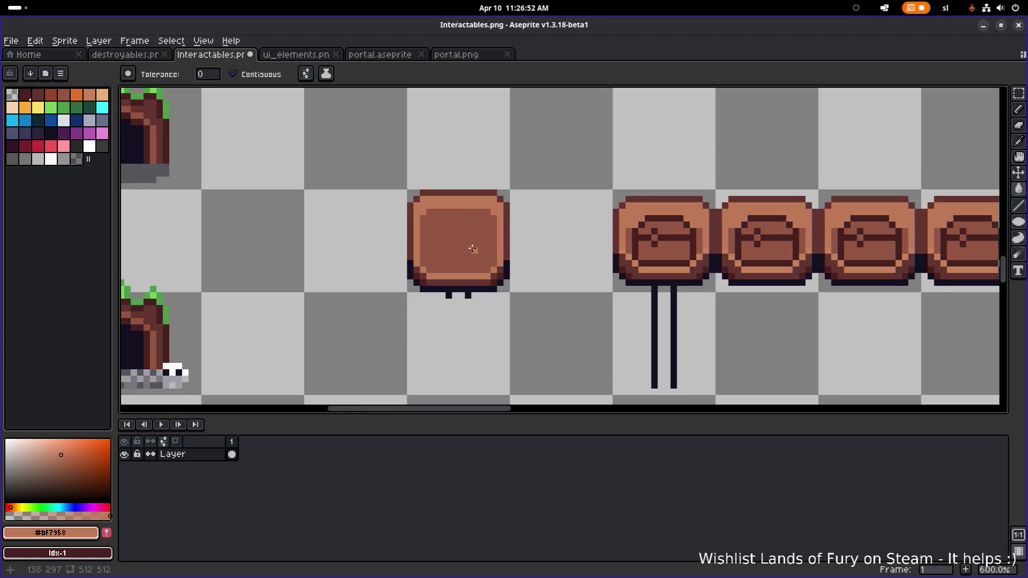
scroll(480, 245, "up", 2)
scroll(480, 245, "left", 3)
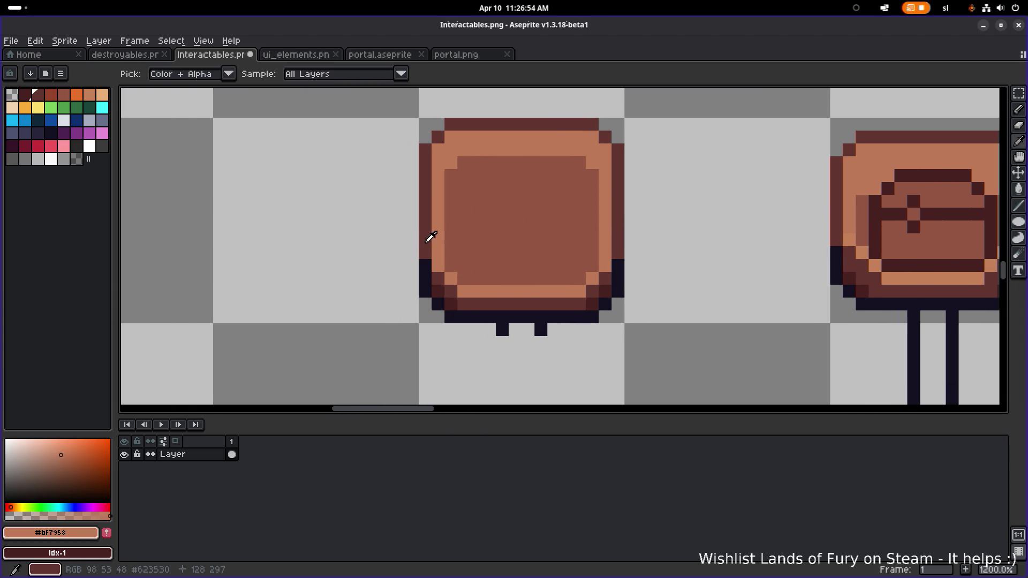
- Repaint the navy pixels on the board's left and right edges with the dark outline colour
left_click(427, 257, "alt")
key("b")
left_click_drag(427, 257, 429, 277)
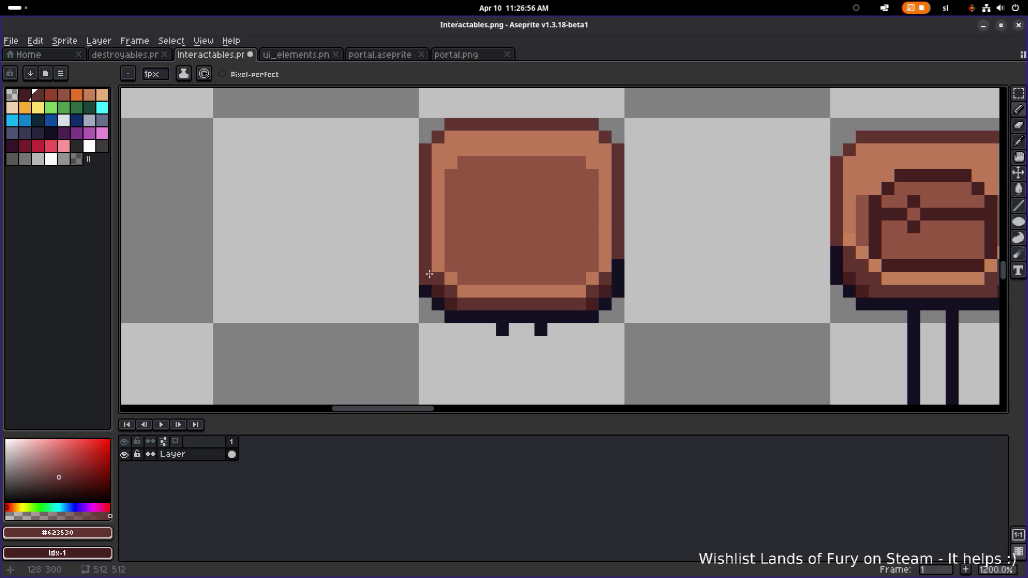
left_click(438, 290, "alt")
left_click(425, 278)
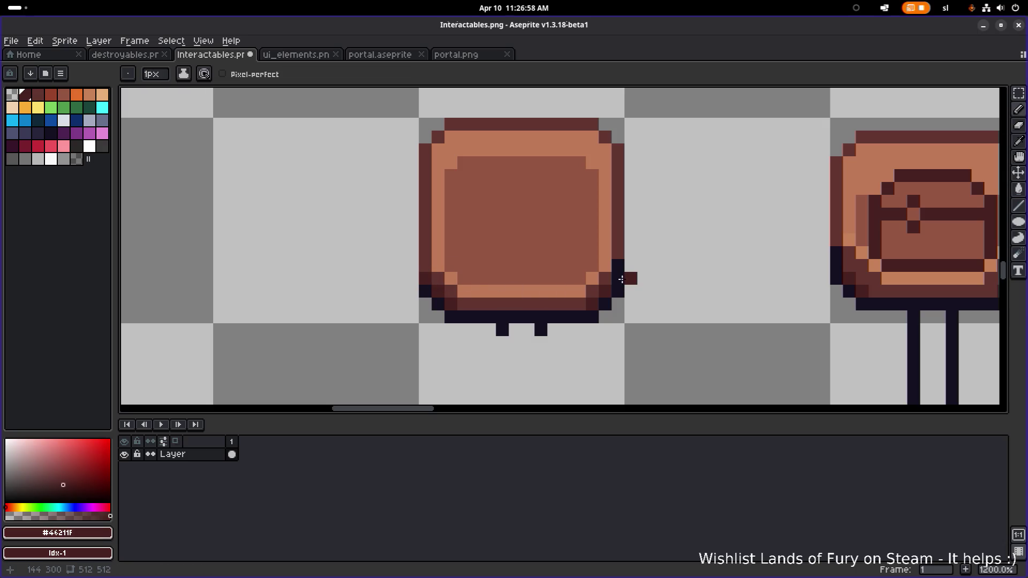
scroll(621, 279, "up", 1)
left_click(618, 228, "alt")
left_click(621, 265)
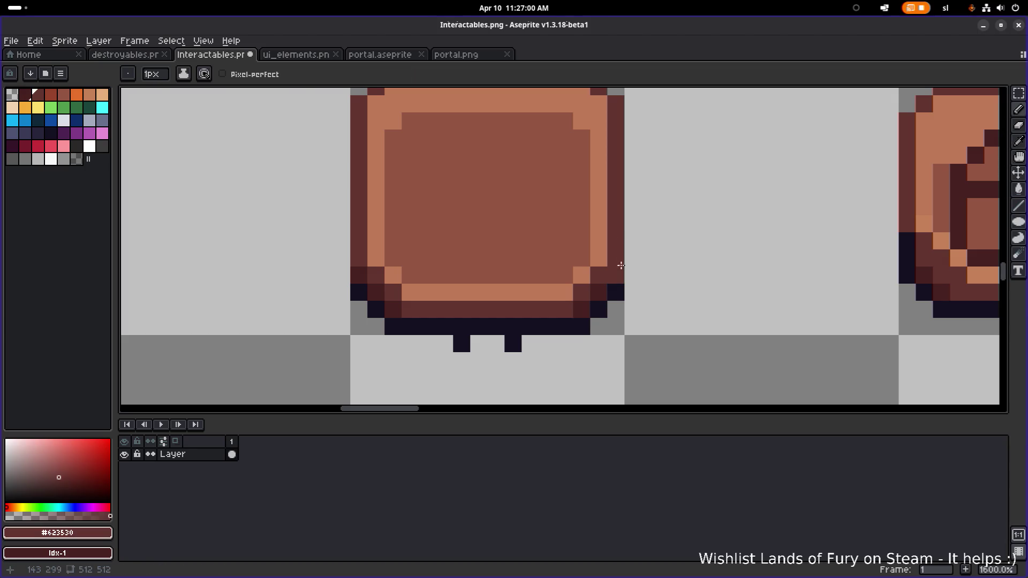
left_click(616, 292, "alt")
scroll(637, 270, "down", 4)
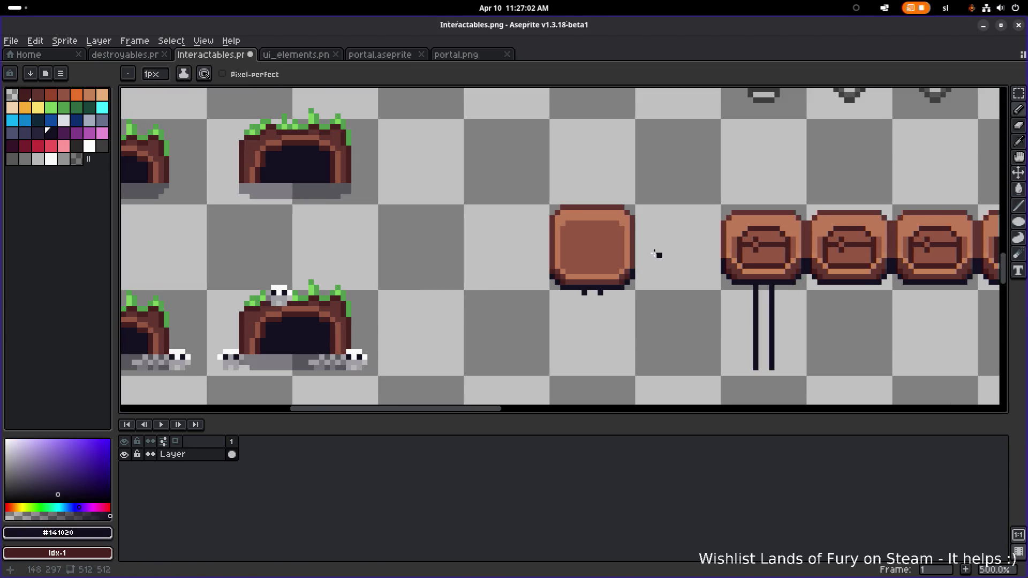
scroll(657, 254, "up", 4)
left_click(550, 222, "alt")
scroll(550, 222, "down", 5)
scroll(616, 192, "down", 1)
scroll(627, 190, "up", 3)
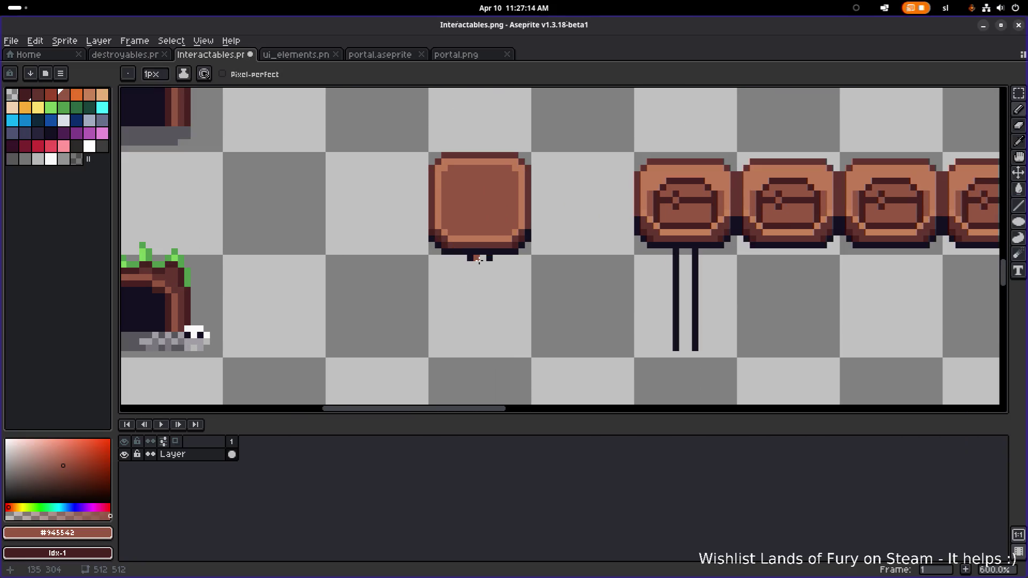
scroll(521, 258, "down", 3)
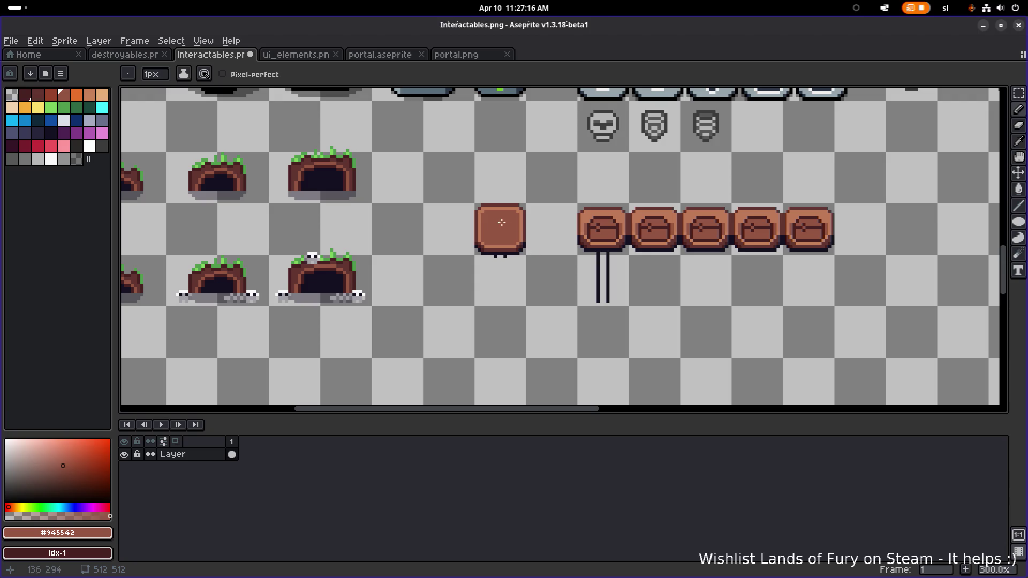
scroll(509, 214, "down", 2)
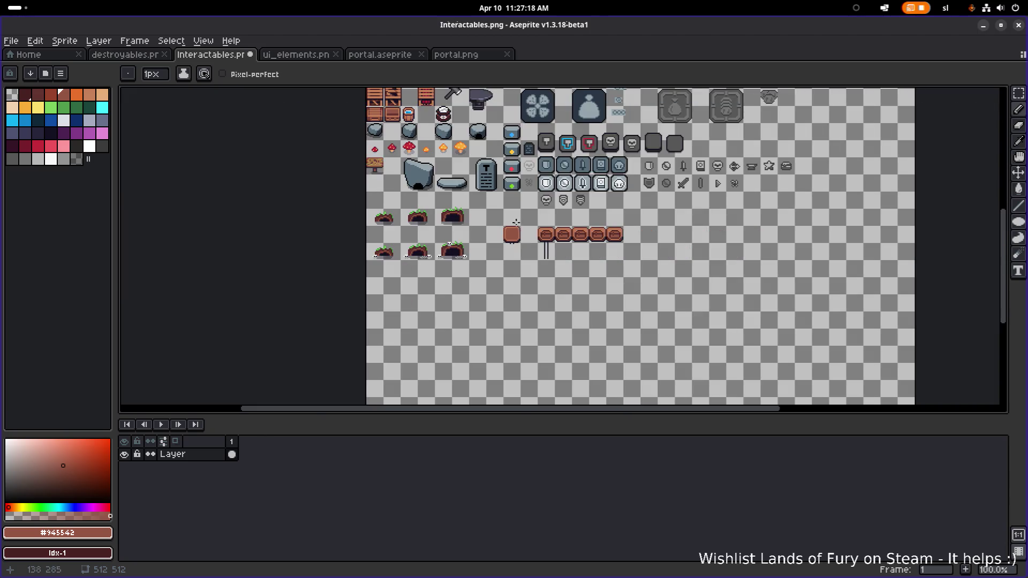
scroll(518, 229, "up", 1)
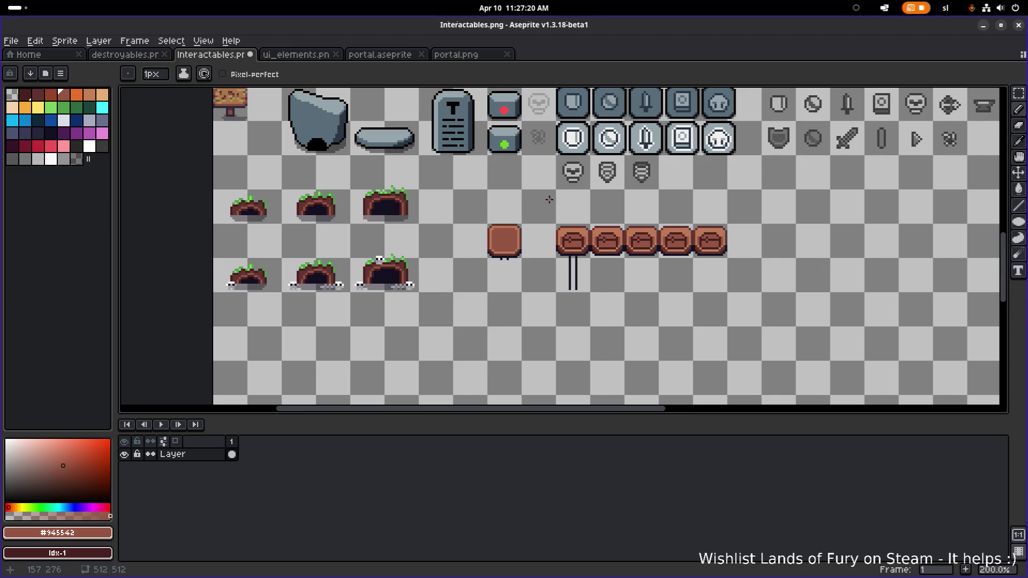
scroll(553, 173, "up", 1)
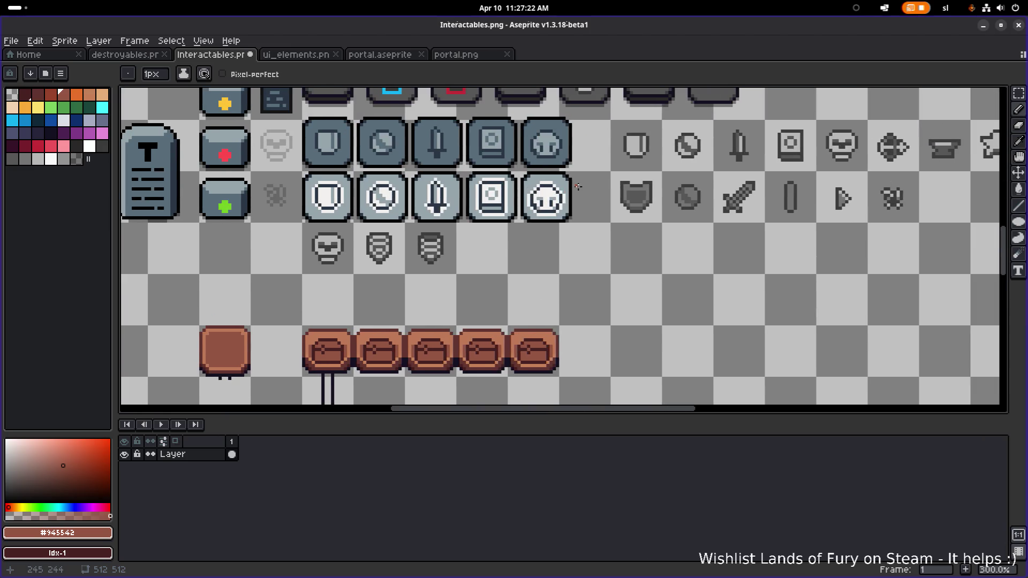
left_click_drag(431, 234, 547, 202)
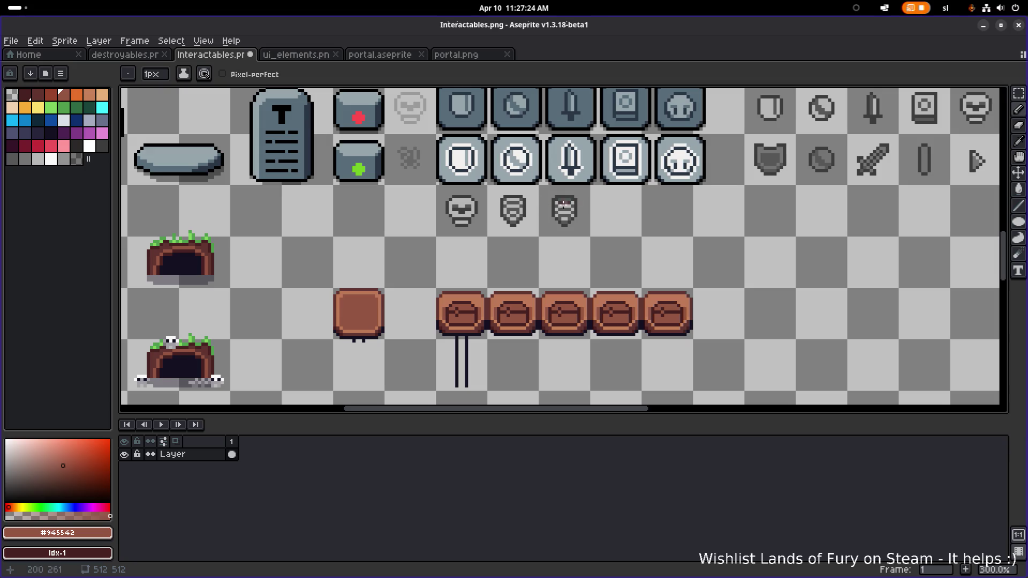
scroll(426, 313, "up", 6)
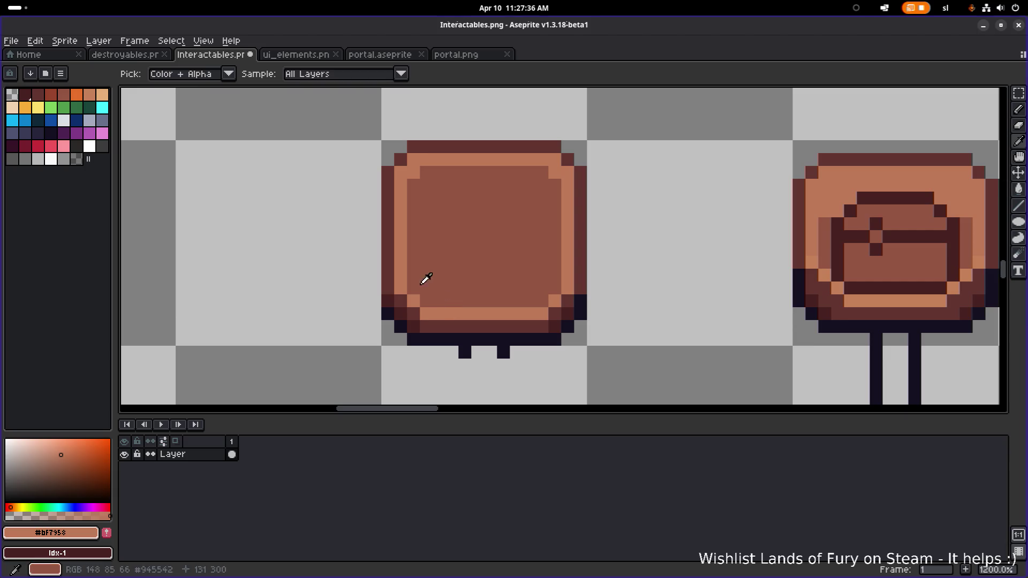
left_click(102, 95)
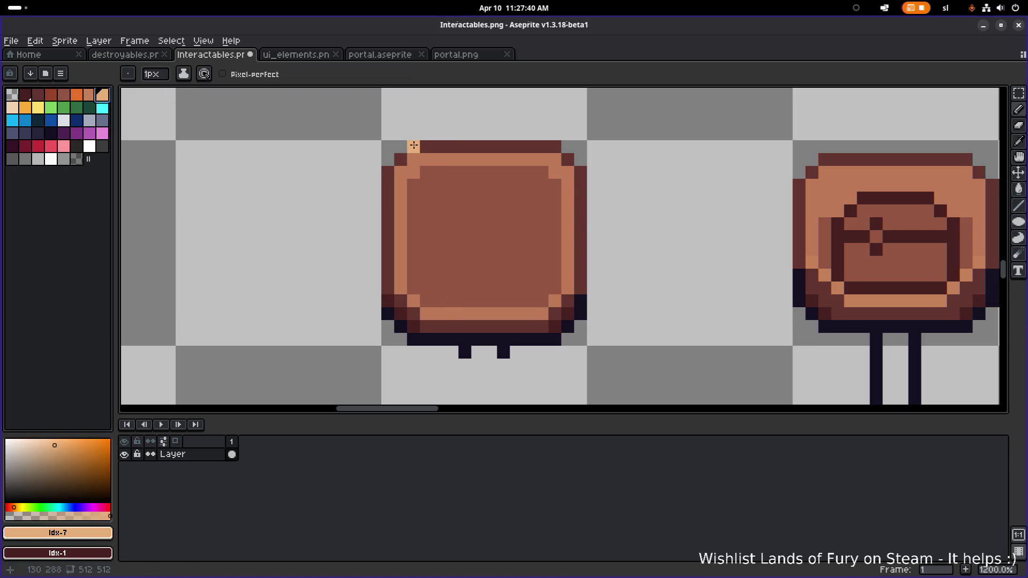
mouse_move(414, 145)
left_mouse_down()
mouse_move(554, 143)
mouse_move(569, 155)
left_mouse_up()
left_click(581, 173)
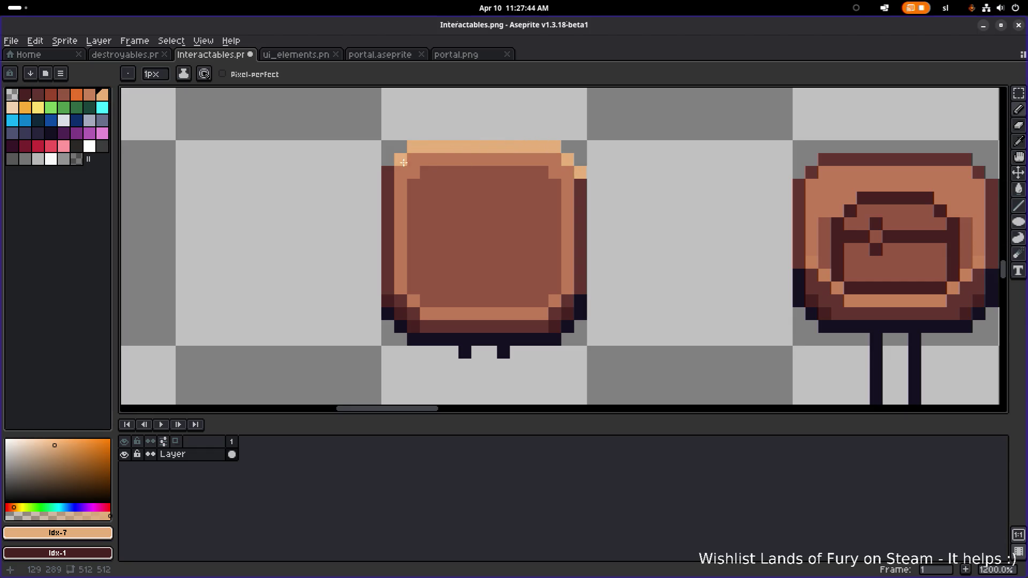
scroll(577, 159, "down", 6)
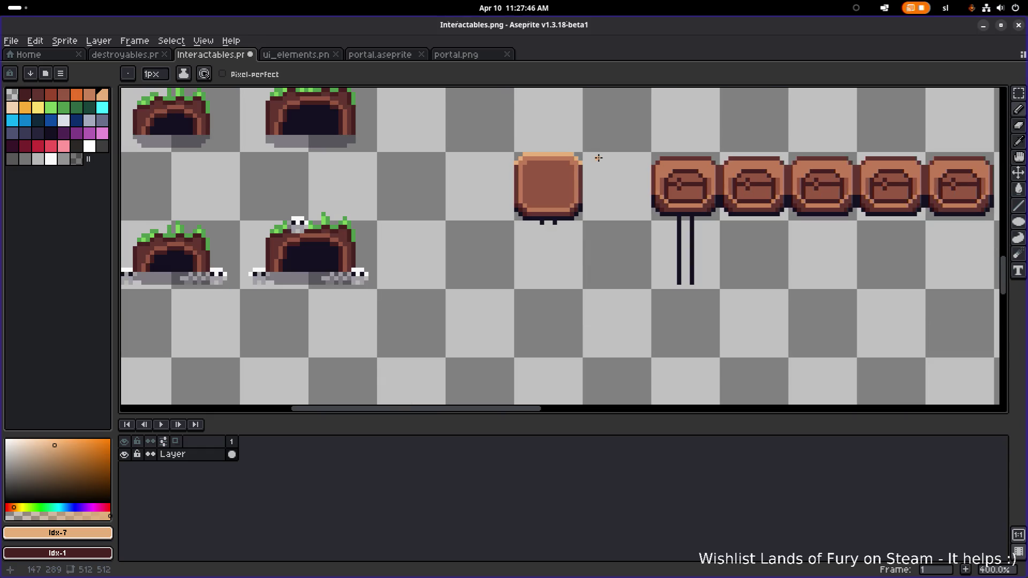
scroll(589, 154, "down", 3)
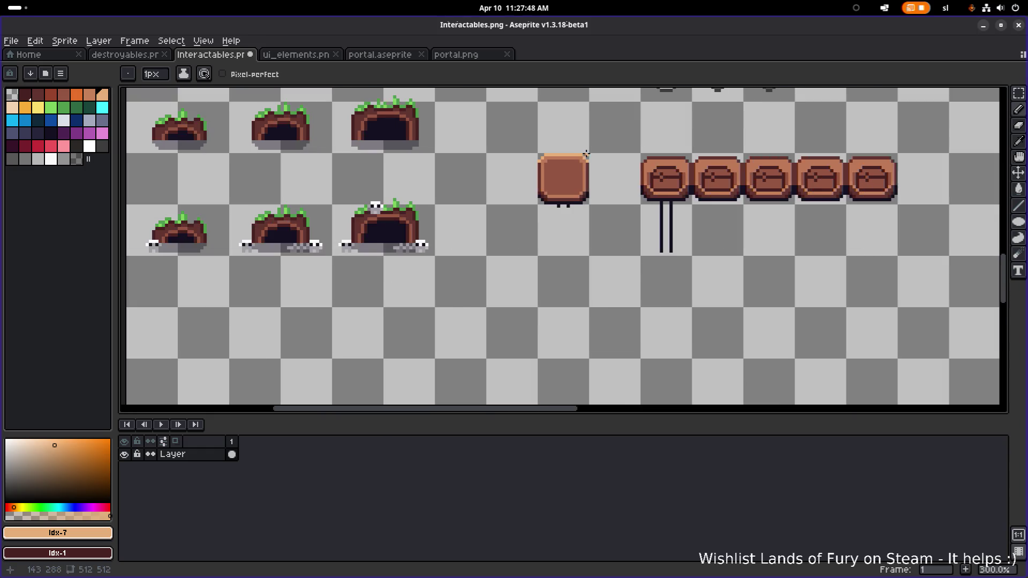
scroll(572, 142, "up", 5)
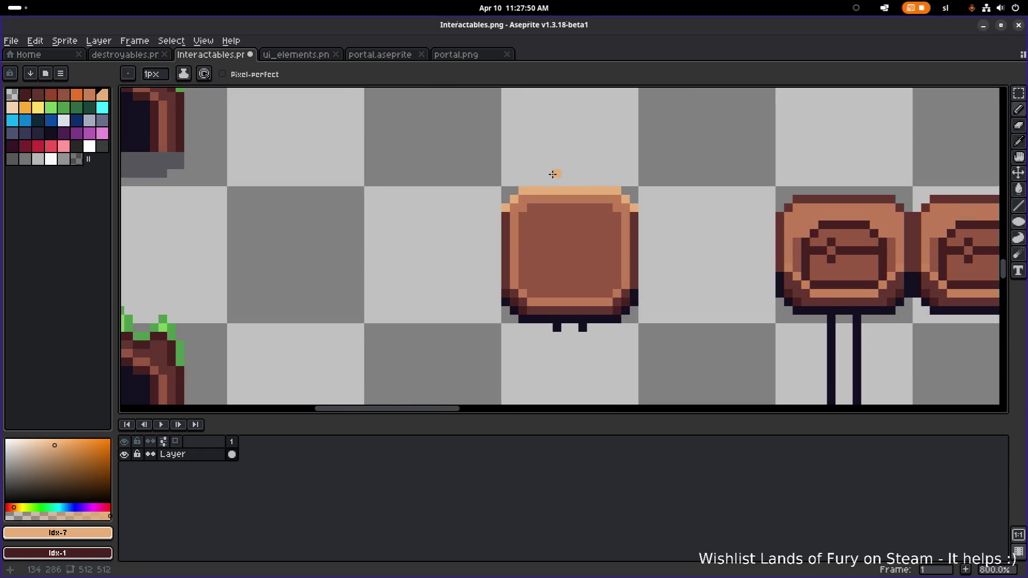
scroll(555, 205, "up", 3)
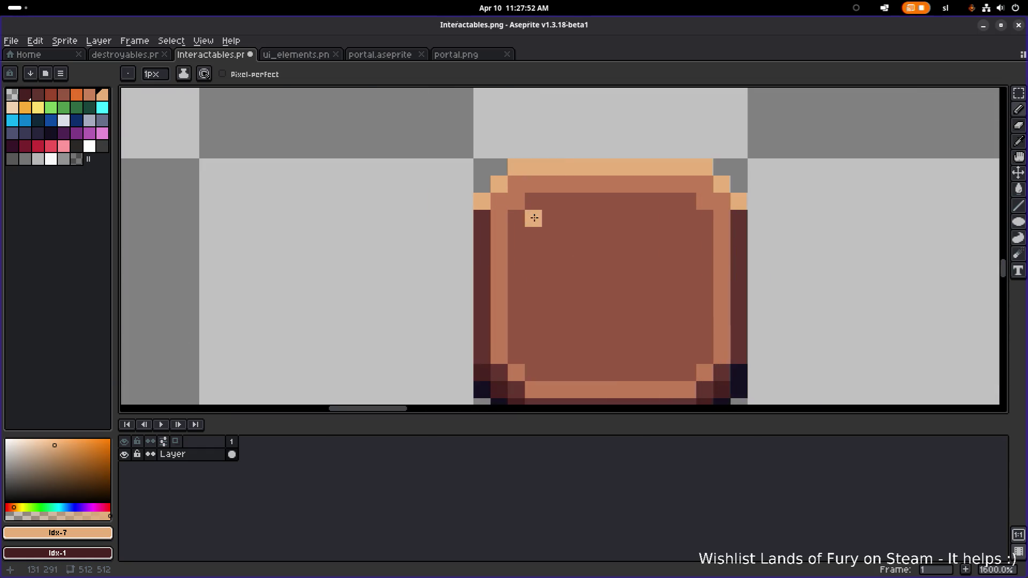
scroll(533, 218, "down", 1)
left_click(469, 194, "alt")
left_click_drag(450, 206, 456, 285)
scroll(556, 257, "down", 4)
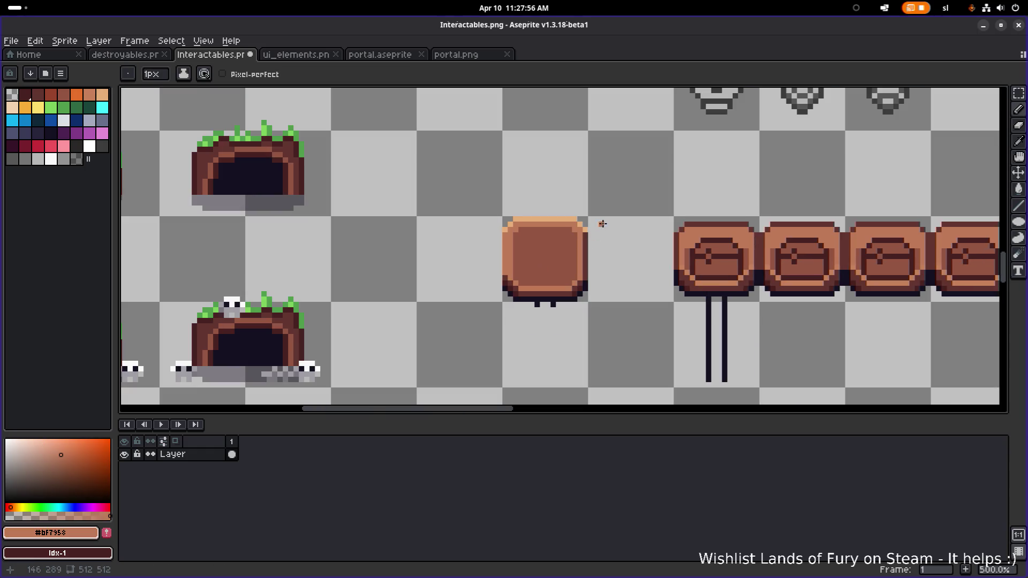
key("v")
key("ctrl+z")
key("ctrl+z")
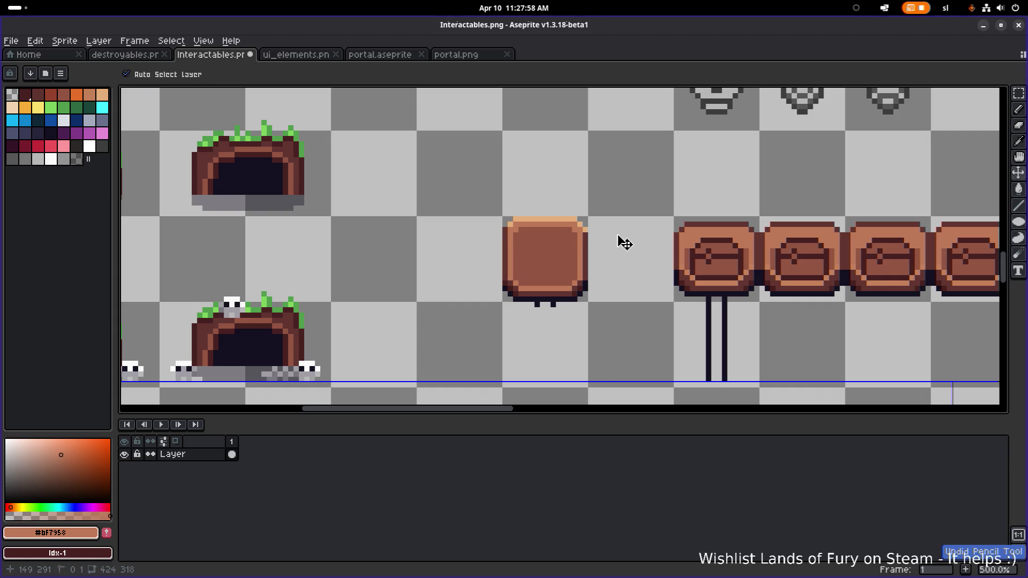
key("b")
scroll(514, 239, "right", 2)
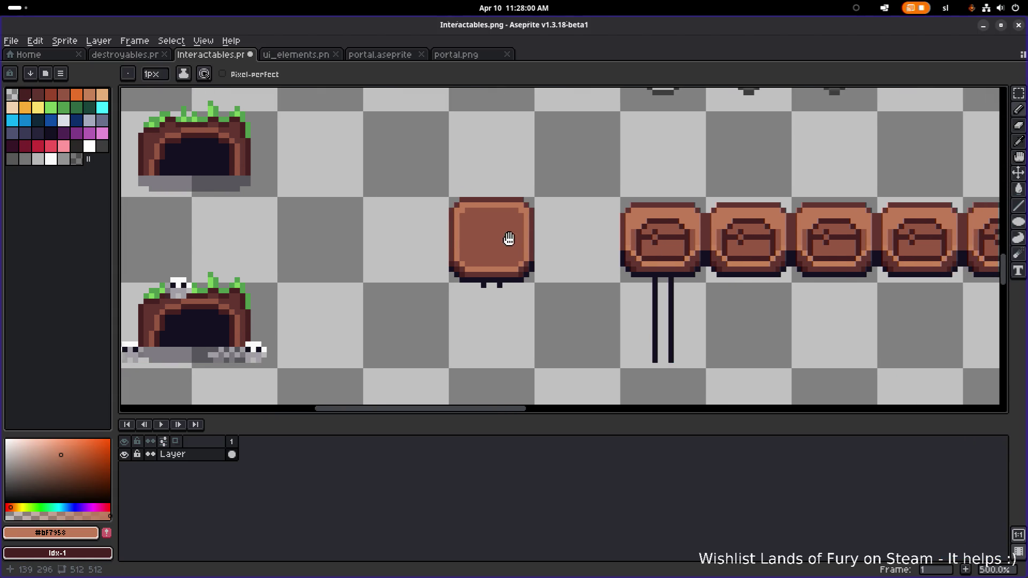
scroll(541, 268, "up", 5)
left_click(568, 264)
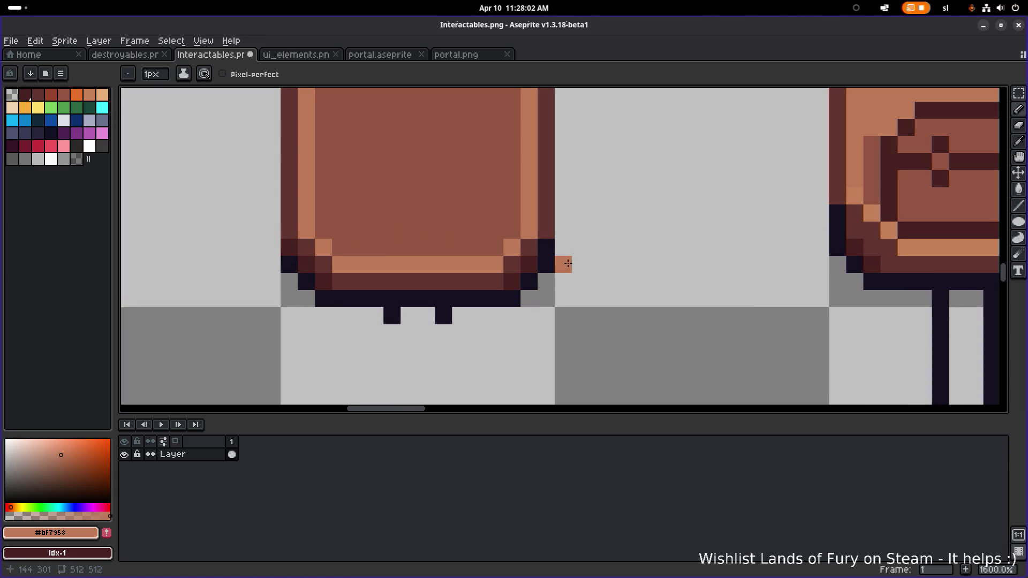
scroll(568, 263, "down", 1)
left_click(541, 265, "alt")
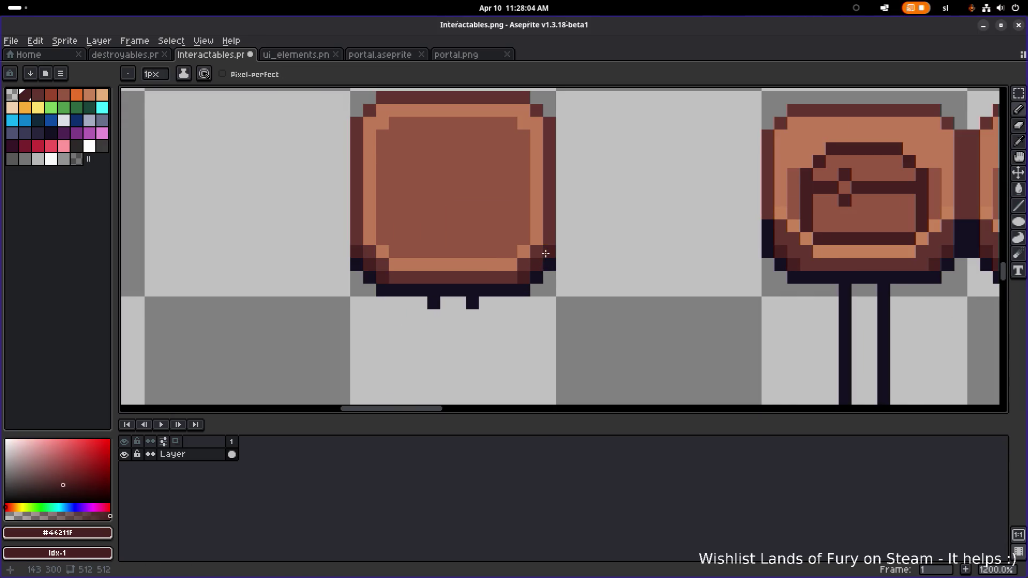
scroll(590, 249, "down", 3)
scroll(589, 249, "down", 1)
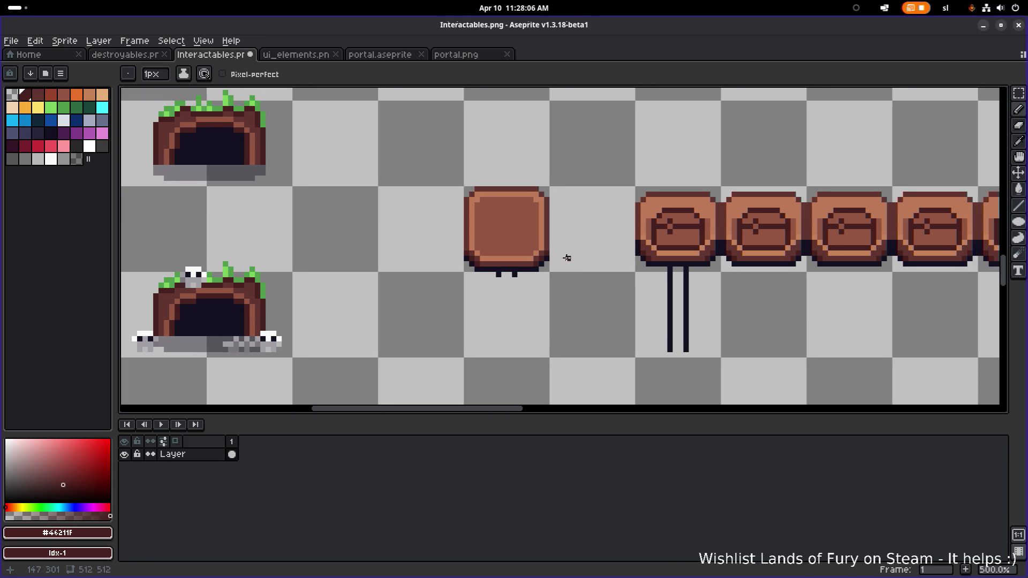
scroll(508, 285, "up", 1)
scroll(498, 286, "up", 4)
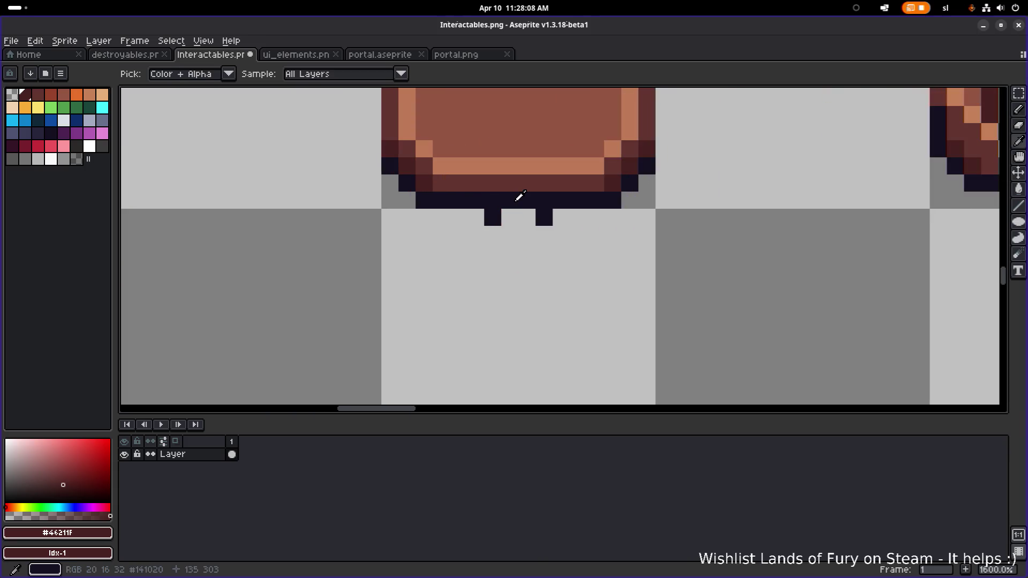
- Draw two navy post lines running down from the board
left_click(496, 221, "alt")
scroll(496, 221, "down", 4)
left_click_drag(470, 195, 472, 288)
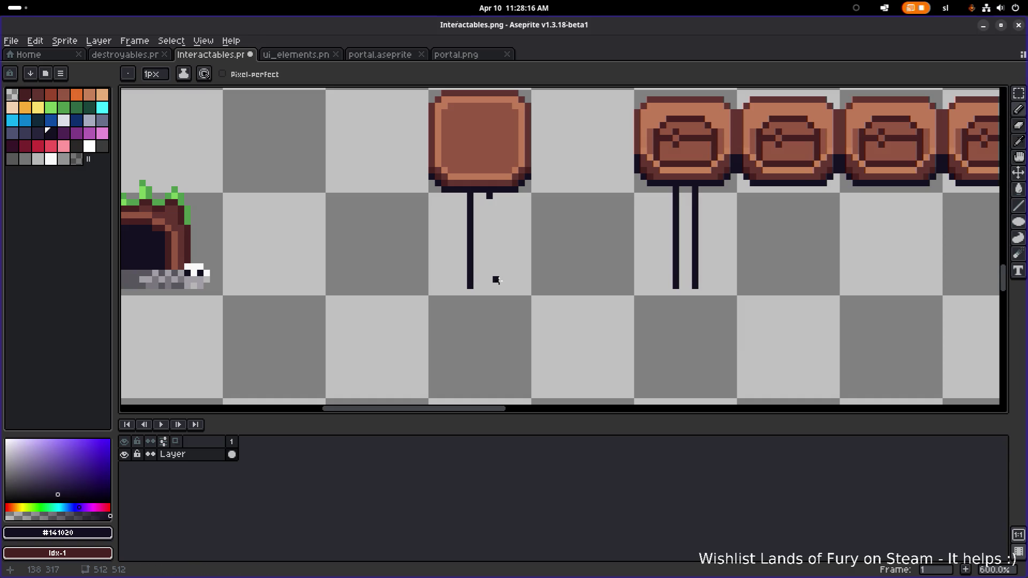
left_click_drag(489, 285, 489, 195)
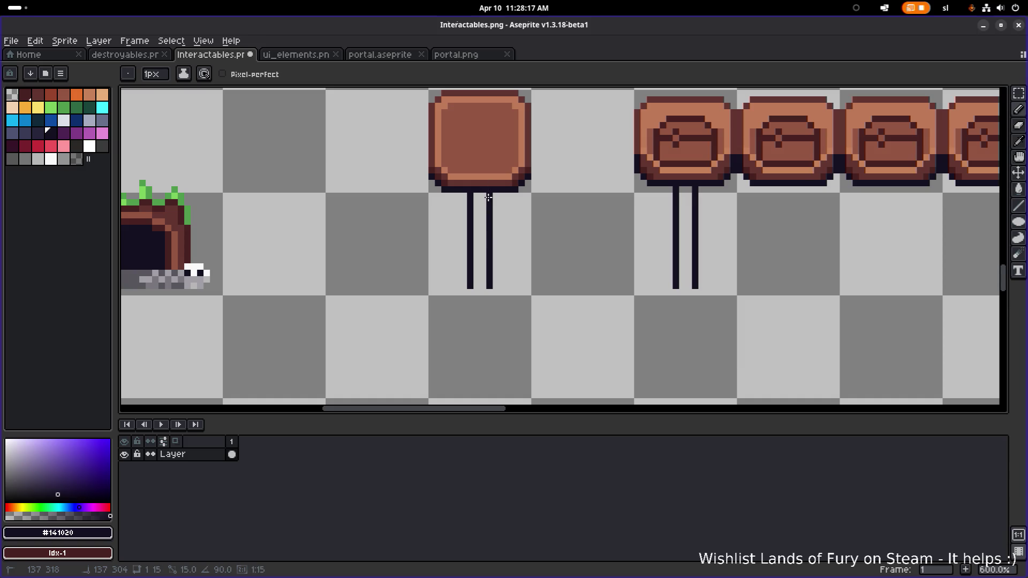
scroll(496, 214, "down", 4)
scroll(497, 202, "up", 3)
scroll(497, 202, "up", 4)
scroll(469, 202, "down", 2)
scroll(442, 183, "up", 2)
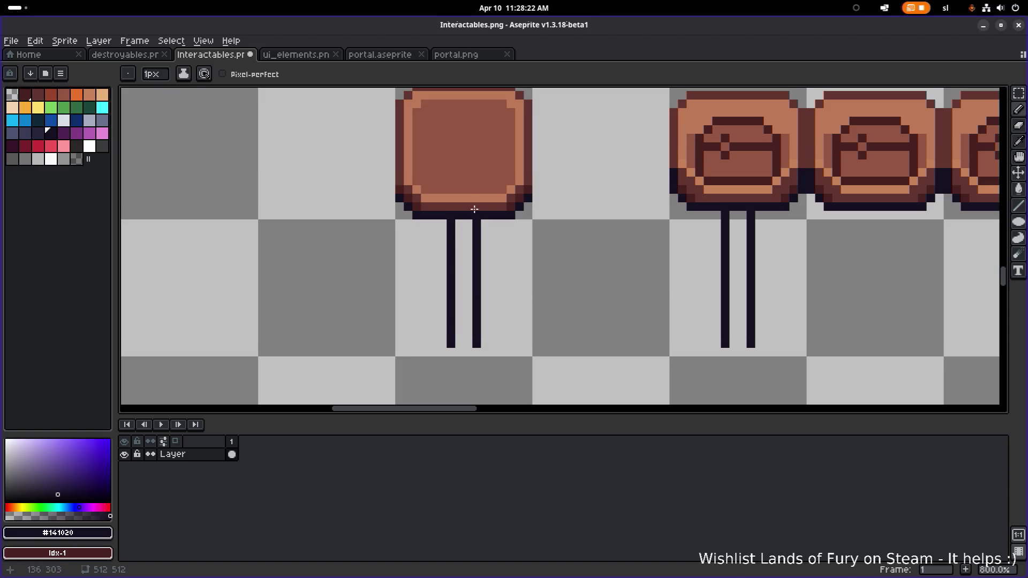
- Remove a stray brown pixel and fill the post's interior with the board's brown
left_click(470, 161, "alt")
key("ctrl+z")
left_click(454, 348, "alt")
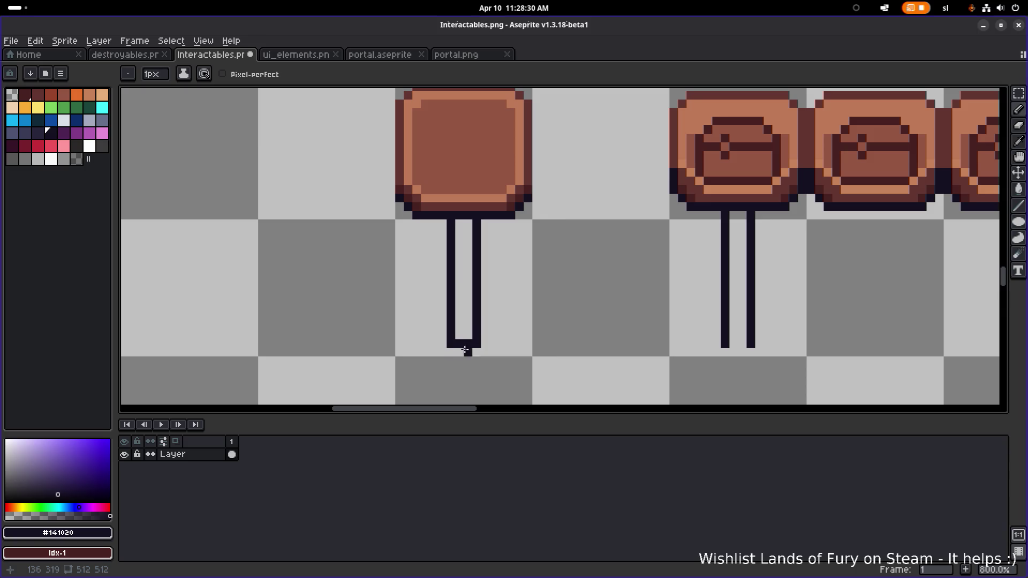
left_click(475, 169, "alt")
key("g")
left_click(468, 266)
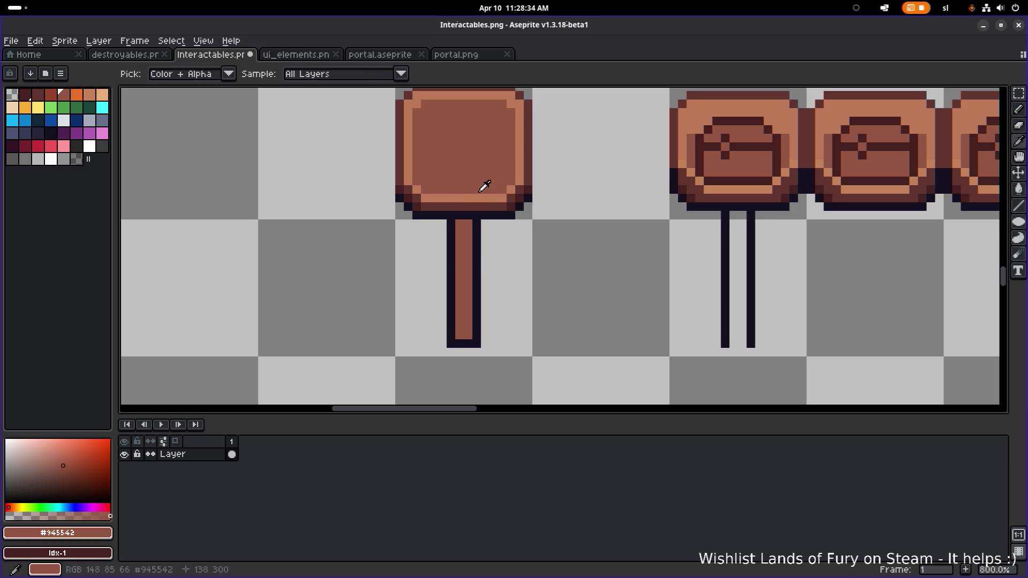
- Add a light brown pixel at the post's top, trying and undoing a highlight line
left_click(469, 200, "alt")
key("b")
left_click(470, 226)
left_click_drag(459, 226, 456, 331)
key("ctrl+z")
scroll(482, 300, "down", 5)
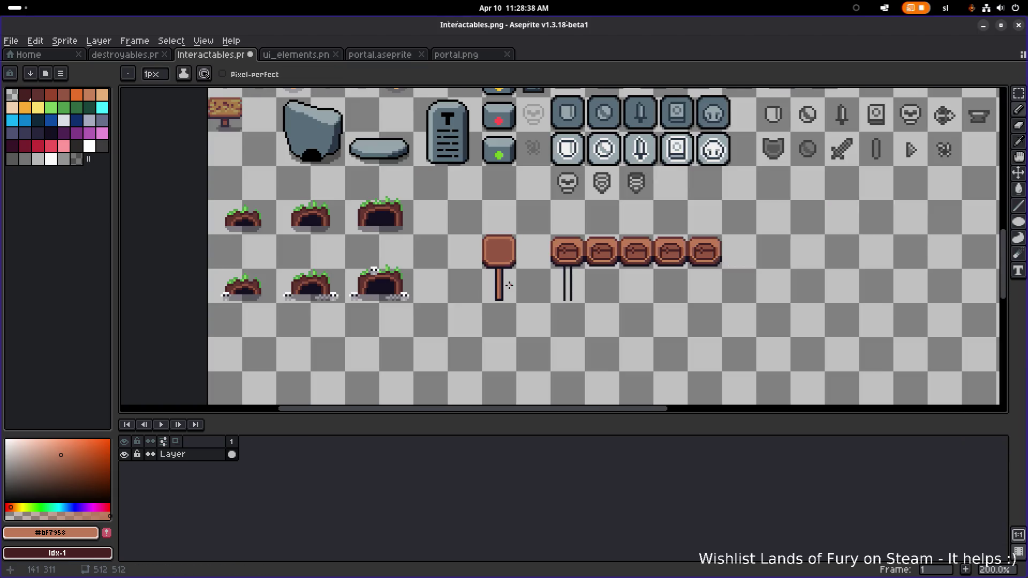
scroll(509, 285, "up", 8)
scroll(501, 241, "down", 4)
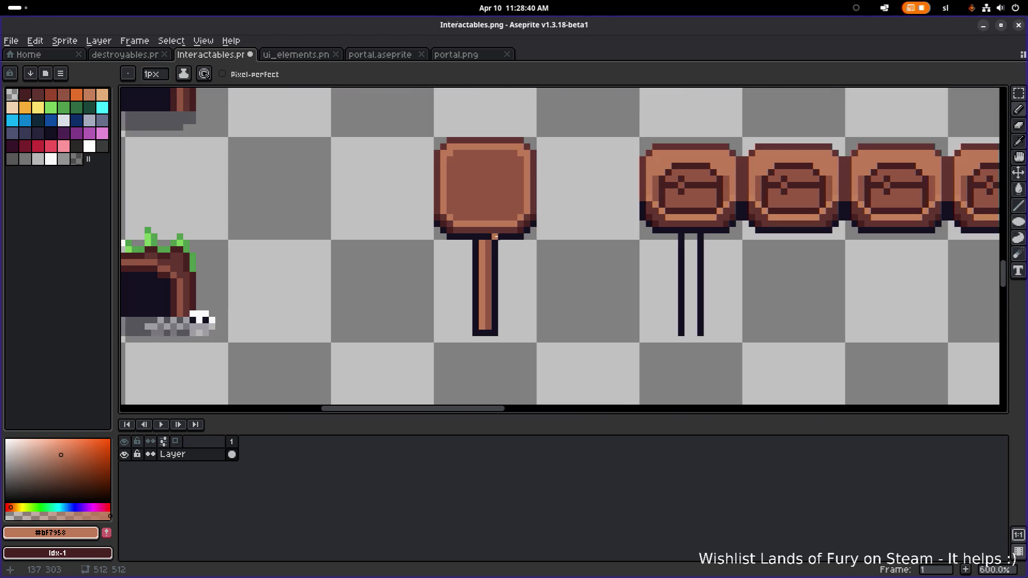
scroll(500, 241, "up", 2)
- Place a dark-red pixel at the stick's top-left, discarding a right-edge dark-red line
left_click(396, 228, "alt")
left_click(450, 255)
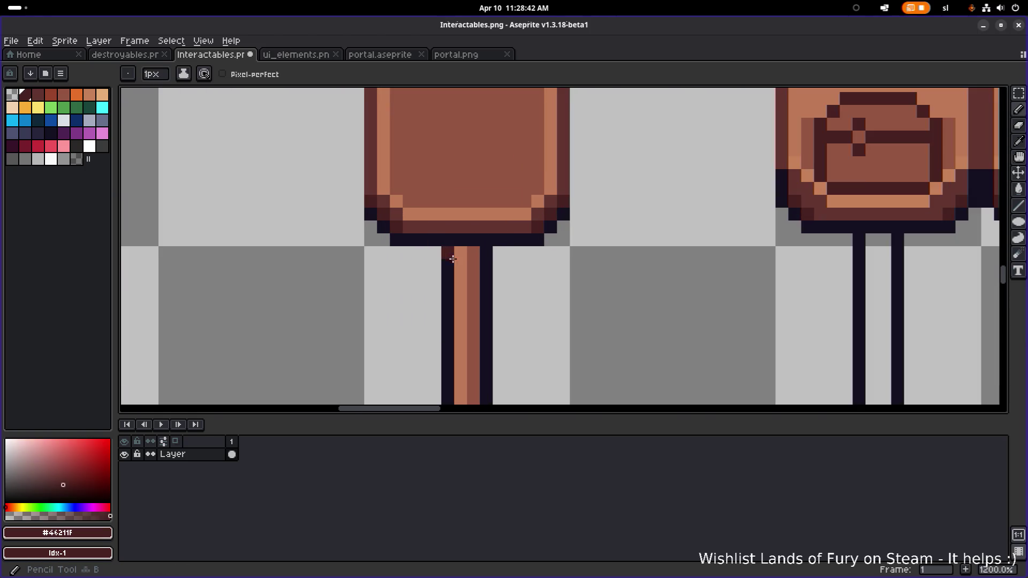
scroll(449, 252, "down", 1)
scroll(434, 234, "down", 1)
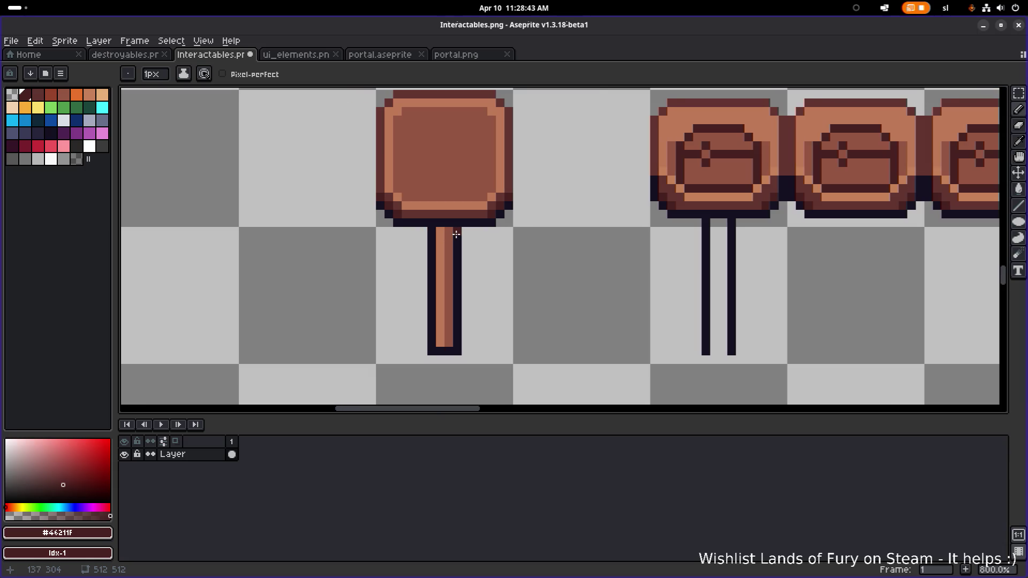
left_click_drag(456, 234, 456, 344)
key("ctrl+z")
- Draw a dark-red line down the stick's left edge, undoing the extra top shading
left_click_drag(433, 230, 431, 347)
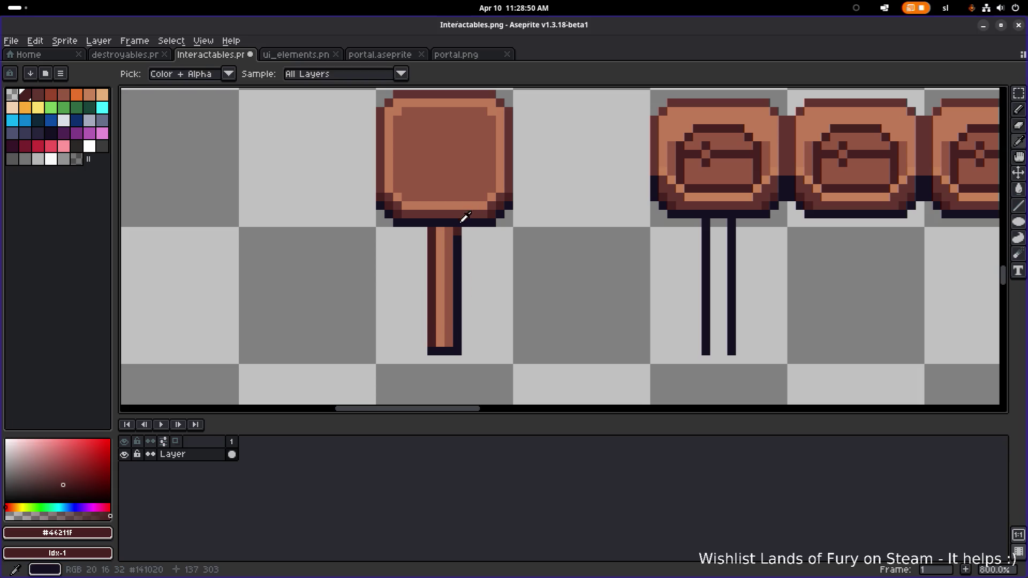
scroll(389, 216, "up", 1)
mouse_move(375, 208)
left_mouse_down()
mouse_move(429, 227)
mouse_move(594, 224)
mouse_move(618, 193)
mouse_move(626, 196)
left_mouse_up()
scroll(626, 196, "down", 4)
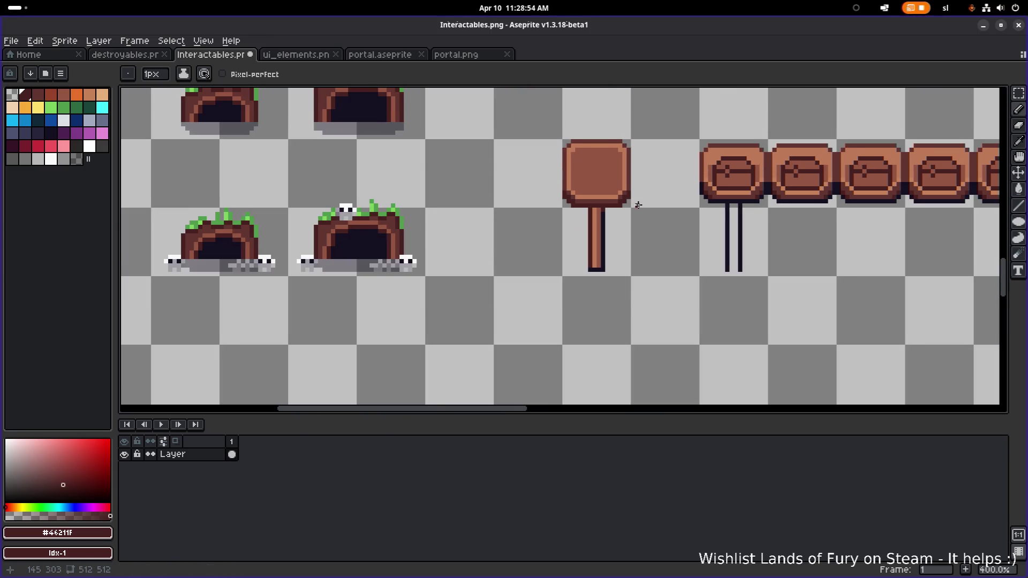
scroll(602, 246, "up", 3)
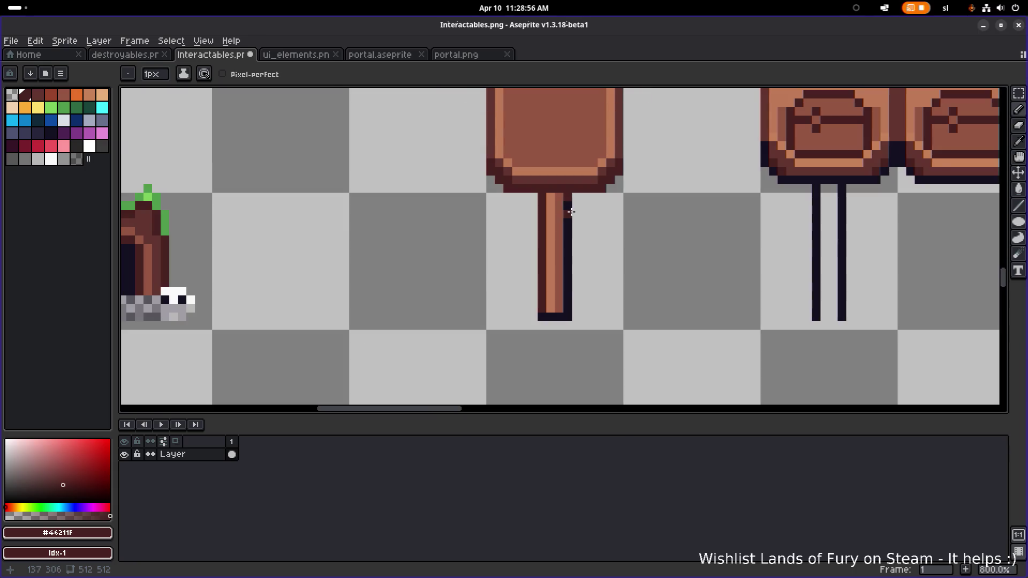
key("ctrl+z")
scroll(571, 212, "down", 5)
scroll(594, 257, "up", 2)
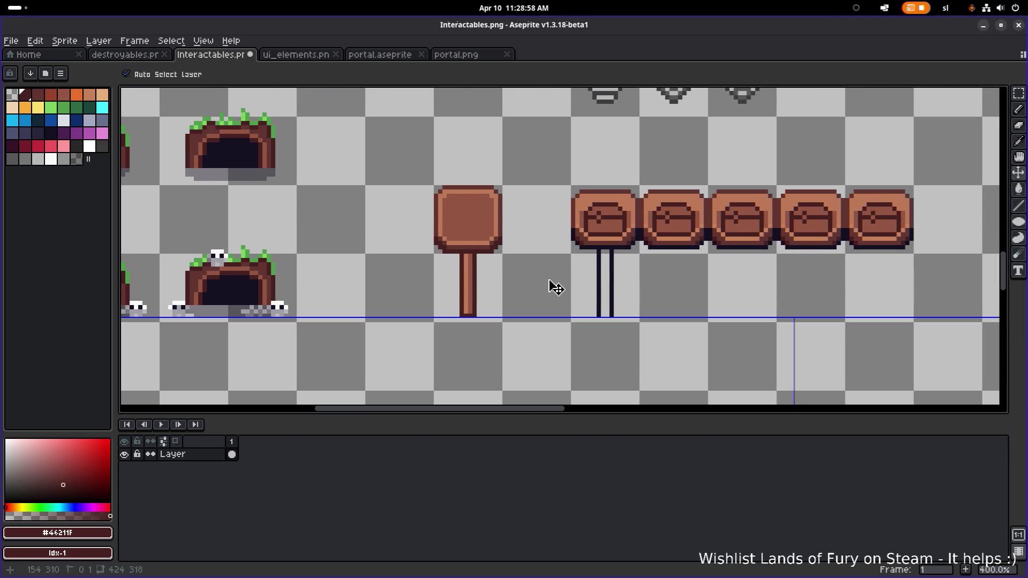
- Undo the last pencil stroke and a stray fill beside the board's bottom-right corner
key("ctrl+z")
key("ctrl+z")
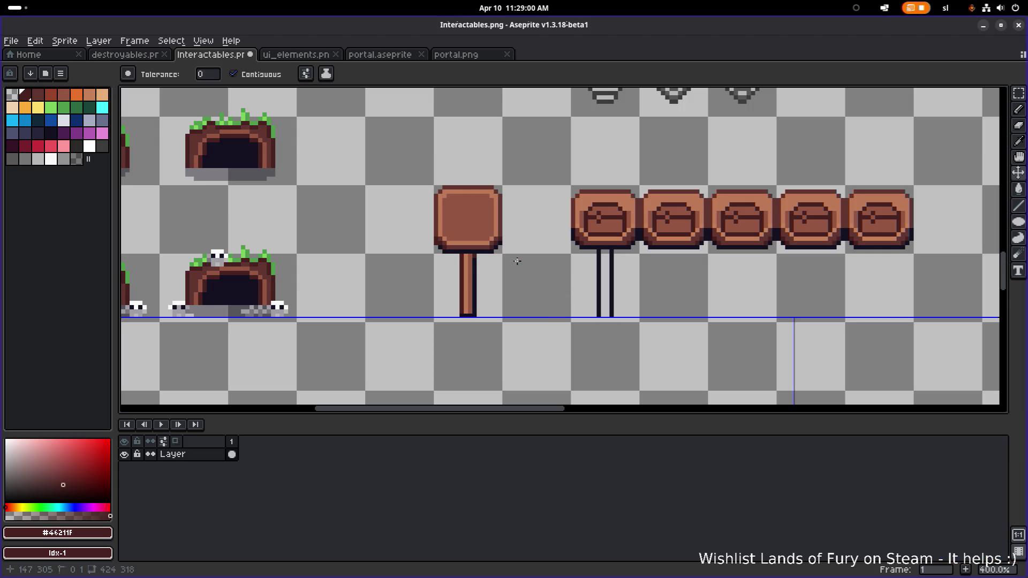
key("g")
scroll(522, 265, "up", 2)
scroll(486, 258, "up", 3)
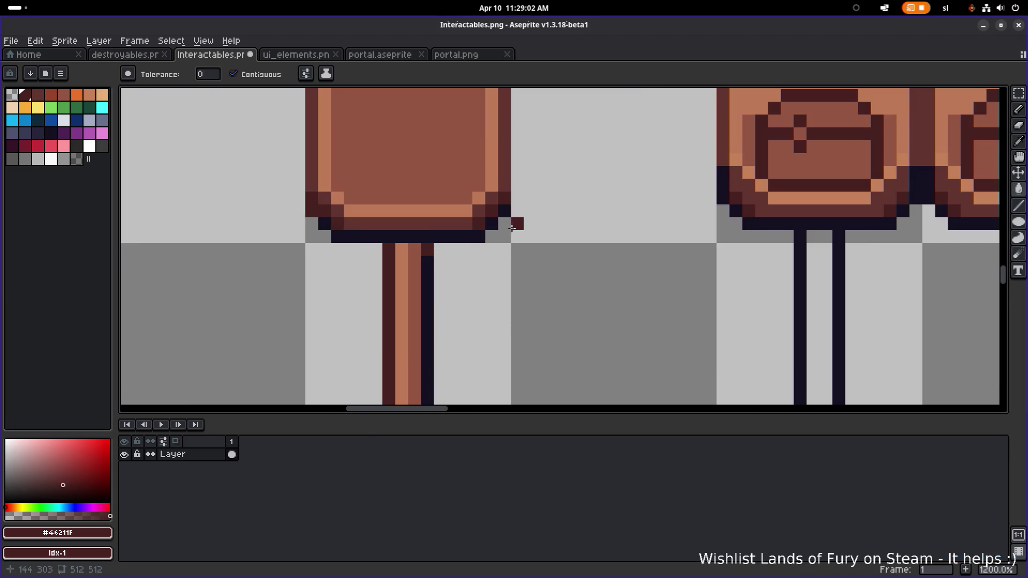
key("i")
key("g")
left_click(518, 211)
key("ctrl+z")
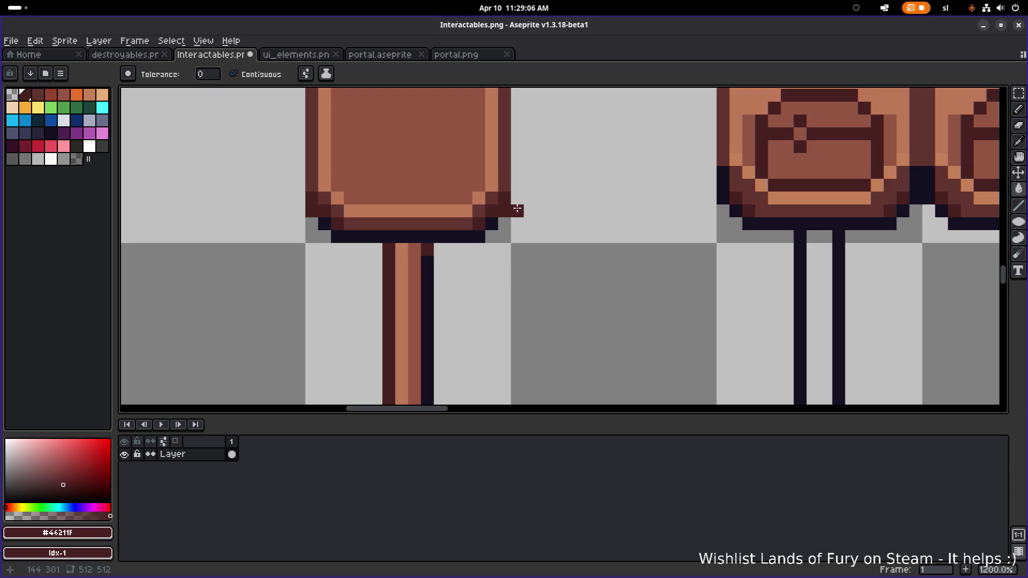
- Try painting the board's lower-right corner and bottom edge medium brown, then undo it
left_click(506, 172, "alt")
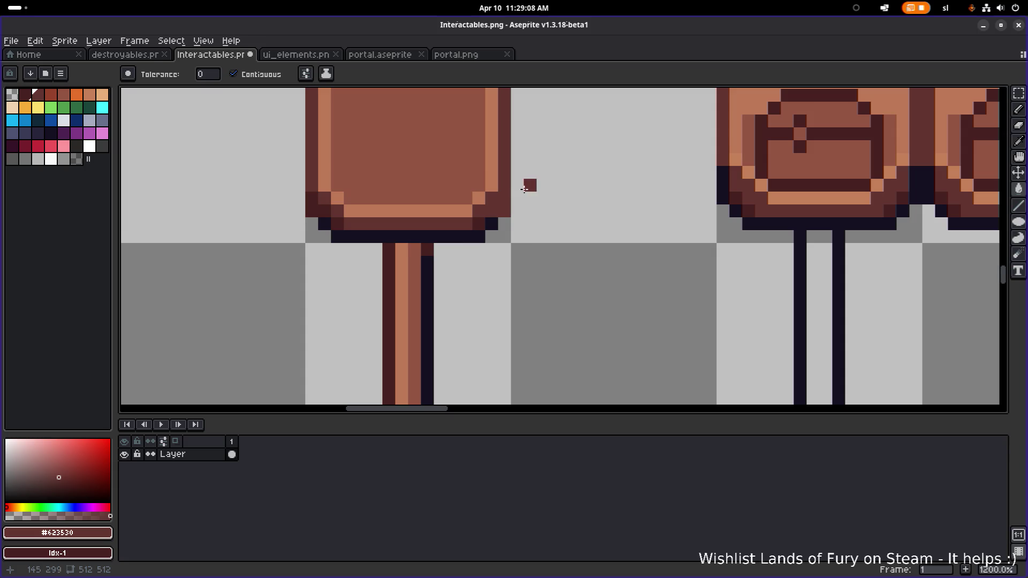
key("b")
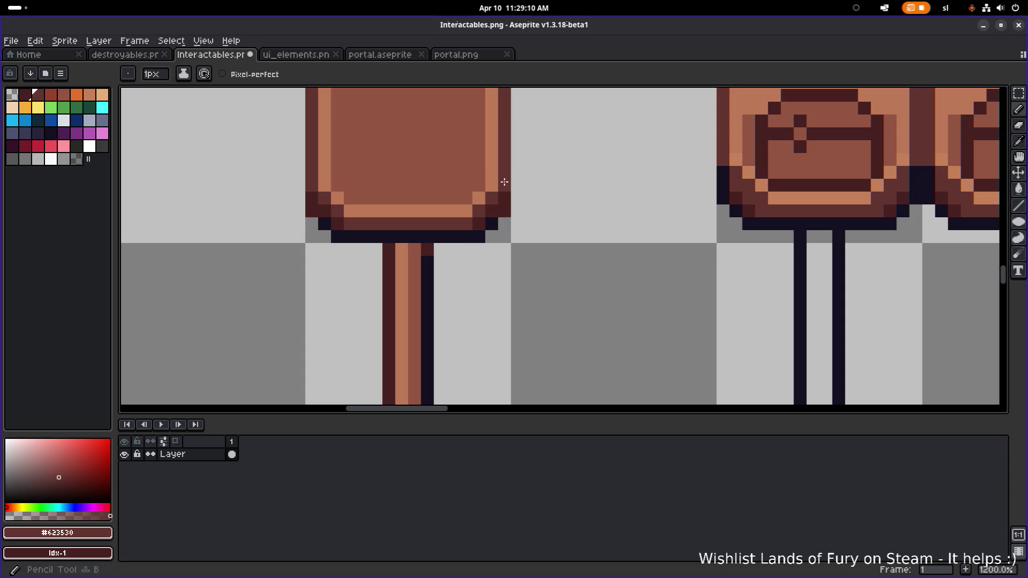
left_click(487, 208)
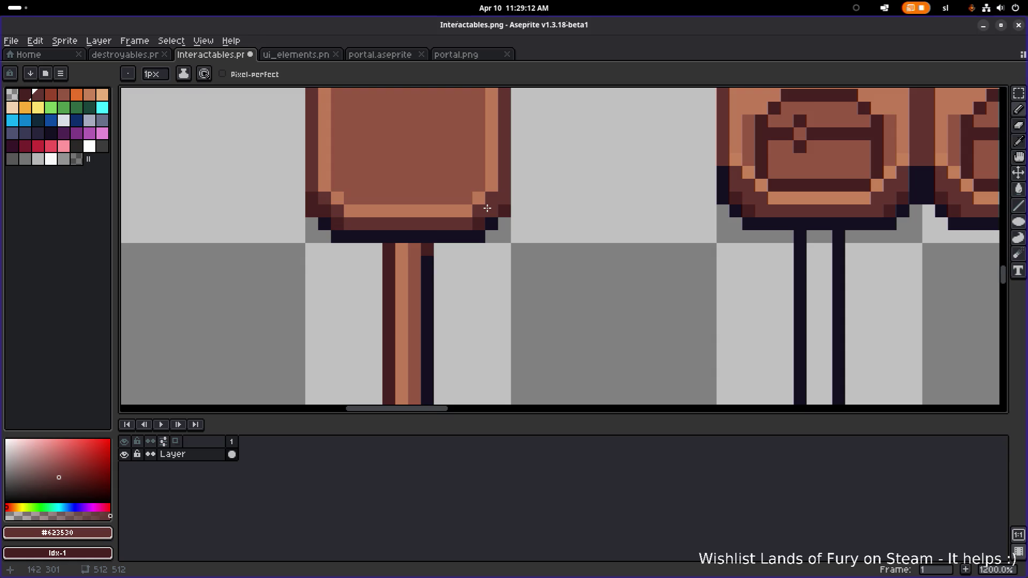
left_click(479, 226)
scroll(552, 209, "down", 4)
scroll(527, 212, "up", 4)
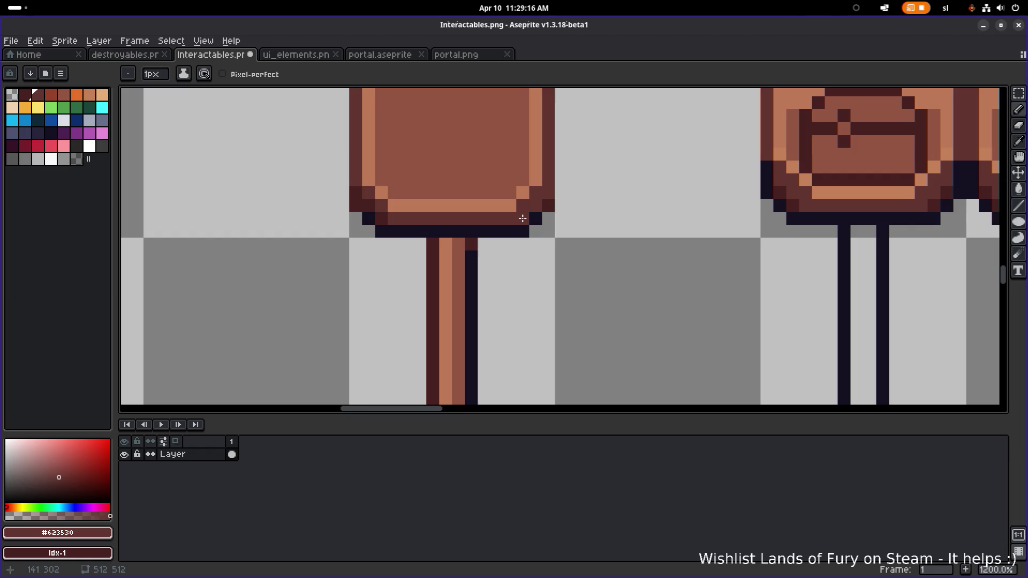
scroll(549, 206, "down", 4)
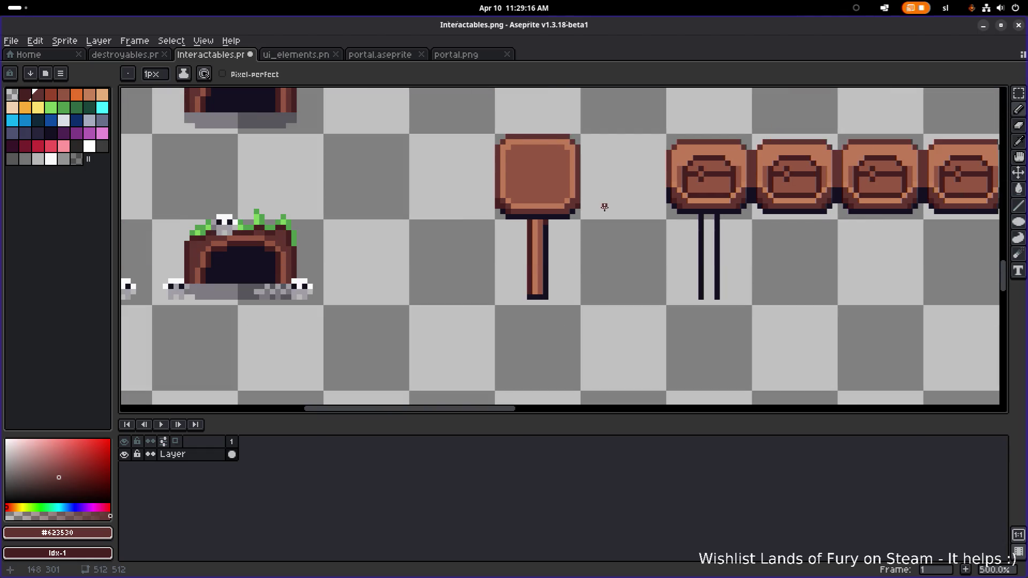
key("v")
key("ctrl+z")
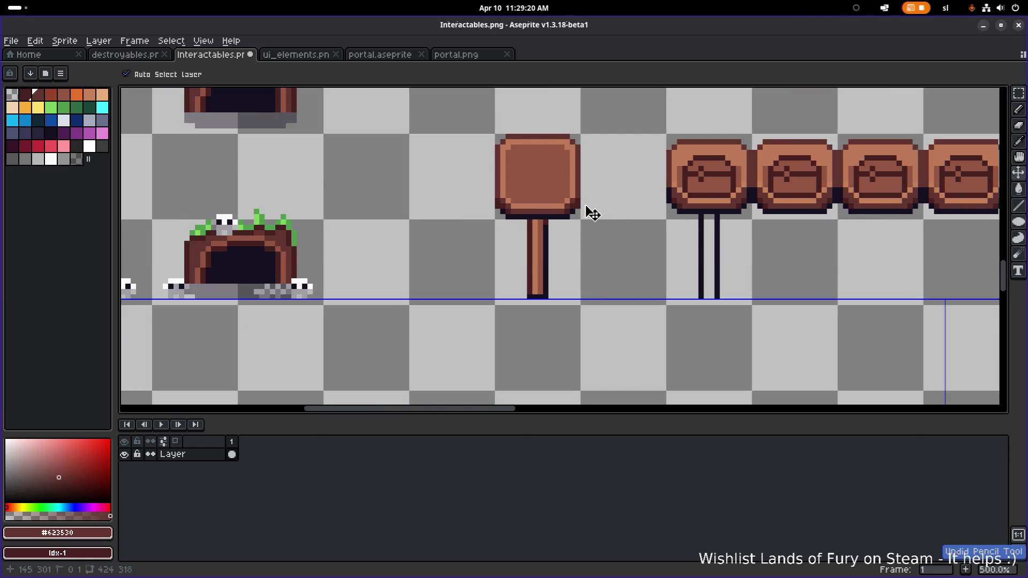
key("b")
scroll(586, 212, "up", 4)
scroll(589, 209, "down", 2)
scroll(582, 207, "up", 2)
- Erase the board's bottom-left and bottom-right corner pixels
key("e")
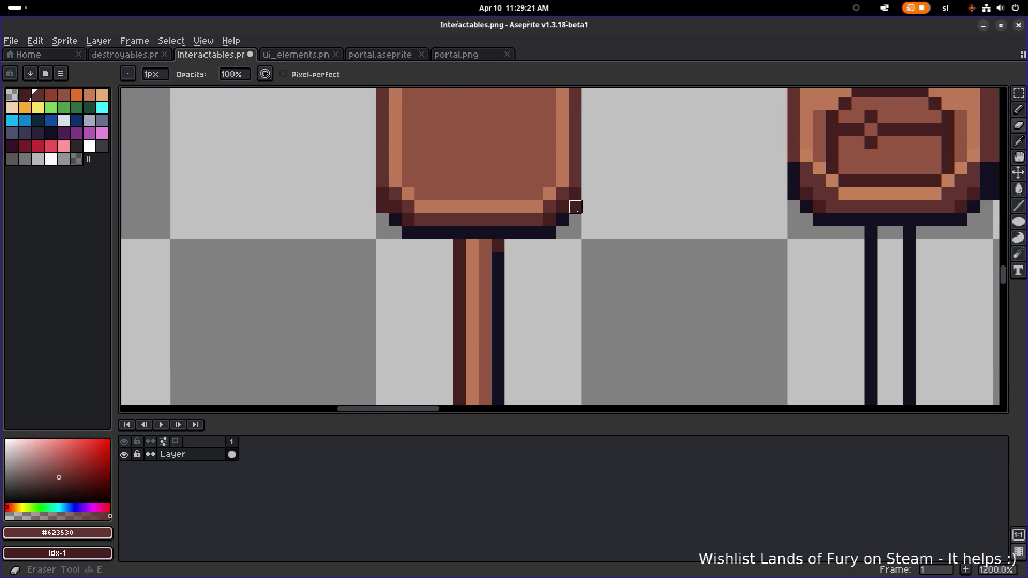
left_click(382, 207)
scroll(589, 222, "down", 5)
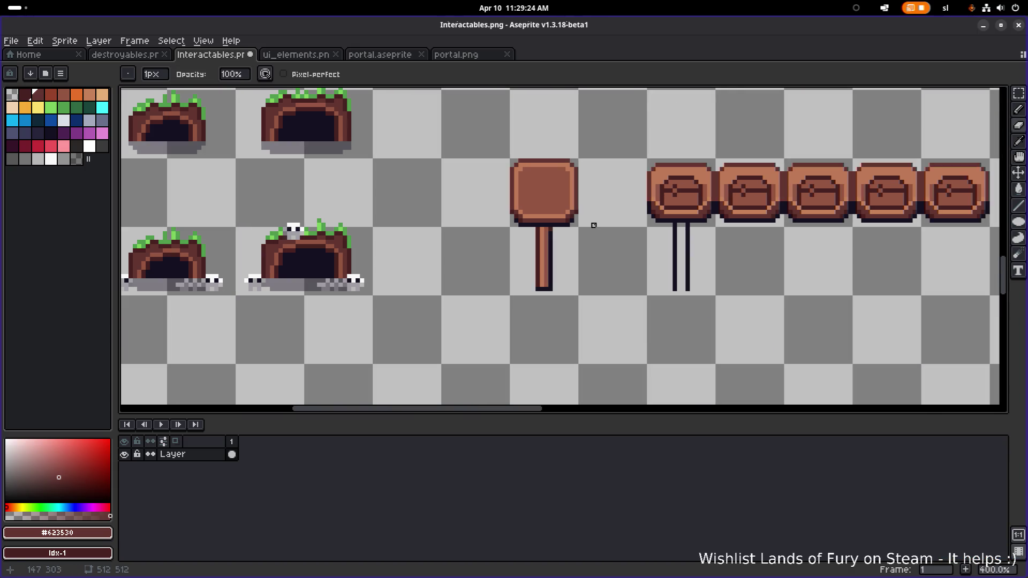
scroll(555, 226, "down", 1)
scroll(556, 226, "up", 7)
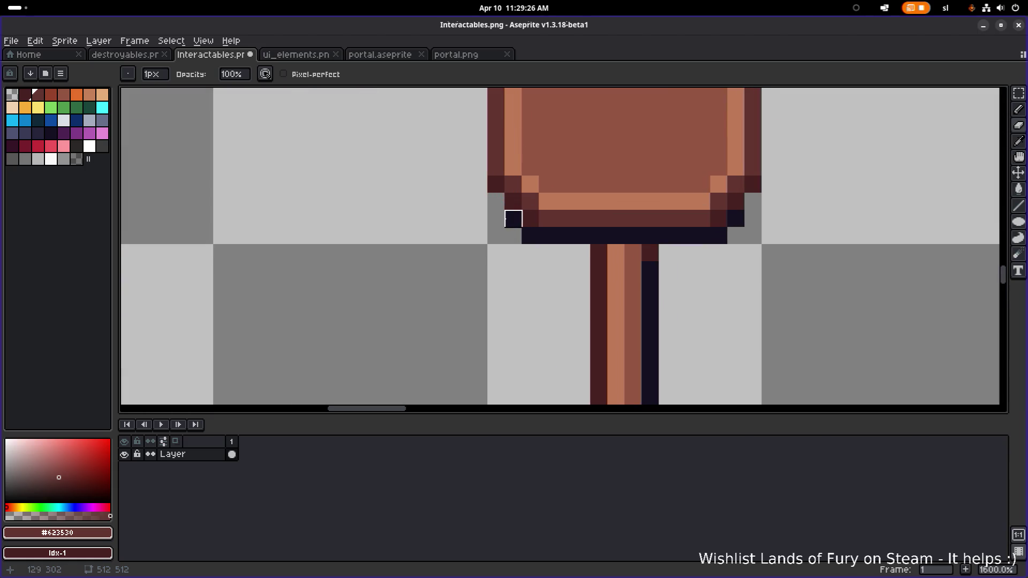
left_click(530, 236)
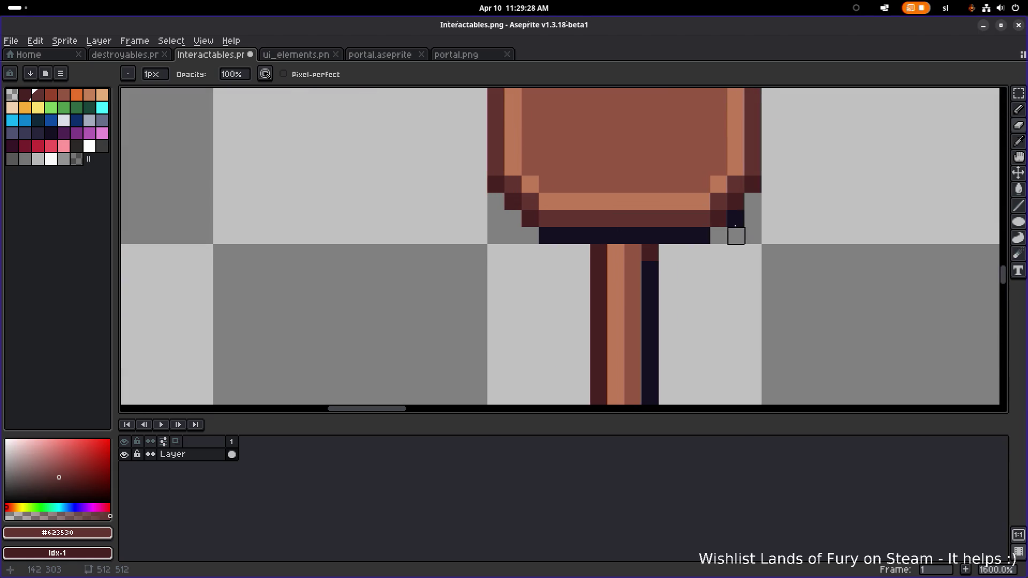
left_click(736, 218)
scroll(736, 222, "down", 4)
scroll(792, 229, "down", 3)
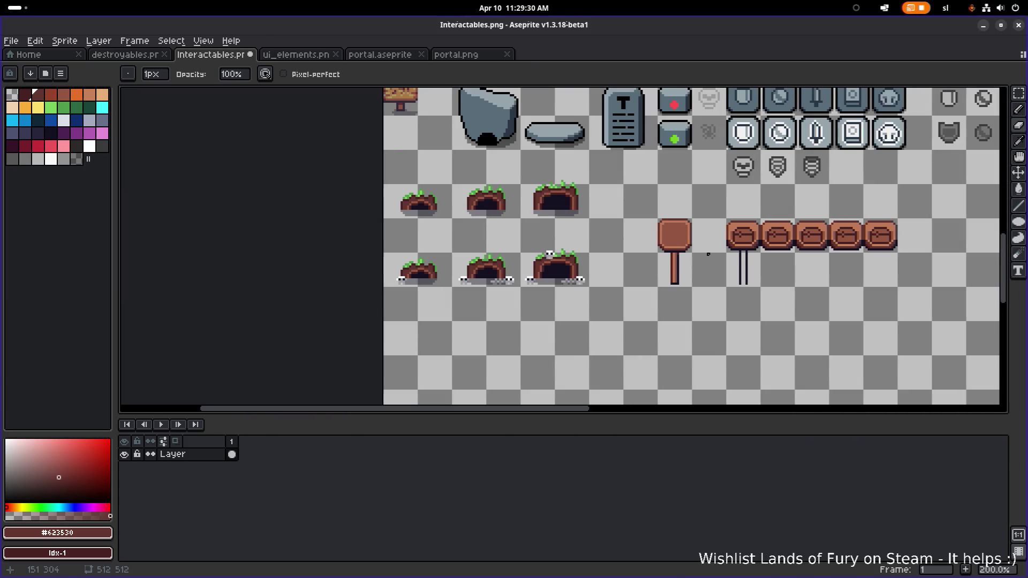
scroll(577, 276, "up", 8)
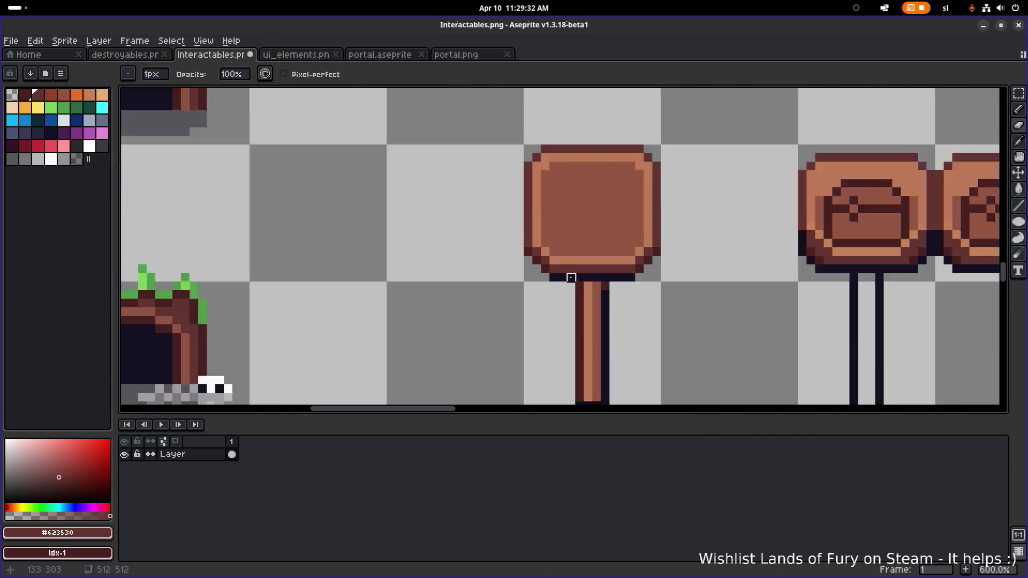
- Paint the board's bottom row dark brown #46211F
key("i")
left_click(515, 256)
key("b")
left_click(532, 275)
scroll(692, 271, "down", 7)
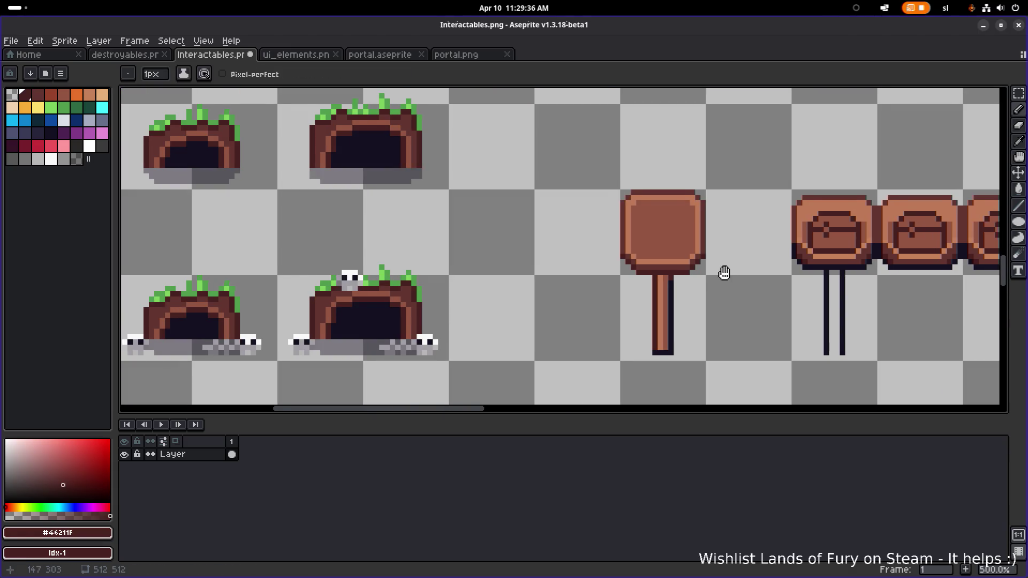
scroll(589, 266, "up", 3)
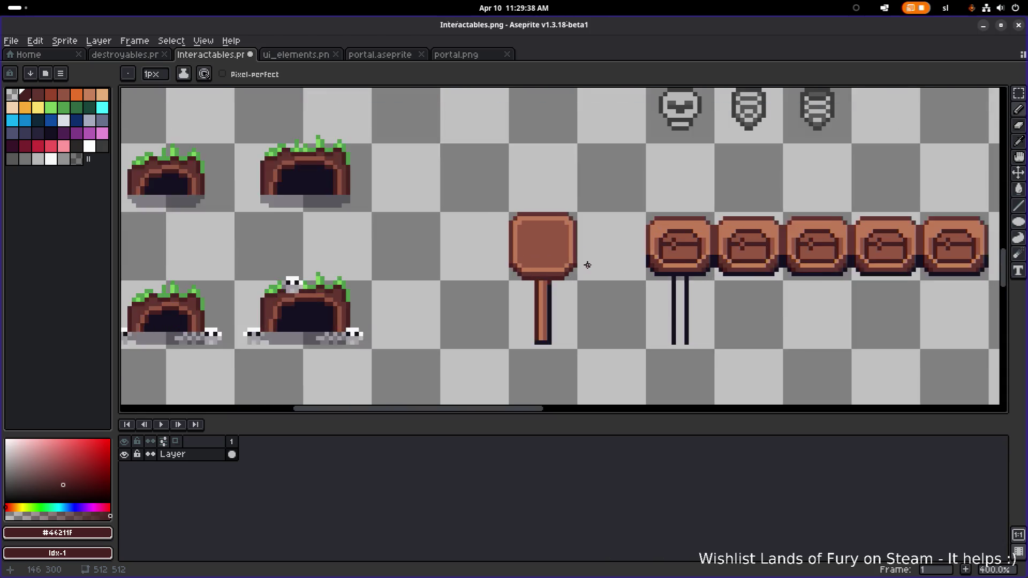
scroll(545, 236, "up", 2)
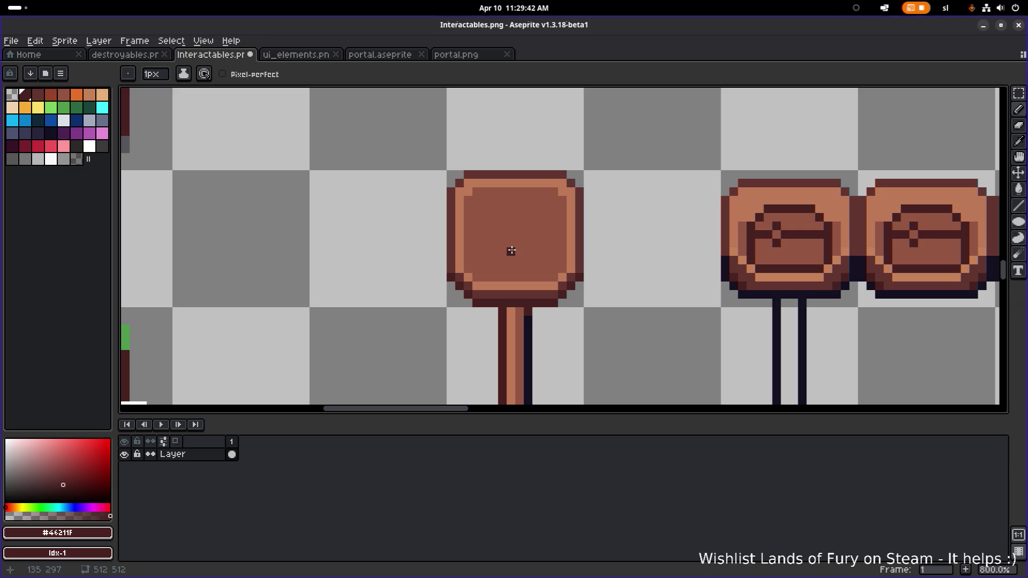
- Select the whole signboard, raise it one pixel on its post, and deselect
key("m")
mouse_move(473, 188)
left_mouse_down()
mouse_move(482, 282)
mouse_move(559, 285)
left_mouse_up()
key("ctrl+d")
key("u")
mouse_move(467, 190)
left_mouse_down()
mouse_move(542, 242)
mouse_move(562, 279)
left_mouse_up()
key("ctrl+z")
key("ctrl+z")
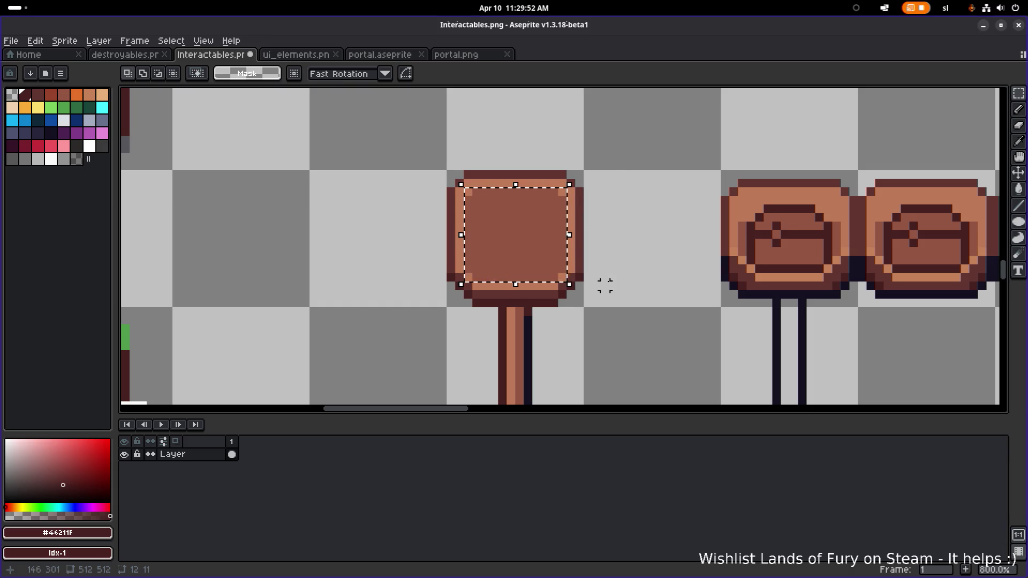
left_click_drag(604, 284, 613, 259)
key("ctrl+d")
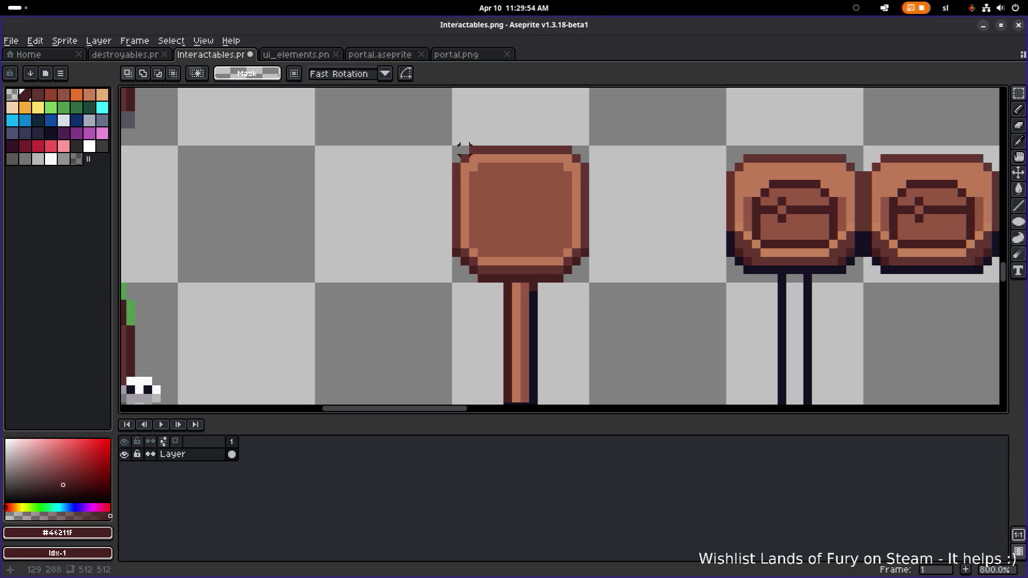
mouse_move(457, 141)
left_mouse_down()
mouse_move(615, 218)
mouse_move(606, 239)
mouse_move(616, 242)
left_mouse_up()
left_click_drag(570, 199, 571, 196)
key("Return")
key("ctrl+d")
- Paint Bucket the post's navy outline with dark red #46211F
scroll(644, 183, "down", 1)
left_click_drag(626, 229, 616, 223)
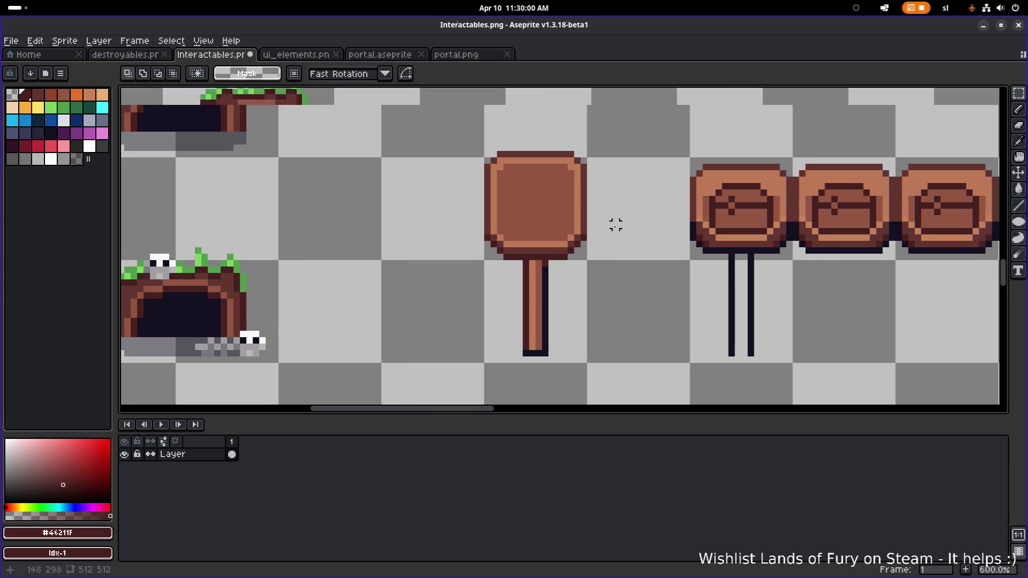
scroll(611, 223, "down", 1)
scroll(587, 223, "up", 2)
left_click_drag(524, 268, 624, 169)
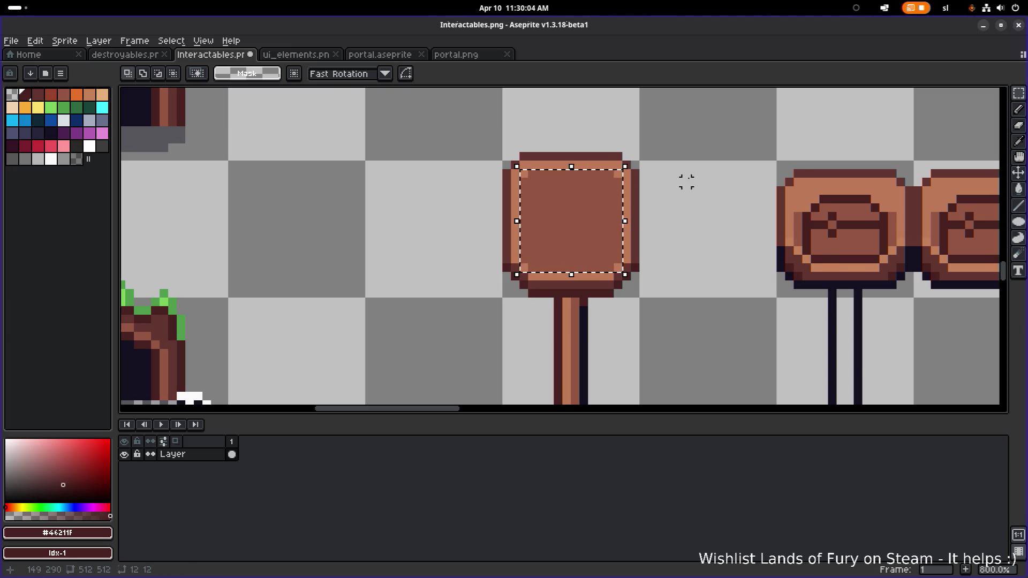
scroll(687, 183, "down", 2)
left_click_drag(675, 190, 620, 188)
key("ctrl+d")
scroll(548, 206, "up", 1)
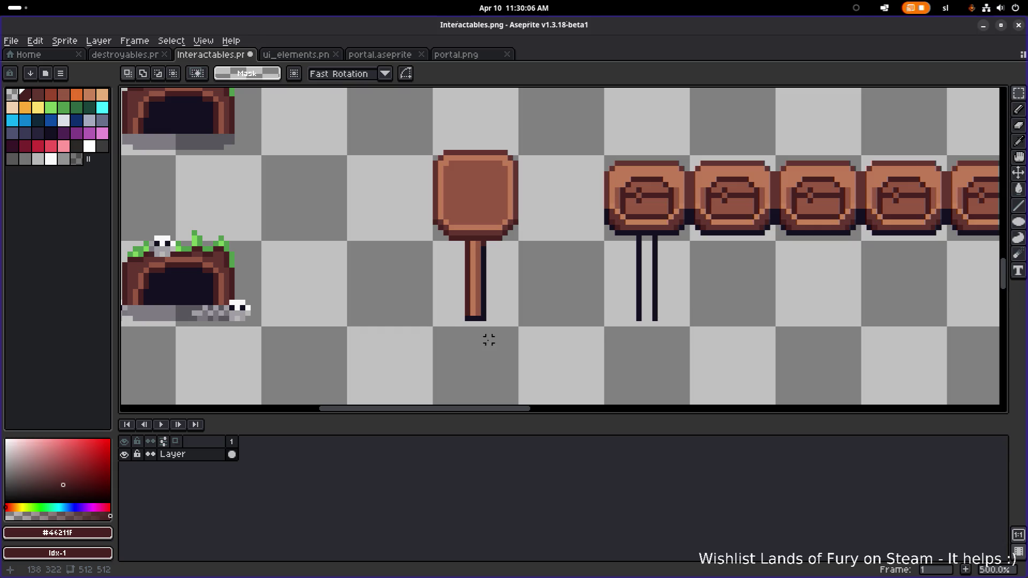
scroll(493, 299, "up", 4)
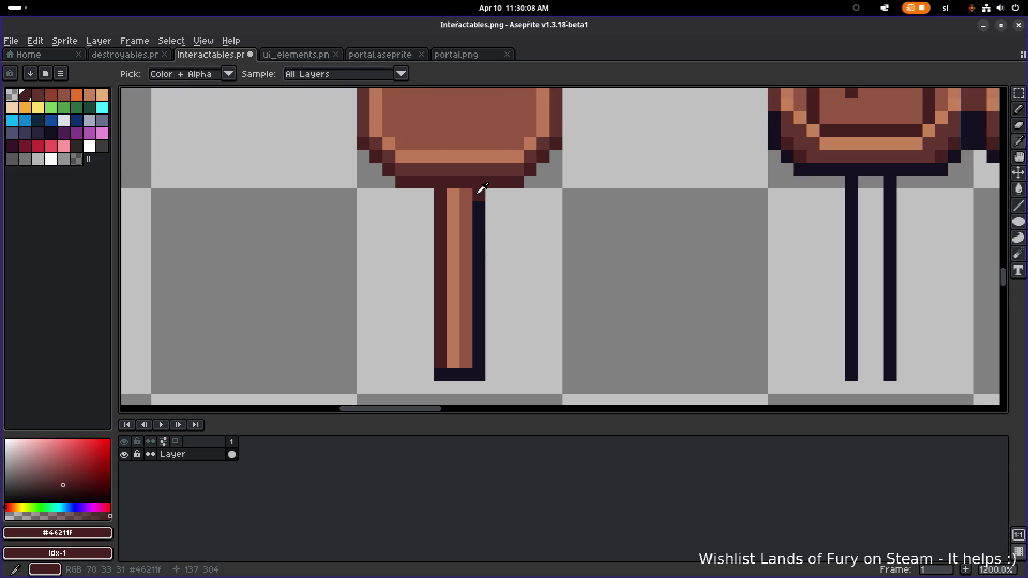
key("g")
left_click(478, 233)
scroll(487, 263, "down", 3)
scroll(485, 287, "down", 1)
- Draw a #141020 line under the post and add grey shadow pixels around its base
scroll(455, 284, "up", 1)
scroll(430, 287, "up", 1)
scroll(430, 286, "left", 4)
key("b")
left_click(225, 247, "alt")
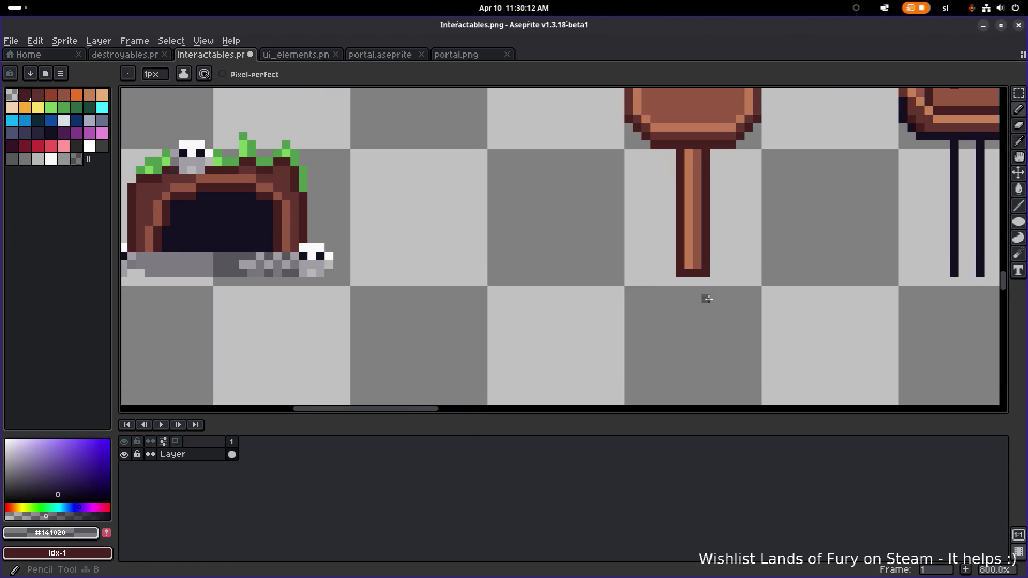
left_click_drag(682, 281, 708, 283)
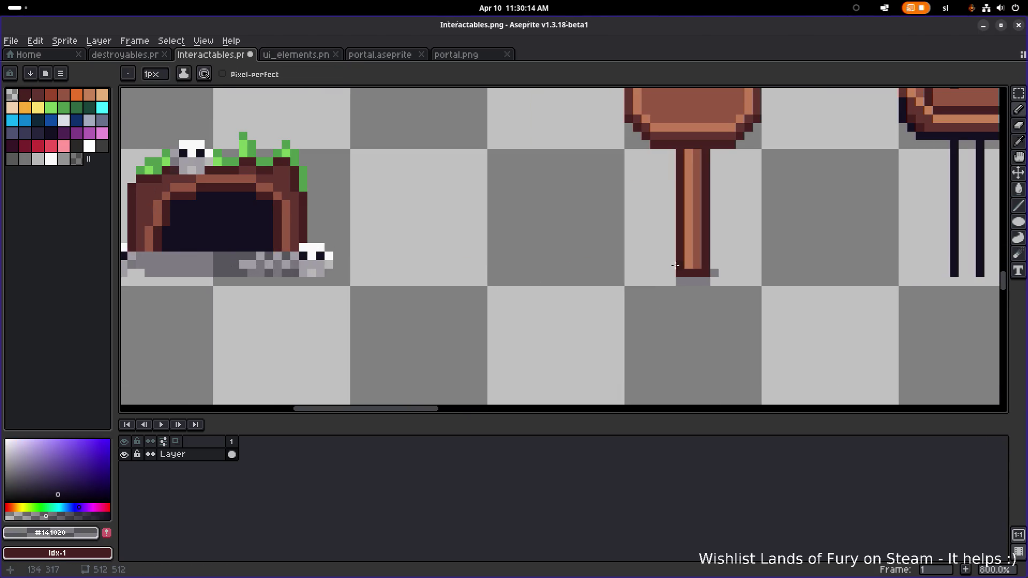
left_click(660, 270)
left_click(730, 264)
left_click(724, 274)
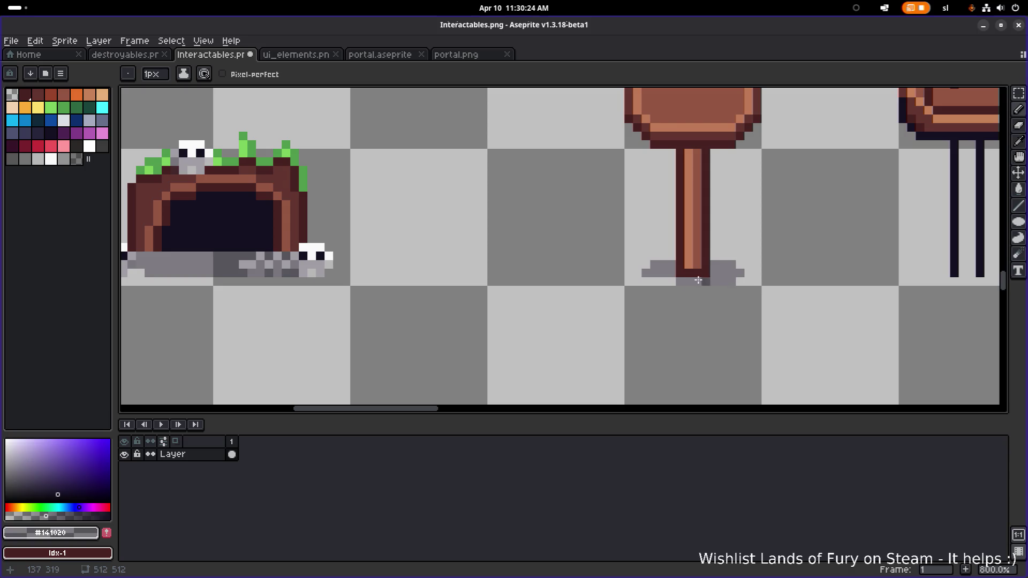
- Sample the board's dark reddish-brown outline colour #46211F
scroll(656, 280, "down", 3)
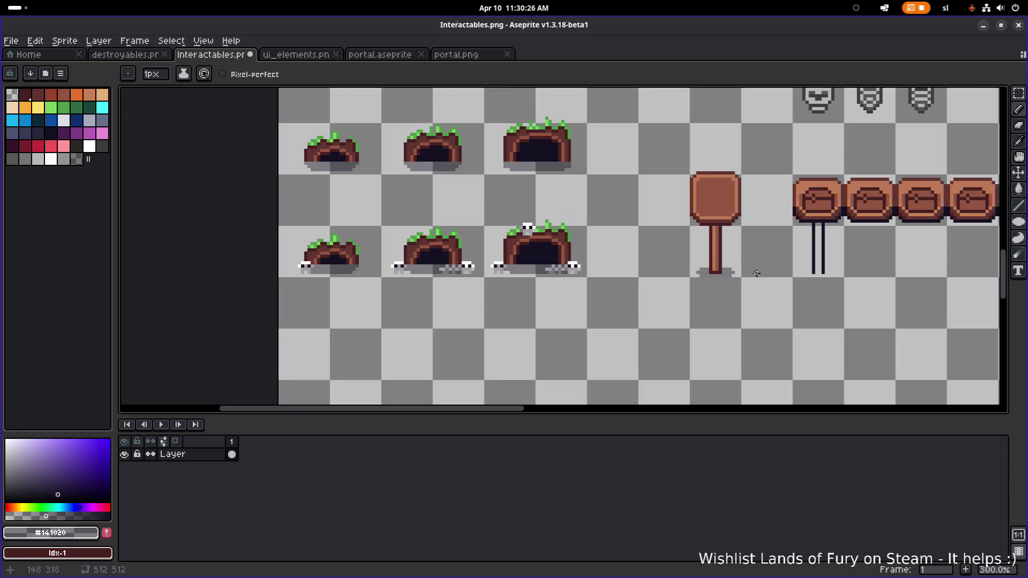
scroll(589, 238, "up", 4)
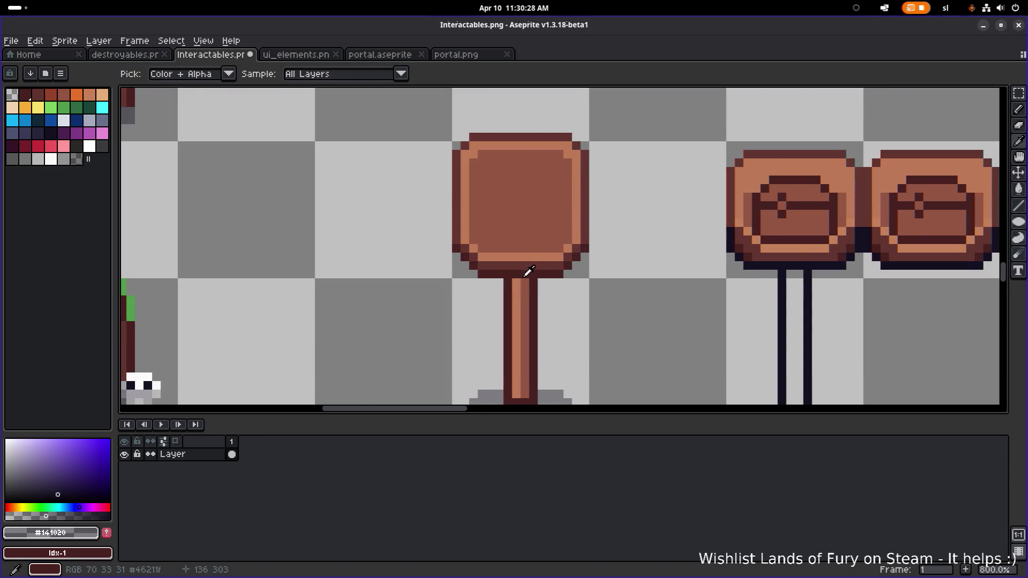
left_click(533, 273, "alt")
scroll(552, 273, "down", 3)
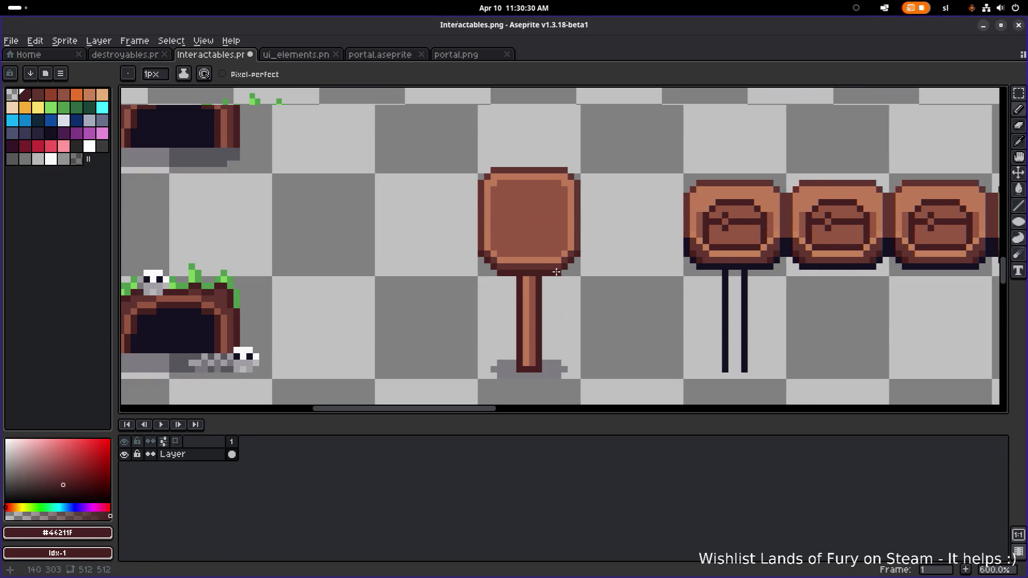
scroll(552, 268, "up", 1)
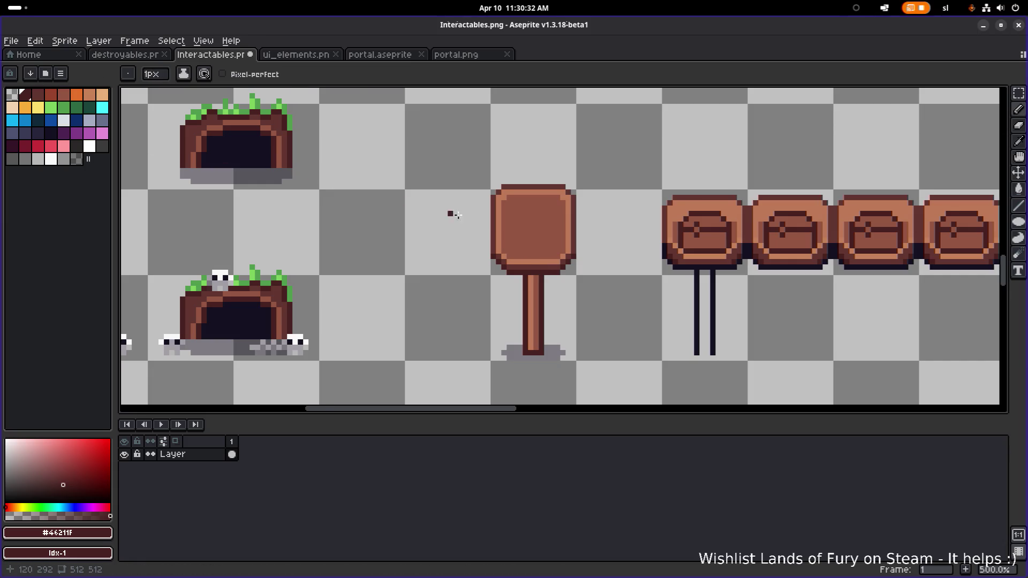
scroll(532, 211, "down", 3)
scroll(552, 217, "up", 4)
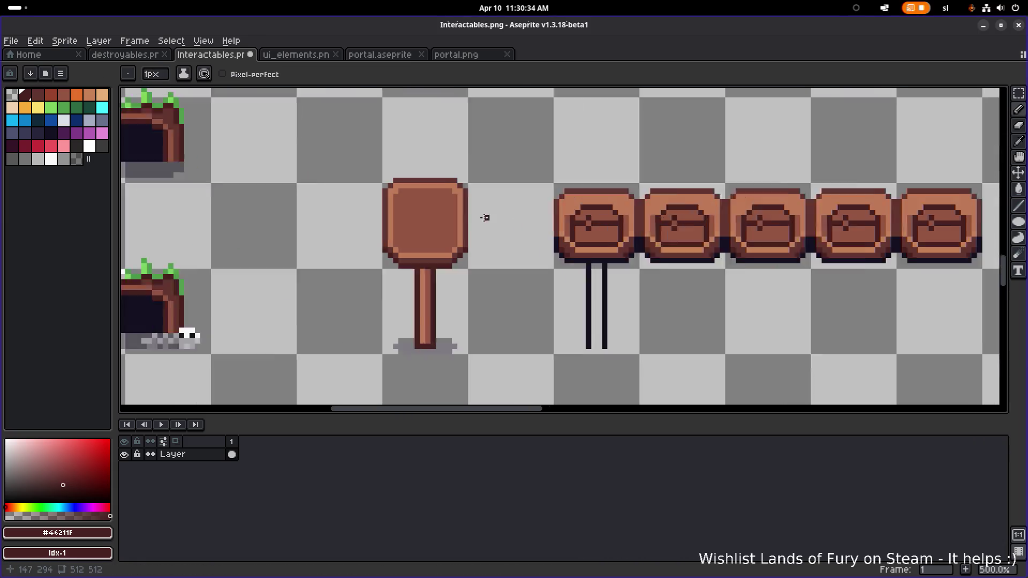
scroll(501, 218, "down", 1)
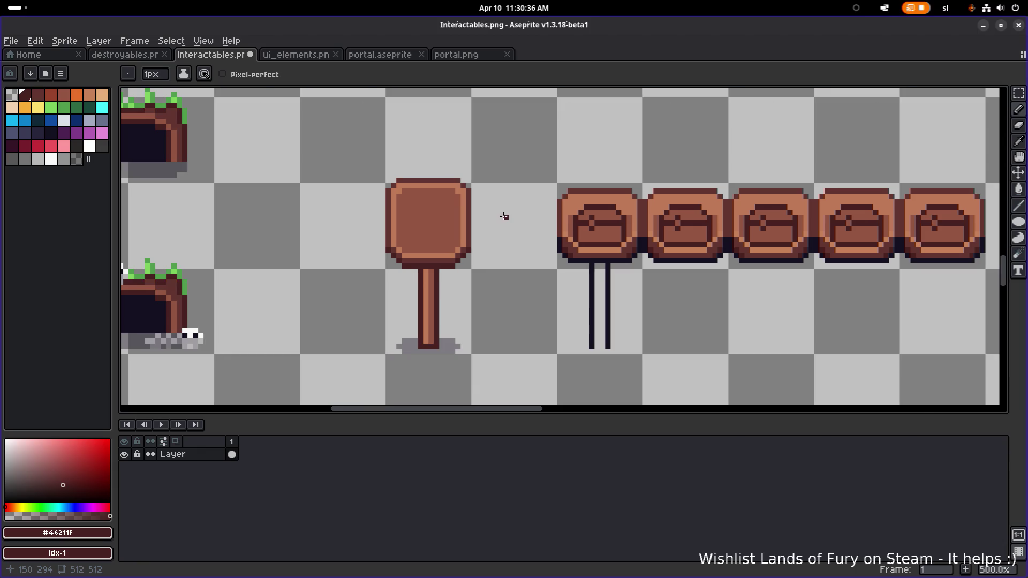
left_click_drag(490, 218, 427, 210)
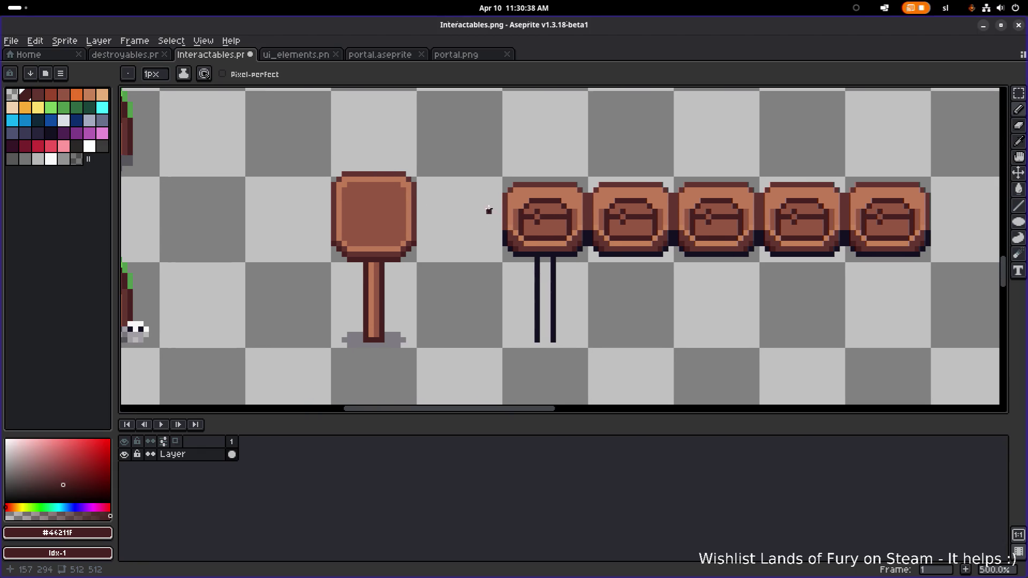
- Marquee-select the whole chest row to move it right, clear of the black posts
key("m")
left_click_drag(487, 173, 938, 264)
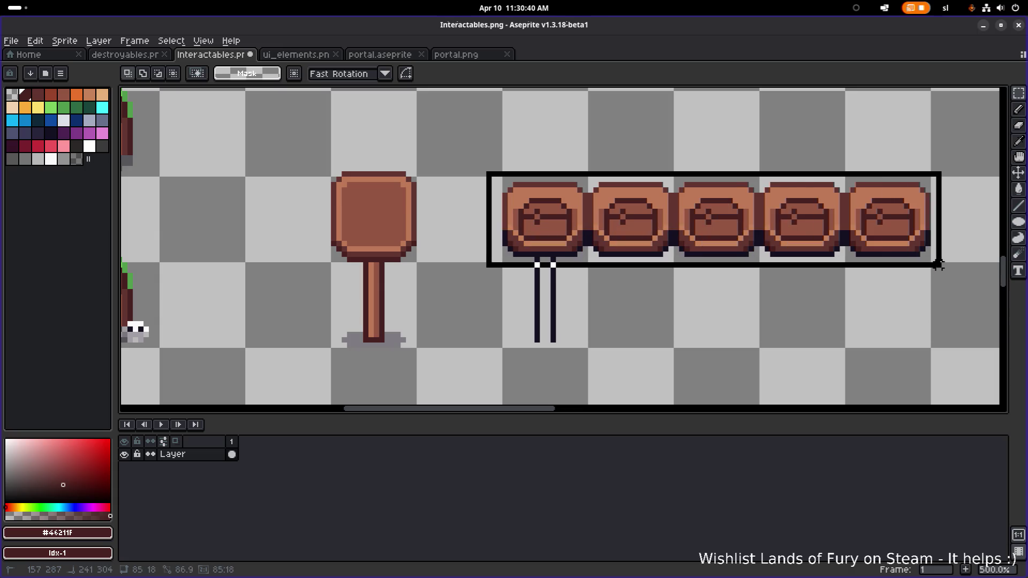
scroll(589, 262, "down", 3)
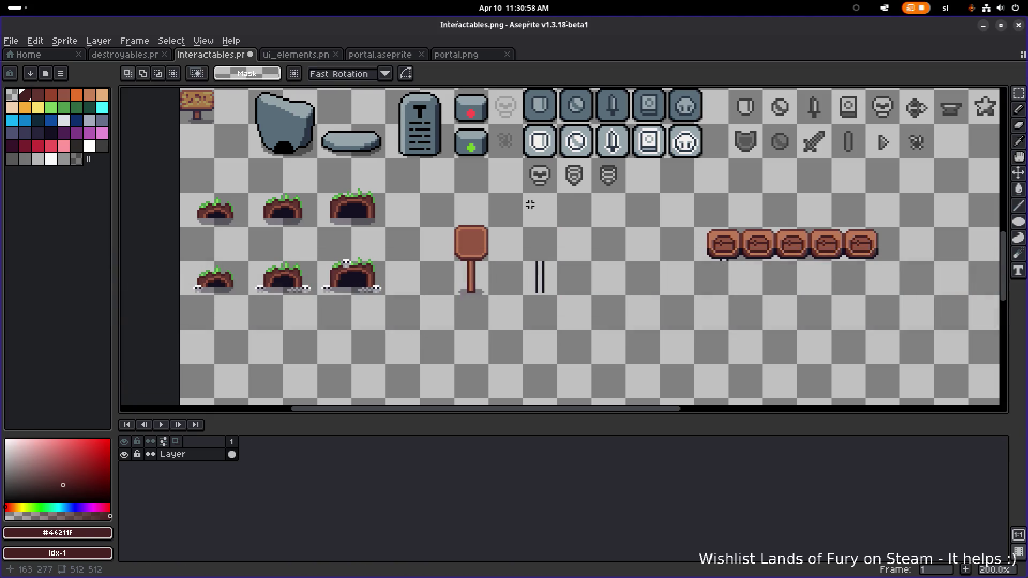
- Select the signpost's board, try moving it beside the statues, then cancel the move
mouse_move(447, 213)
left_mouse_down()
mouse_move(507, 236)
mouse_move(516, 258)
mouse_move(654, 156)
left_mouse_up()
scroll(512, 265, "down", 3)
scroll(642, 161, "up", 6)
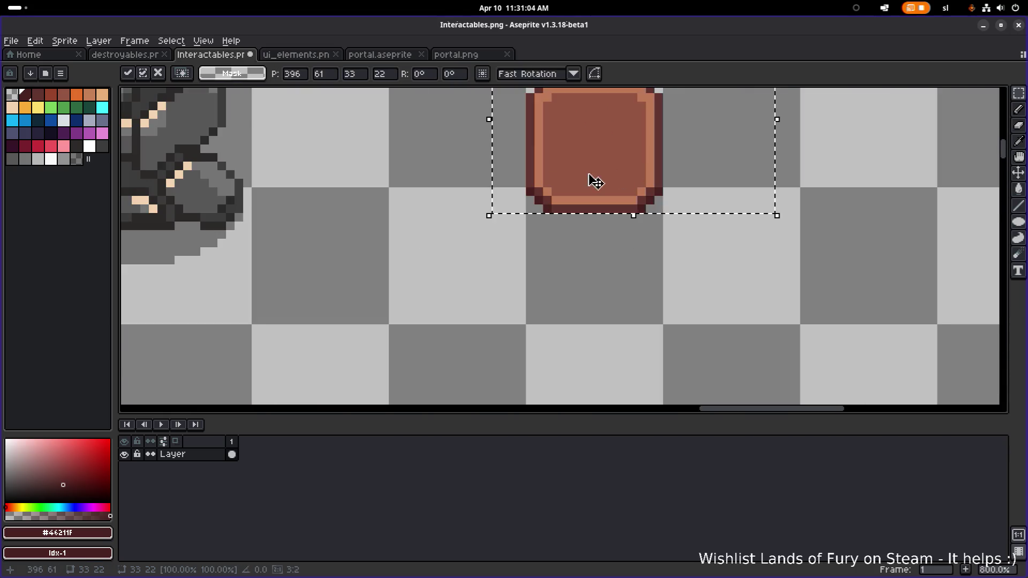
left_click_drag(598, 182, 741, 264)
scroll(689, 326, "down", 2)
mouse_move(689, 326)
left_mouse_down()
mouse_move(821, 264)
mouse_move(395, 248)
mouse_move(396, 310)
mouse_move(808, 236)
left_mouse_up()
scroll(396, 305, "up", 1)
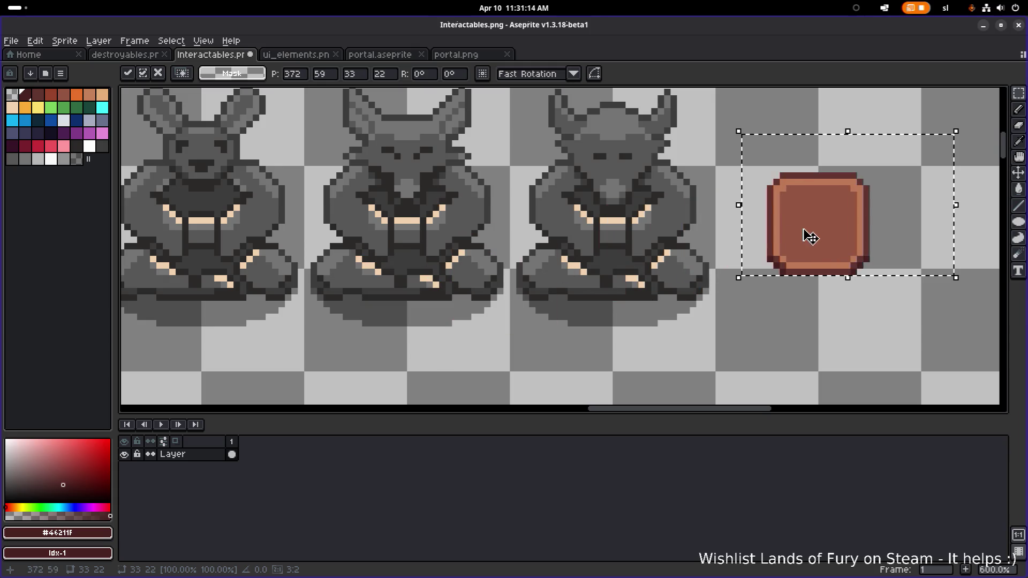
scroll(808, 236, "down", 3)
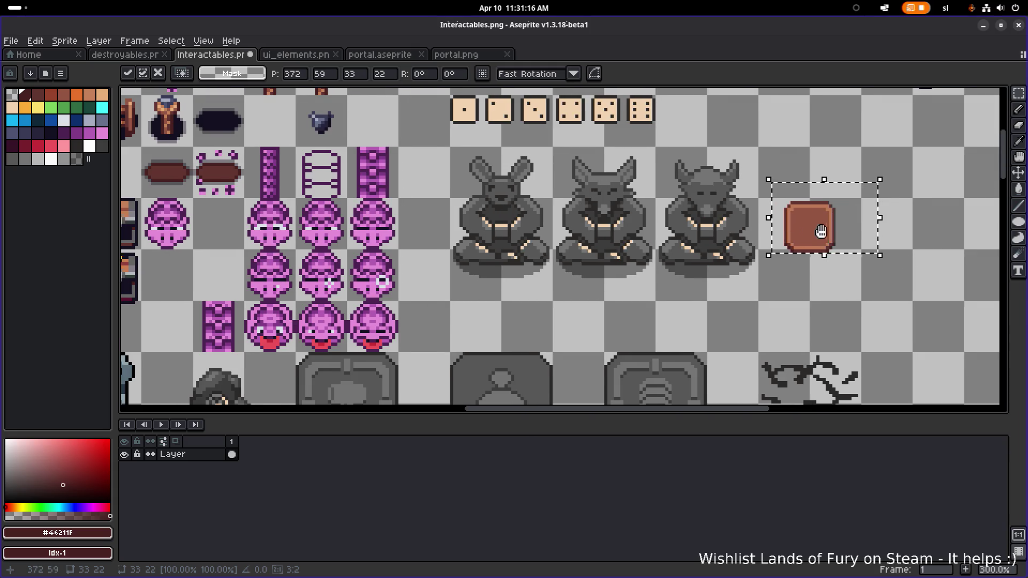
scroll(817, 231, "right", 1)
key("Delete")
- Place a copy of the signpost's board over the two dark posts and commit it
scroll(767, 223, "down", 3)
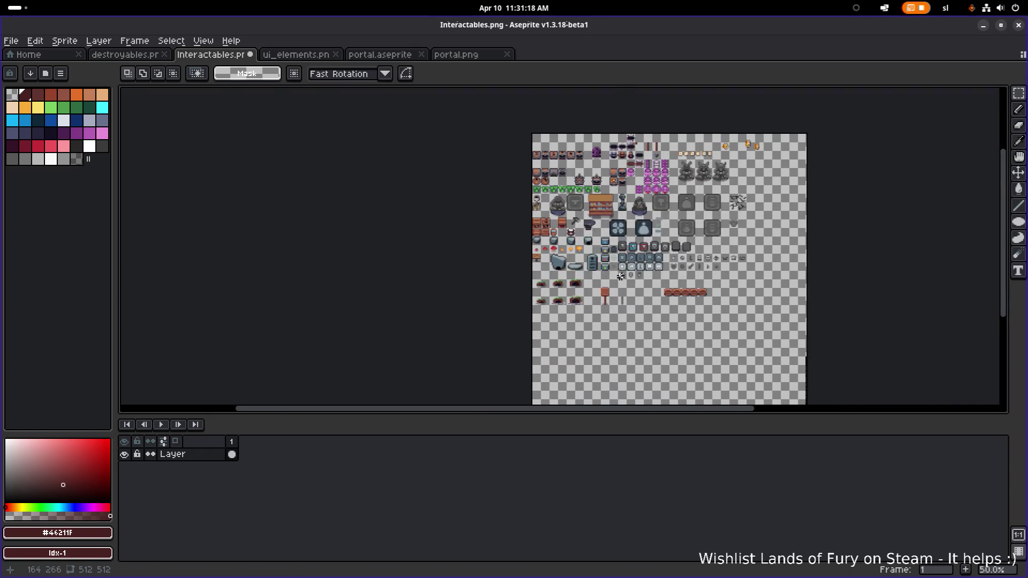
scroll(662, 260, "up", 3)
scroll(513, 269, "down", 1)
scroll(513, 269, "right", 2)
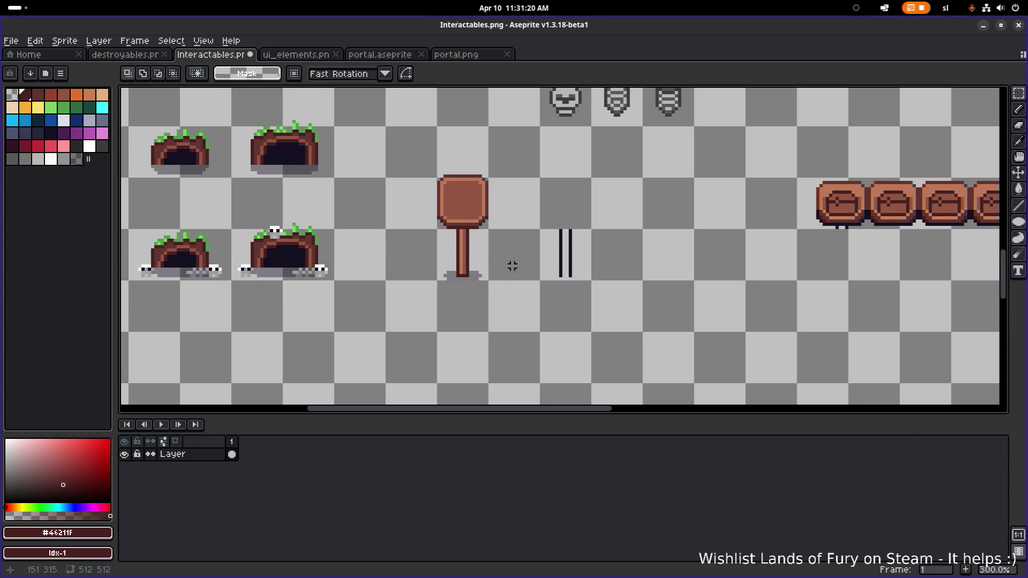
scroll(493, 233, "right", 1)
scroll(493, 233, "up", 1)
scroll(480, 229, "up", 1)
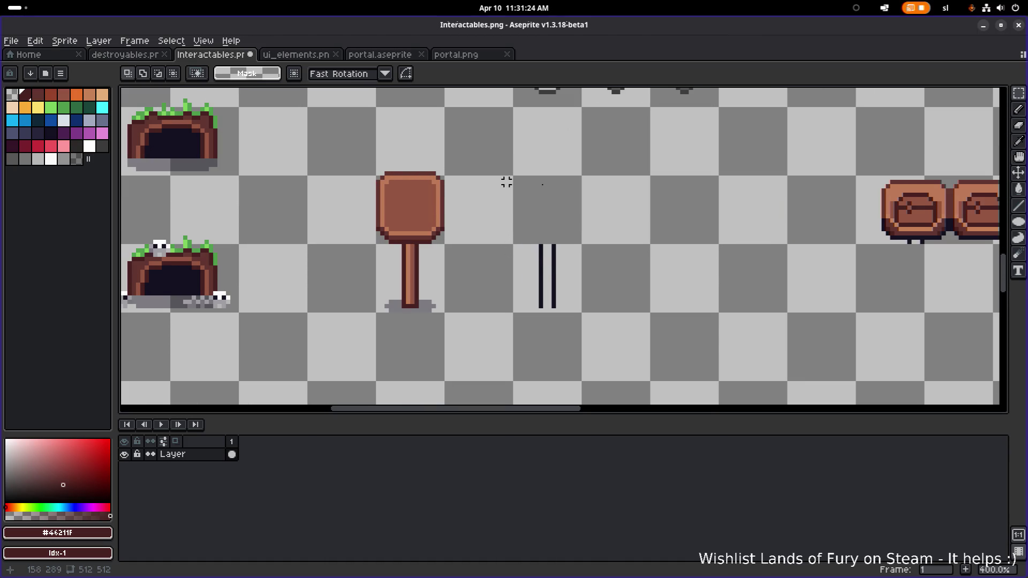
mouse_move(377, 177)
left_mouse_down()
mouse_move(447, 247)
mouse_move(558, 218)
mouse_move(565, 225)
left_mouse_up()
key("Return")
- Delete the two dark posts beneath the copied board
left_click_drag(514, 346, 626, 244)
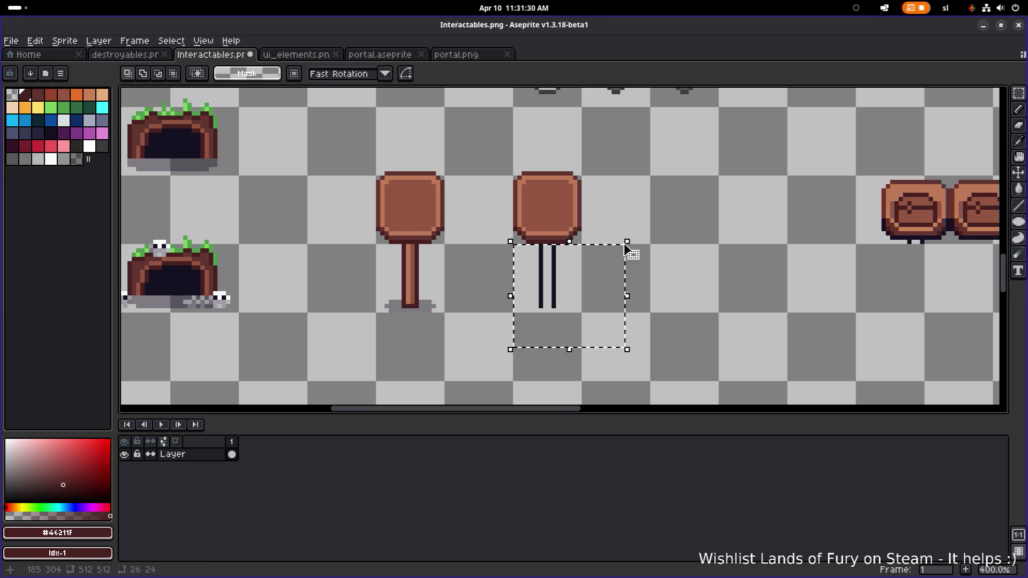
key("Delete")
scroll(632, 249, "right", 2)
scroll(782, 220, "up", 2)
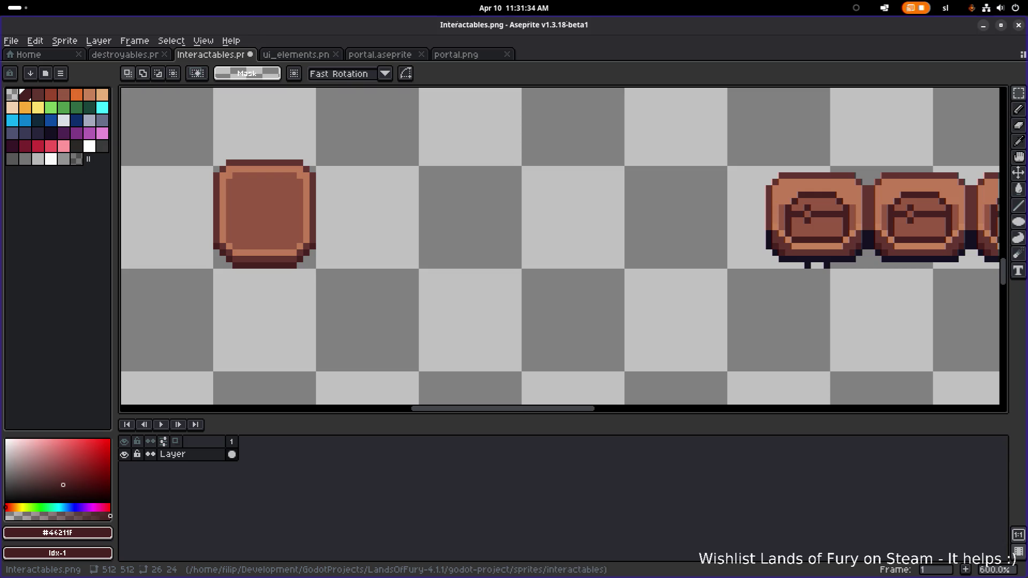
key("alt+Tab")
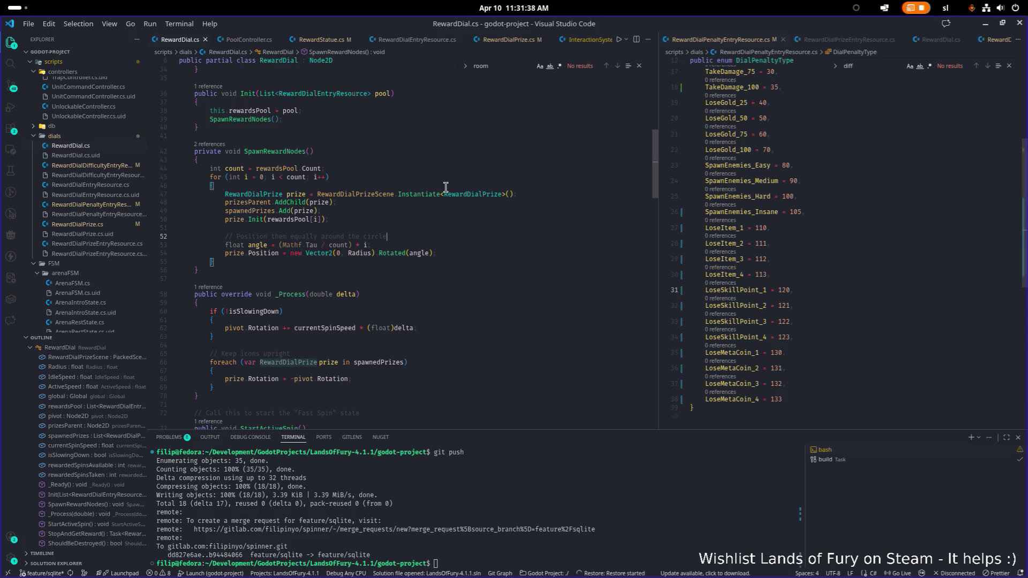
- Scroll through RewardDial.cs in Visual Studio Code, then return to Aseprite's Interactables.png
scroll(445, 188, "up", 1)
key("alt+Tab")
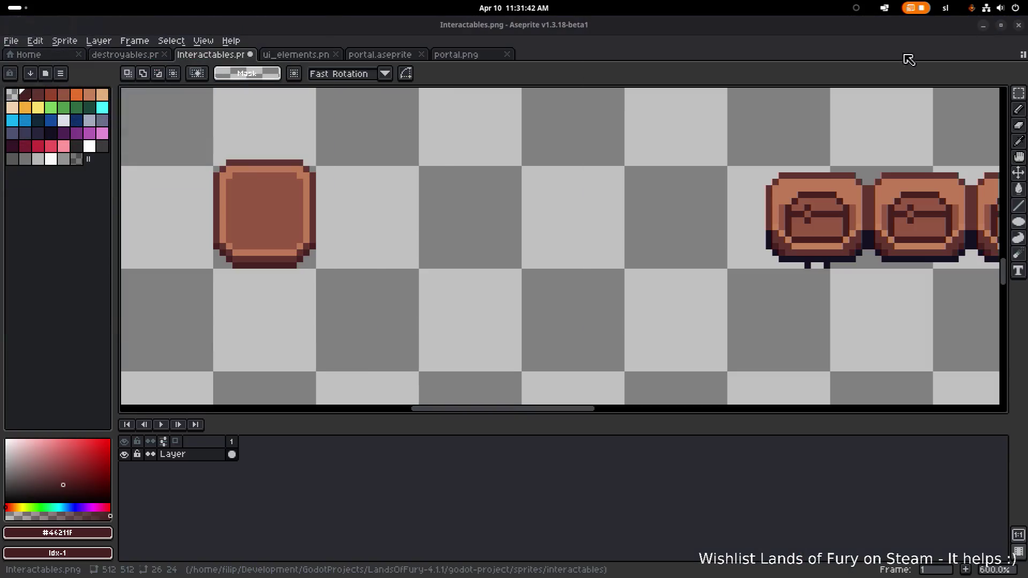
key("alt+Tab")
left_click(11, 40)
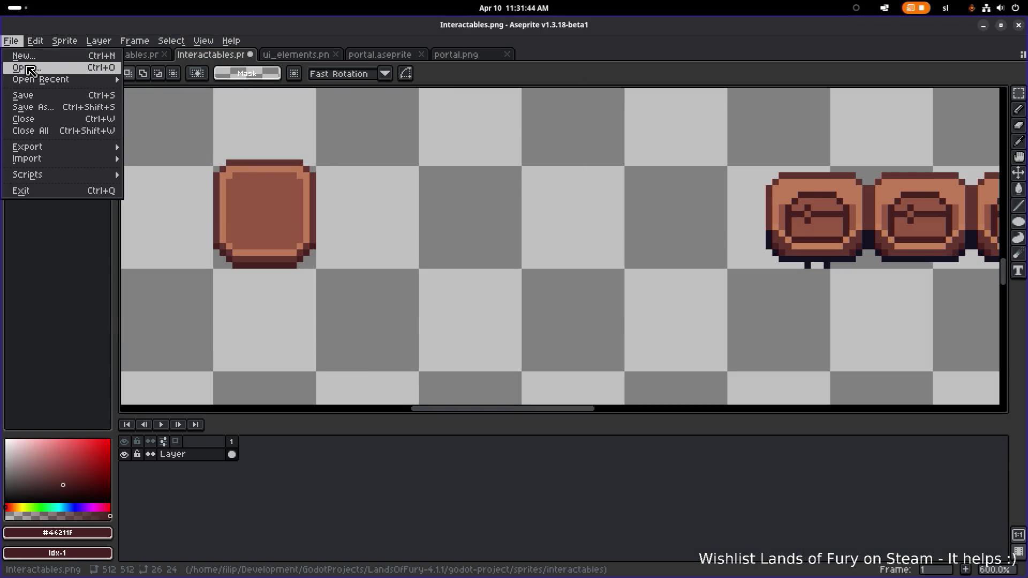
- Open MiniBunny.png from the sprites/units folder and select its first bunny
left_click(31, 69)
left_click(67, 83)
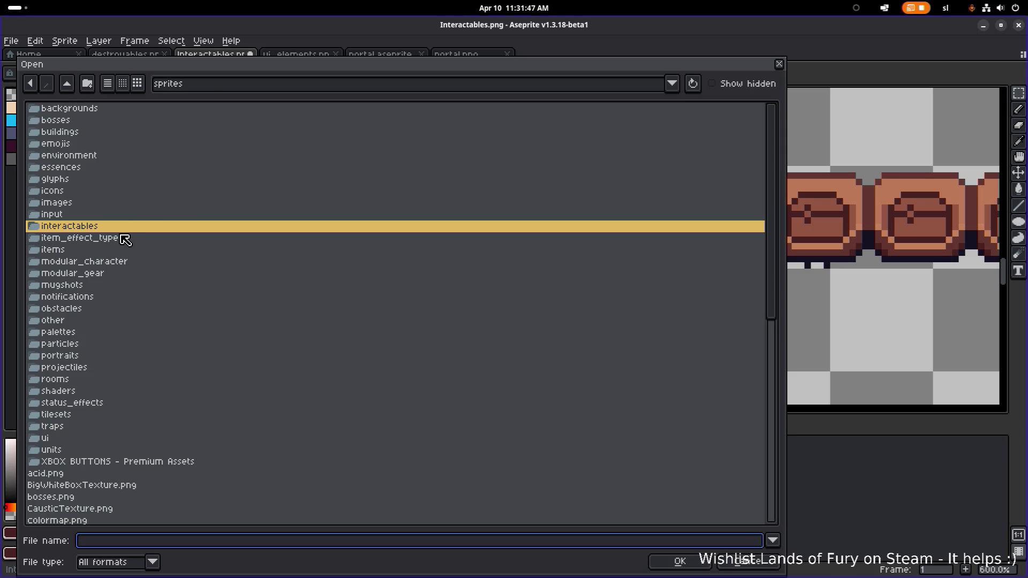
left_click(119, 262)
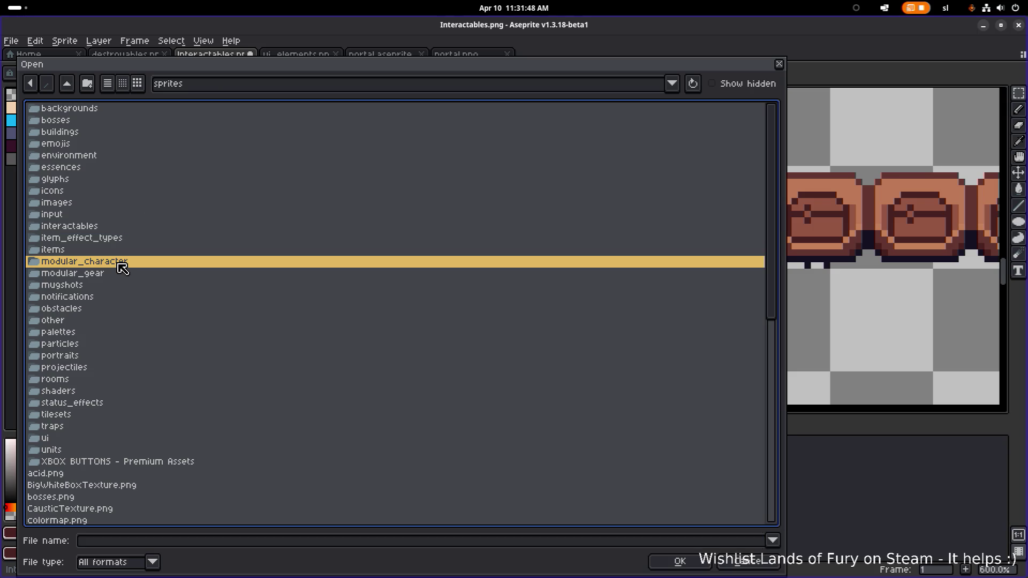
double_click(83, 450)
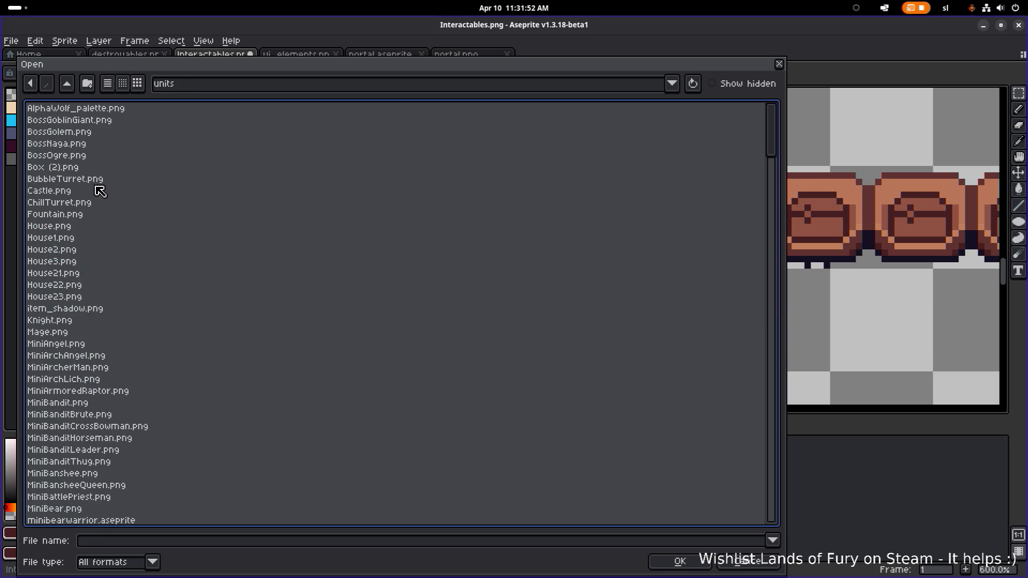
scroll(95, 268, "down", 2)
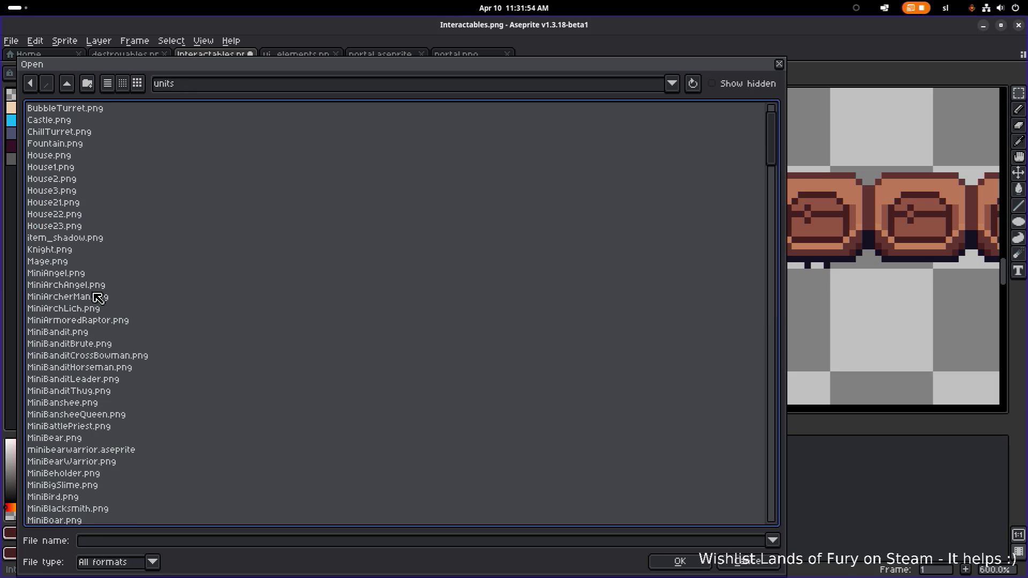
scroll(98, 455, "down", 2)
double_click(97, 475)
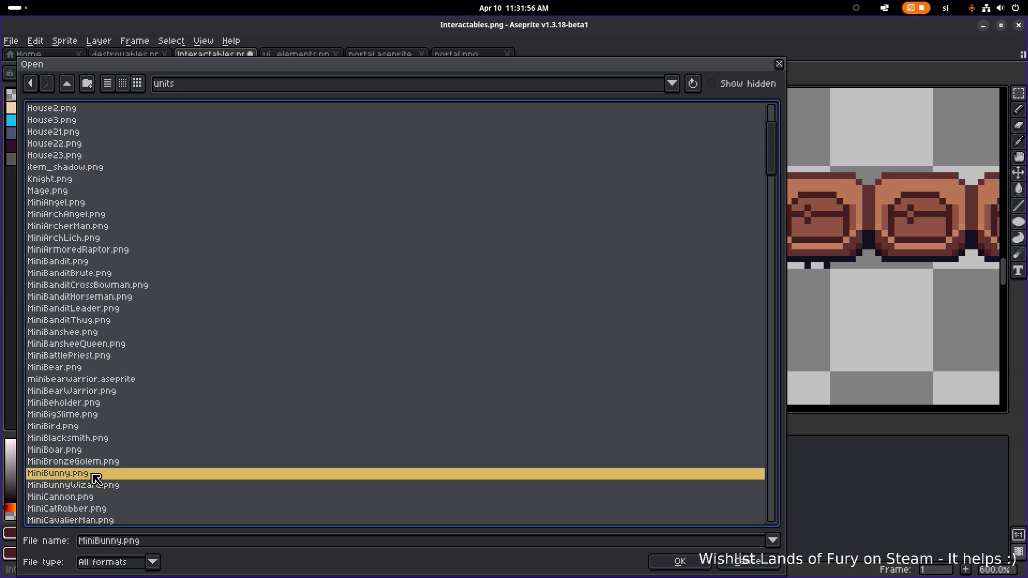
scroll(569, 201, "up", 2)
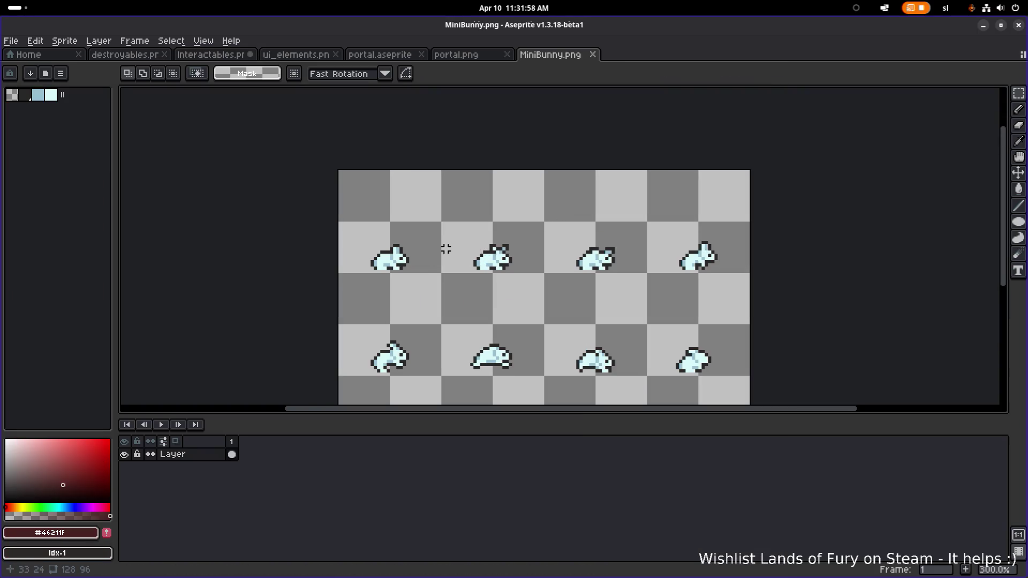
left_click_drag(349, 289, 452, 202)
- Go back to the Interactables.png tab and paste the copied white bunny
left_click(486, 55)
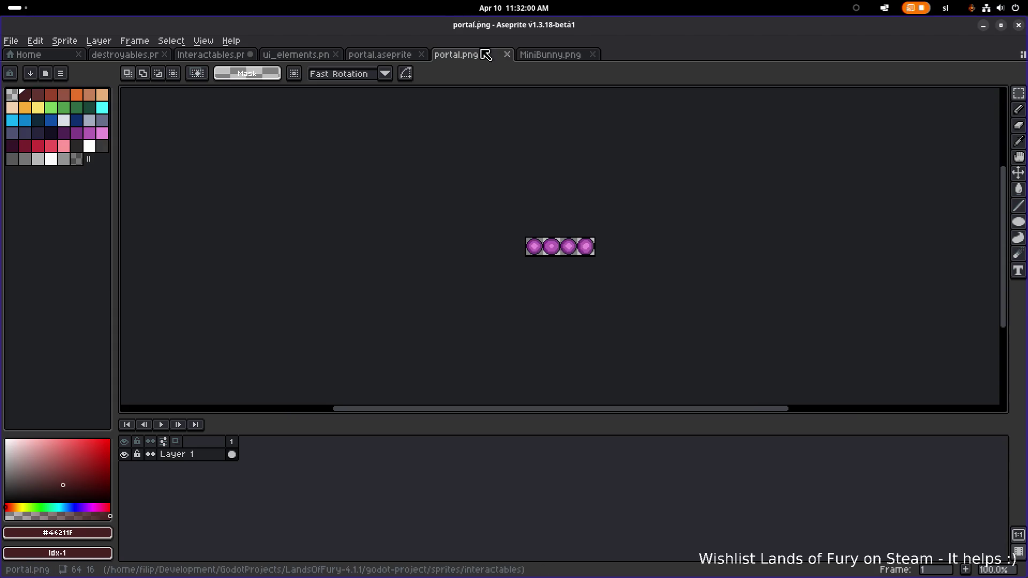
left_click(404, 55)
left_click(287, 55)
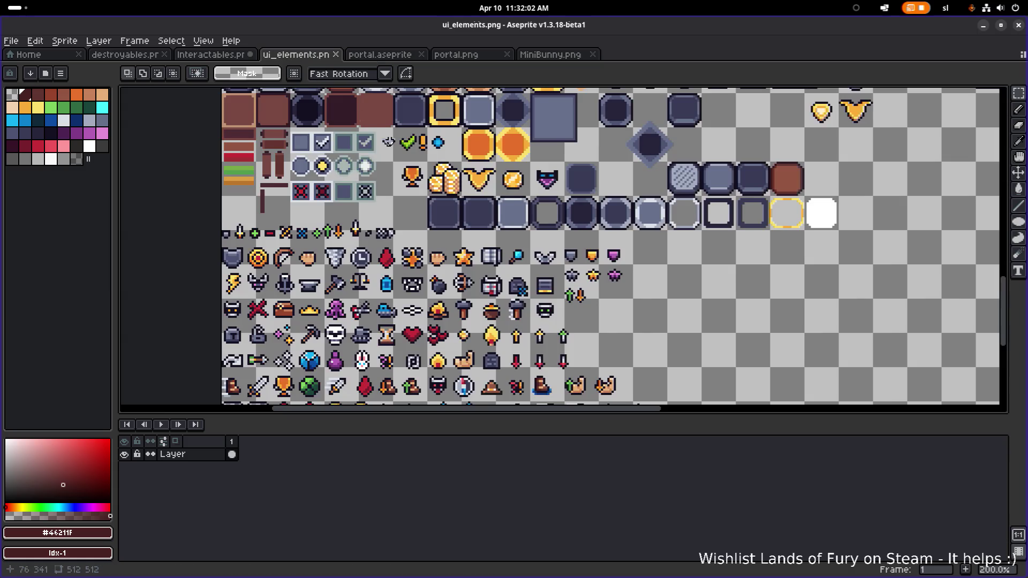
left_click(211, 54)
scroll(464, 241, "down", 3)
key("ctrl+s")
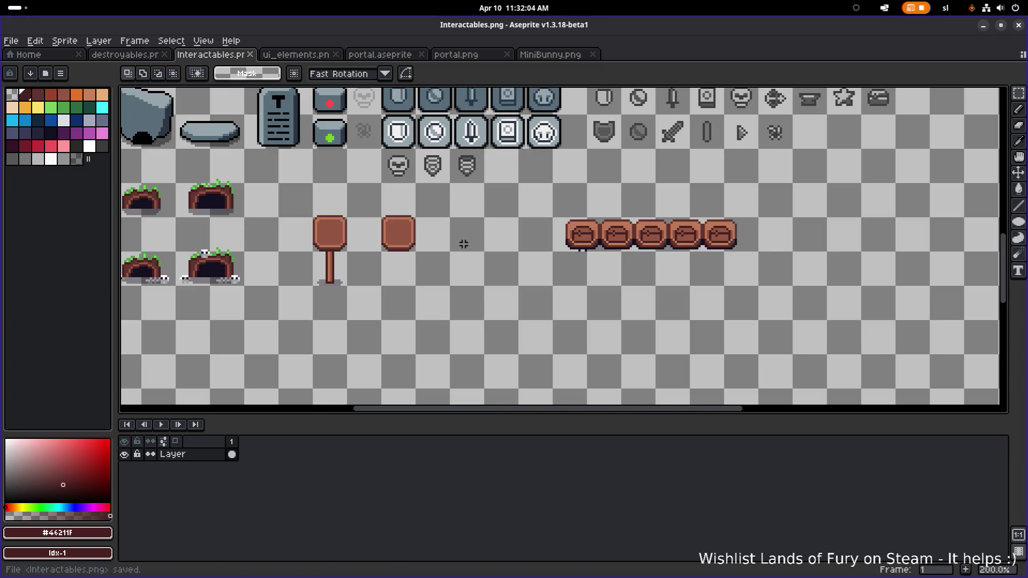
scroll(444, 242, "up", 1)
key("ctrl+v")
- Try the bunny on the plain board, then drop it below the signs
left_click_drag(553, 259, 375, 232)
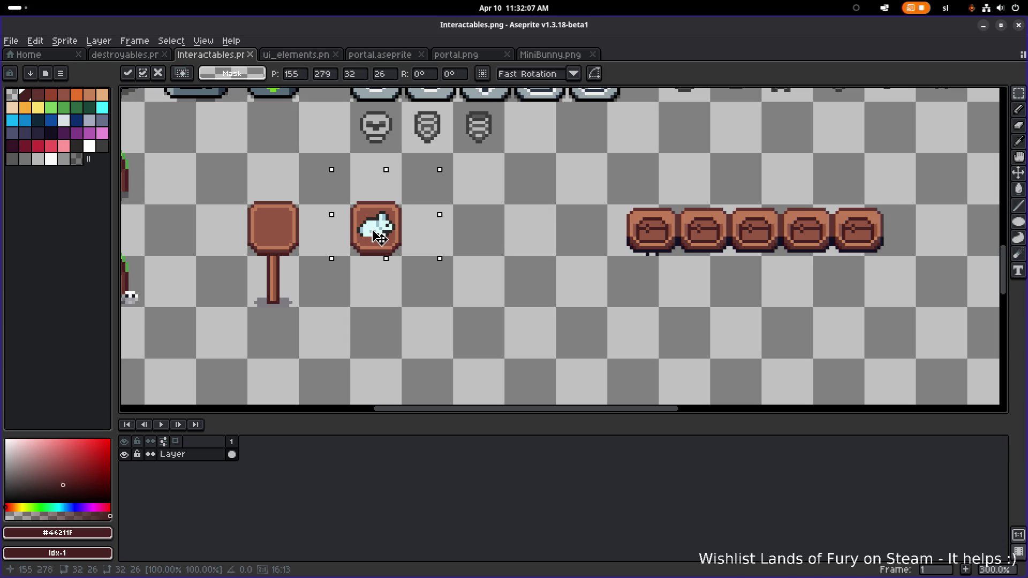
left_click_drag(378, 236, 454, 240)
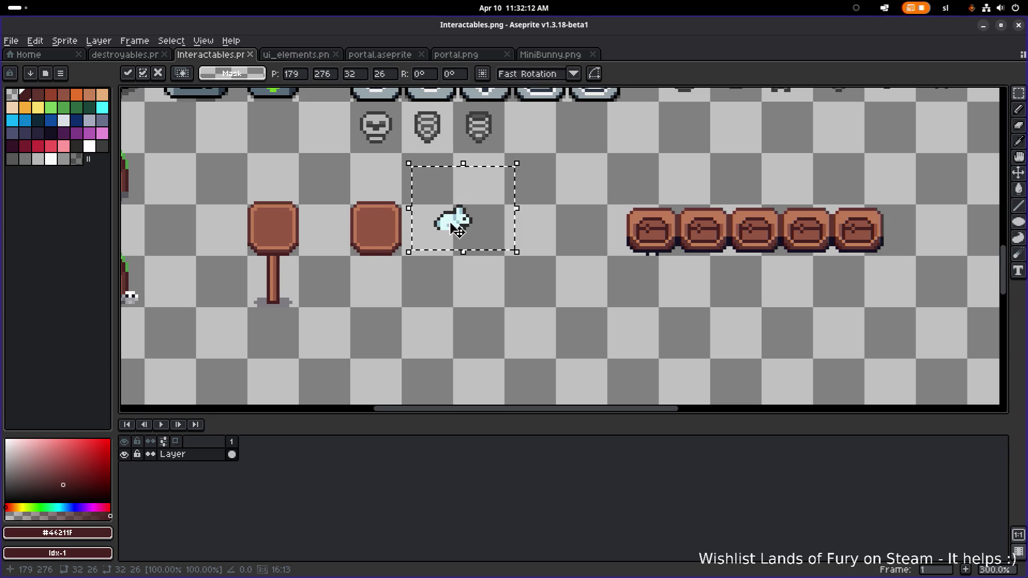
scroll(445, 219, "down", 2)
scroll(488, 223, "up", 5)
mouse_move(545, 211)
left_mouse_down()
mouse_move(455, 338)
mouse_move(488, 338)
left_mouse_up()
left_click(311, 160)
- Shift the middle sign board a few pixels left
left_click_drag(311, 161, 446, 276)
mouse_move(496, 233)
left_mouse_down()
mouse_move(574, 230)
mouse_move(420, 219)
left_mouse_up()
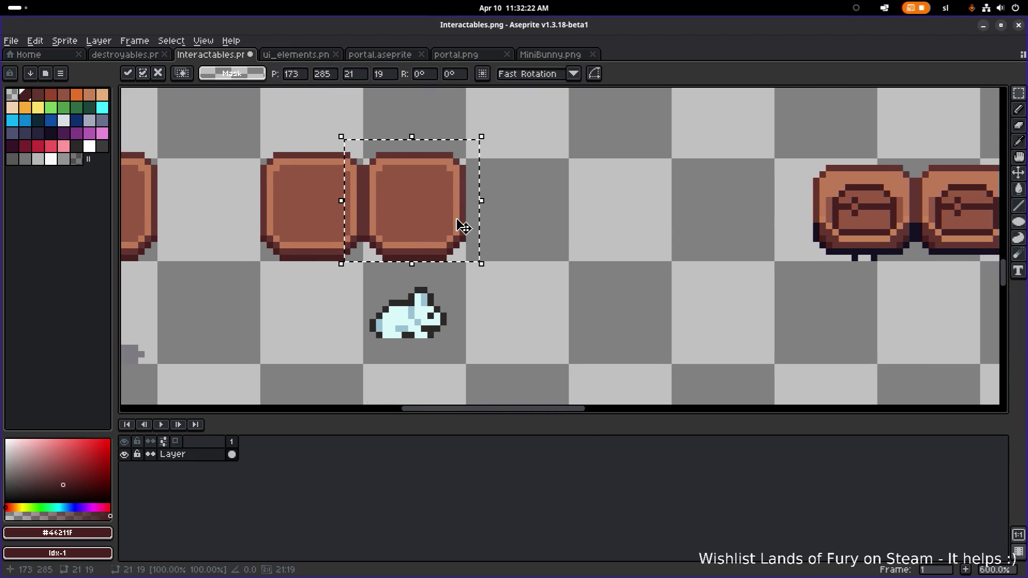
left_click(476, 321)
- Test the bunny on the brown board, then settle it below, one pixel lower
mouse_move(354, 374)
left_mouse_down()
mouse_move(494, 284)
mouse_move(615, 267)
left_mouse_up()
mouse_move(575, 345)
left_mouse_down()
mouse_move(476, 230)
mouse_move(494, 349)
mouse_move(475, 333)
left_mouse_up()
left_click_drag(608, 361, 693, 329)
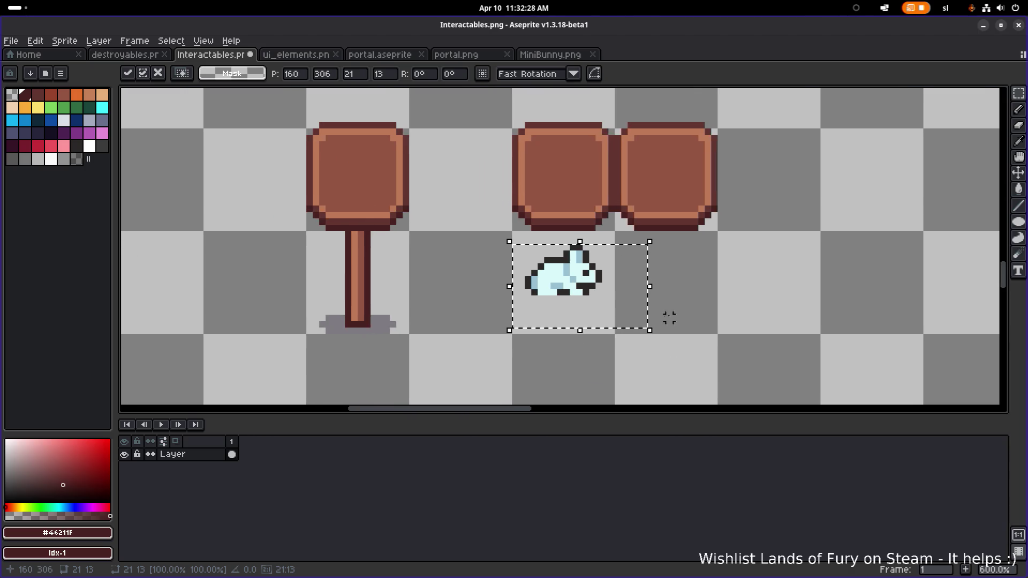
scroll(671, 315, "up", 1)
left_click_drag(579, 296, 579, 304)
left_click(707, 282)
- Draw a dark outline along the bunny's underside in its own outline colour
scroll(542, 299, "up", 3)
key("i")
left_click(498, 281)
key("b")
left_click_drag(439, 298, 474, 299)
left_click(524, 298)
left_click(542, 299)
scroll(589, 295, "down", 3)
scroll(536, 294, "up", 4)
scroll(502, 282, "down", 2)
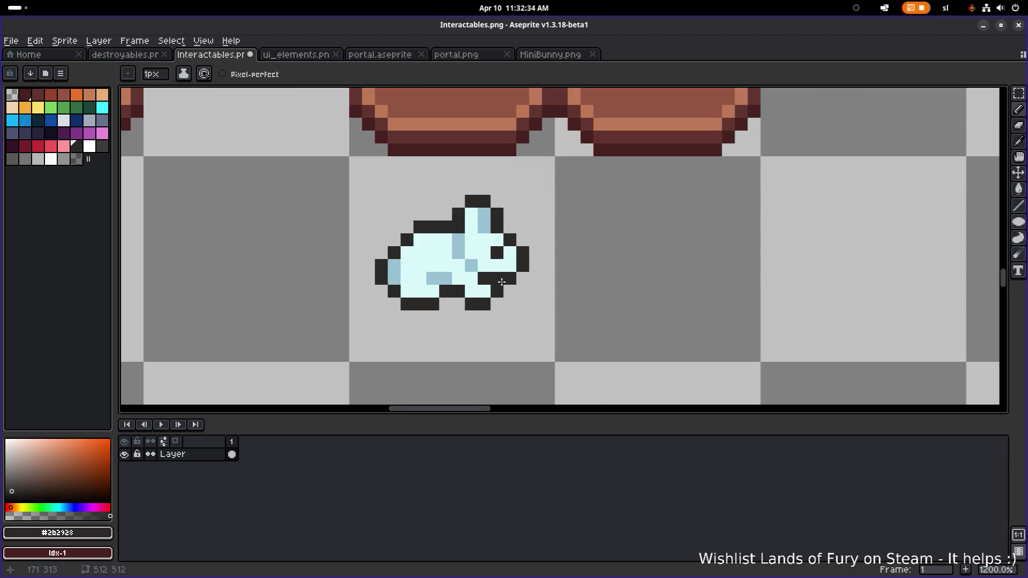
scroll(501, 282, "down", 2)
scroll(509, 292, "down", 2)
scroll(867, 225, "up", 1)
key("i")
left_click(867, 225)
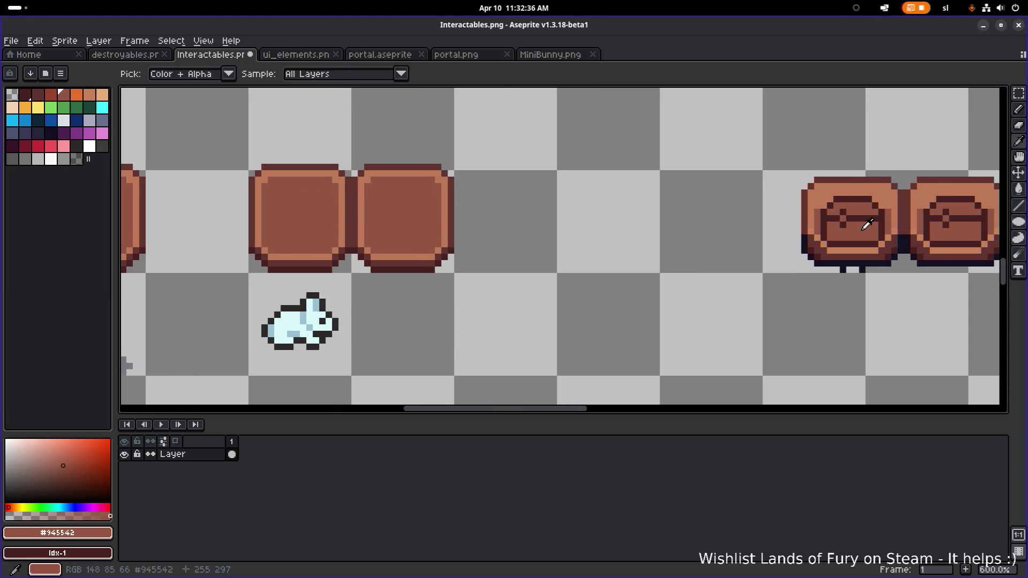
key("b")
scroll(390, 305, "up", 4)
key("g")
left_click(426, 303)
left_click(413, 305)
left_click(462, 311)
left_click(513, 276)
left_click(510, 292)
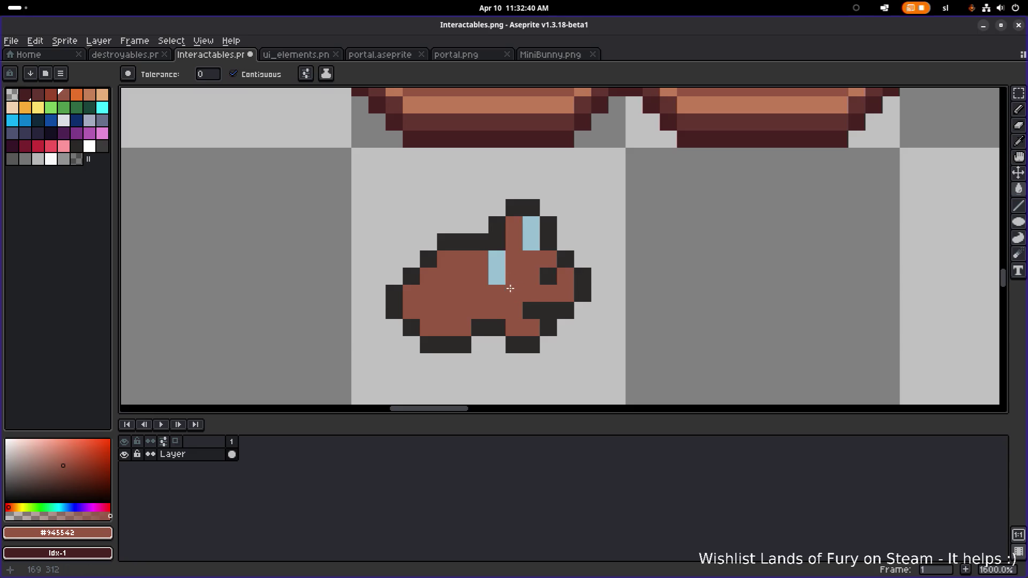
left_click(497, 271)
left_click(530, 236)
scroll(527, 238, "down", 2)
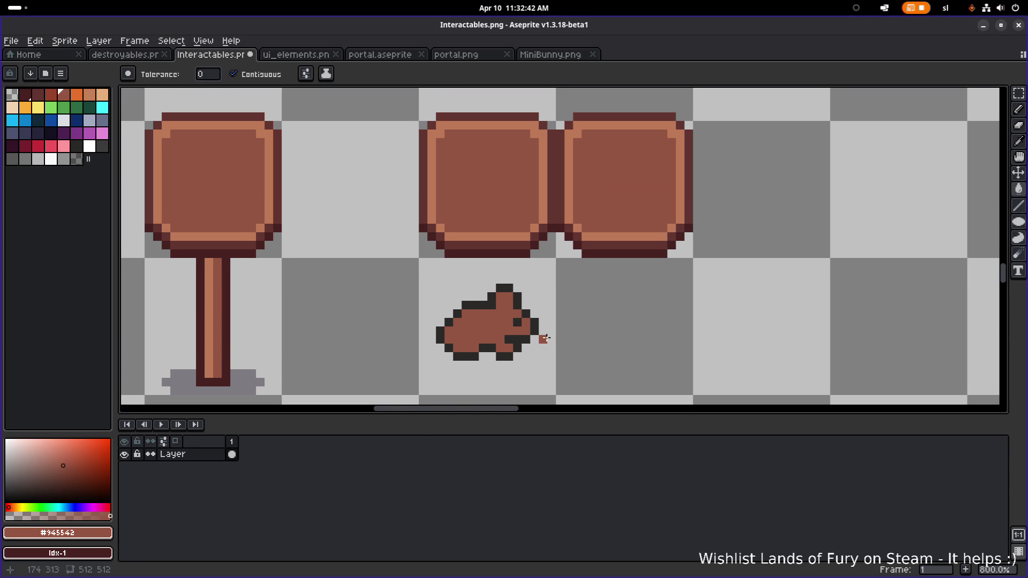
scroll(546, 338, "down", 1)
key("m")
left_click_drag(442, 375, 557, 293)
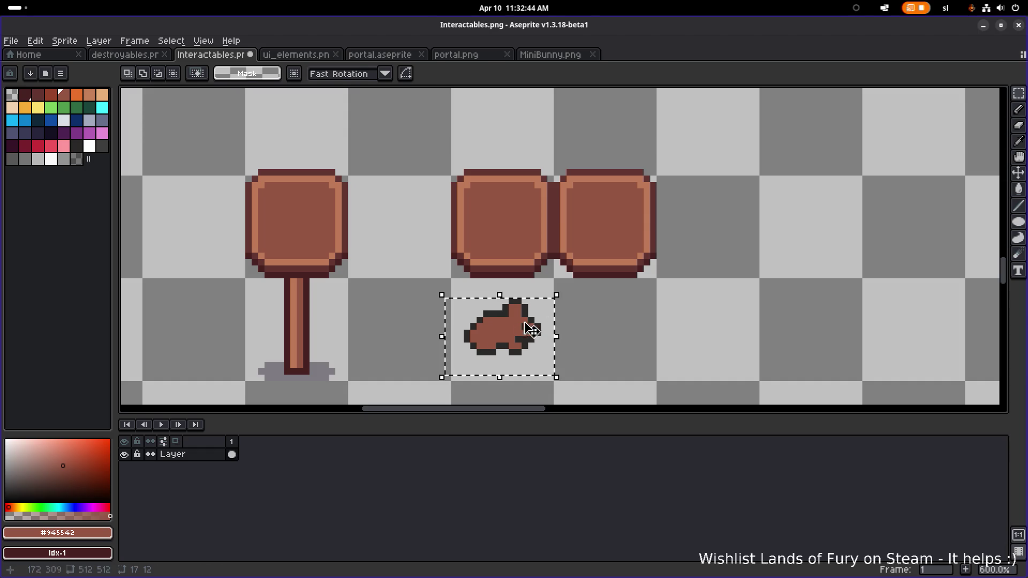
left_click_drag(521, 339, 521, 231)
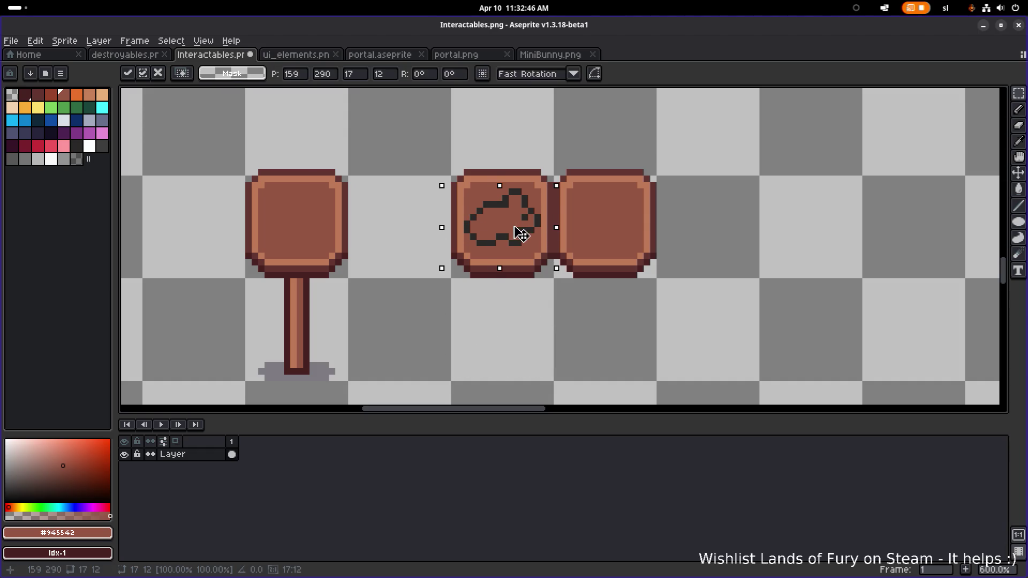
mouse_move(521, 234)
left_mouse_down()
mouse_move(532, 349)
mouse_move(516, 340)
left_mouse_up()
key("Return")
key("ctrl+z")
key("ctrl+z")
key("ctrl+z")
key("ctrl+z")
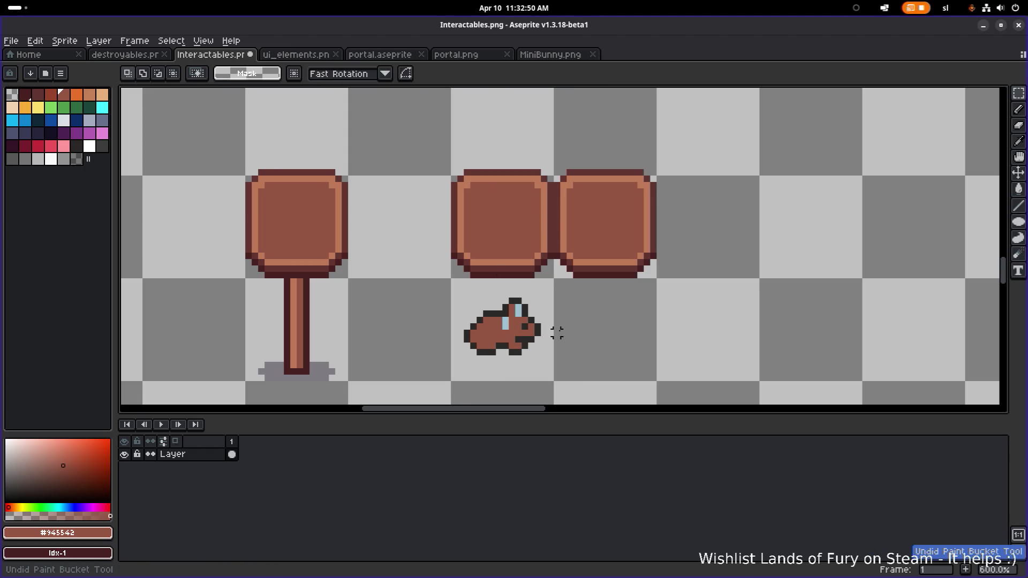
key("ctrl+z")
key("ctrl+z")
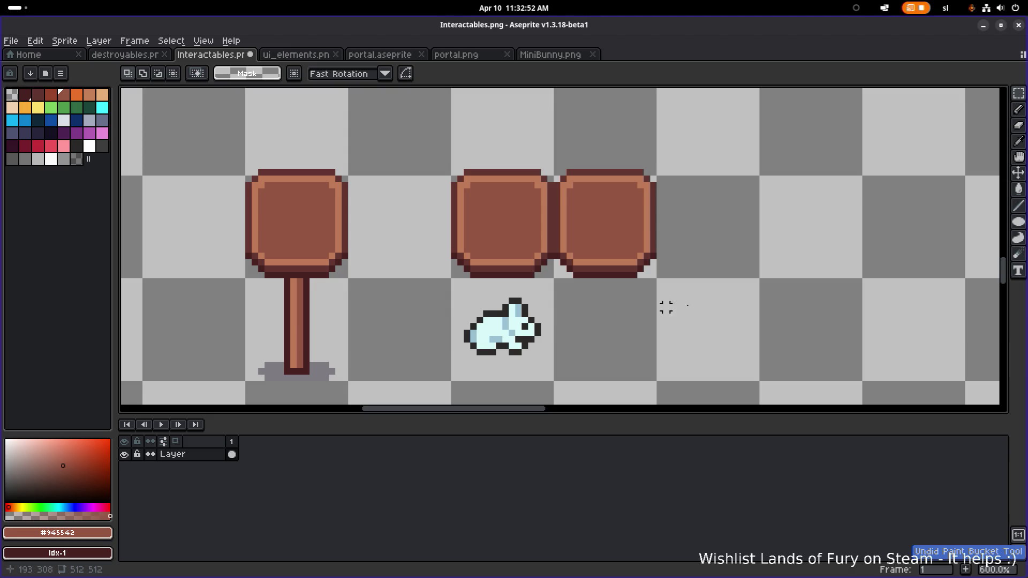
- Fill the bunny's feet with a dark outline colour
scroll(608, 314, "right", 5)
scroll(749, 269, "right", 2)
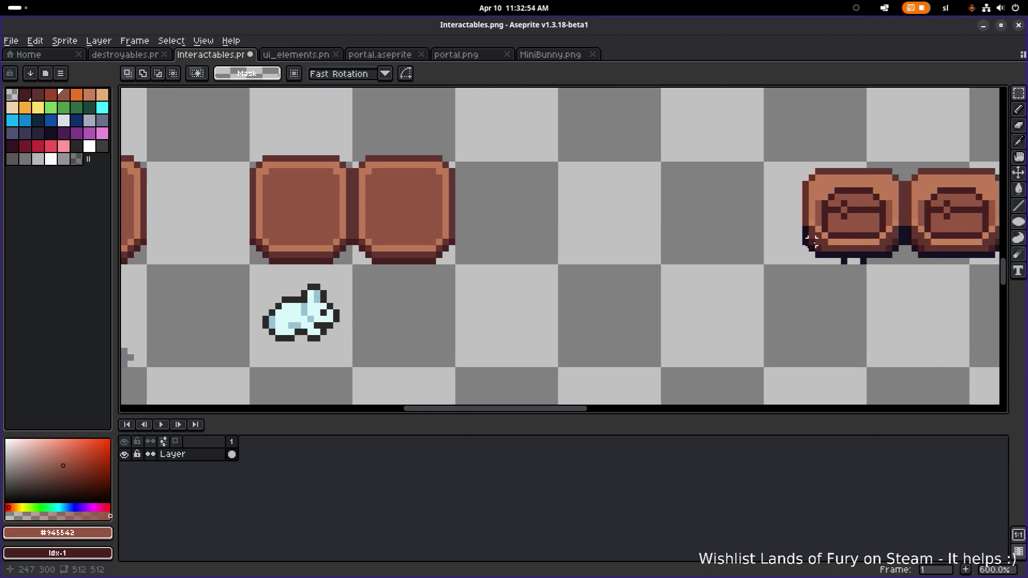
left_click(300, 338, "alt")
left_click_drag(301, 339, 495, 294)
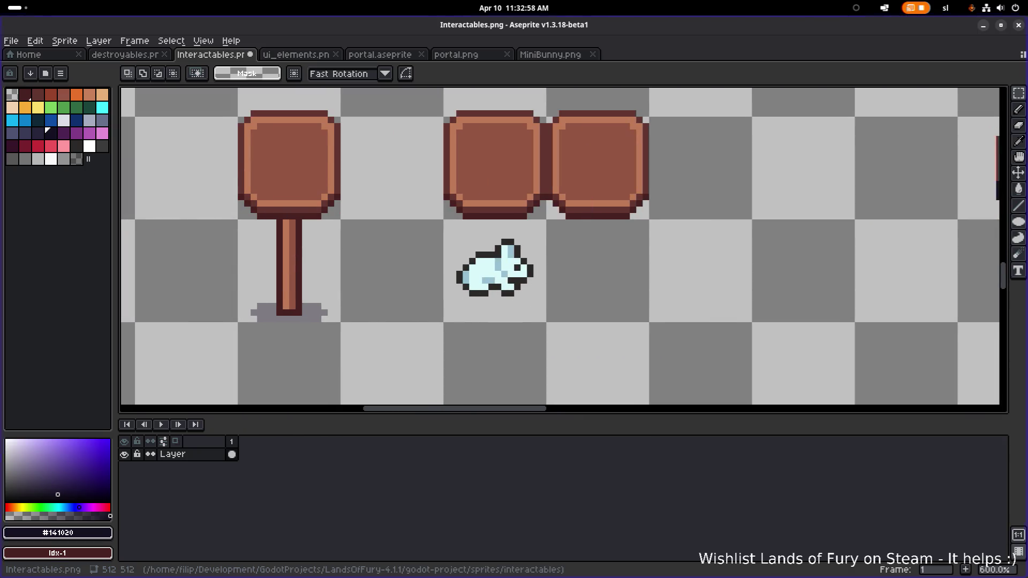
scroll(493, 260, "up", 3)
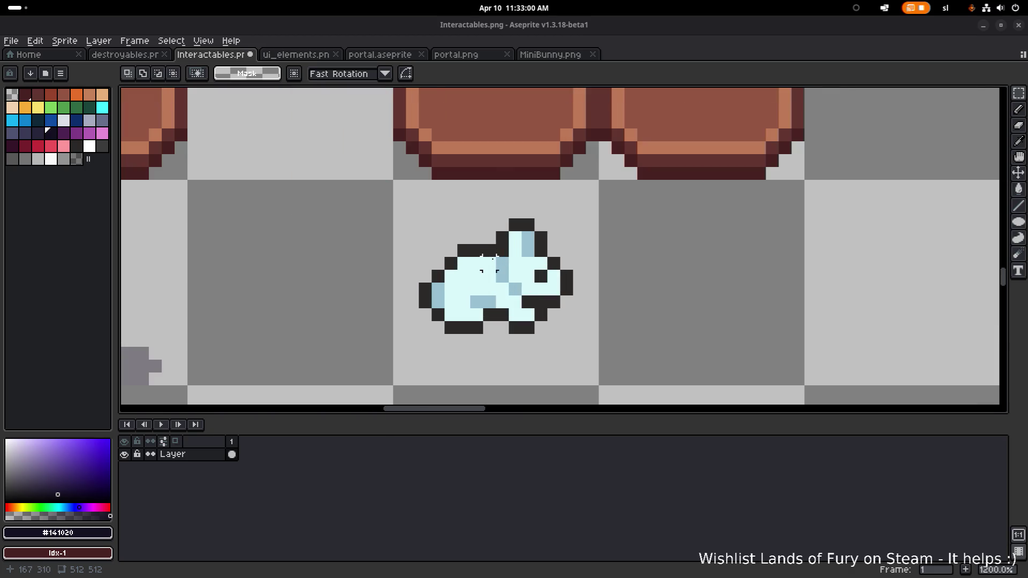
key("g")
left_click(475, 327)
- Recolour the bunny's feet, left outline and ear outline to the crates' reddish-brown #46211F
scroll(655, 244, "down", 6)
scroll(796, 227, "up", 4)
scroll(897, 221, "down", 2)
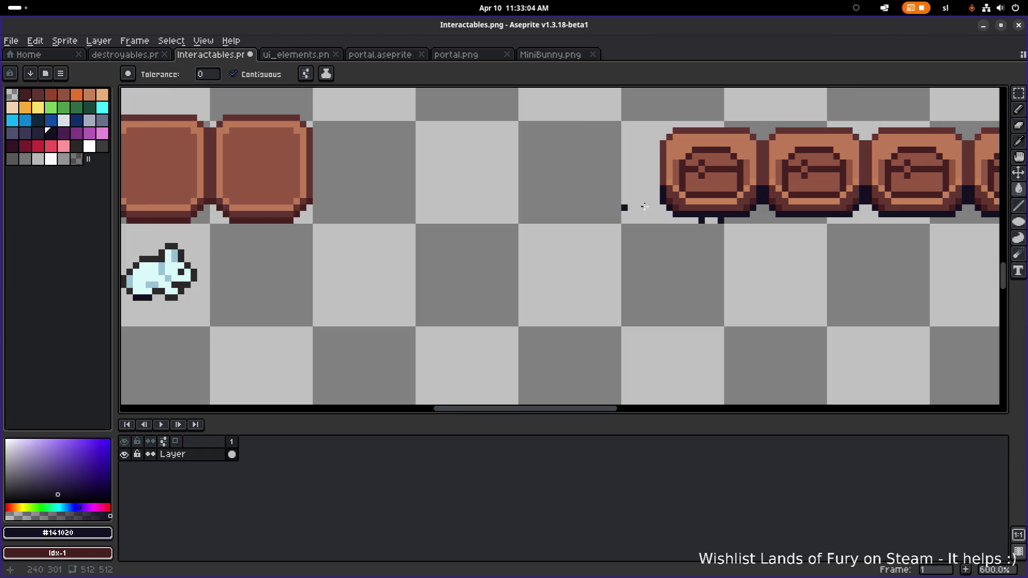
scroll(719, 165, "up", 2)
left_click(730, 161, "alt")
scroll(686, 234, "down", 2)
scroll(589, 257, "left", 2)
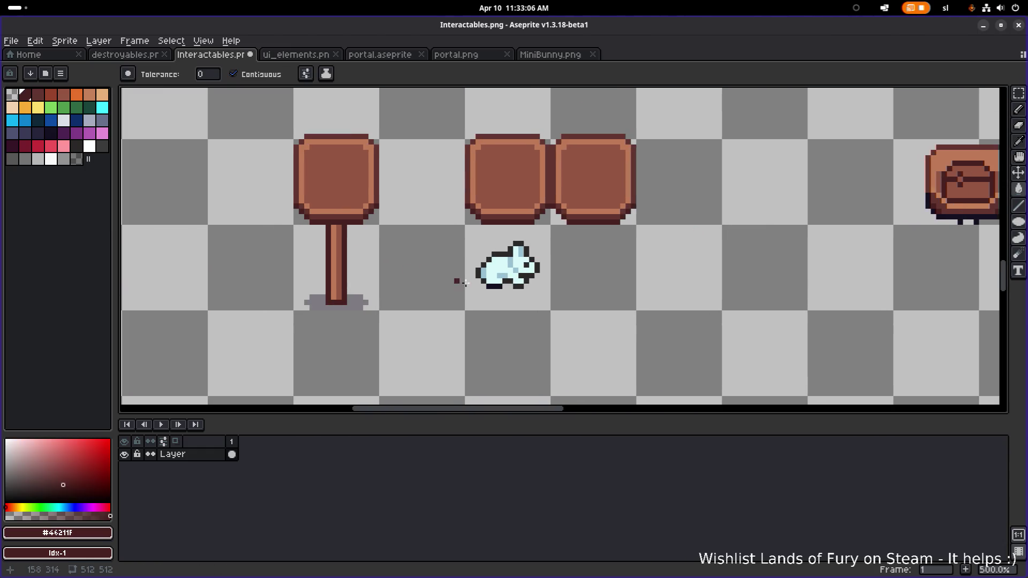
scroll(466, 284, "up", 4)
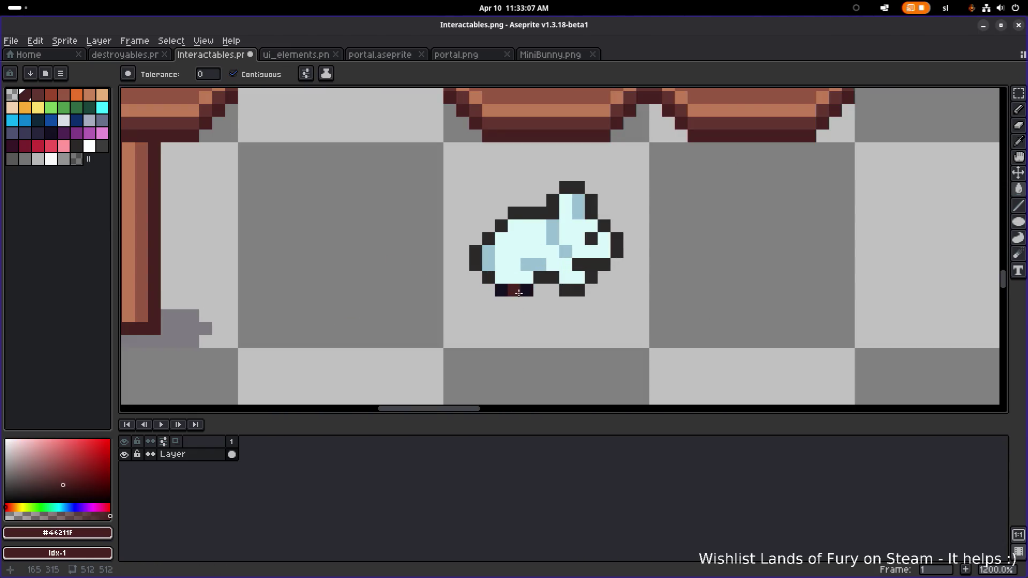
left_click(519, 293)
left_click(486, 241)
left_click(542, 208)
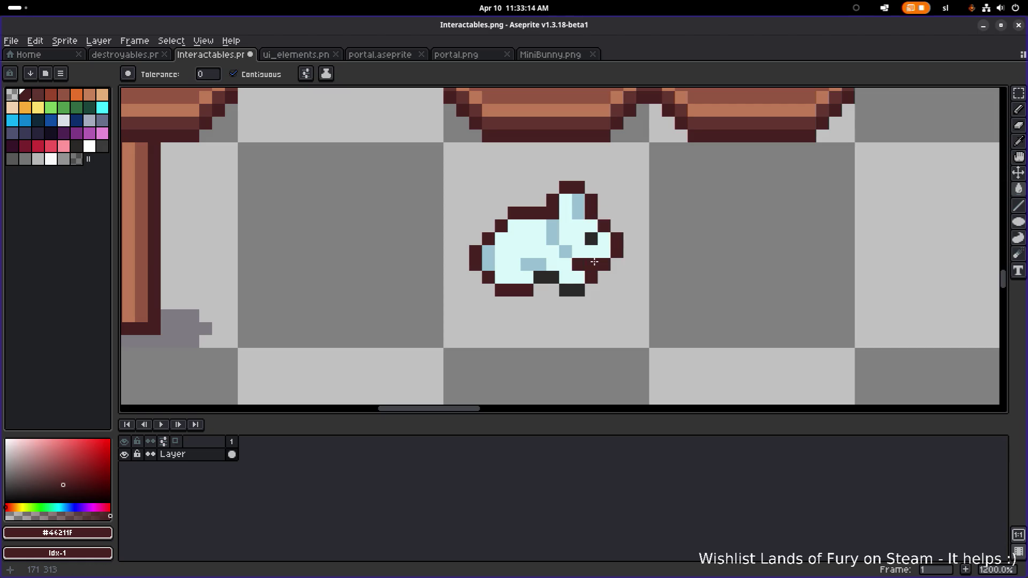
- Sample a light orange-brown colour for the bunny's body
scroll(554, 282, "down", 5)
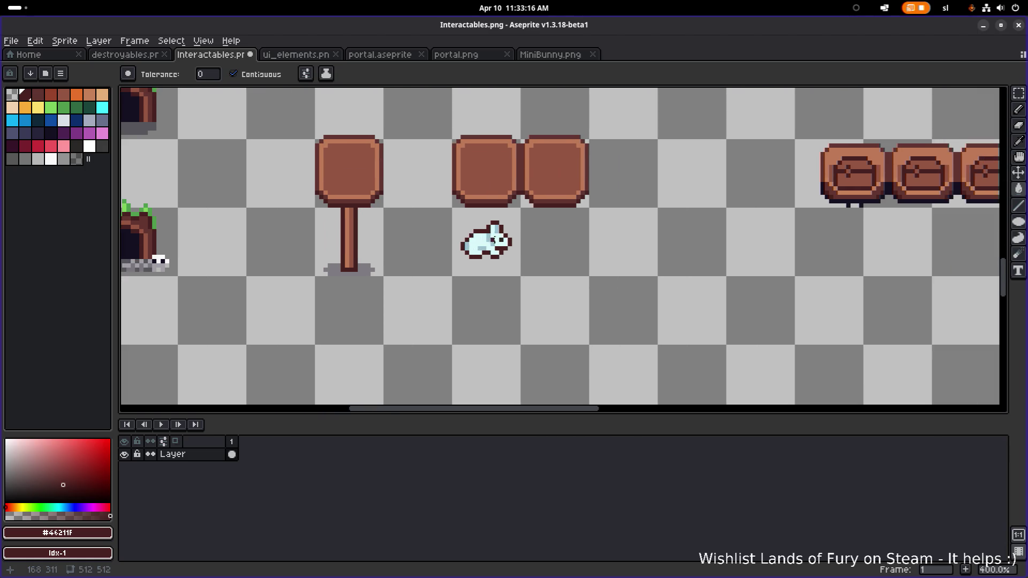
scroll(799, 194, "up", 1)
scroll(345, 211, "up", 4)
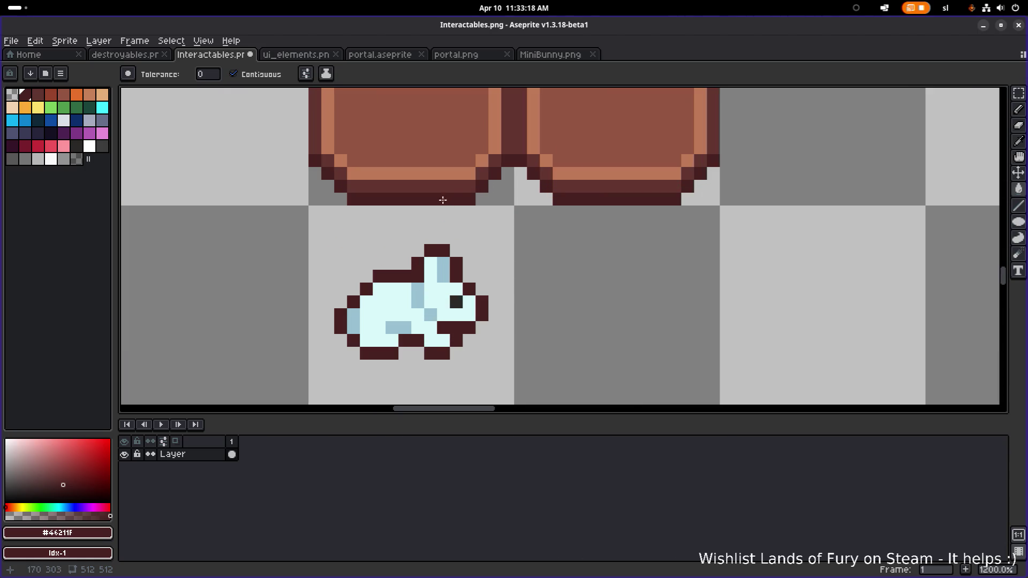
left_click(445, 166)
left_click_drag(444, 166, 506, 153)
- Bucket-fill the bunny's white body and head areas with orange-brown #BF7958
left_click(442, 277)
left_click(447, 298)
left_click(491, 275)
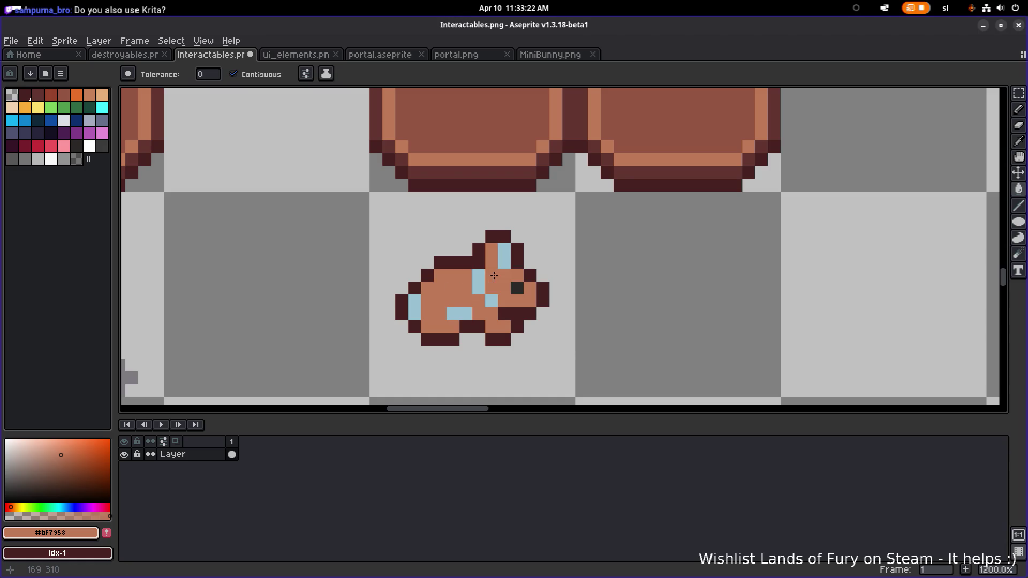
scroll(520, 261, "down", 3)
scroll(520, 261, "down", 1)
scroll(551, 266, "up", 4)
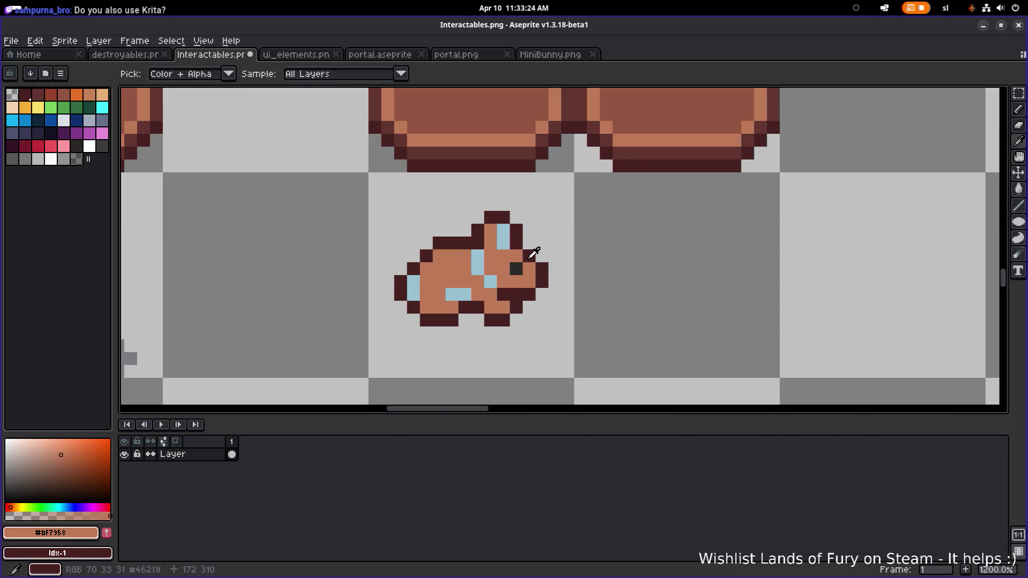
- Eyedrop the dark reddish-brown #623530 from the door
left_click(514, 268, "alt")
scroll(514, 268, "down", 1)
scroll(535, 257, "right", 2)
scroll(643, 259, "down", 1)
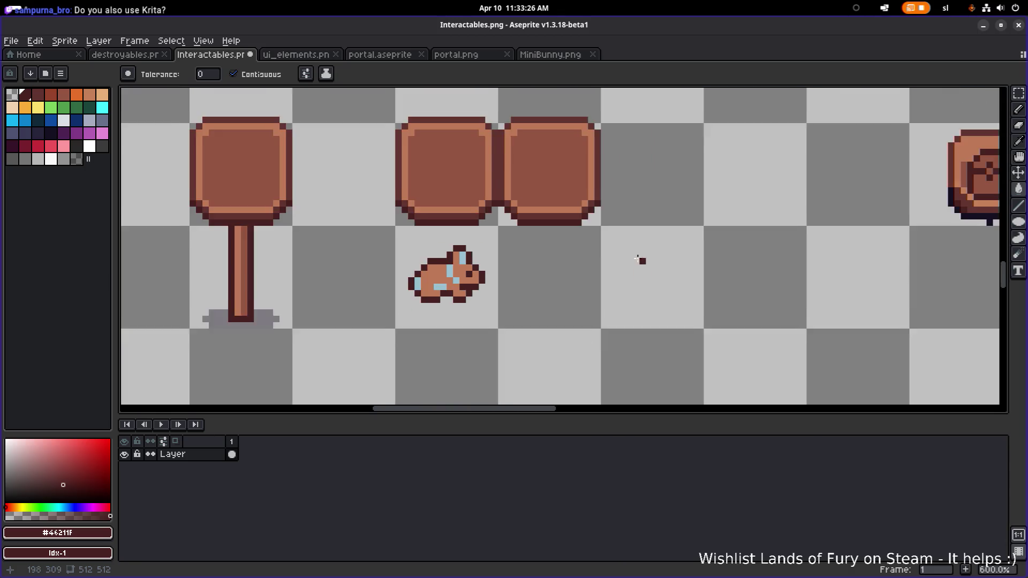
scroll(627, 237, "right", 3)
scroll(810, 195, "up", 1)
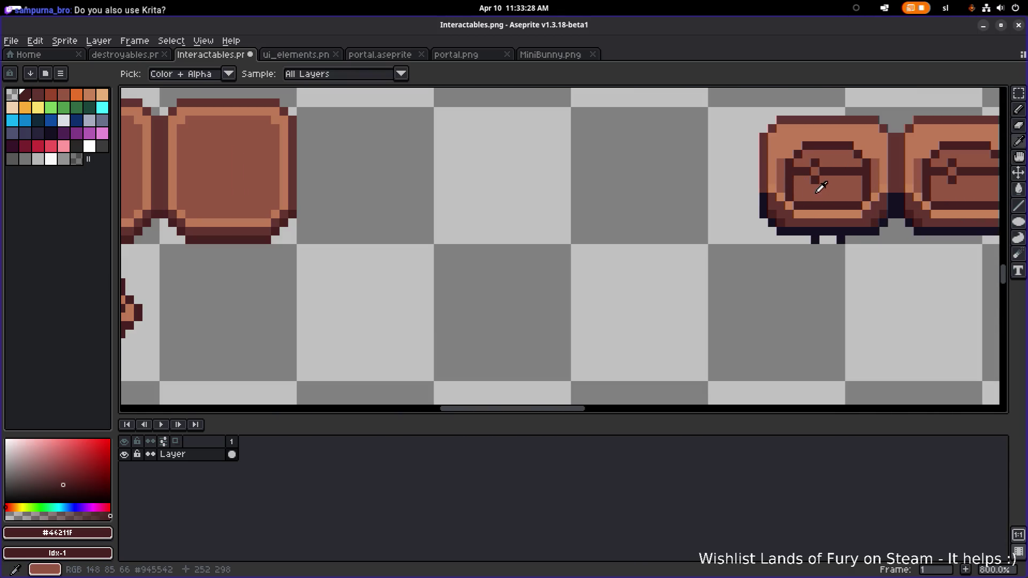
scroll(721, 222, "left", 2)
scroll(717, 225, "left", 5)
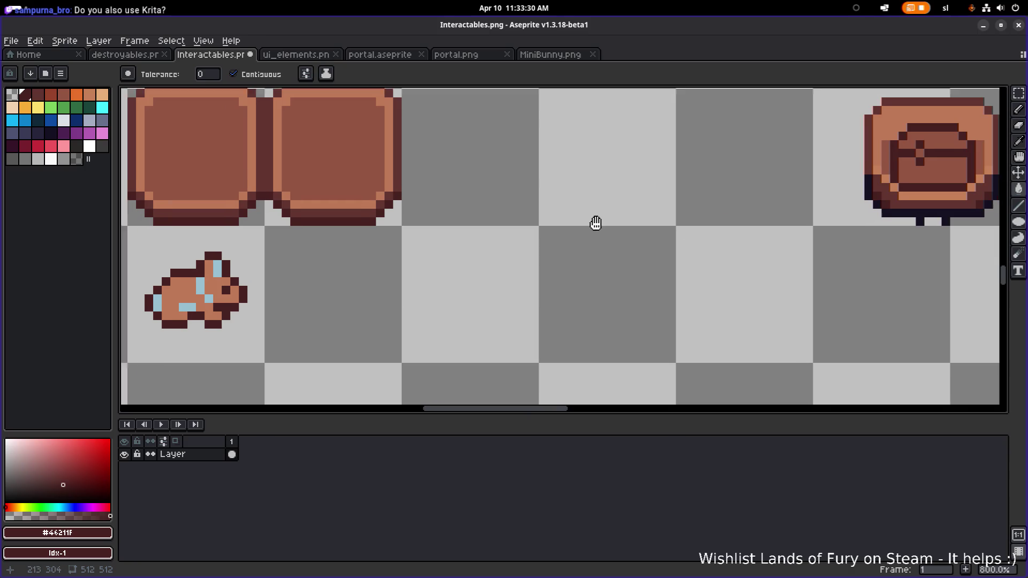
scroll(501, 223, "up", 2)
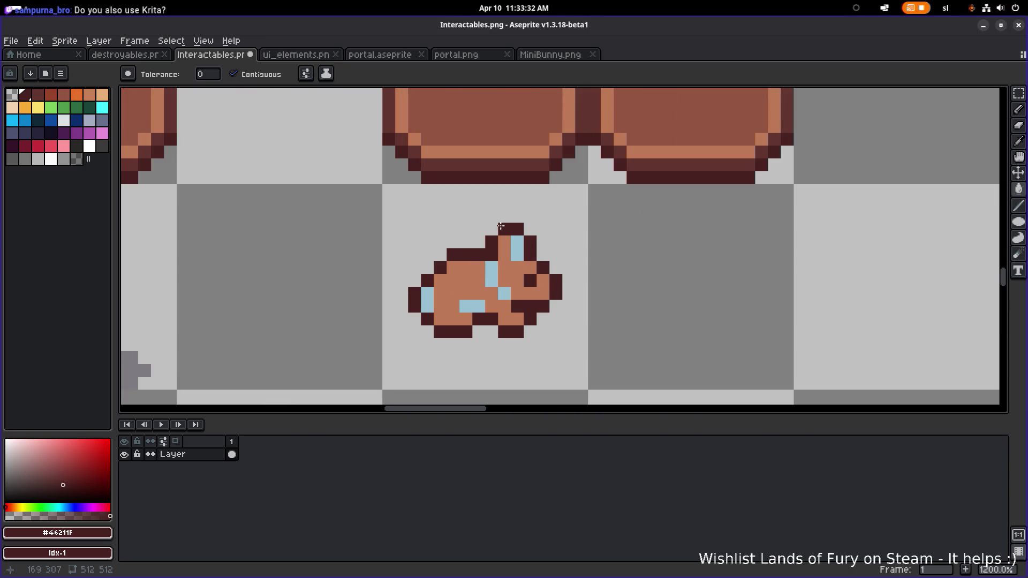
key("alt")
left_click(533, 165, "alt")
- Fill the ear, eye area, belly stripe, leg and tail patches dark reddish-brown
scroll(523, 255, "up", 1)
left_click(515, 246)
left_click(492, 284)
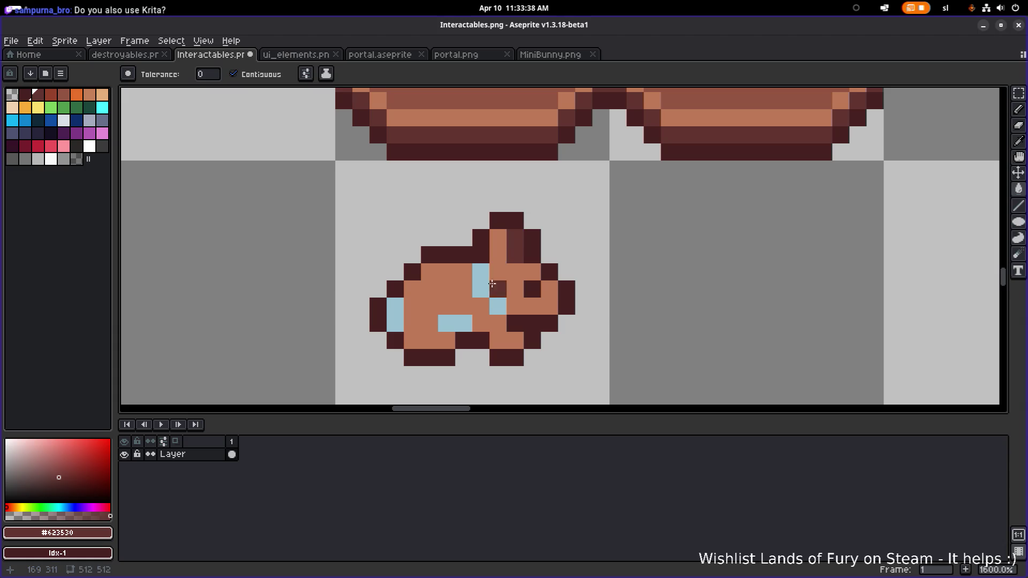
left_click(481, 276)
left_click(498, 306)
left_click(460, 323)
left_click(396, 313)
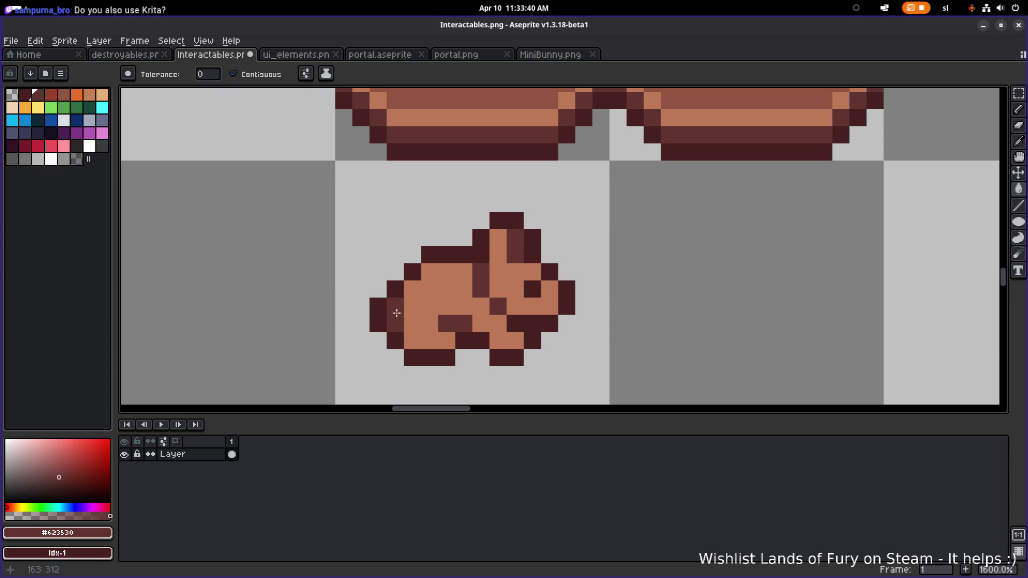
scroll(426, 298, "down", 4)
- Copy the brown bunny onto the left signpost board, nudge it into place and stamp it
key("m")
left_click_drag(392, 346, 517, 250)
mouse_move(459, 310)
left_mouse_down()
mouse_move(461, 201)
mouse_move(465, 322)
mouse_move(405, 181)
mouse_move(408, 197)
left_mouse_up()
scroll(461, 303, "down", 2)
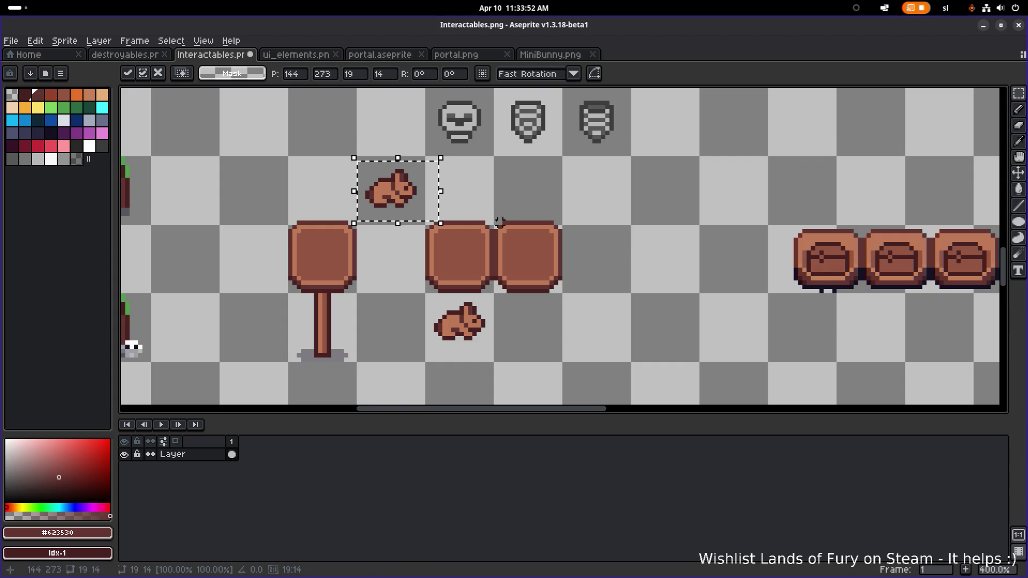
scroll(509, 337, "up", 3)
mouse_move(303, 360)
left_mouse_down()
mouse_move(476, 272)
mouse_move(497, 248)
left_mouse_up()
left_click_drag(418, 309, 423, 175)
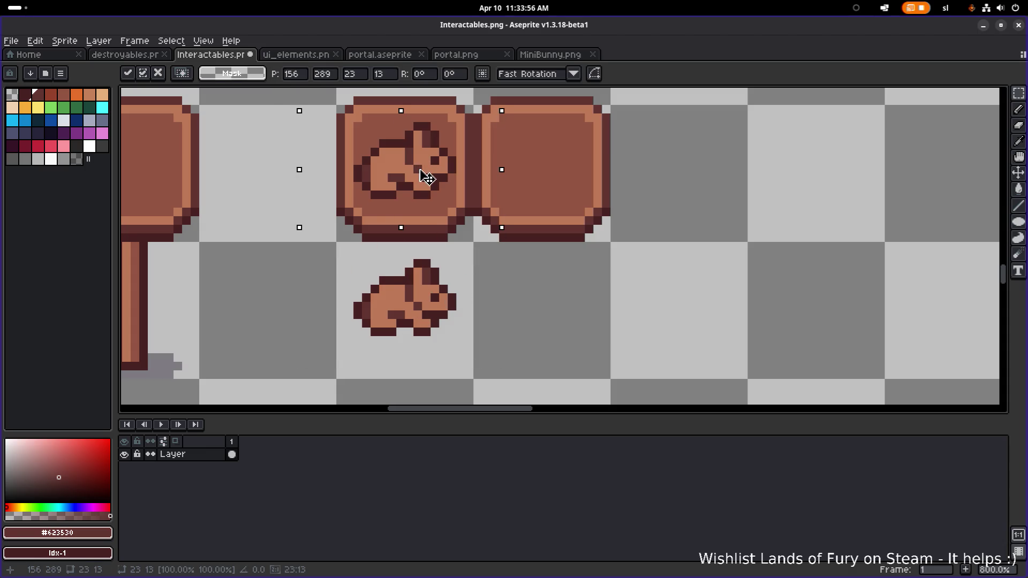
left_click_drag(422, 172, 421, 179)
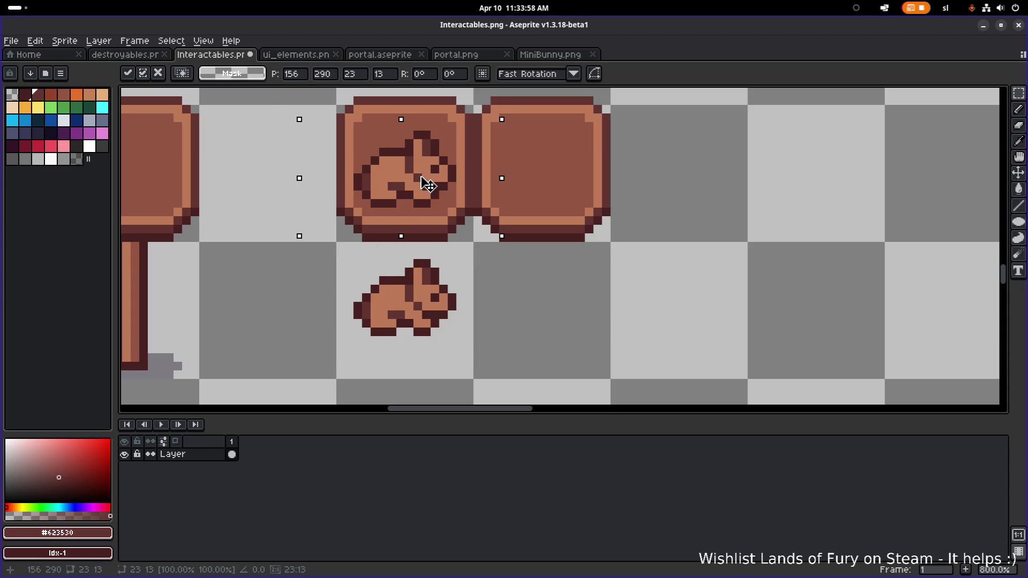
key("Up")
key("Return")
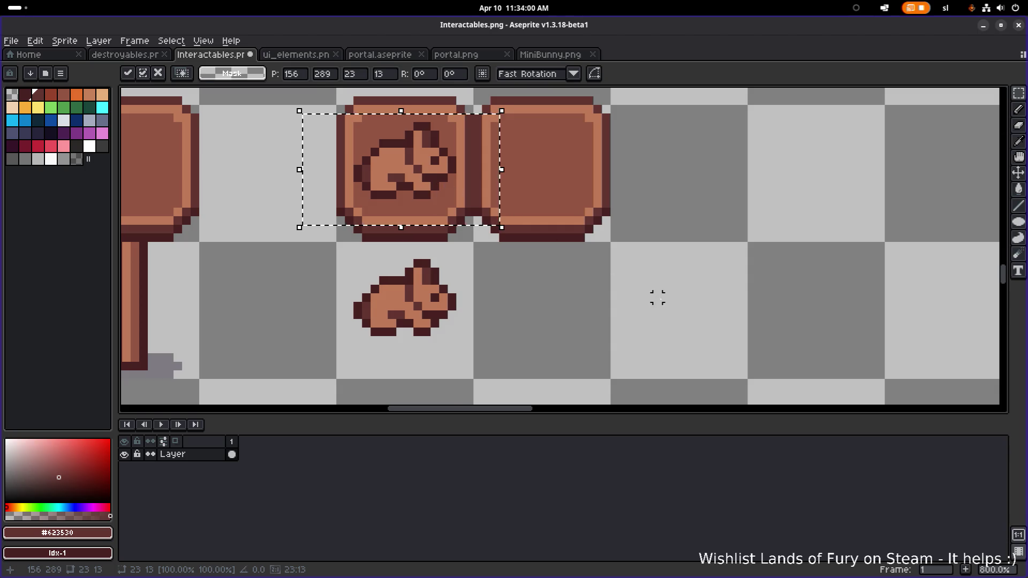
- Move the lower bunny up-right and delete the leftover bunny beside the signpost
scroll(643, 292, "down", 5)
scroll(586, 299, "down", 2)
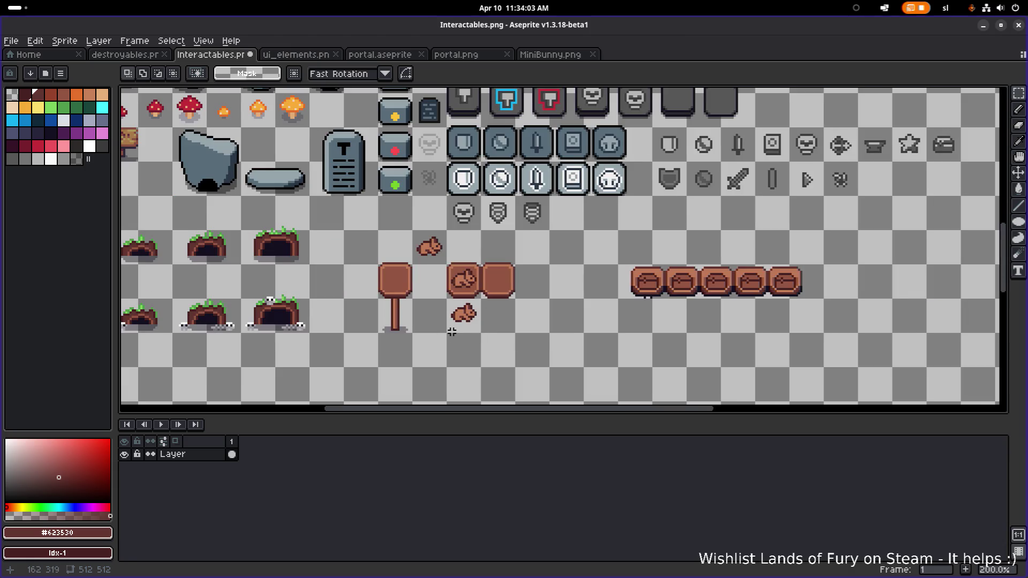
left_click_drag(442, 329, 575, 257)
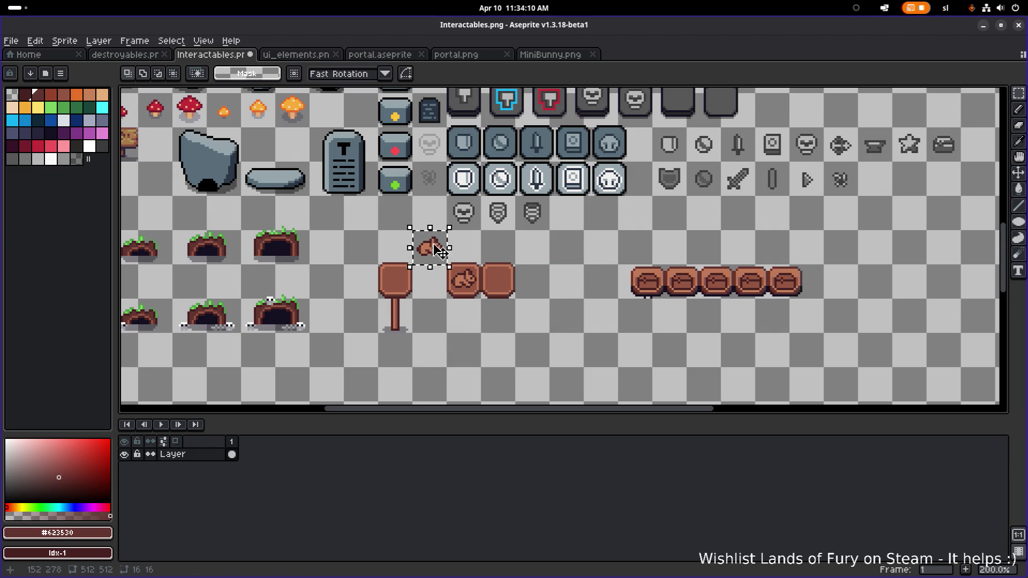
mouse_move(560, 249)
left_mouse_down()
mouse_move(643, 252)
mouse_move(603, 249)
left_mouse_up()
scroll(600, 242, "up", 3)
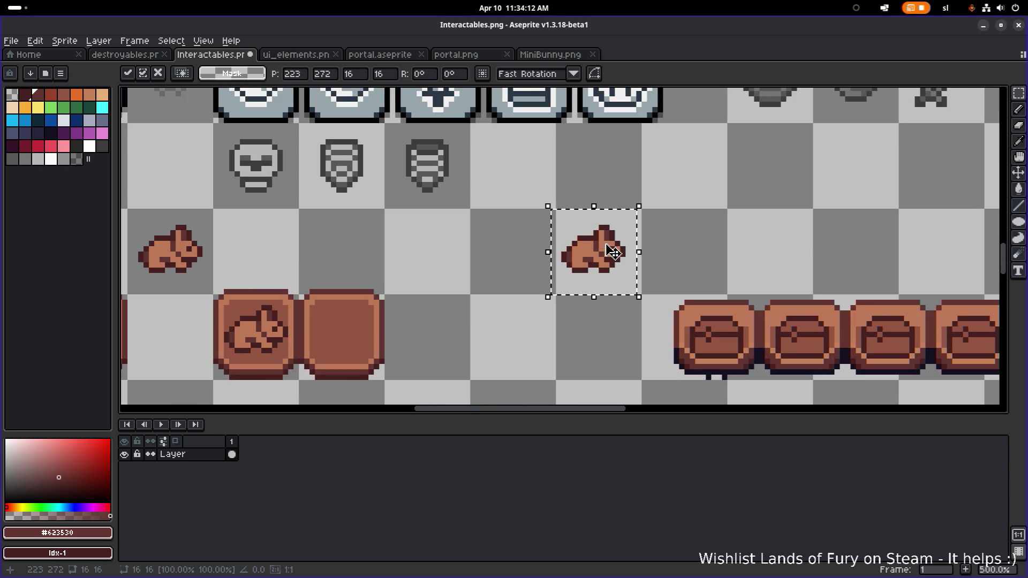
scroll(551, 234, "left", 5)
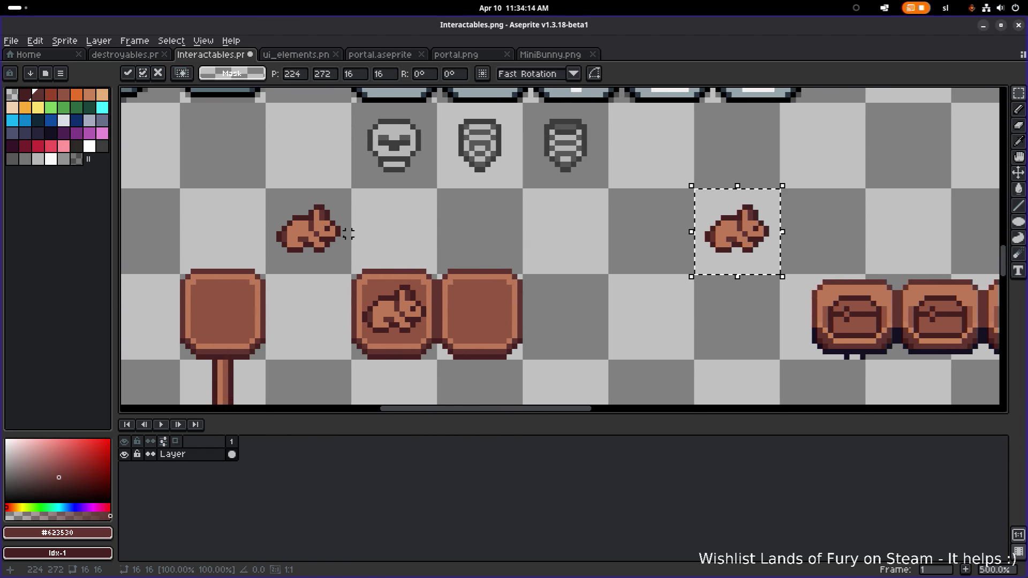
left_click_drag(311, 203, 321, 206)
key("Delete")
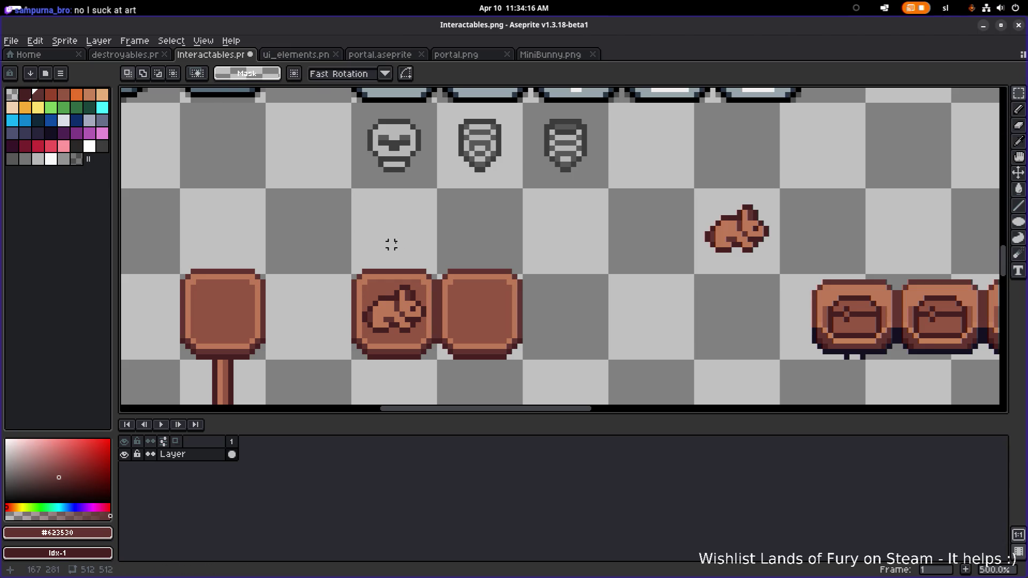
- Move the remaining loose bunny into the empty cell above-right of the boards
scroll(607, 210, "left", 5)
scroll(420, 290, "right", 3)
left_click_drag(711, 218, 840, 140)
left_click_drag(719, 189, 542, 221)
mouse_move(636, 216)
left_mouse_down()
mouse_move(298, 259)
mouse_move(611, 204)
mouse_move(814, 183)
left_mouse_up()
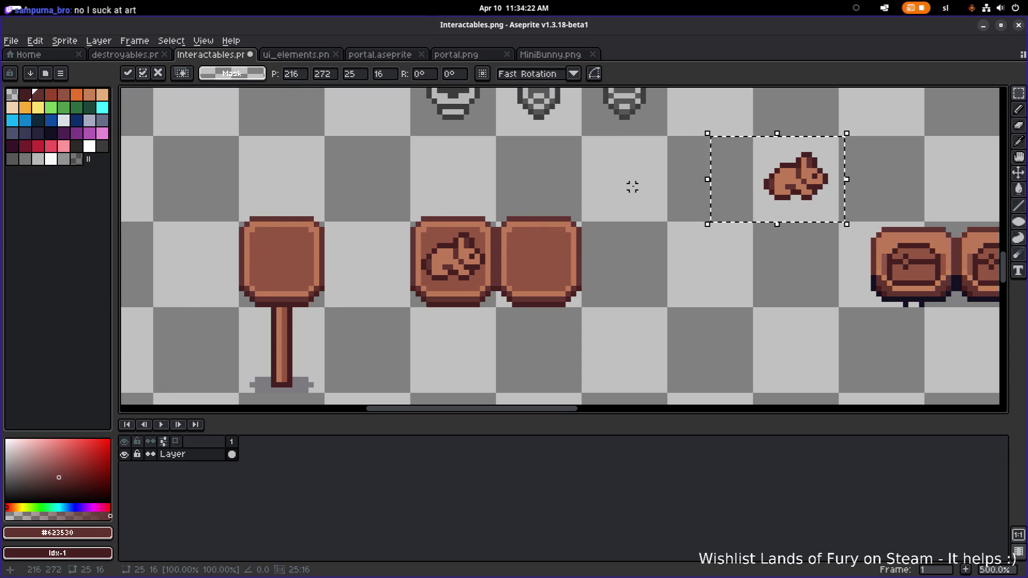
scroll(545, 192, "down", 2)
left_click(595, 254)
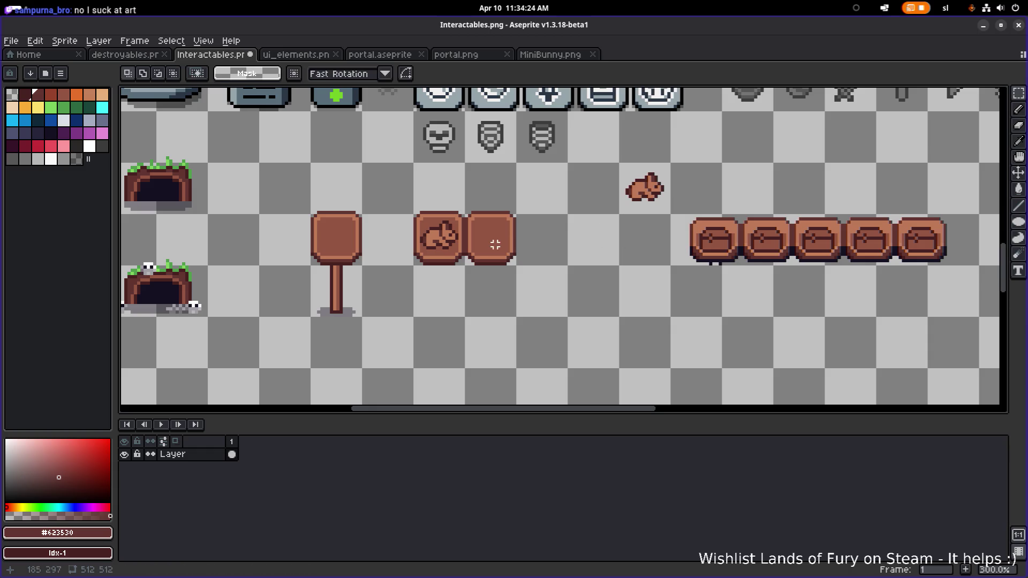
scroll(495, 245, "up", 4)
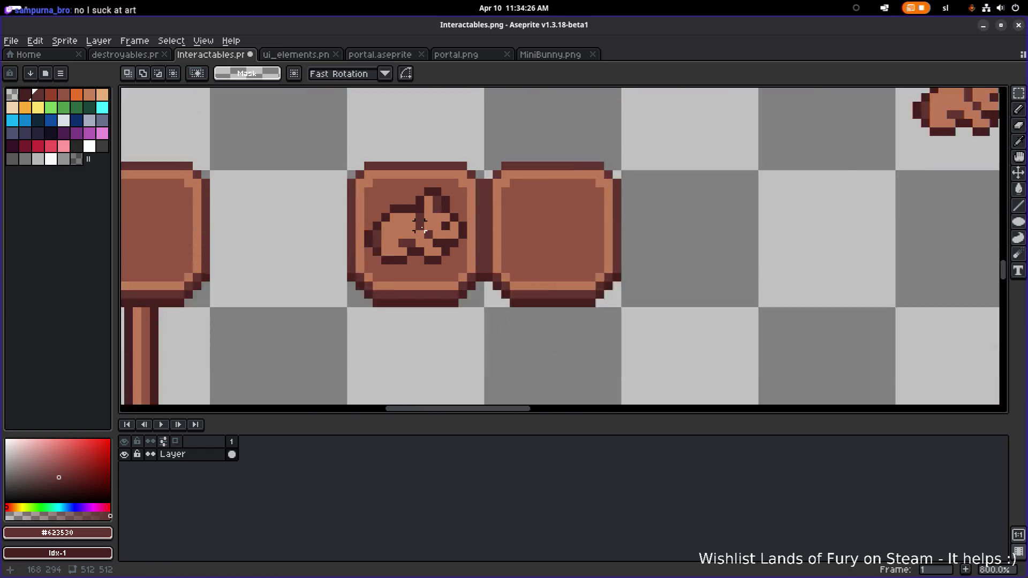
scroll(420, 226, "down", 2)
scroll(421, 226, "up", 4)
left_click(409, 193, "alt")
- Bucket-fill the emblem bunny's light body and head with mid-brown #945542
scroll(409, 193, "up", 1)
key("g")
left_click(449, 227)
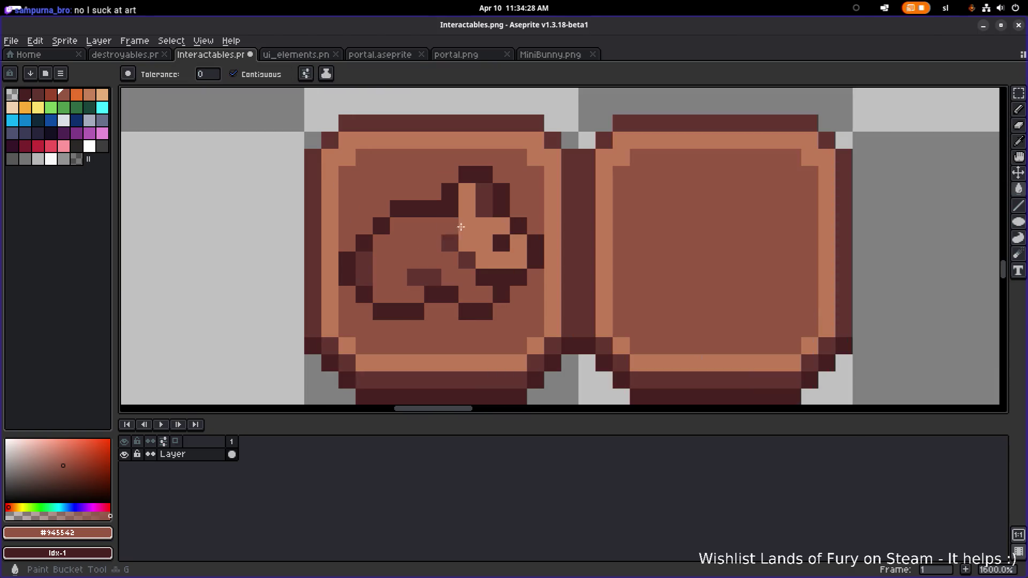
left_click(461, 227)
scroll(461, 227, "down", 6)
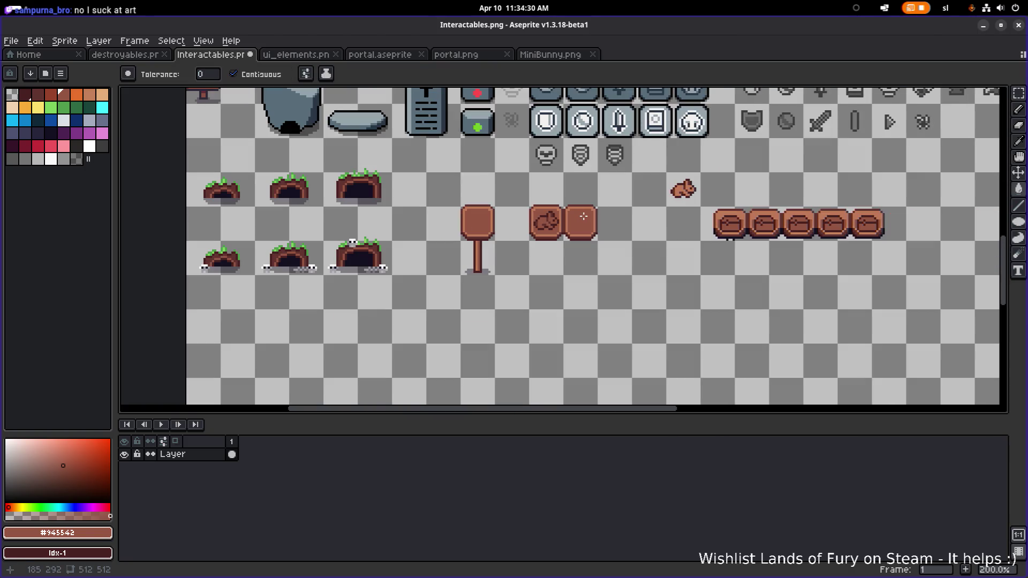
scroll(552, 213, "up", 4)
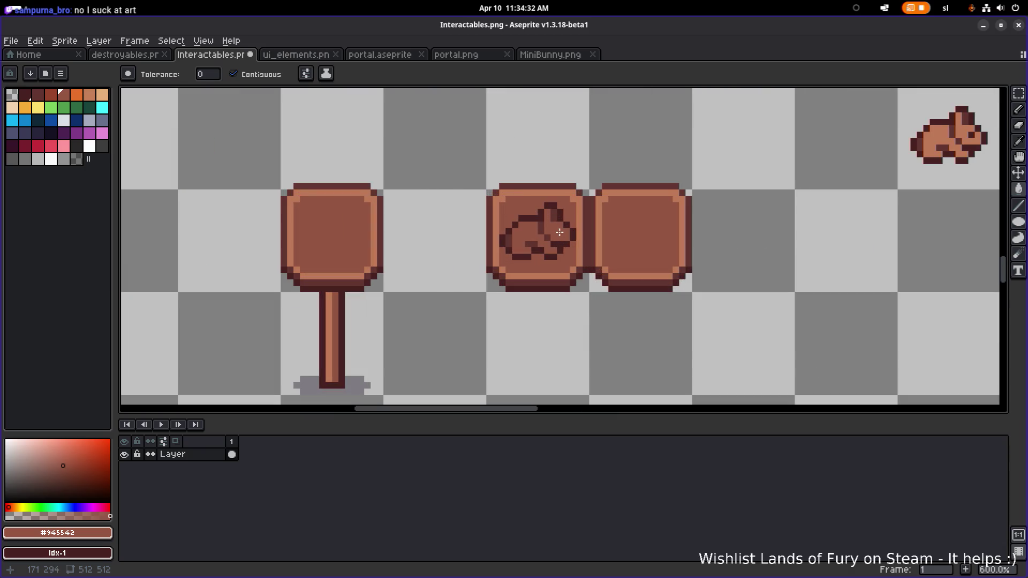
scroll(523, 255, "up", 3)
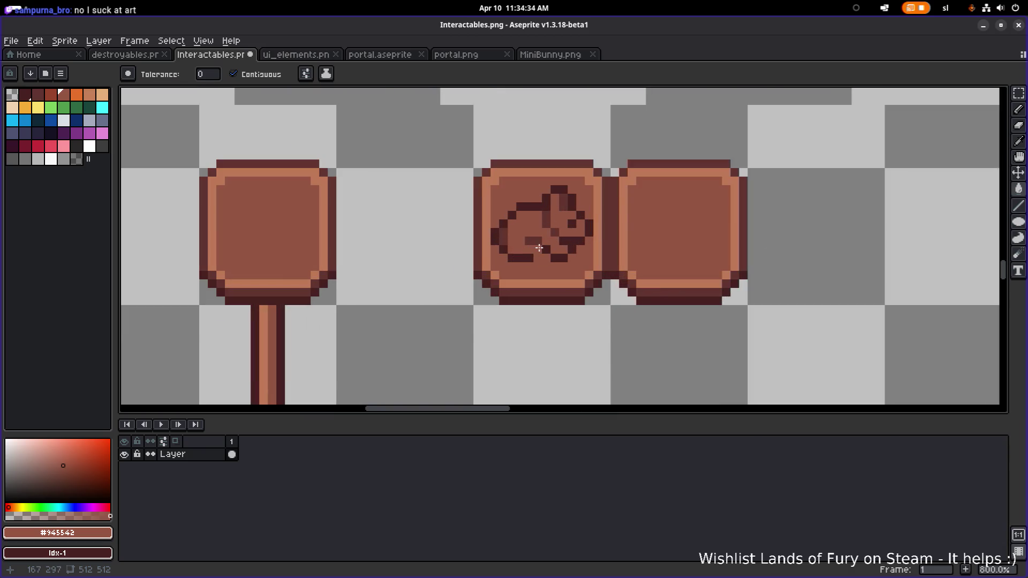
scroll(533, 238, "down", 4)
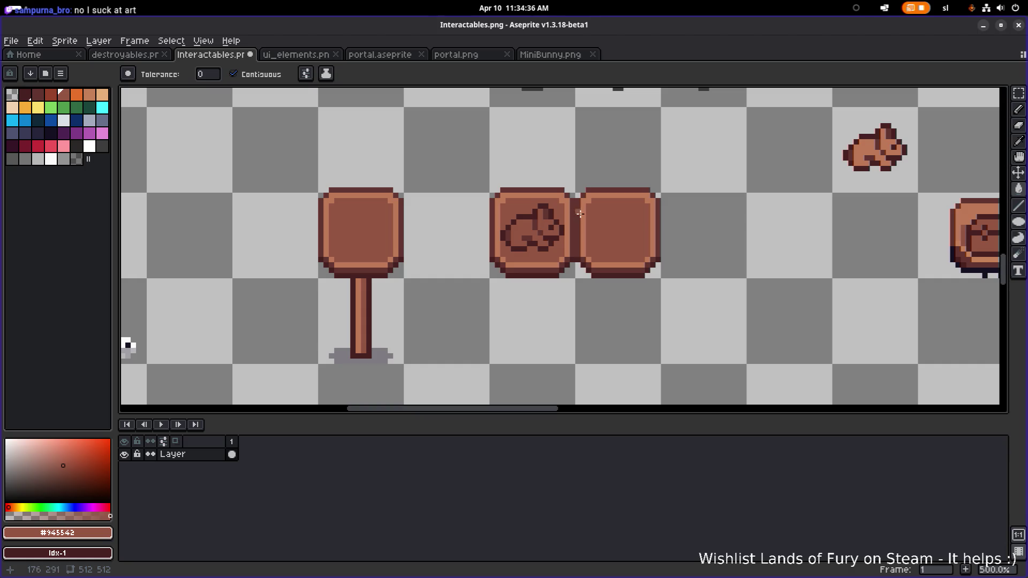
scroll(580, 214, "down", 2)
scroll(601, 219, "down", 1)
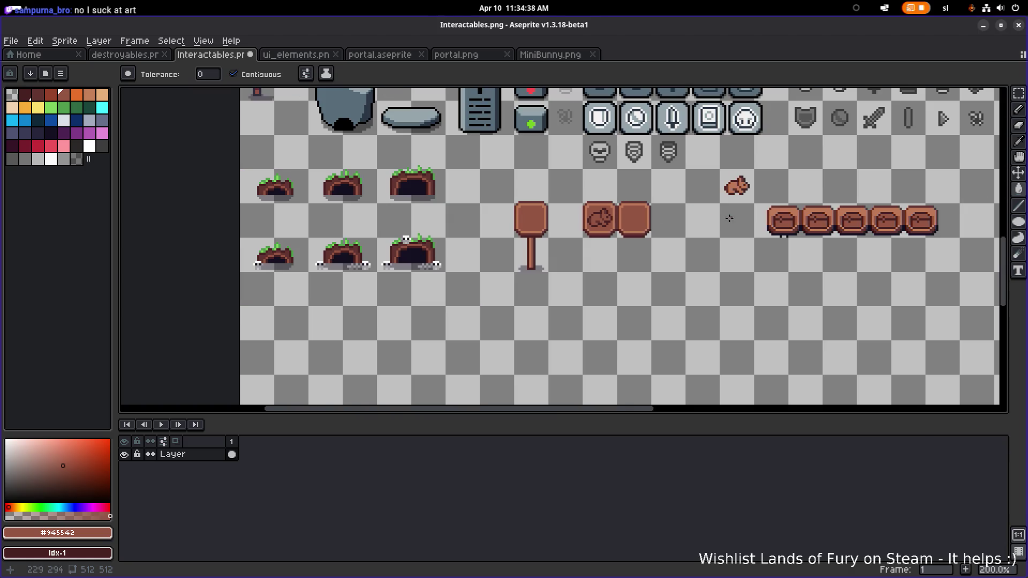
scroll(621, 220, "up", 5)
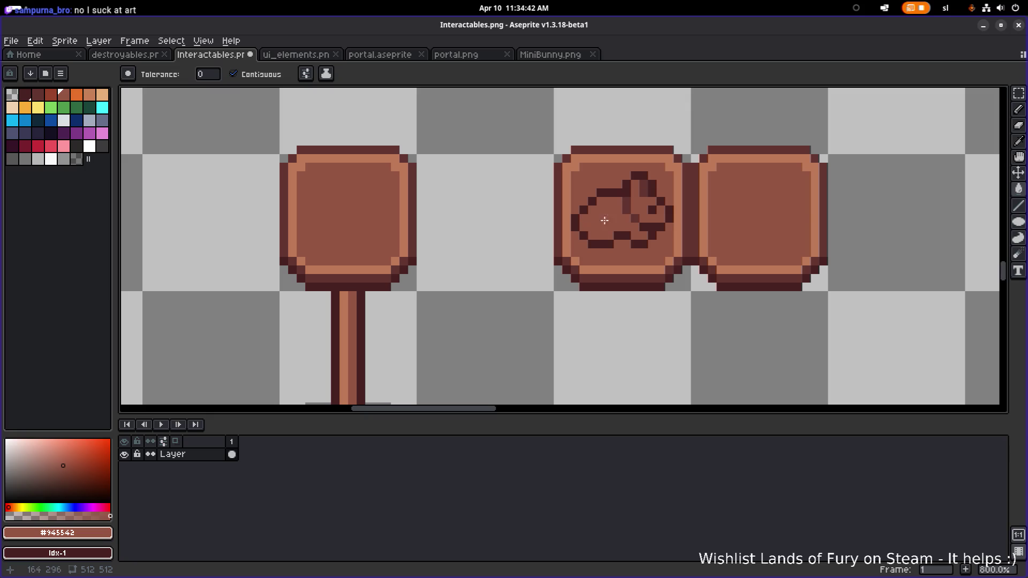
scroll(671, 187, "down", 3)
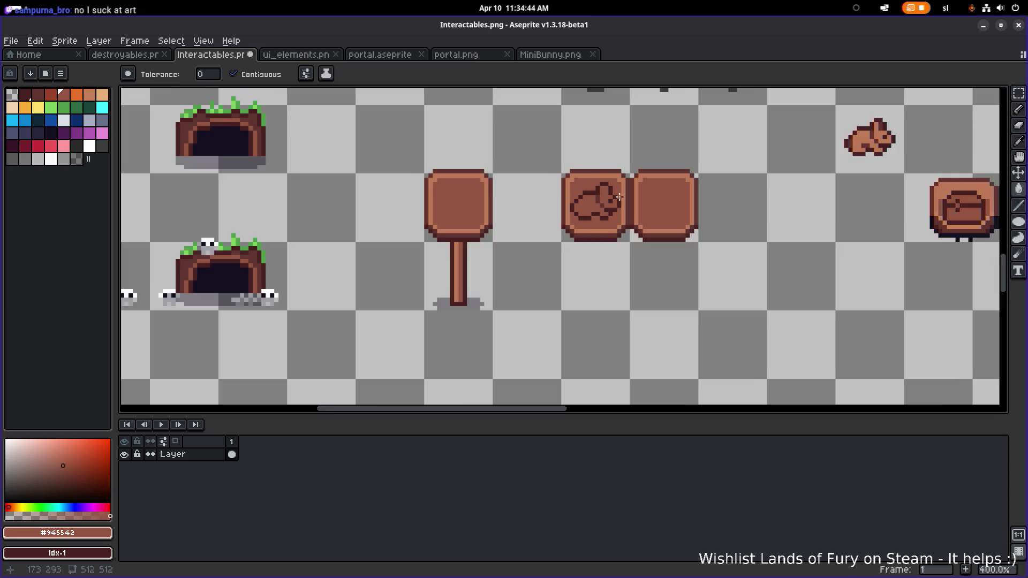
scroll(586, 206, "up", 3)
scroll(670, 202, "down", 3)
- Undo and redo the fill to compare, then save Interactables.png
key("v")
key("ctrl+z")
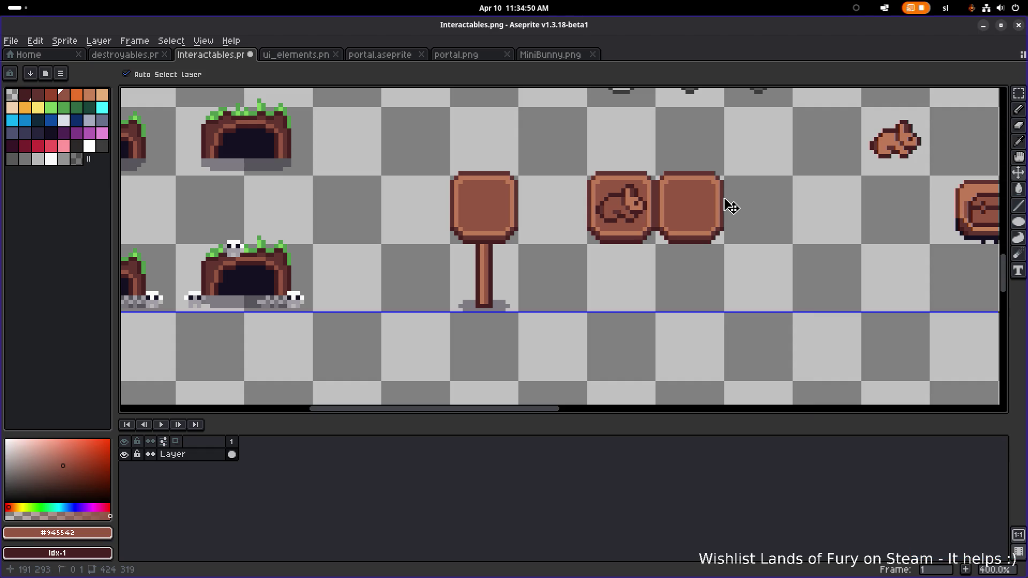
key("ctrl+y")
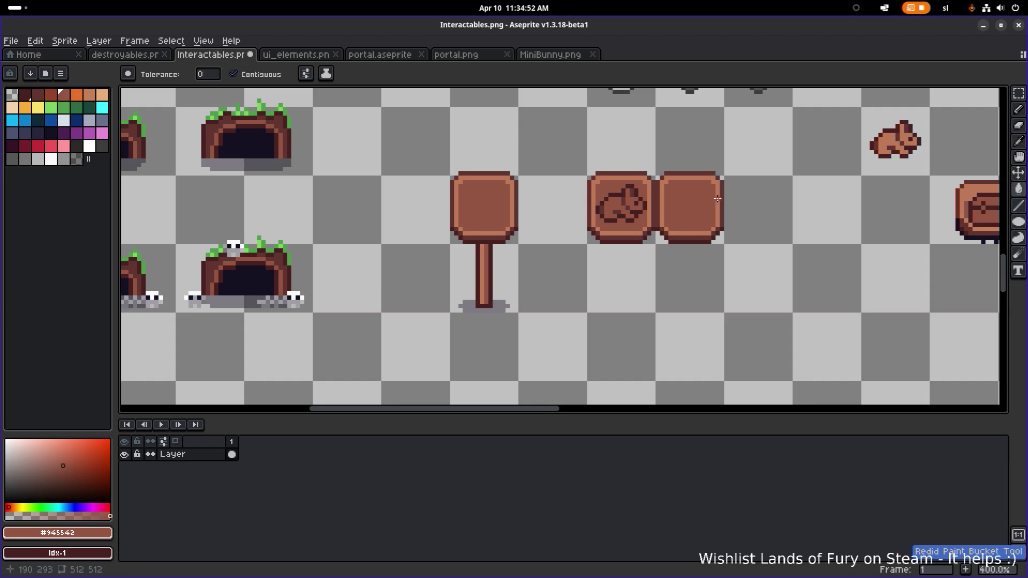
scroll(616, 209, "right", 4)
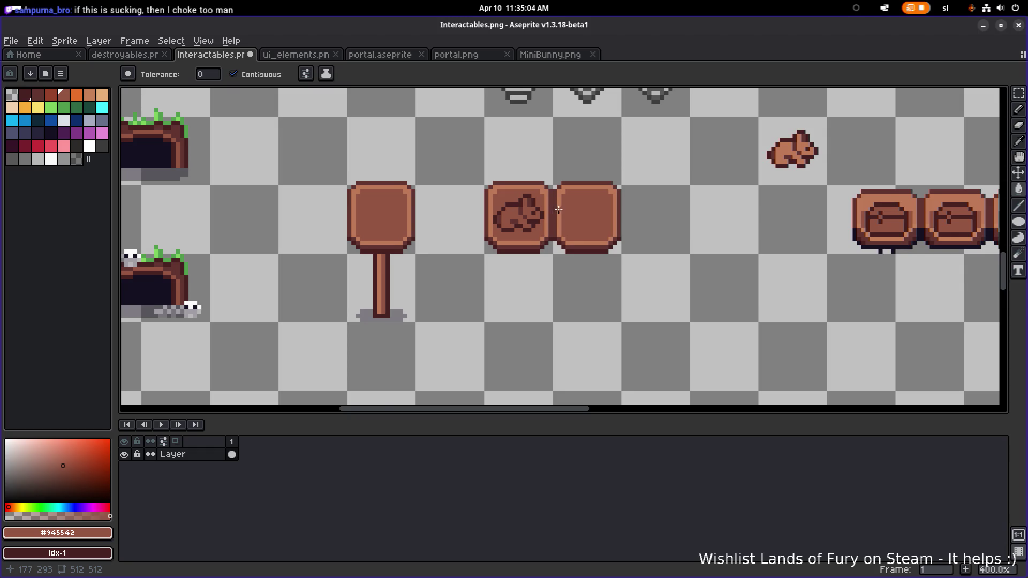
scroll(558, 210, "down", 2)
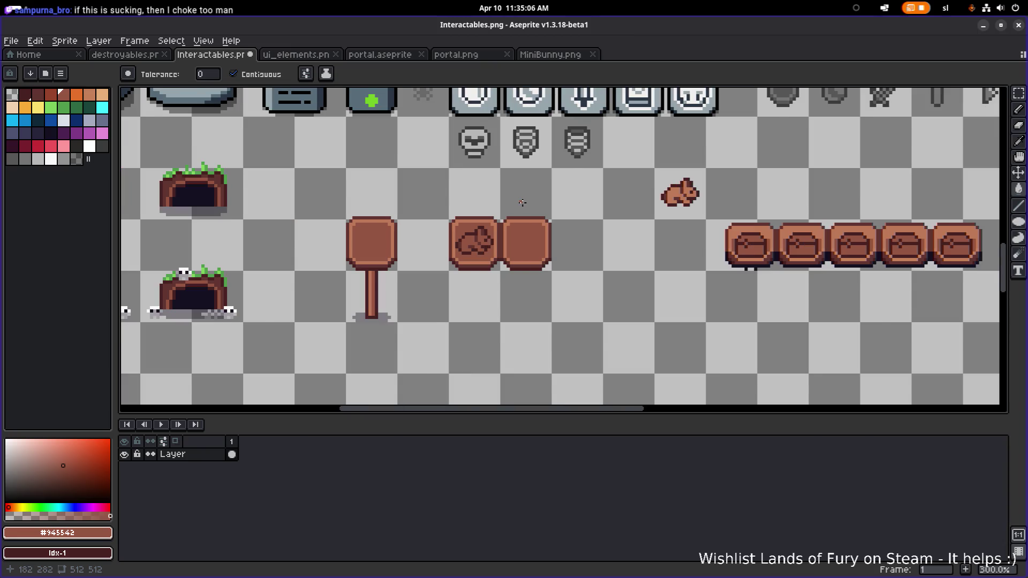
scroll(522, 202, "down", 3)
key("ctrl+s")
scroll(593, 211, "up", 1)
scroll(593, 212, "up", 5)
scroll(593, 211, "right", 4)
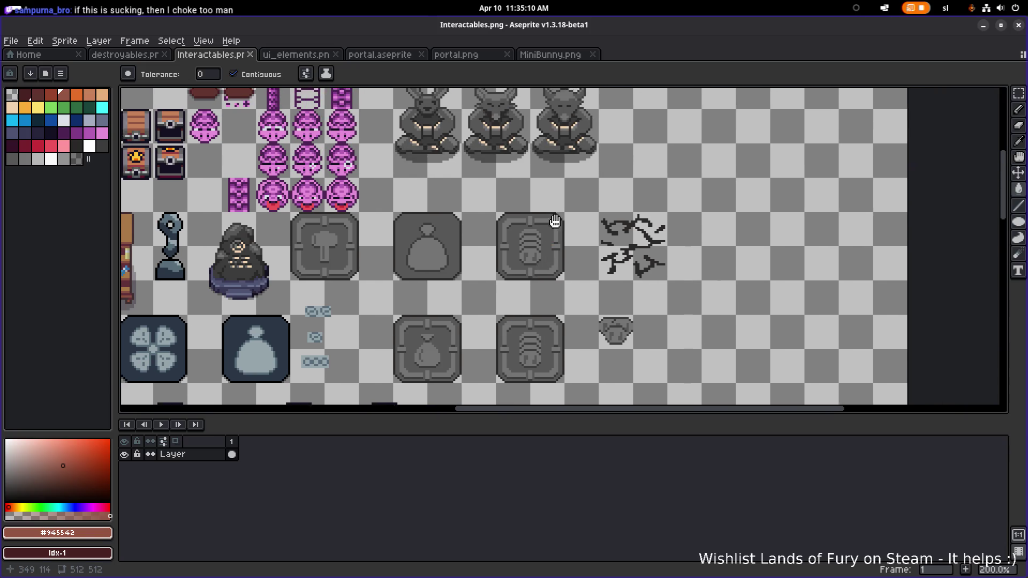
left_click_drag(554, 221, 541, 242)
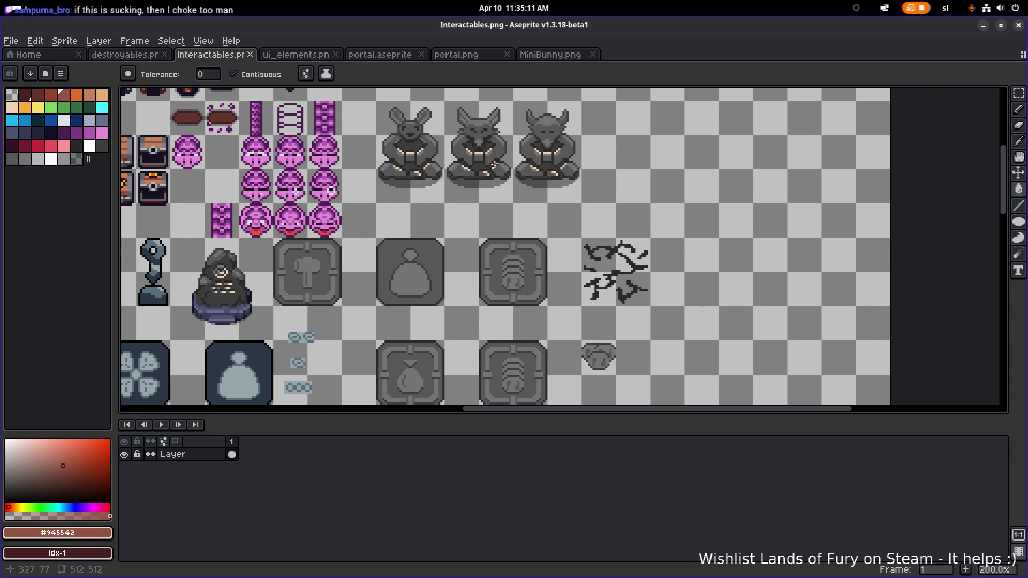
scroll(492, 163, "up", 3)
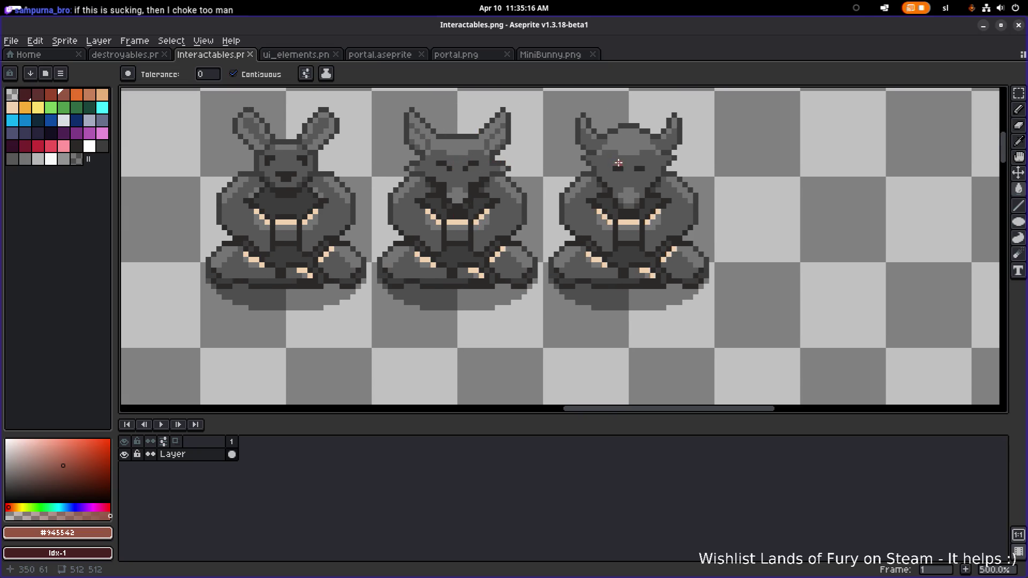
scroll(619, 163, "down", 4)
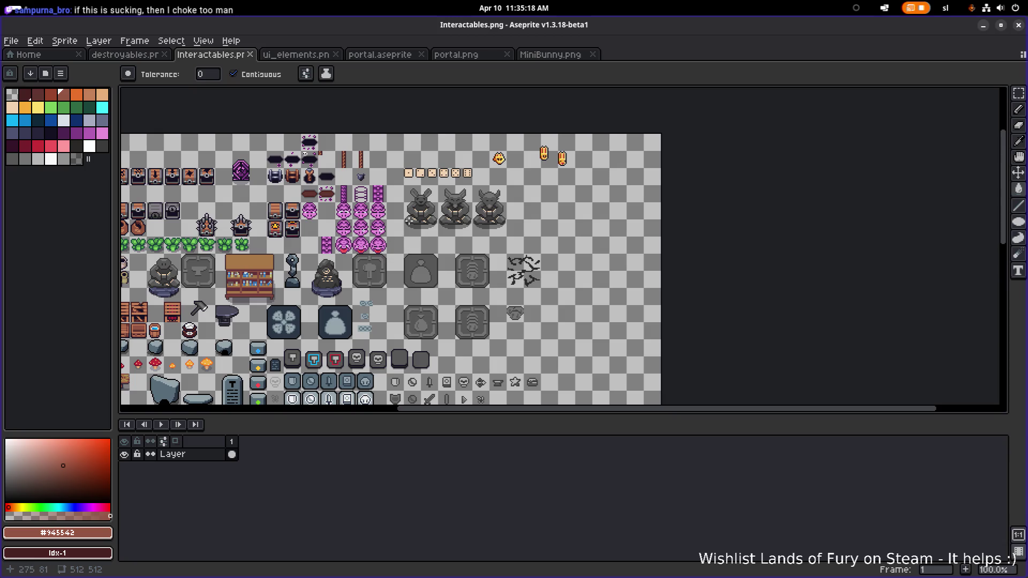
scroll(409, 220, "up", 1)
scroll(423, 241, "down", 3)
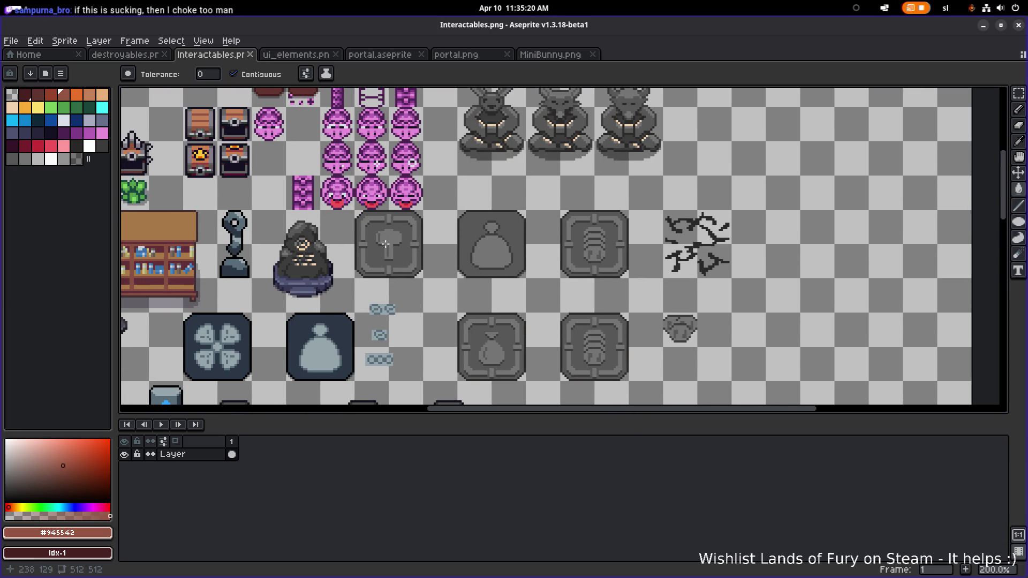
scroll(376, 260, "up", 2)
scroll(428, 255, "down", 2)
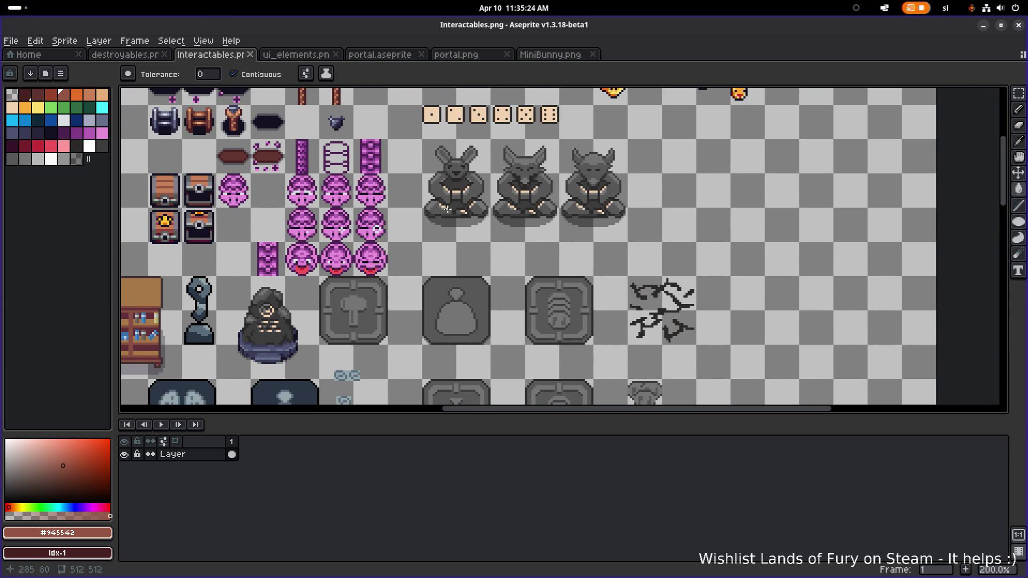
scroll(449, 209, "left", 5)
scroll(449, 209, "down", 2)
scroll(348, 275, "up", 3)
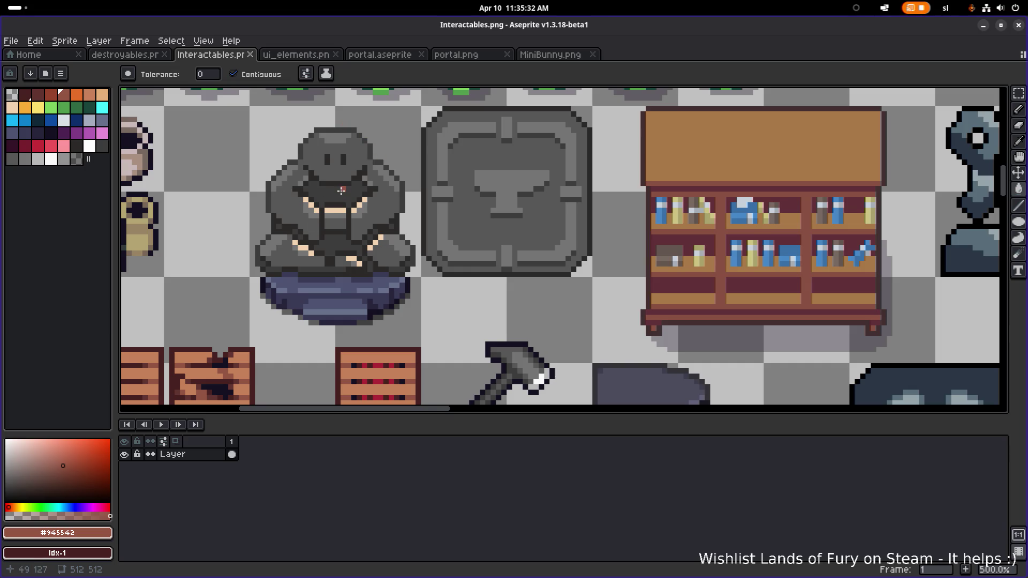
scroll(341, 191, "down", 4)
scroll(601, 160, "up", 4)
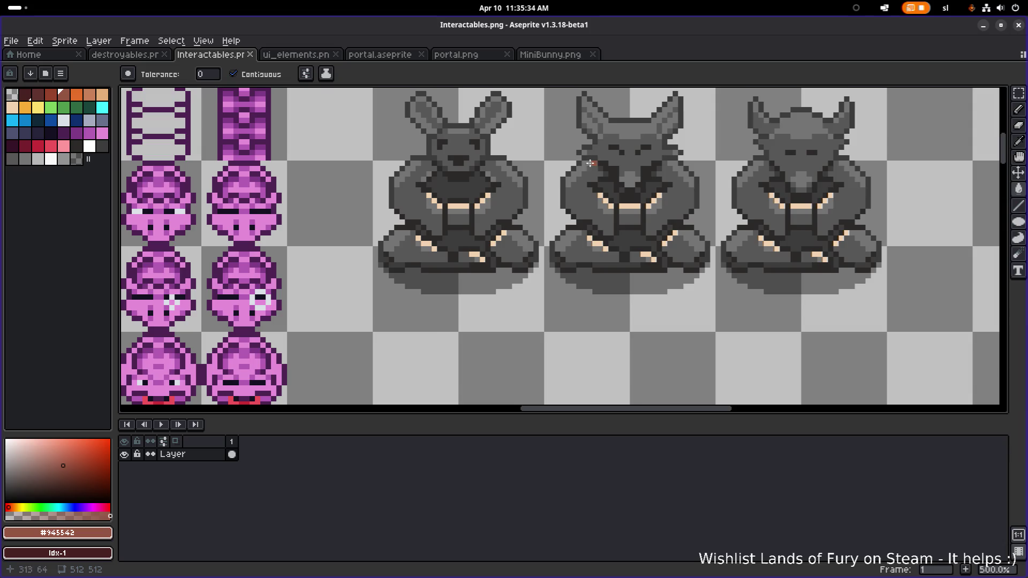
scroll(601, 161, "up", 1)
scroll(691, 138, "down", 3)
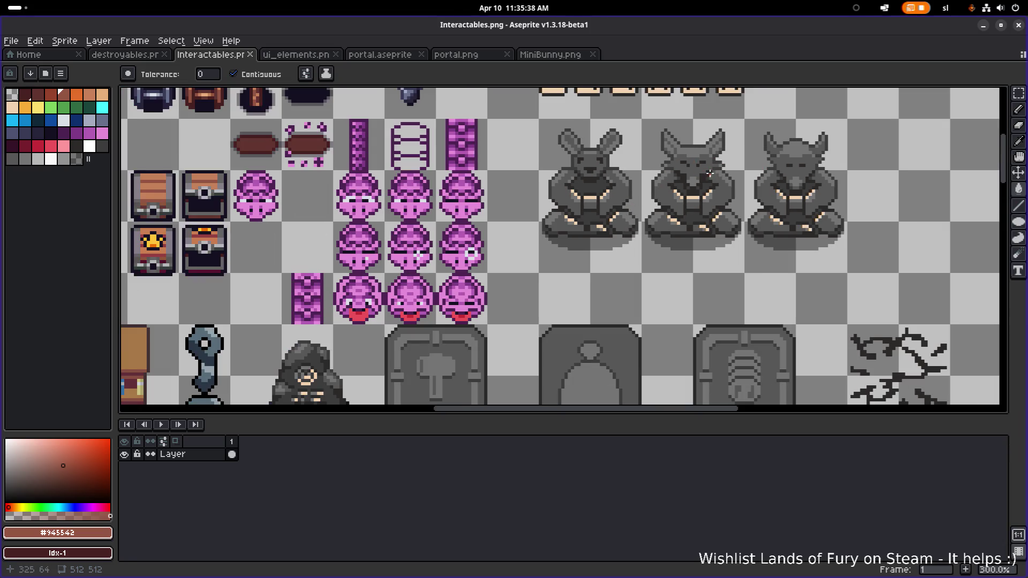
scroll(434, 261, "up", 1)
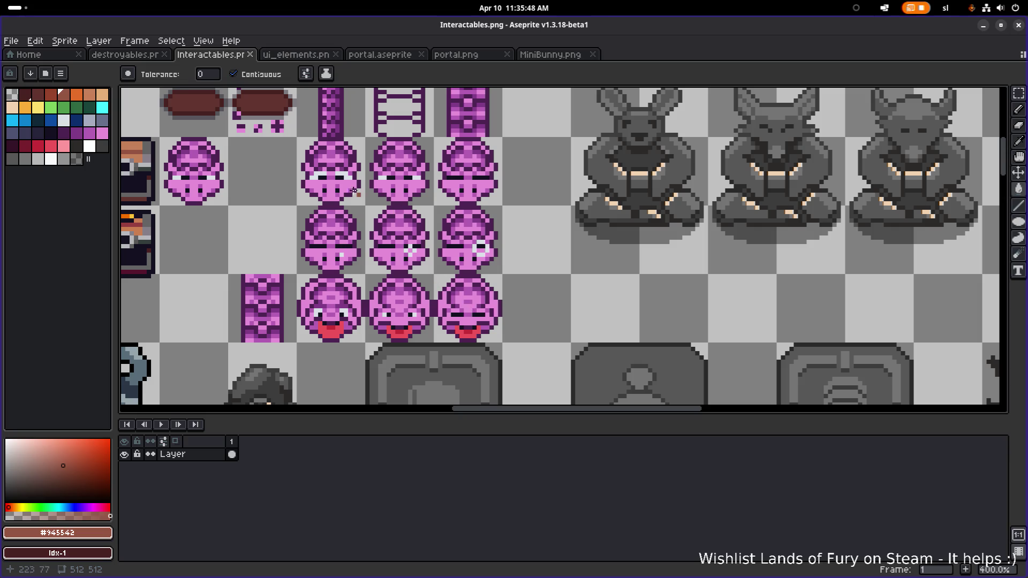
scroll(477, 202, "down", 1)
scroll(678, 234, "down", 3)
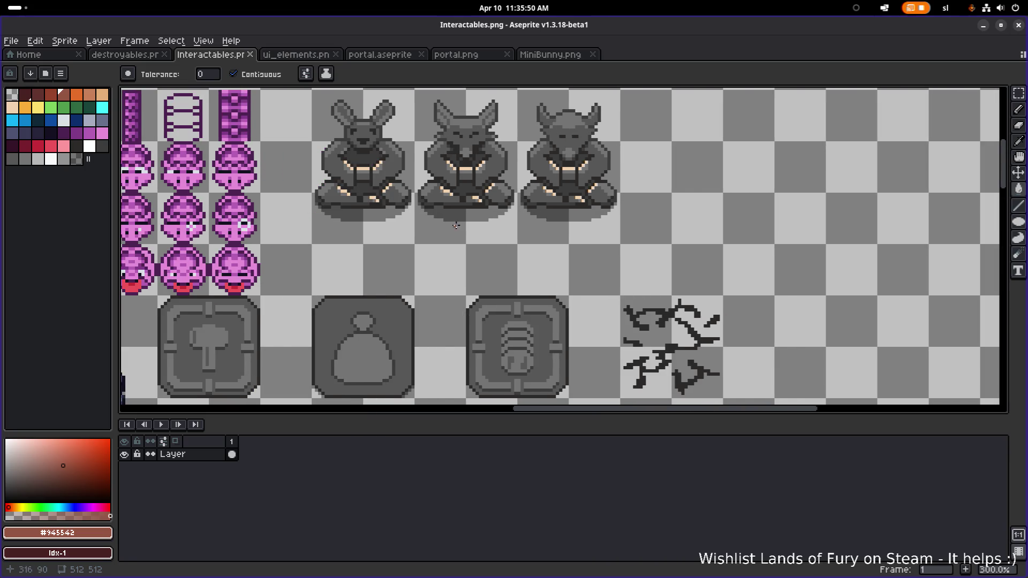
scroll(517, 297, "up", 2)
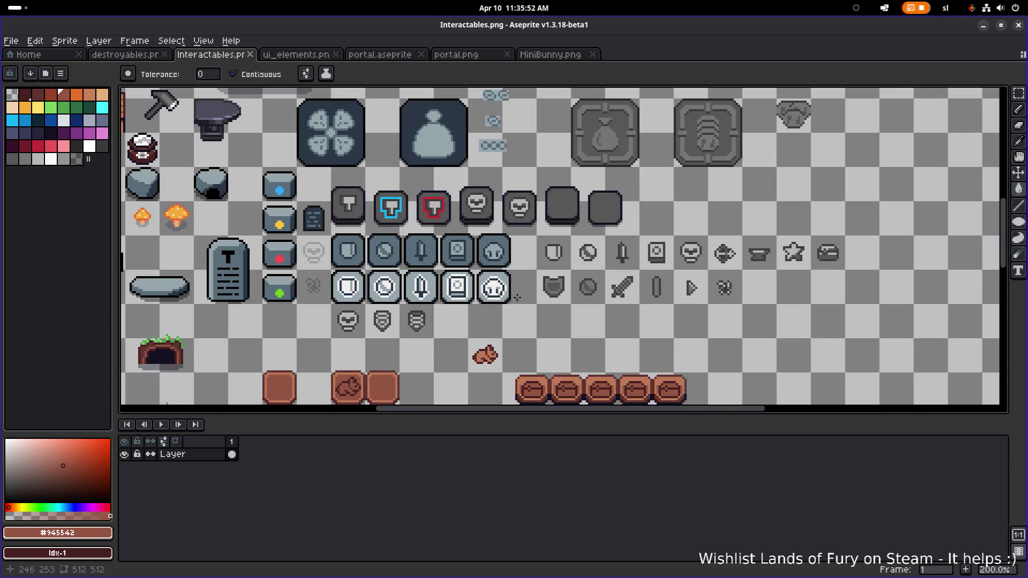
left_click_drag(504, 313, 577, 261)
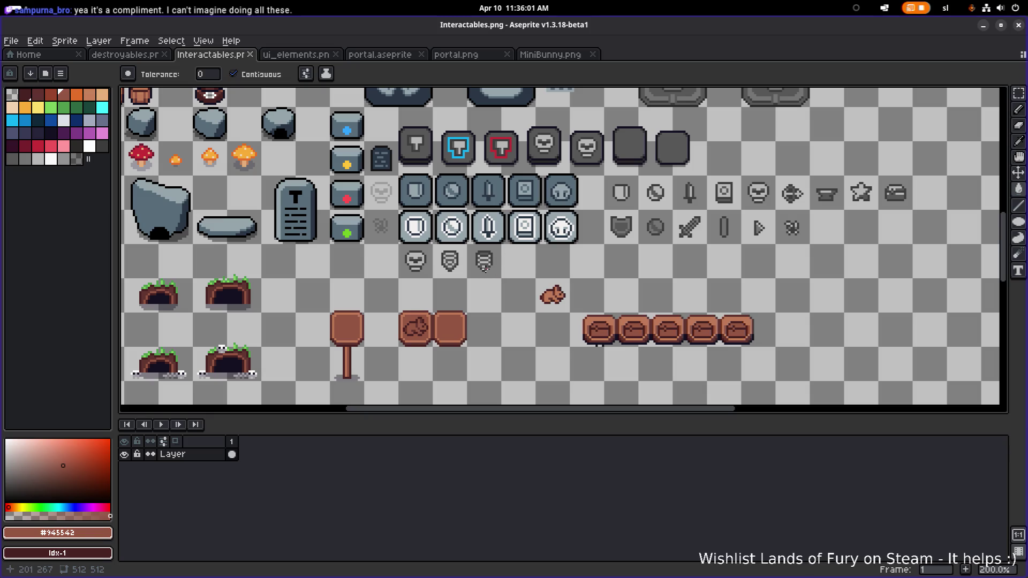
left_click_drag(487, 268, 501, 262)
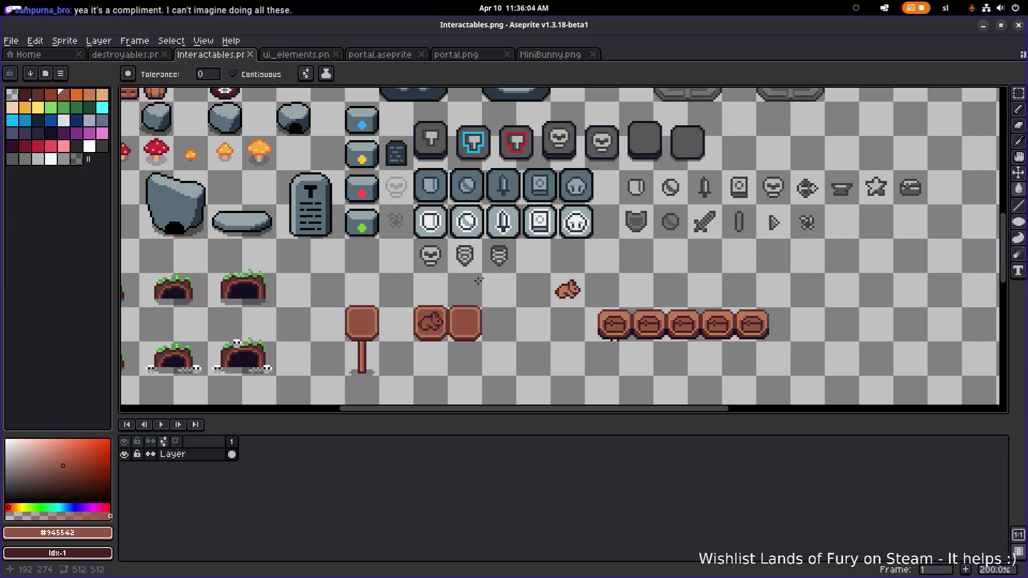
- Move the loose bunny sprite down-left beside the boards and fine-tune its position
scroll(482, 278, "up", 1)
scroll(482, 280, "up", 1)
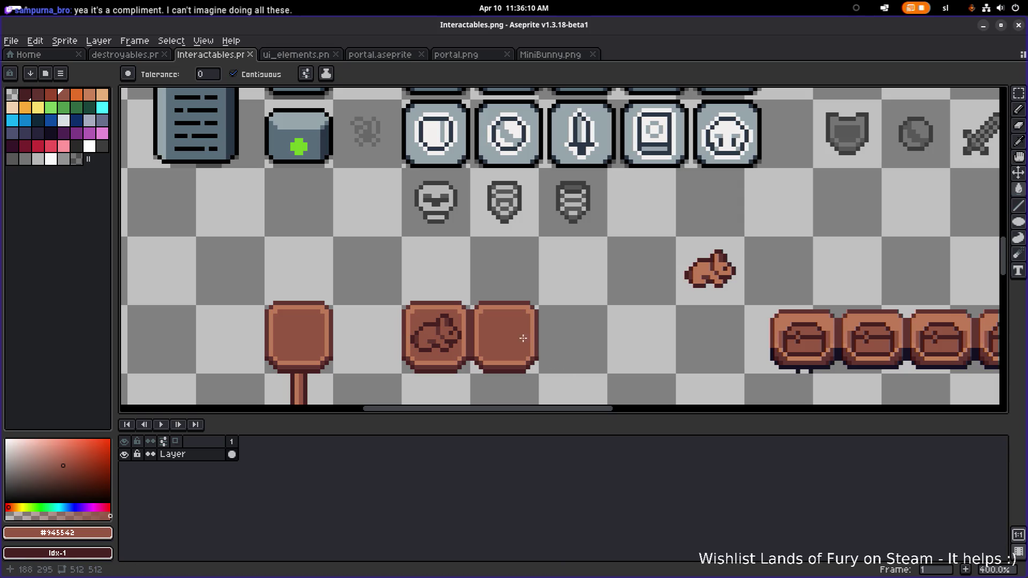
key("m")
scroll(441, 331, "up", 1)
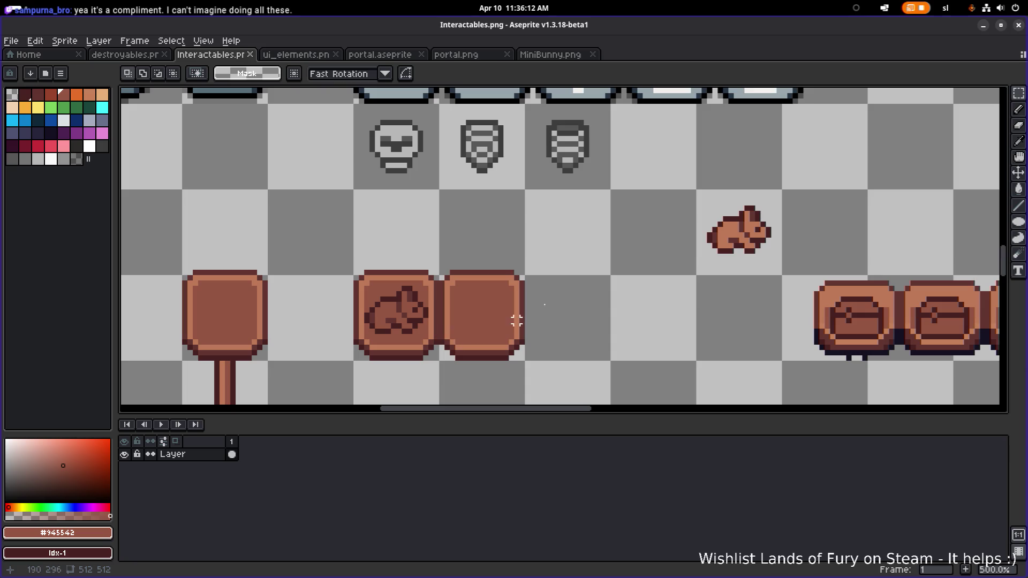
left_click_drag(689, 275, 786, 183)
mouse_move(738, 240)
left_mouse_down()
mouse_move(582, 277)
mouse_move(663, 257)
mouse_move(458, 229)
mouse_move(671, 234)
left_mouse_up()
left_click(757, 197)
mouse_move(614, 192)
left_mouse_down()
mouse_move(696, 257)
mouse_move(698, 277)
mouse_move(691, 252)
left_mouse_up()
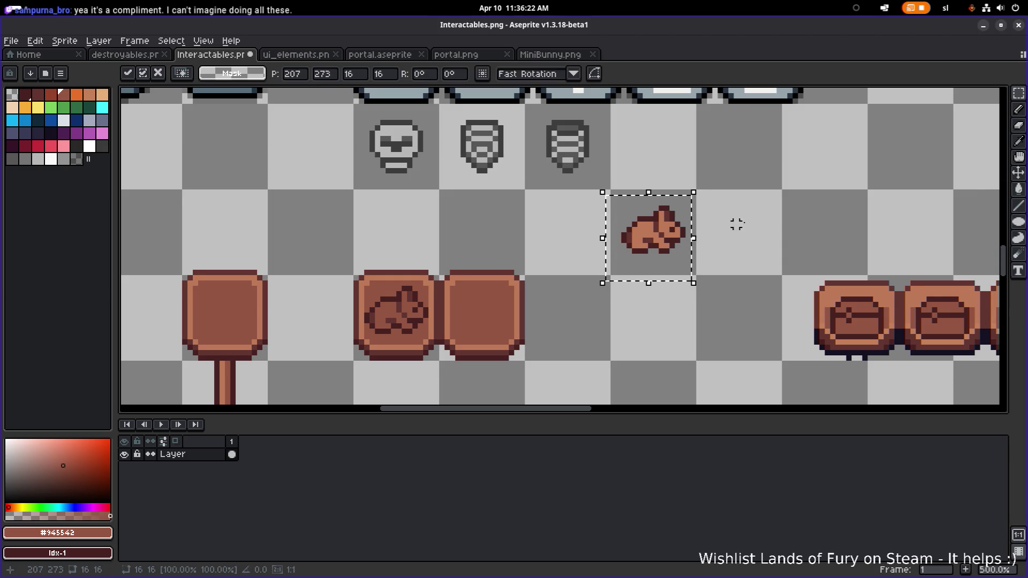
left_click(719, 229)
scroll(543, 284, "up", 2)
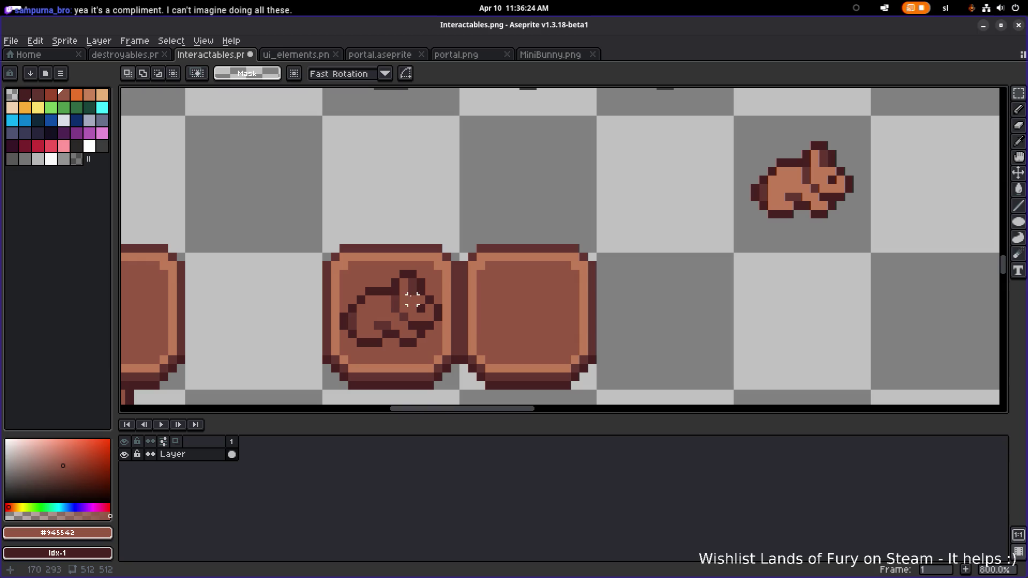
- Magic-wand the light-brown background regions around the bunny and delete them to transparency
mouse_move(343, 274)
left_mouse_down()
mouse_move(418, 341)
mouse_move(442, 345)
mouse_move(825, 236)
mouse_move(831, 197)
left_mouse_up()
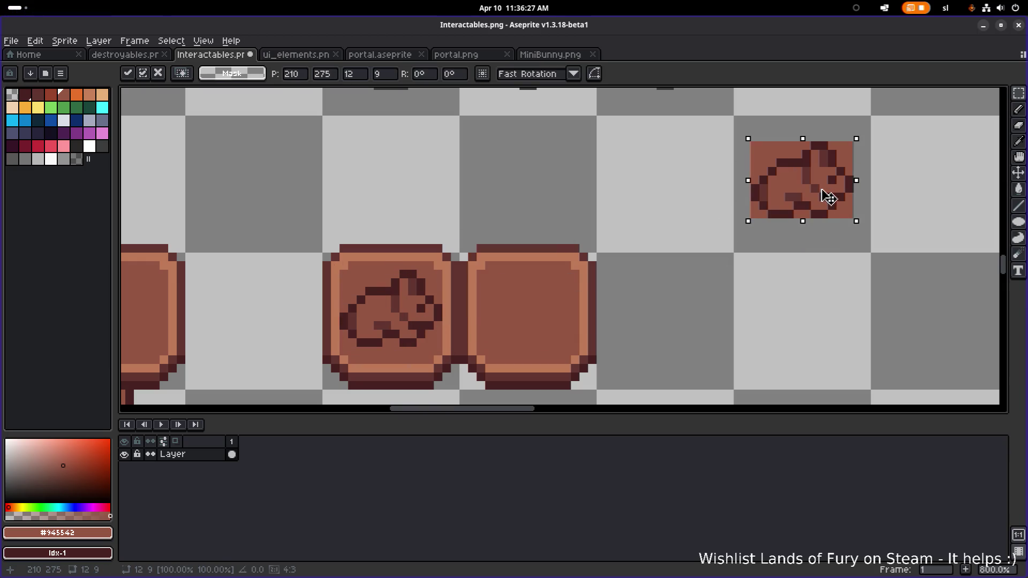
scroll(783, 197, "up", 2)
key("w")
left_click(592, 163)
left_click(683, 179, "shift")
left_click(682, 262, "shift")
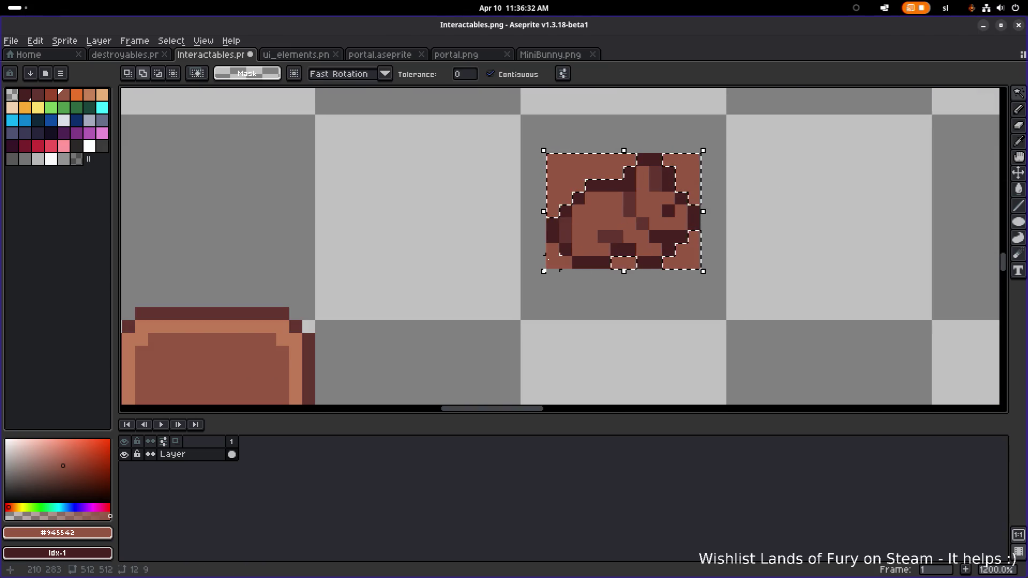
key("Delete")
- Eyedrop the dark outline colour from the board
key("m")
scroll(638, 279, "down", 3)
scroll(678, 239, "down", 1)
scroll(730, 217, "up", 1)
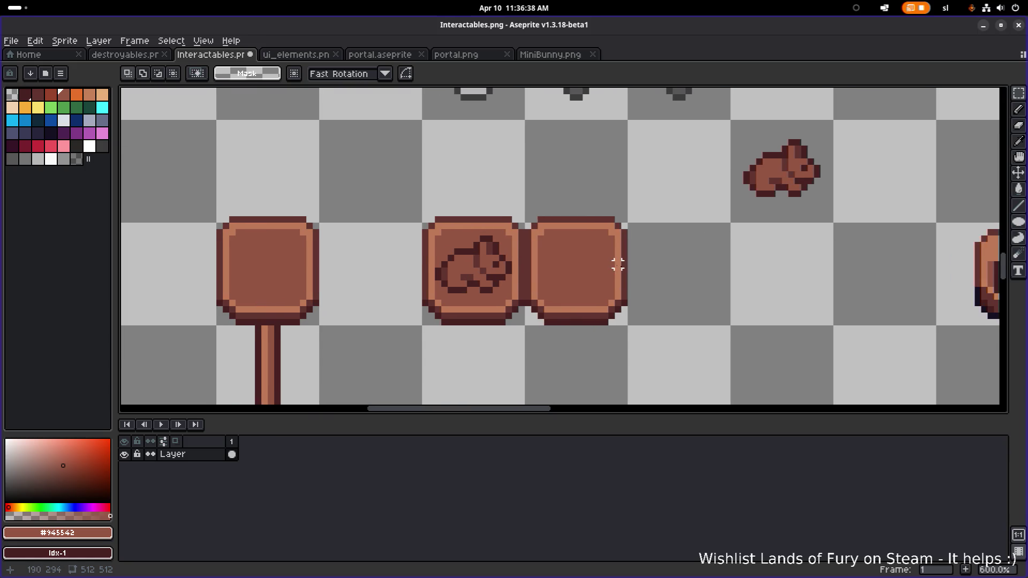
scroll(523, 271, "up", 3)
key("i")
left_click(484, 233)
- Pencil a dark seat bar, a diagonal line to the top-left, and a lower row on the blank board
key("b")
left_click(641, 274)
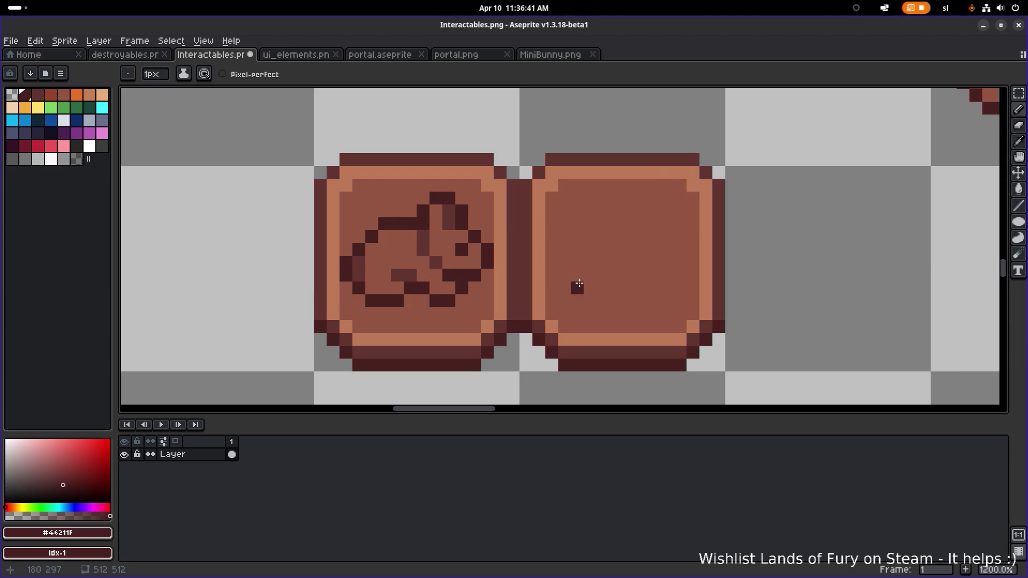
mouse_move(654, 275)
left_mouse_down()
mouse_move(624, 276)
mouse_move(667, 290)
left_mouse_up()
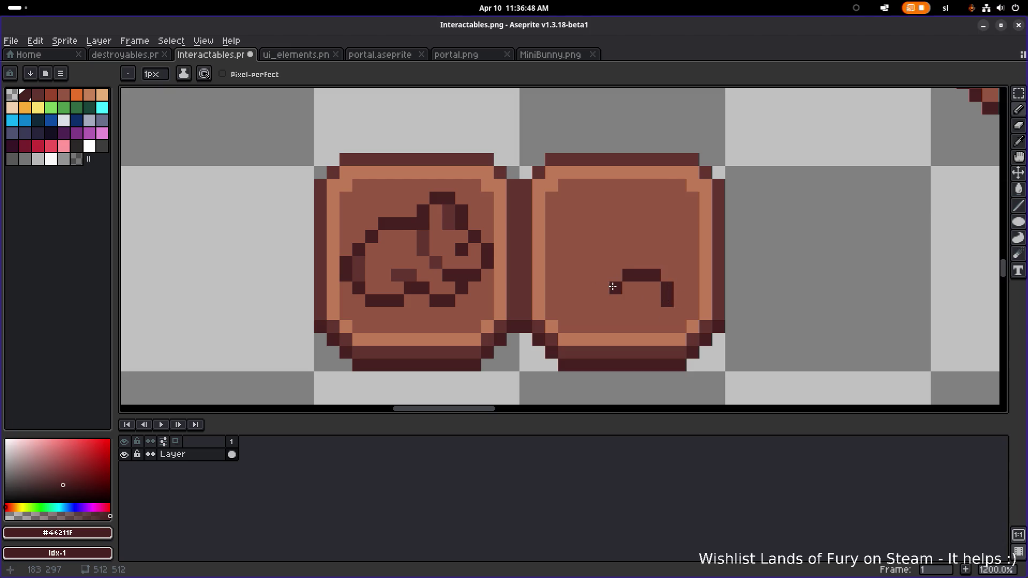
key("shift")
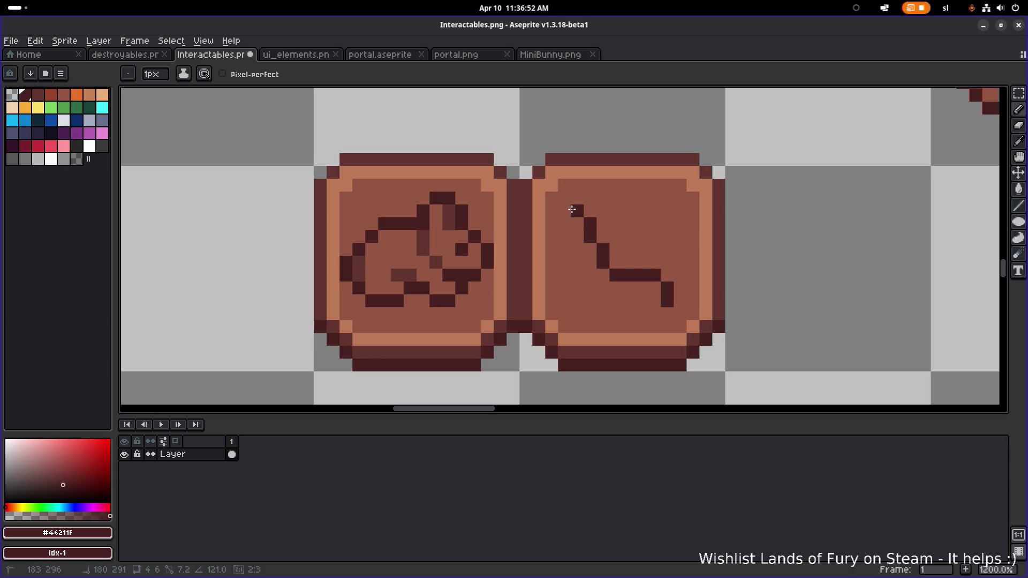
left_click(564, 211)
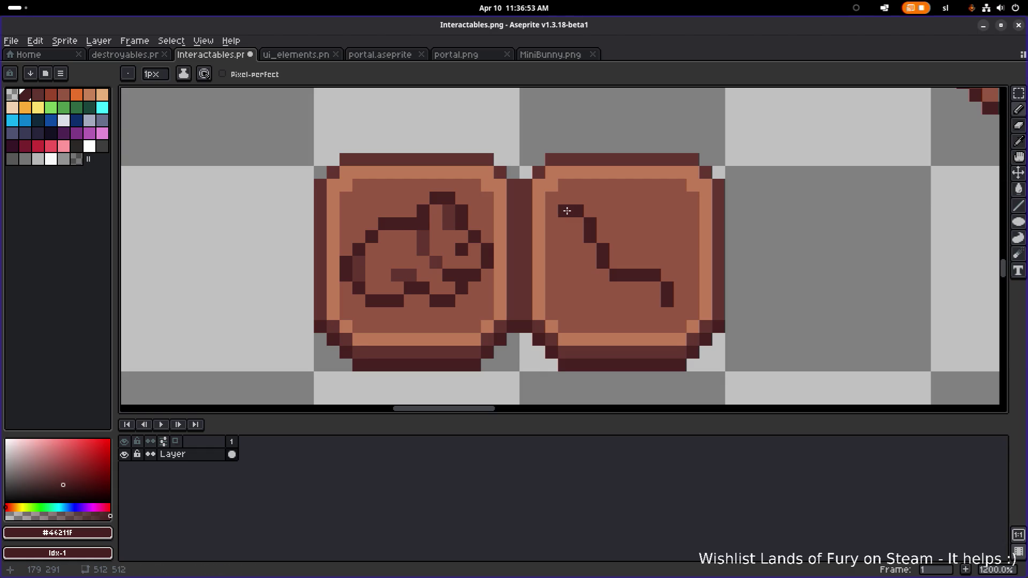
left_click(604, 289)
mouse_move(618, 301)
left_mouse_down()
mouse_move(616, 314)
mouse_move(628, 315)
left_mouse_up()
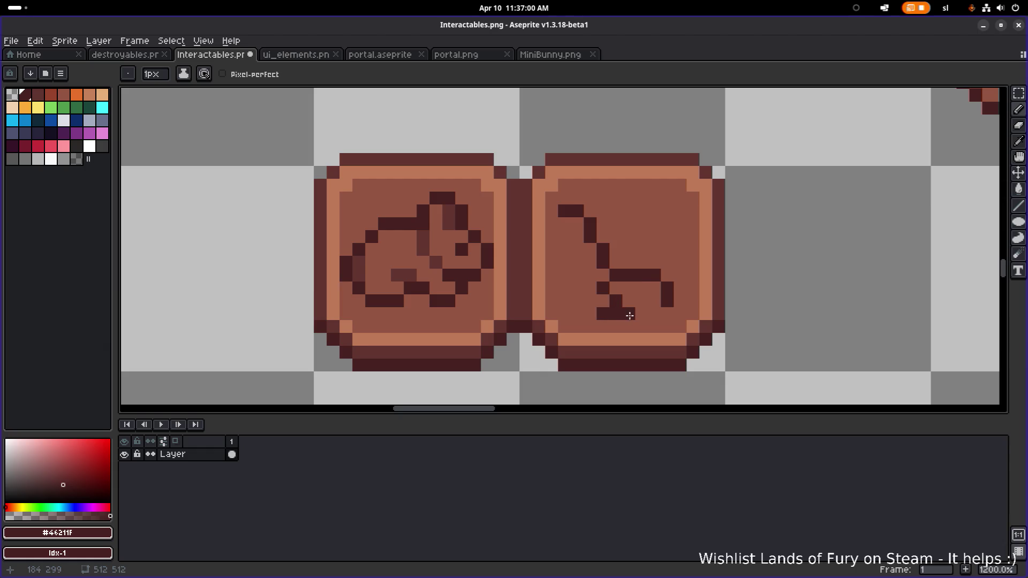
left_click(616, 326)
- Touch up the emblem, covering stray dark pixels with board colour and adding outline pixels
left_click(654, 306, "alt")
left_click(630, 317)
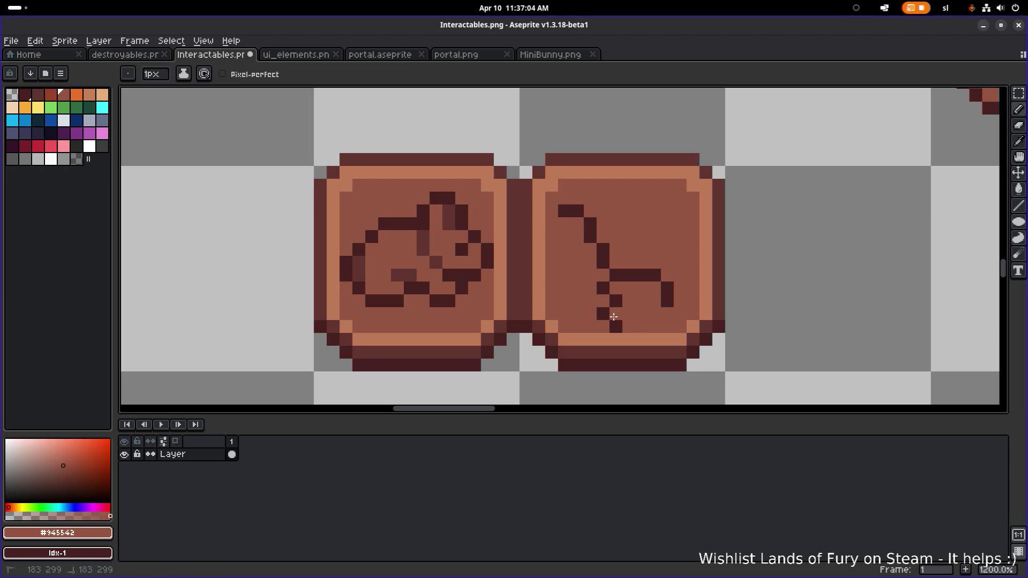
left_click(611, 305, "alt")
left_click(590, 305)
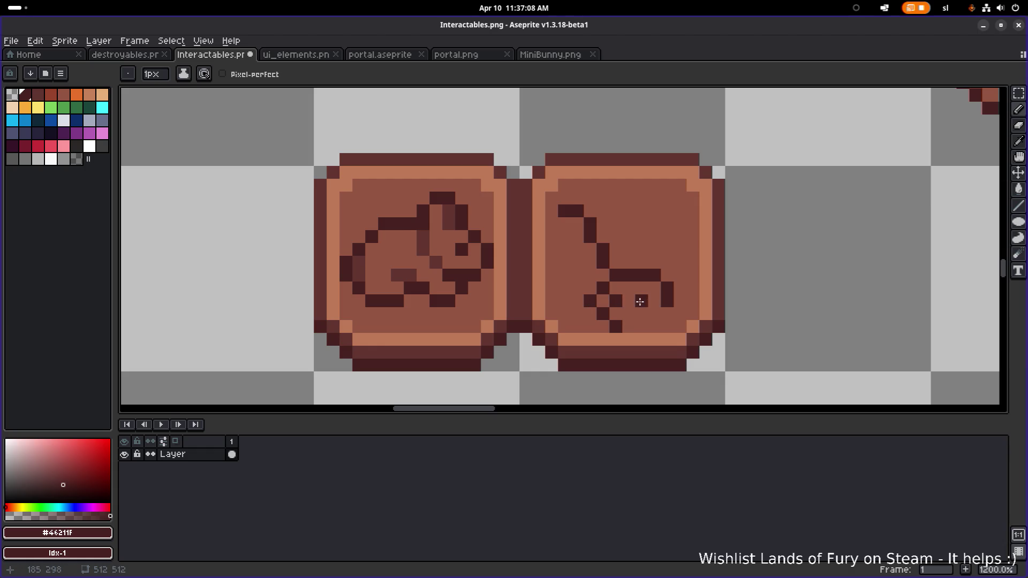
left_click(654, 314)
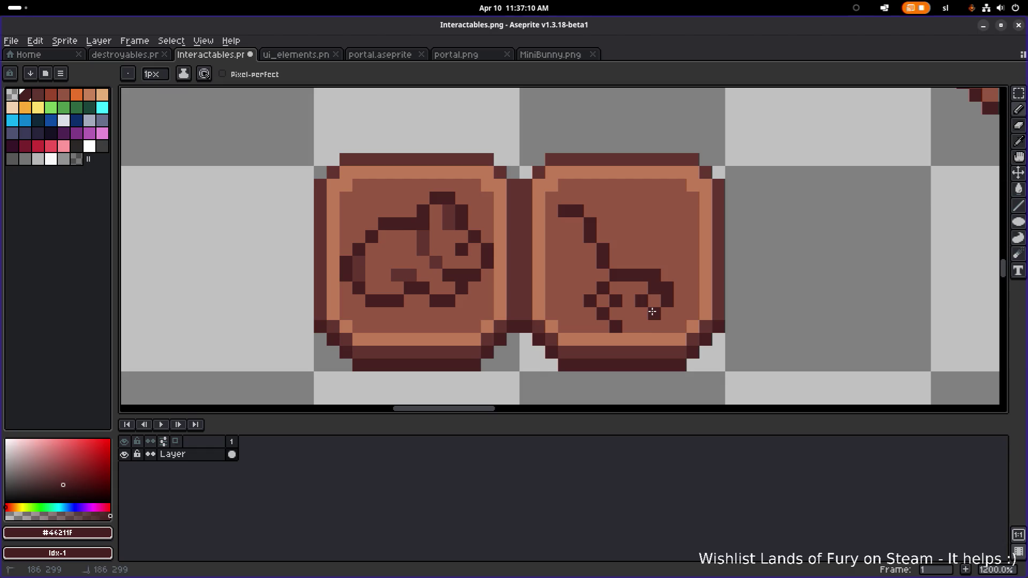
left_click(628, 324, "alt")
left_click(642, 299, "alt")
left_click(629, 301)
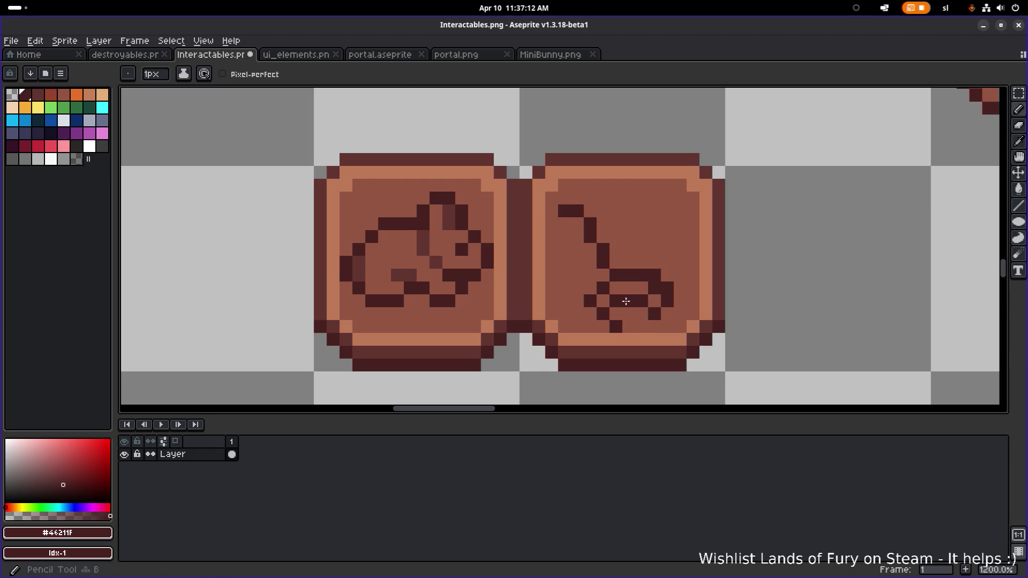
left_click(642, 325, "alt")
left_click(616, 325)
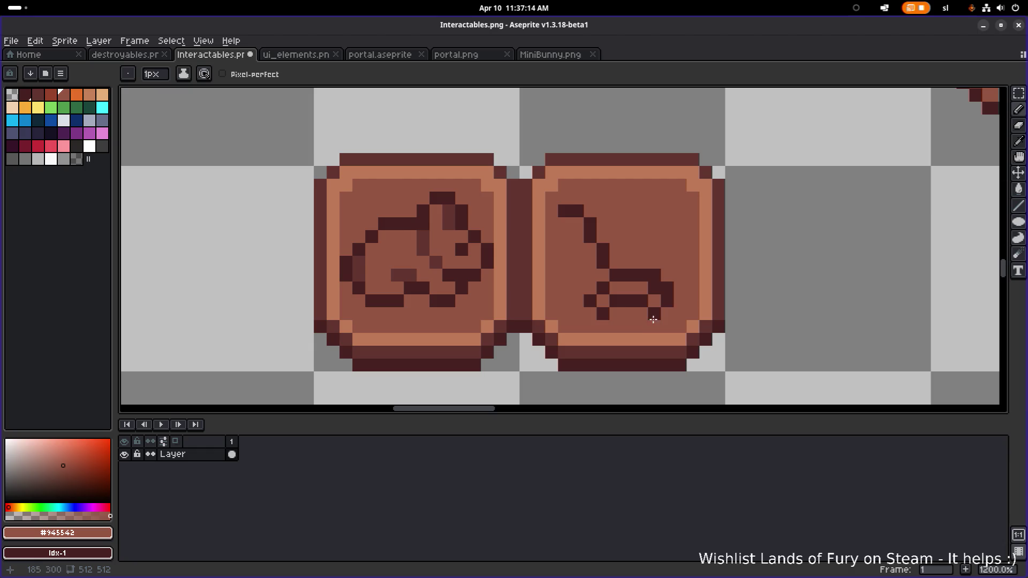
left_click(656, 276)
key("ctrl+z")
left_click(658, 277, "alt")
left_click(665, 279)
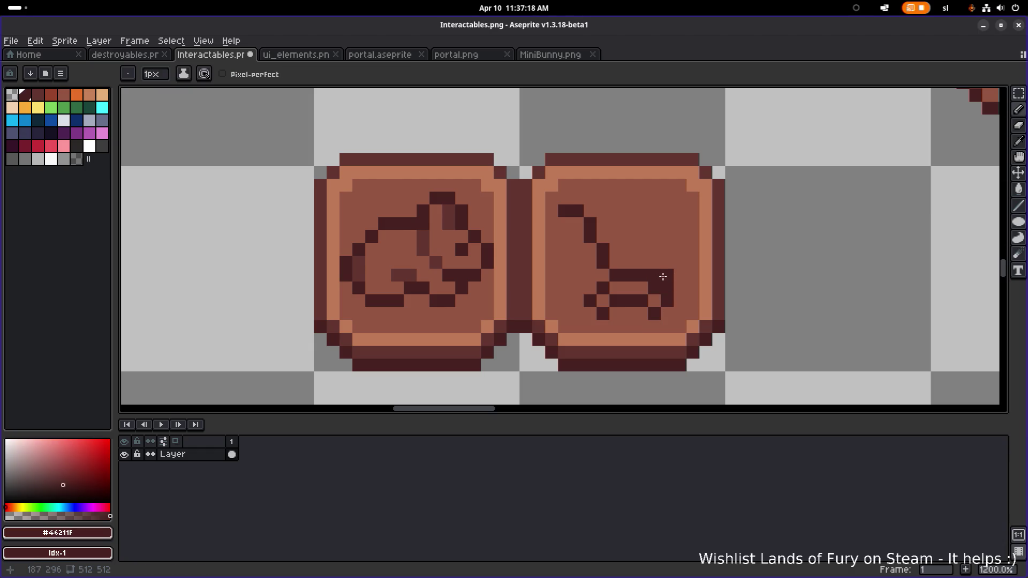
scroll(635, 267, "down", 4)
scroll(677, 260, "up", 4)
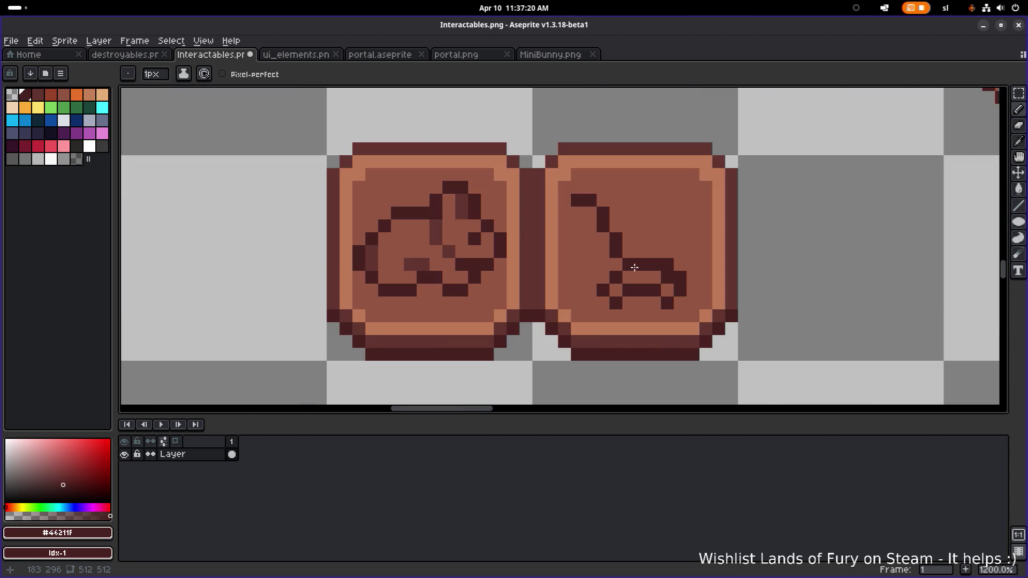
- Move the emblem's seat part up one pixel and fill the exposed gap with board colour
key("m")
left_click_drag(583, 324, 691, 256)
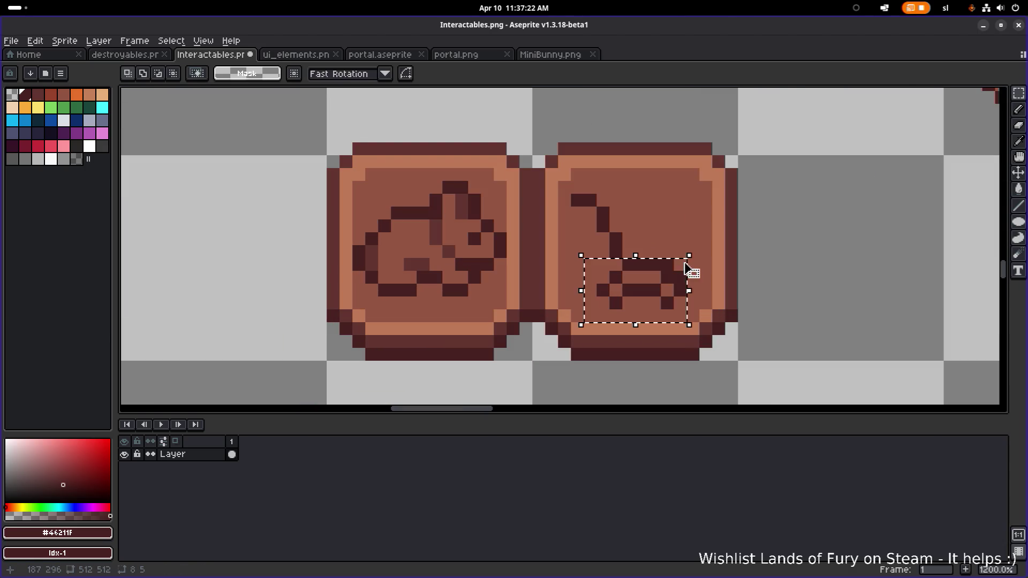
left_click_drag(663, 291, 656, 284)
key("ctrl+d")
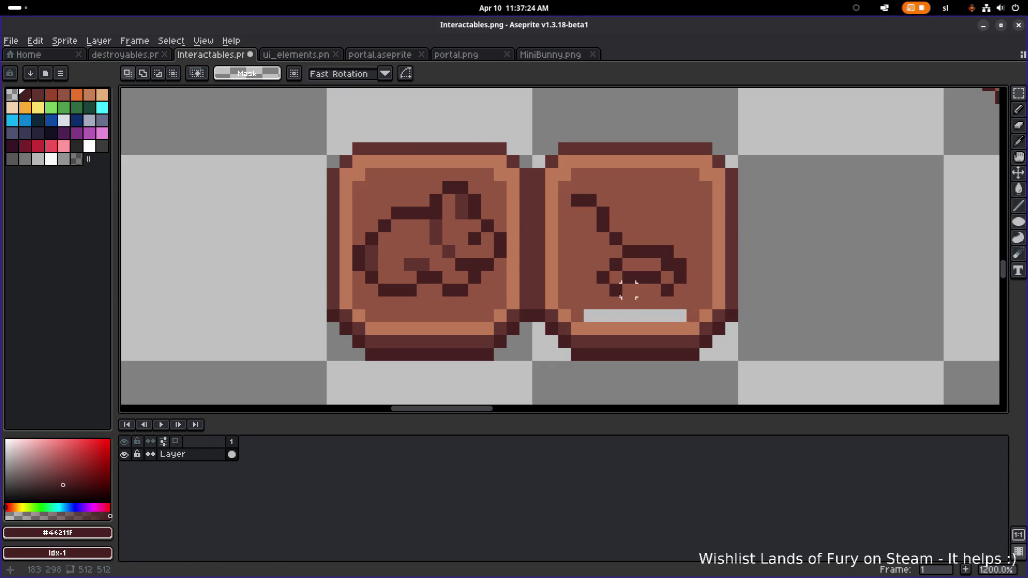
left_click(594, 295, "alt")
left_click_drag(590, 316, 681, 315)
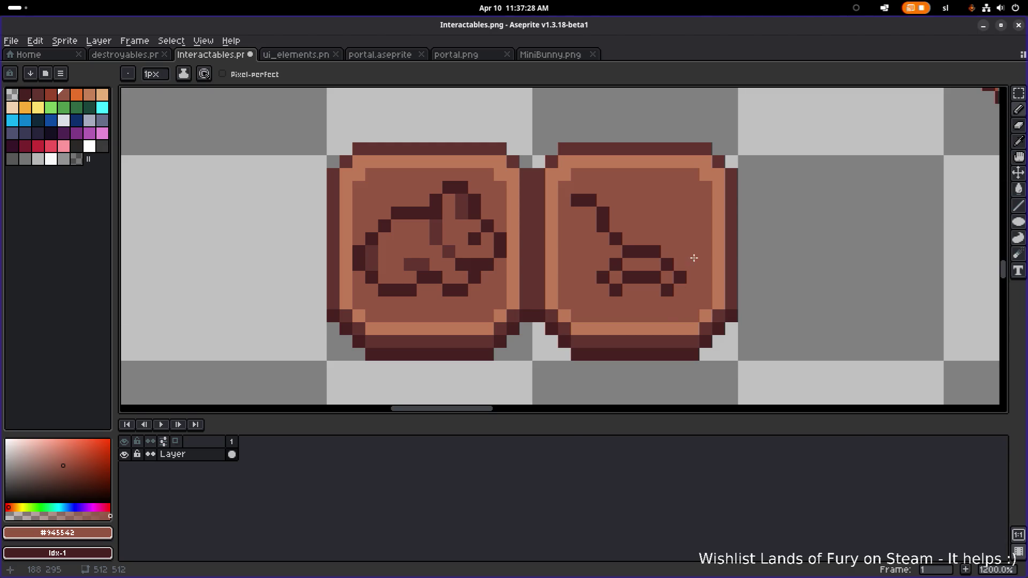
- Extend the diagonal stroke by one dark #46211F pixel
scroll(694, 259, "down", 5)
scroll(708, 257, "up", 5)
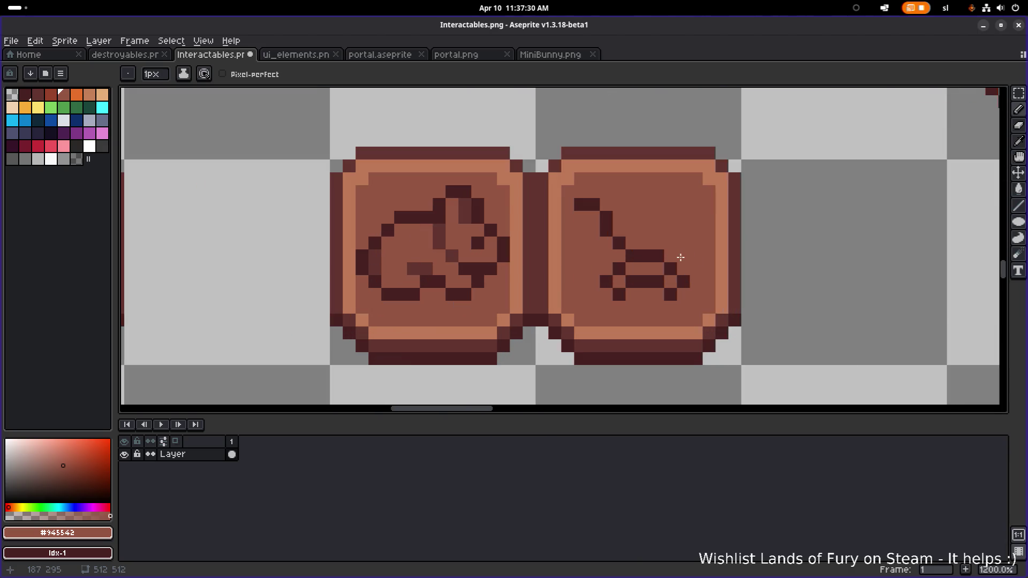
scroll(681, 256, "down", 4)
scroll(676, 245, "up", 4)
scroll(673, 242, "up", 1)
left_click(656, 244, "alt")
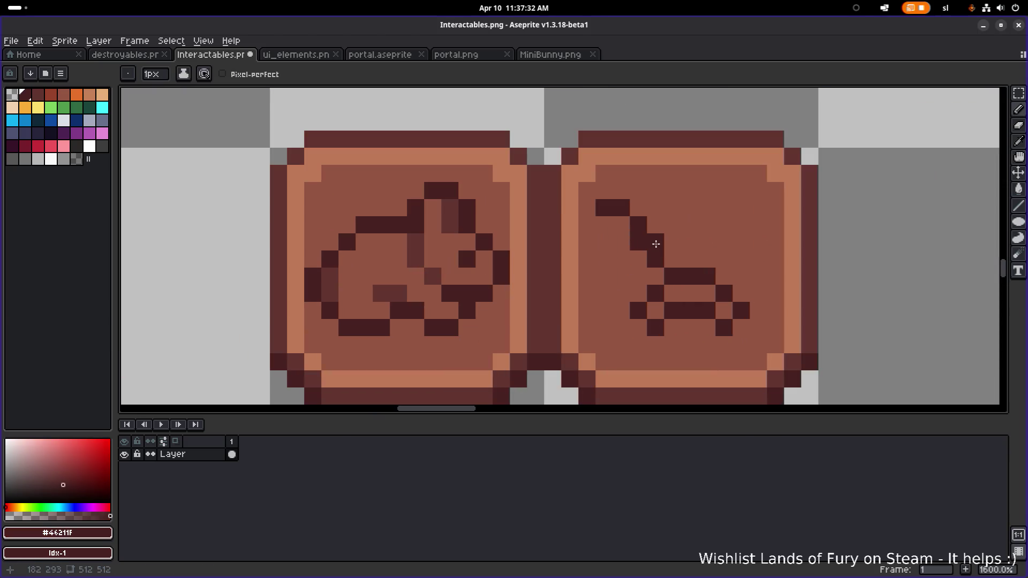
key("ctrl+z")
key("ctrl+z")
key("ctrl+y")
key("ctrl+y")
left_click(669, 260)
scroll(670, 261, "down", 2)
scroll(734, 256, "down", 1)
scroll(707, 238, "up", 2)
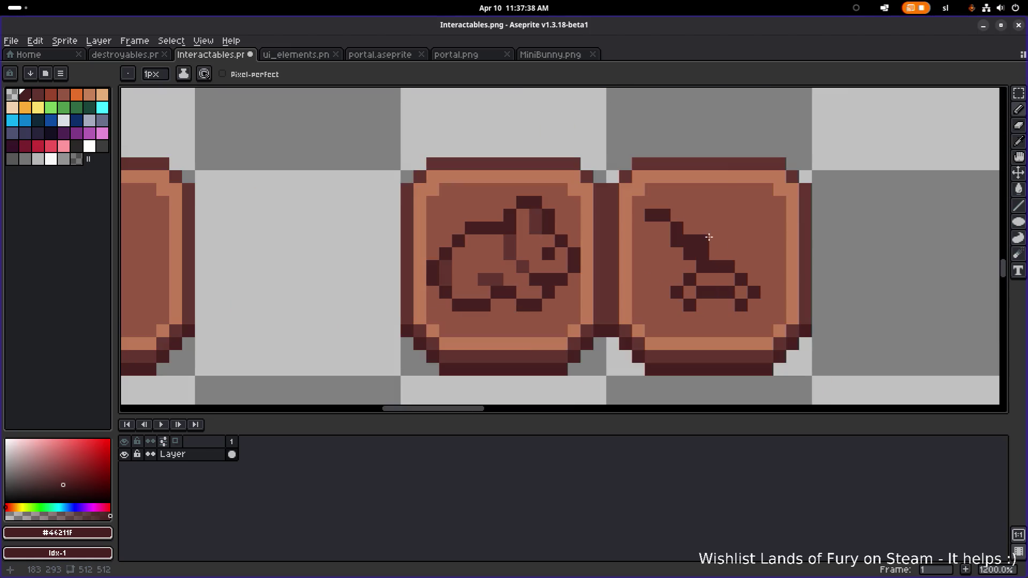
- Undo the last pencil stroke and add another dark pixel to the diagonal stroke
left_click(680, 264, "alt")
scroll(760, 244, "down", 5)
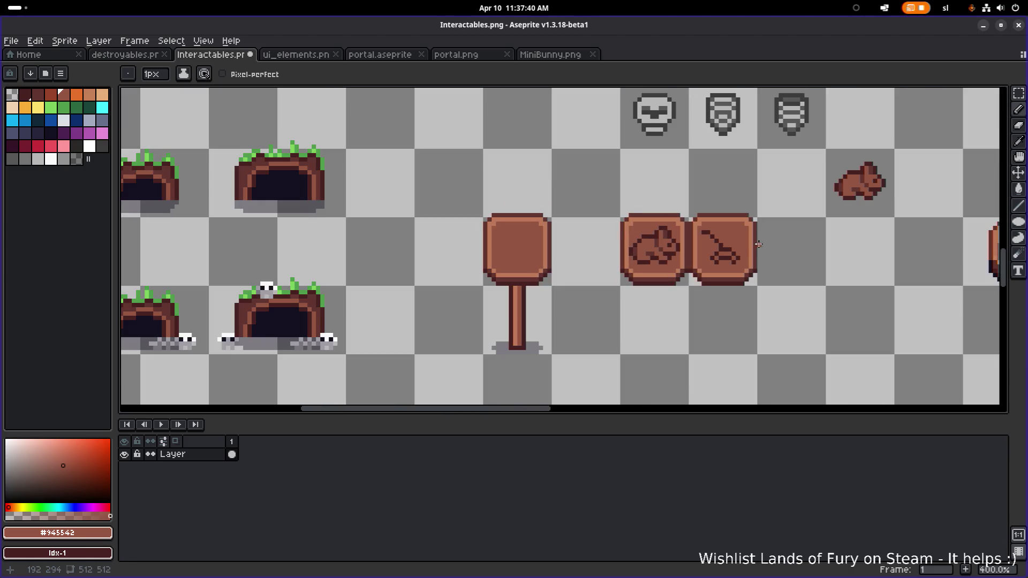
scroll(742, 245, "up", 1)
scroll(742, 245, "up", 1)
key("ctrl+z")
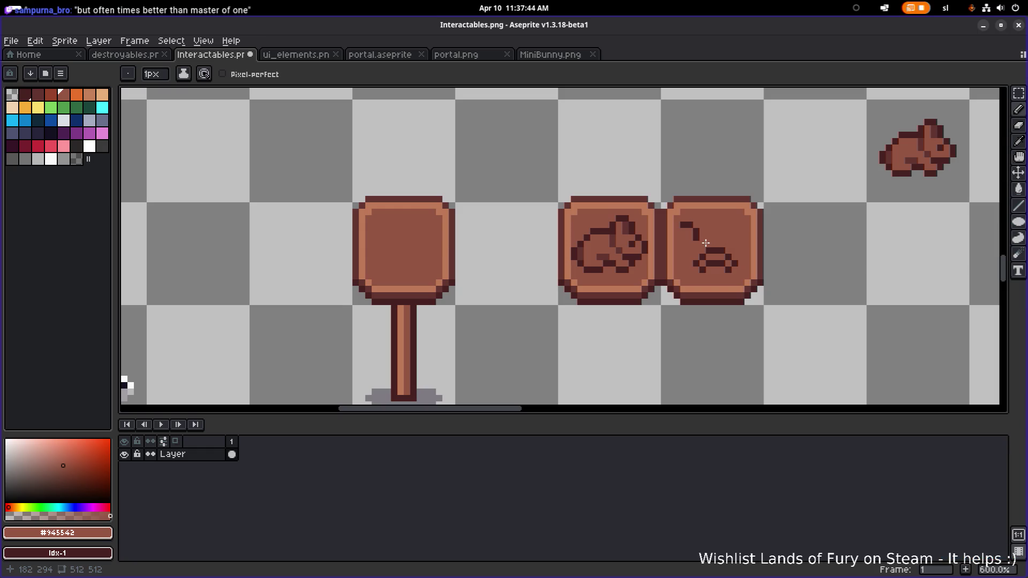
scroll(715, 241, "up", 3)
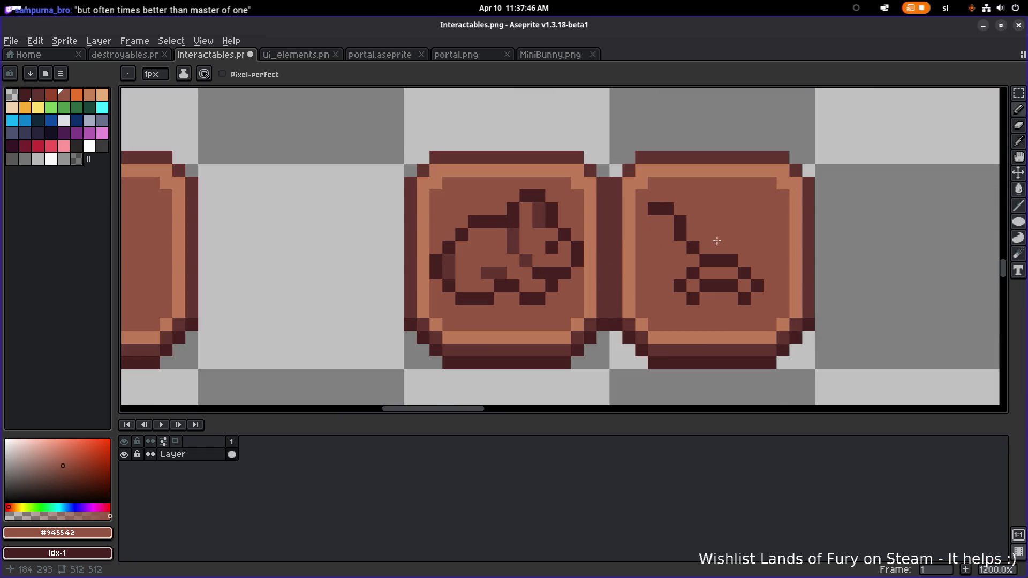
scroll(699, 232, "up", 3)
left_click(672, 209, "alt")
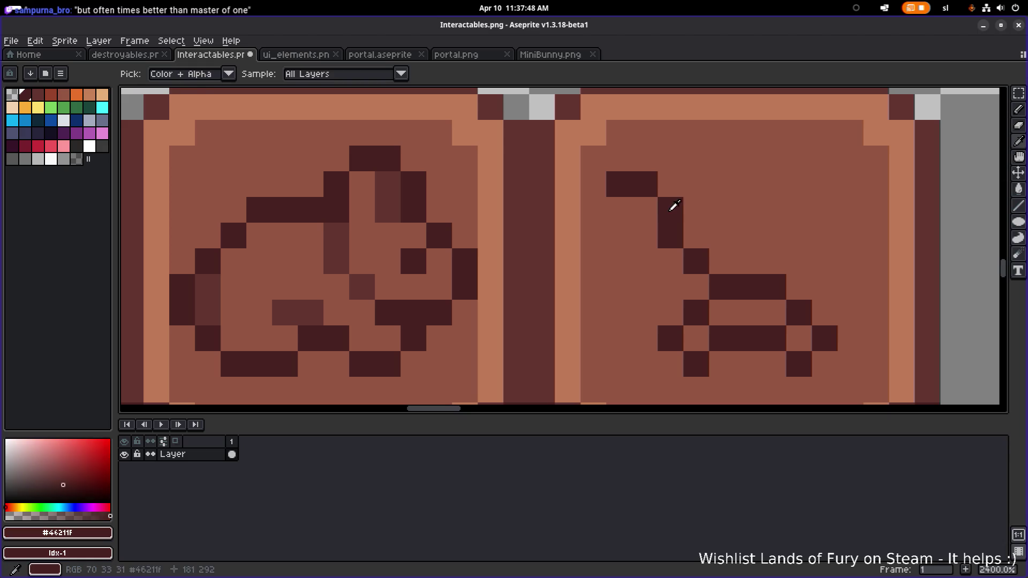
left_click(645, 214)
- Add dark pixels to the right emblem's outline and extend its line one pixel downward
scroll(645, 213, "down", 3)
scroll(658, 214, "down", 1)
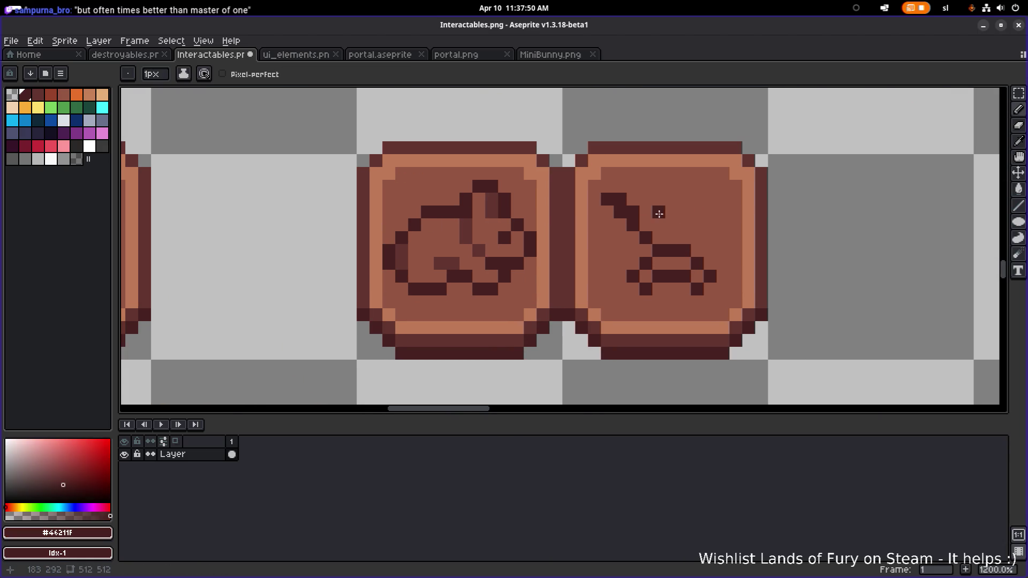
scroll(671, 216, "up", 2)
left_click(672, 216)
scroll(698, 257, "down", 4)
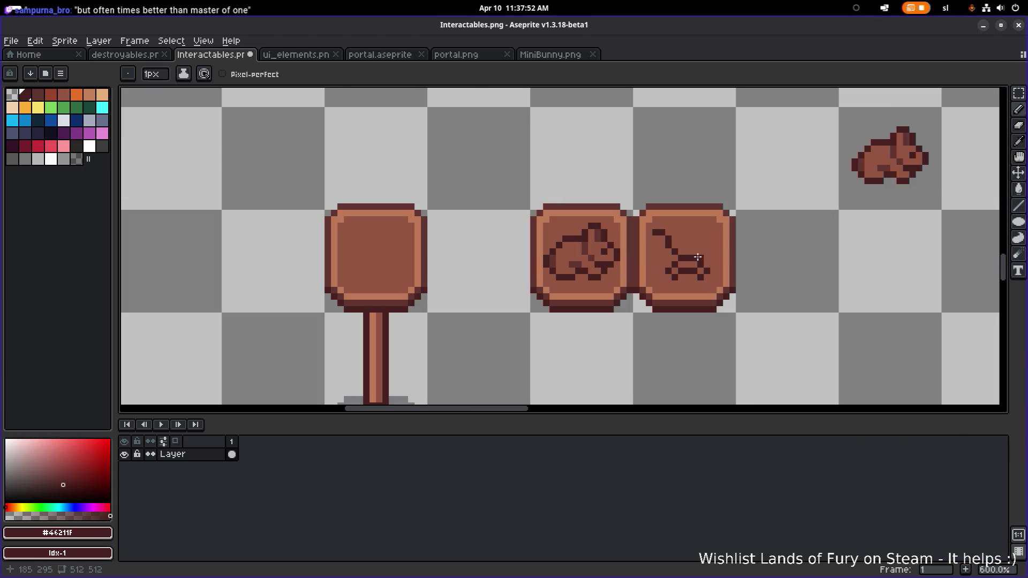
scroll(679, 251, "up", 4)
left_click(668, 239)
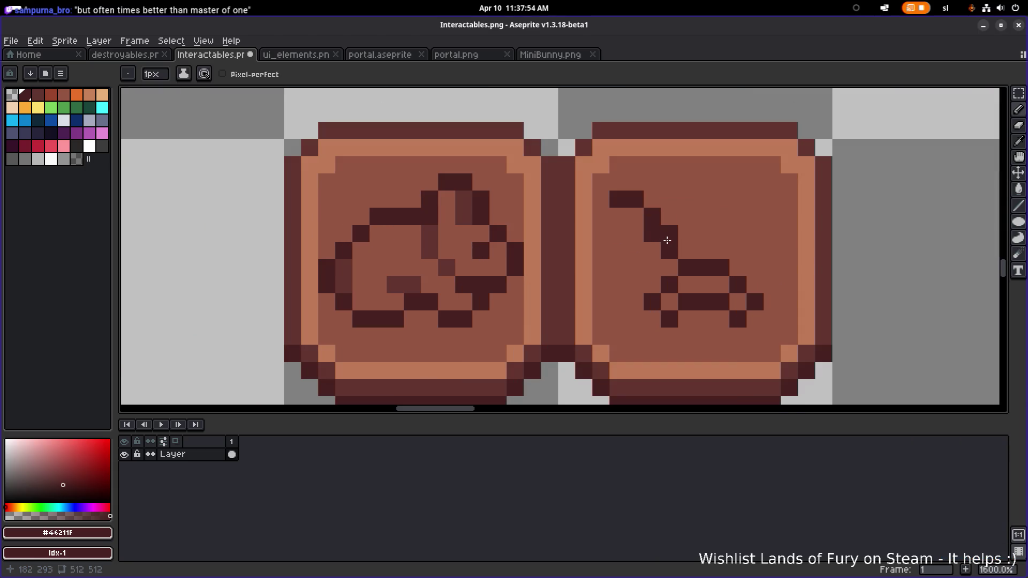
left_click(668, 266)
- Undo the last pencil stroke and zoom in and out to inspect the emblem
scroll(760, 252, "down", 5)
scroll(766, 249, "up", 4)
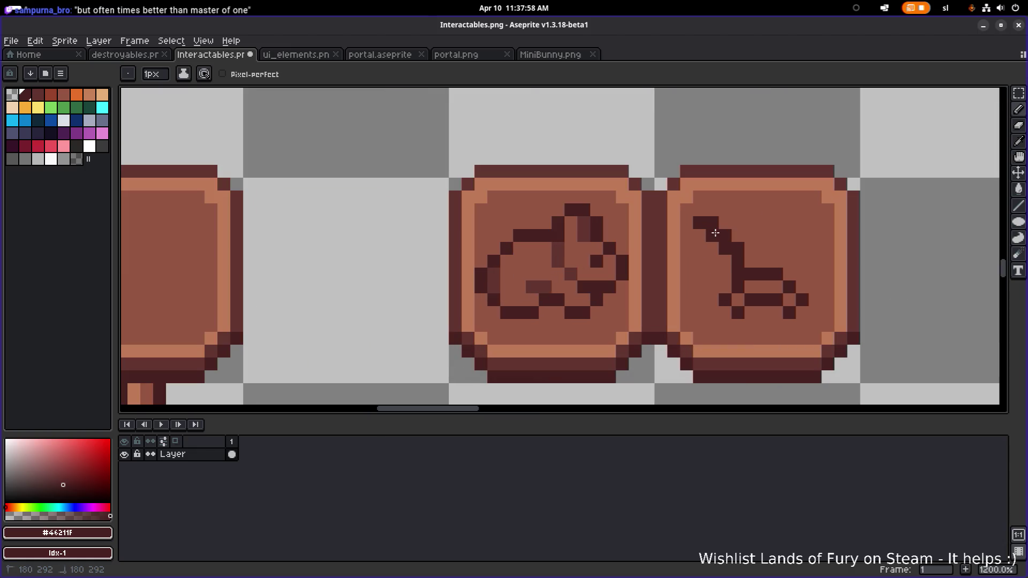
scroll(799, 245, "down", 4)
left_click_drag(799, 245, 715, 248)
key("ctrl+z")
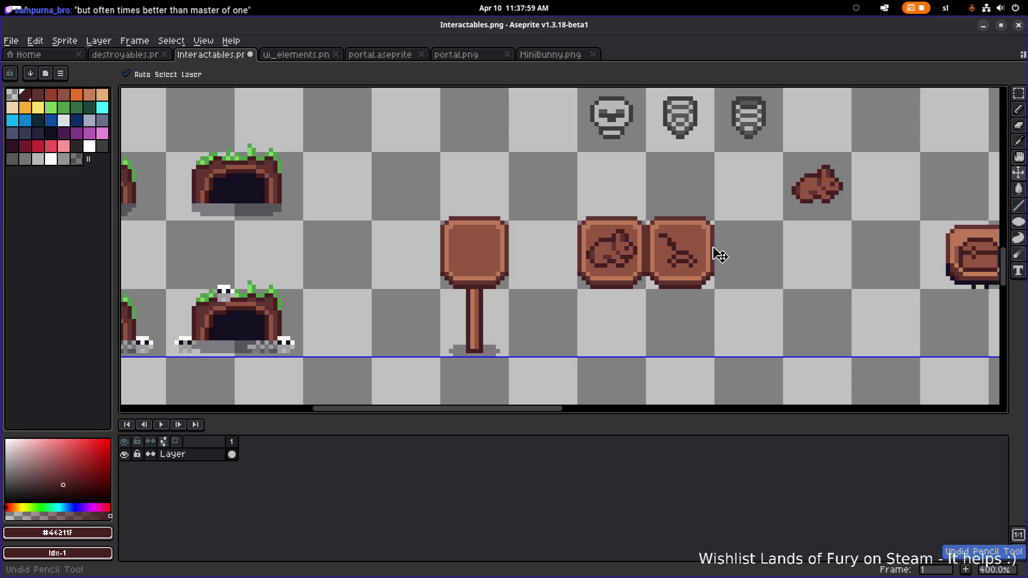
scroll(716, 254, "up", 2)
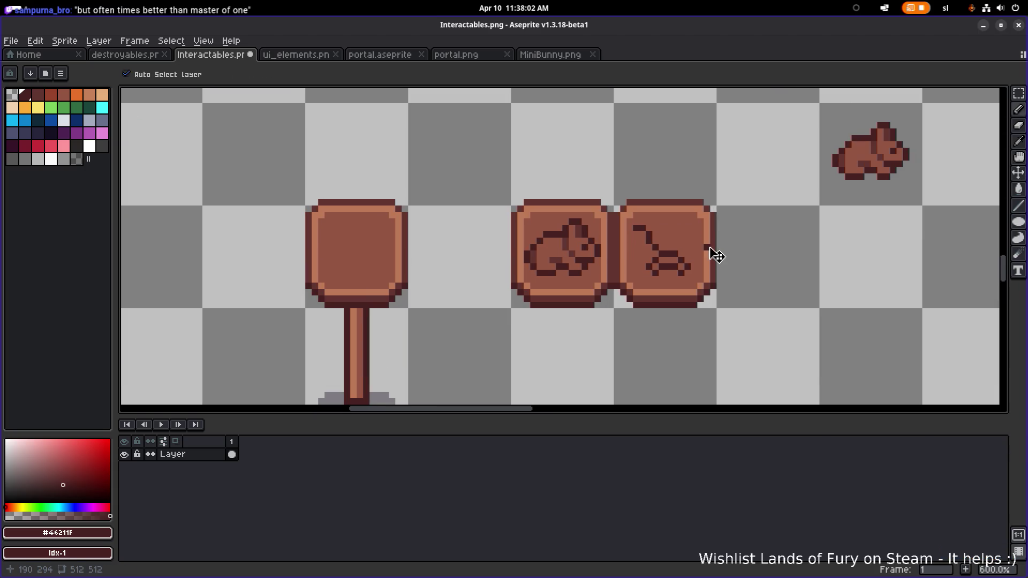
scroll(712, 253, "up", 4)
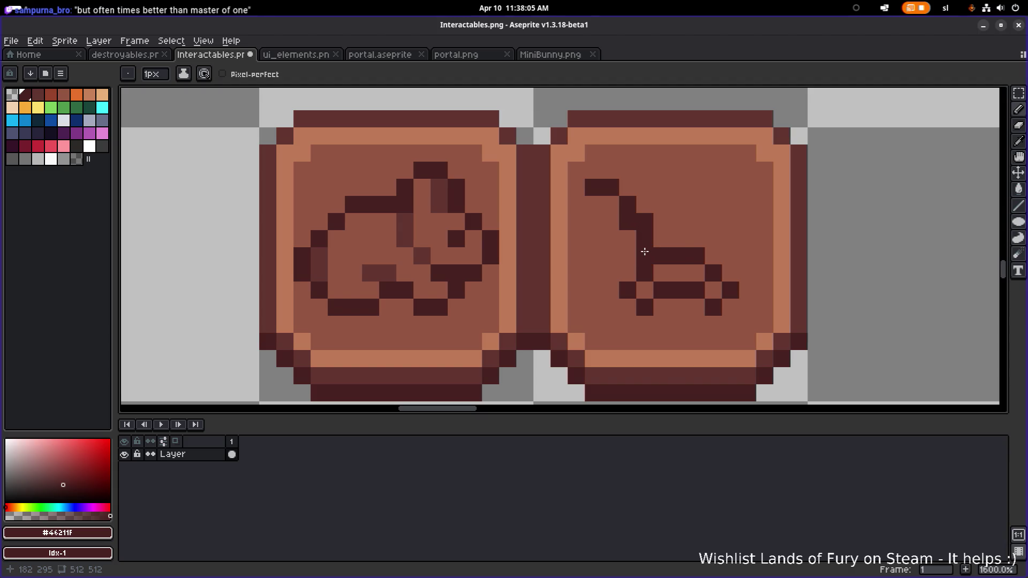
scroll(645, 252, "down", 3)
scroll(704, 247, "down", 1)
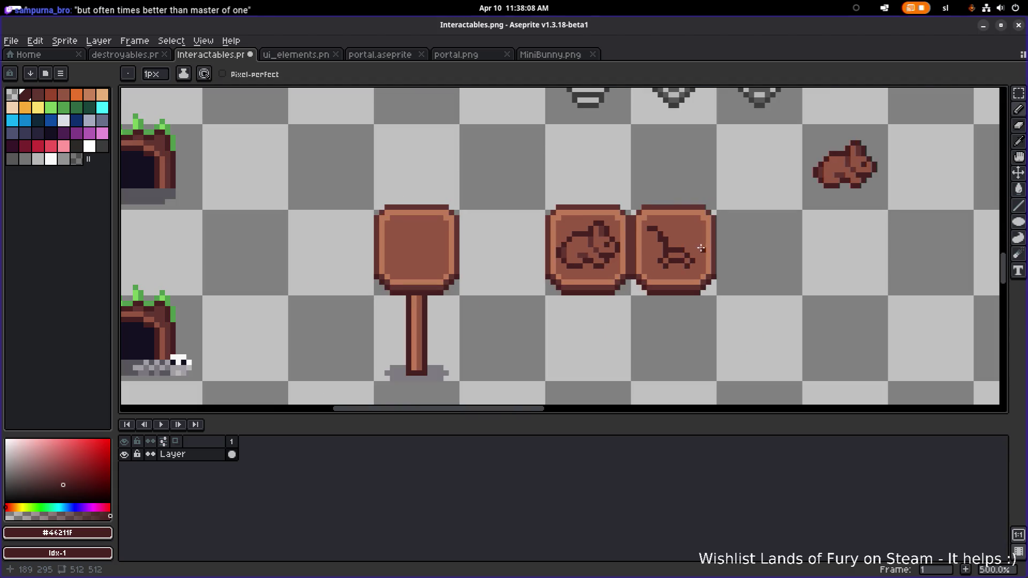
scroll(659, 247, "up", 4)
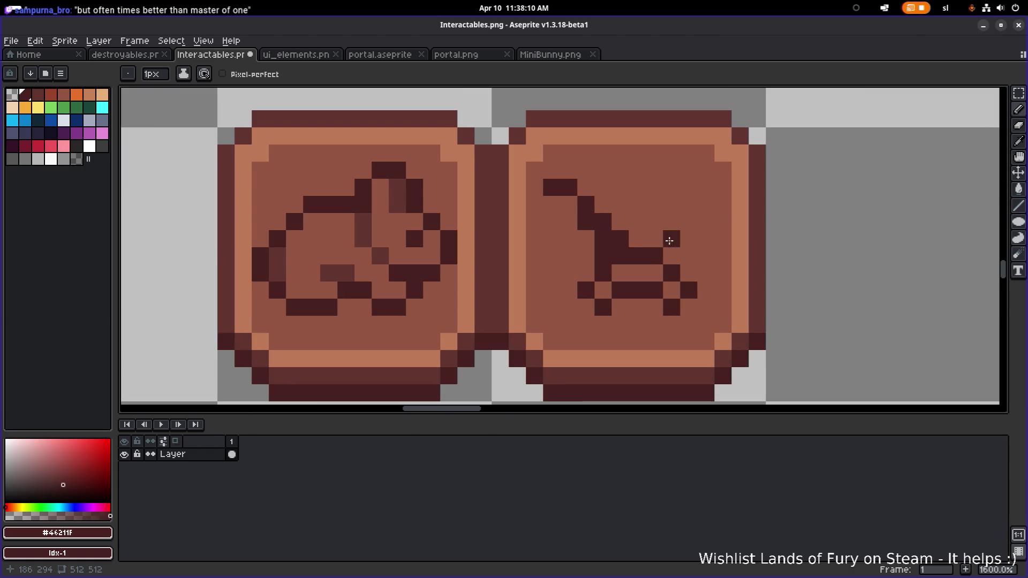
scroll(670, 239, "down", 4)
scroll(697, 244, "up", 2)
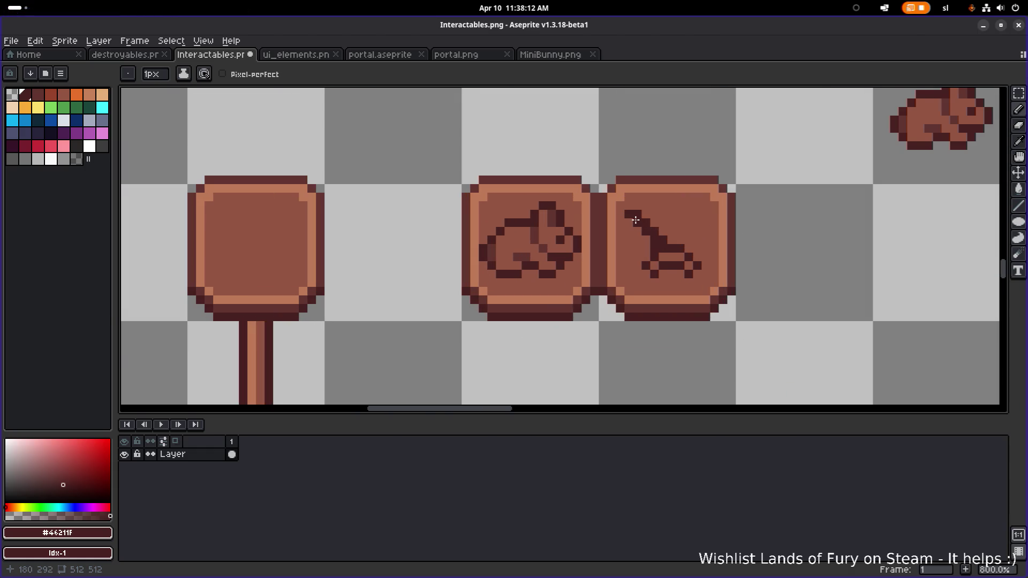
scroll(740, 225, "down", 2)
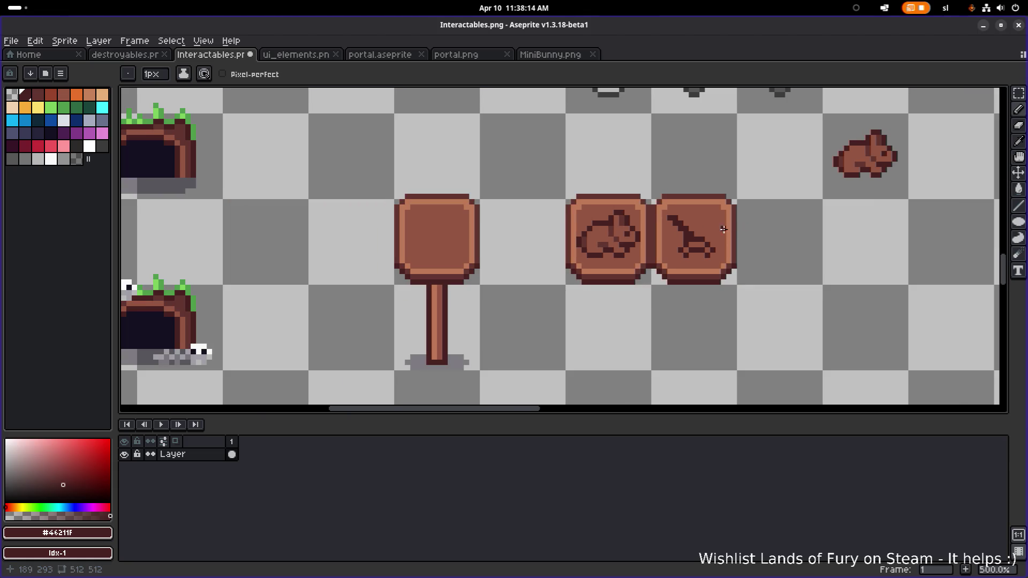
scroll(724, 229, "up", 4)
scroll(691, 234, "down", 2)
scroll(683, 235, "up", 3)
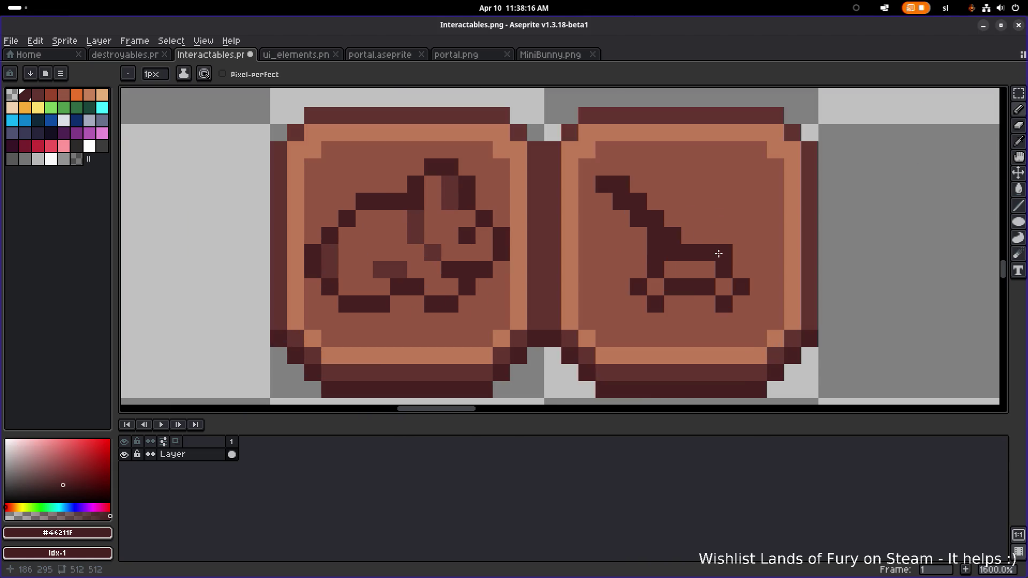
scroll(712, 262, "down", 6)
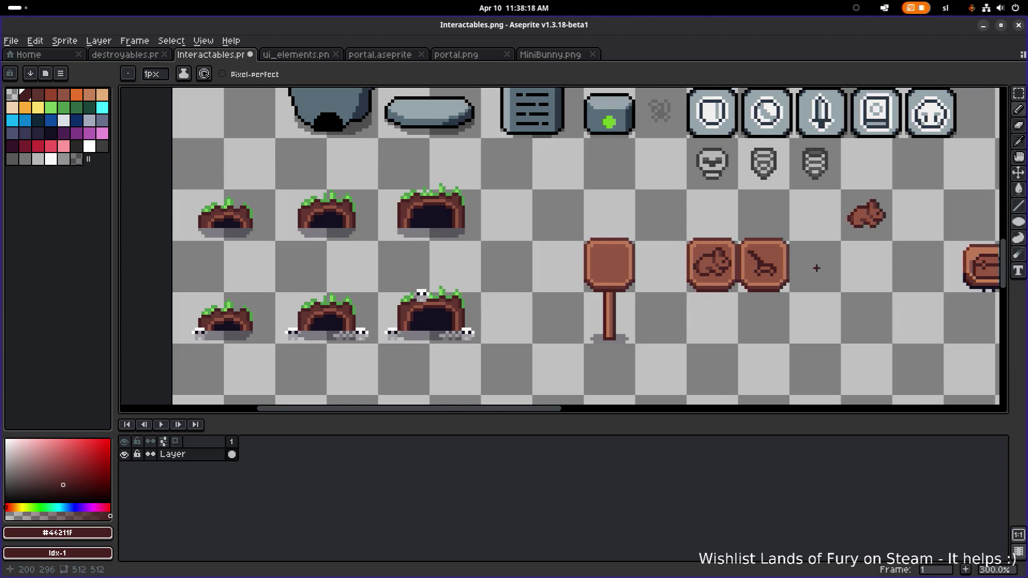
scroll(696, 268, "up", 7)
scroll(659, 269, "down", 1)
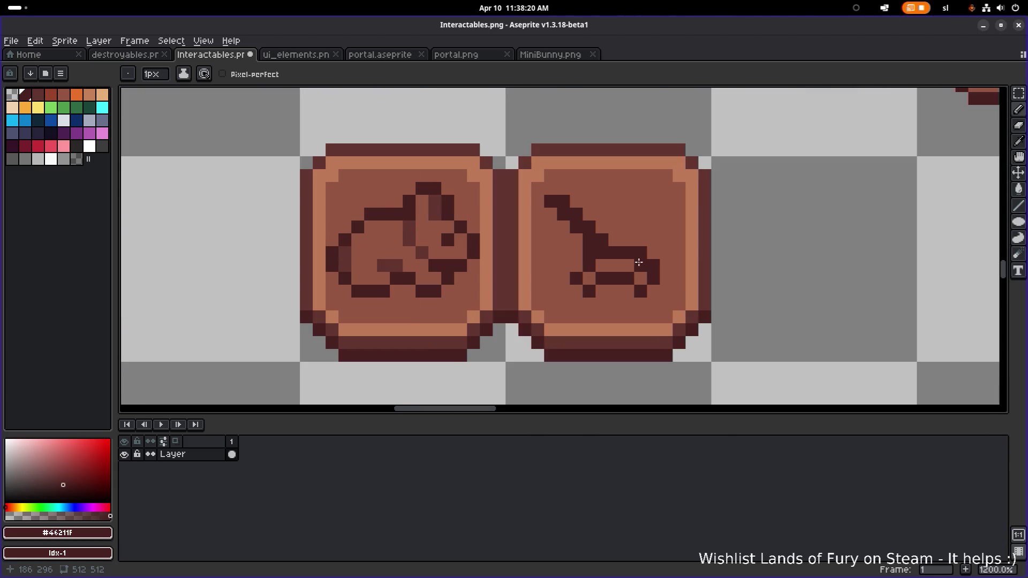
scroll(641, 268, "up", 1)
- Repaint three diagonal pixels and one base pixel in medium brown #623530
left_click(444, 211, "alt")
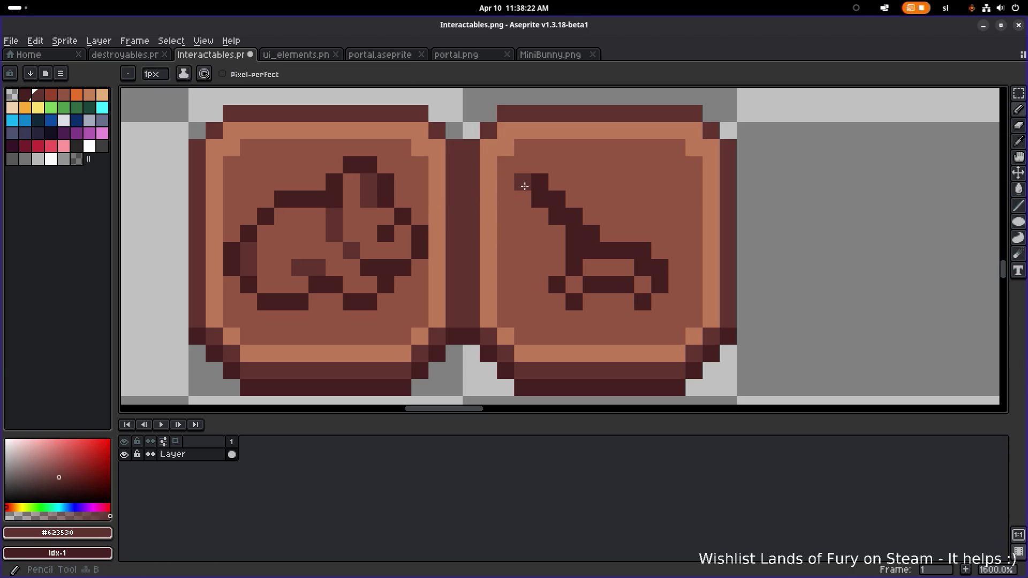
left_click(557, 218)
left_click(574, 236)
left_click(573, 248)
left_click(647, 254)
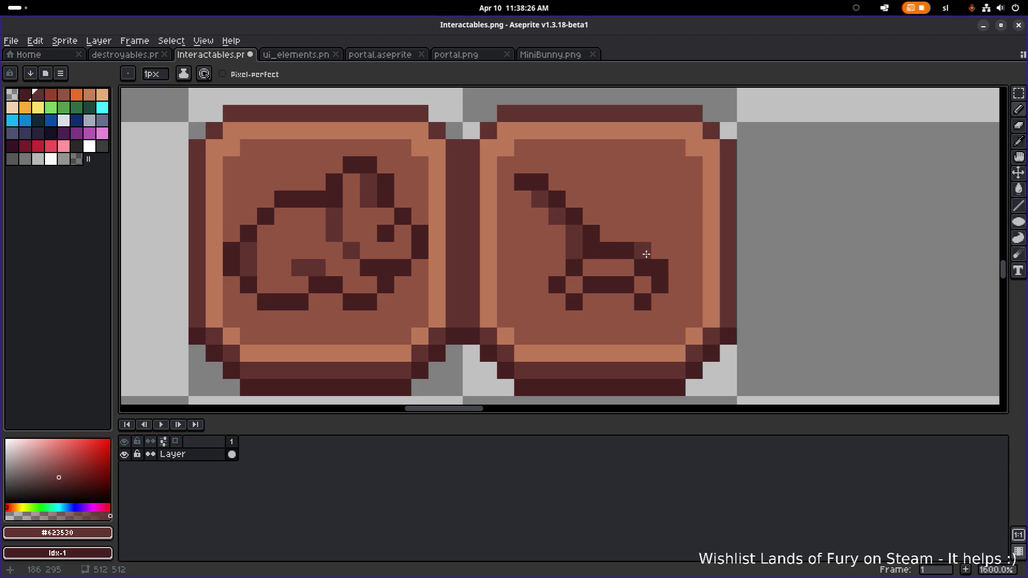
- Cover a stray dark pixel with board brown and add a medium-brown pixel to the emblem
left_click(402, 234, "alt")
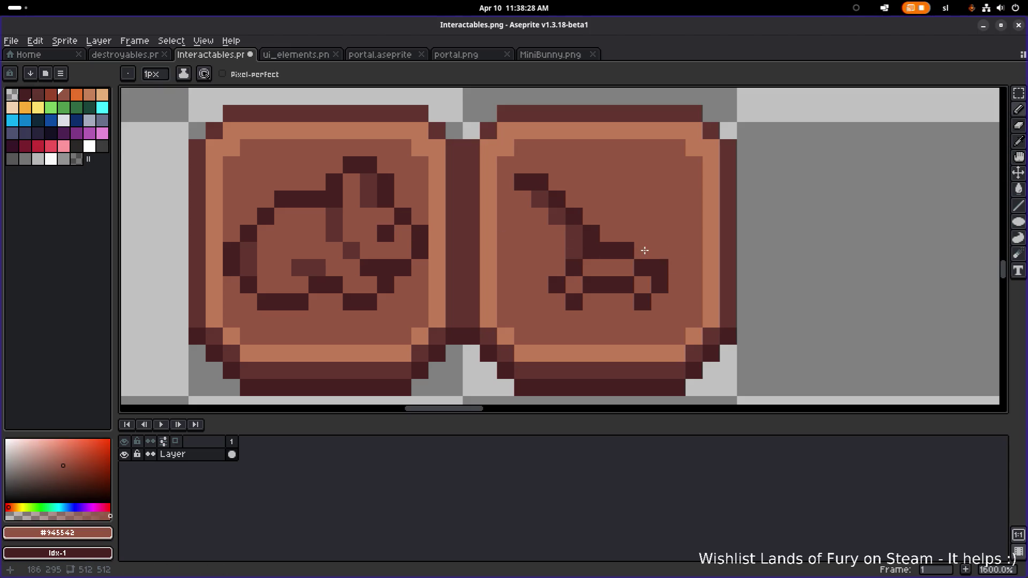
left_click(660, 265)
scroll(714, 253, "down", 4)
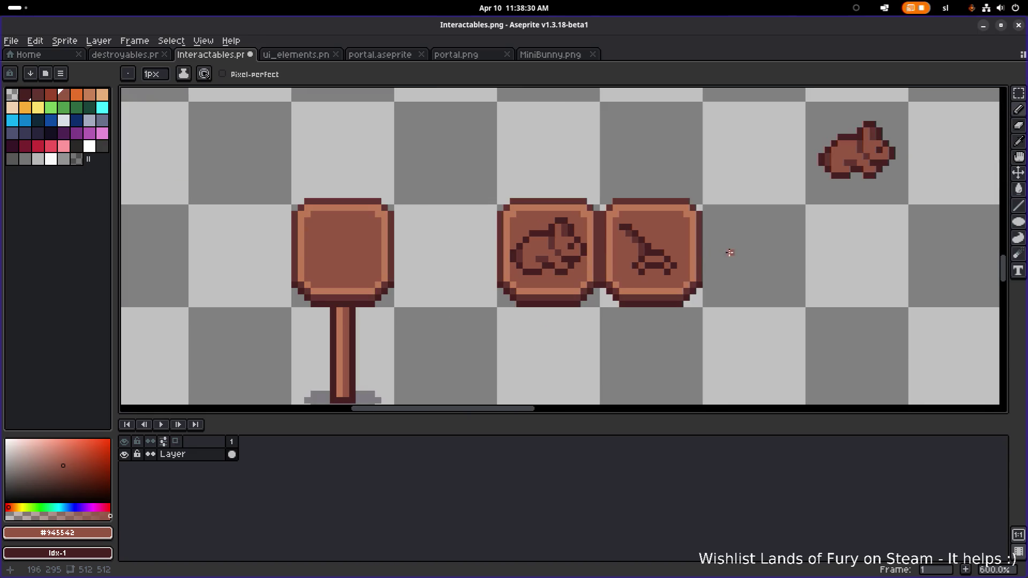
scroll(730, 253, "up", 3)
scroll(620, 248, "down", 1)
left_click(409, 271, "alt")
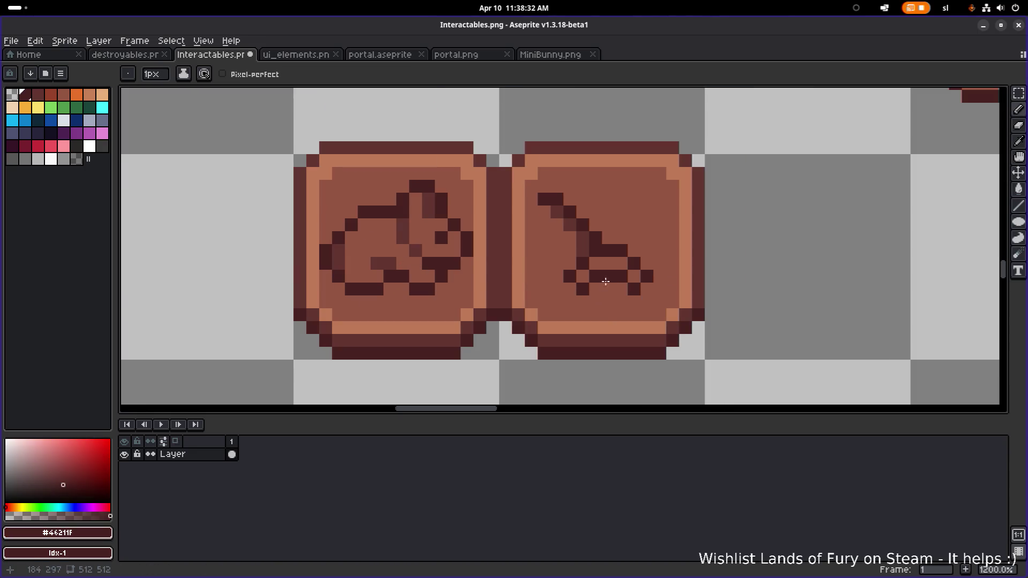
left_click(404, 222, "alt")
scroll(589, 282, "up", 1)
left_click(662, 281)
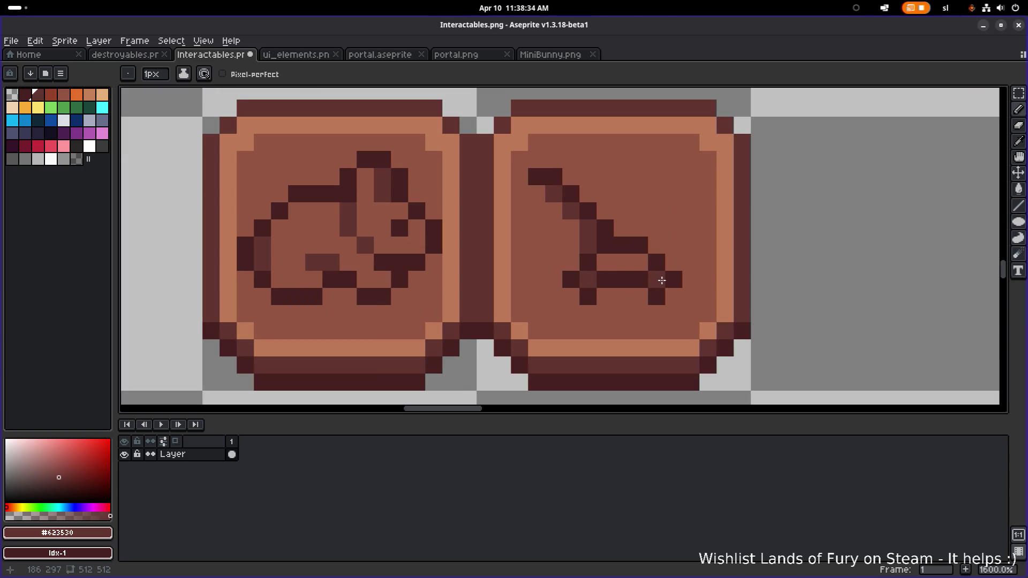
- Add a medium-brown diagonal pixel, paint the top two diagonal pixels brown, and darken the neighbouring pixel
scroll(662, 281, "down", 4)
scroll(734, 271, "down", 1)
scroll(711, 271, "right", 1)
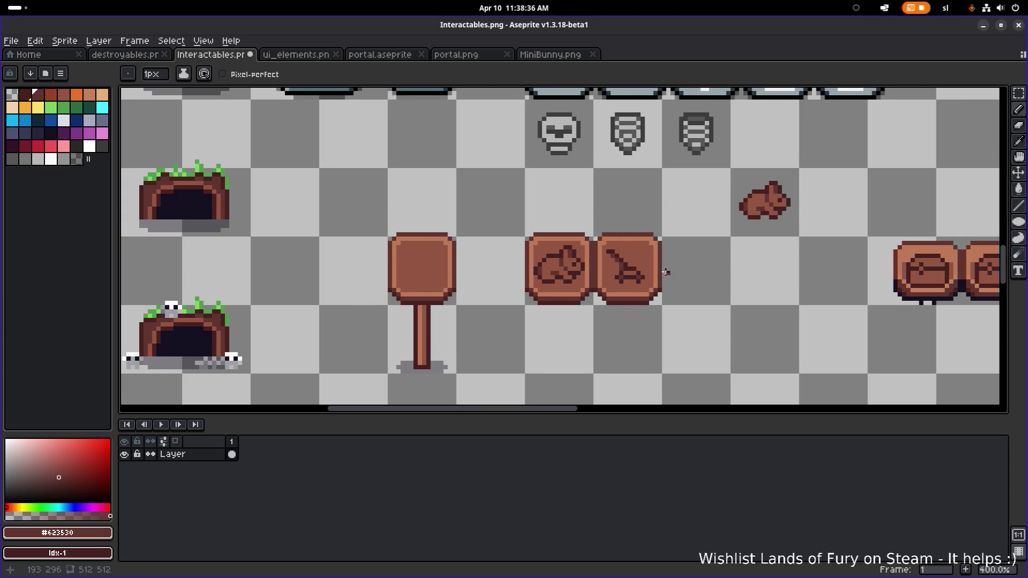
scroll(667, 273, "up", 6)
left_click(564, 245)
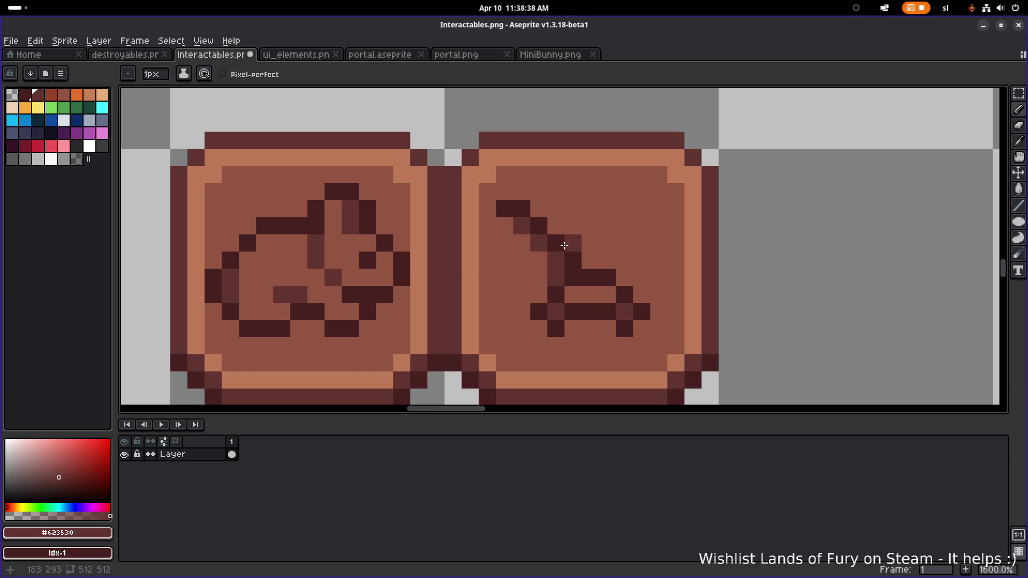
left_click(546, 208, "alt")
left_click_drag(522, 209, 506, 210)
scroll(589, 214, "down", 3)
scroll(597, 220, "up", 5)
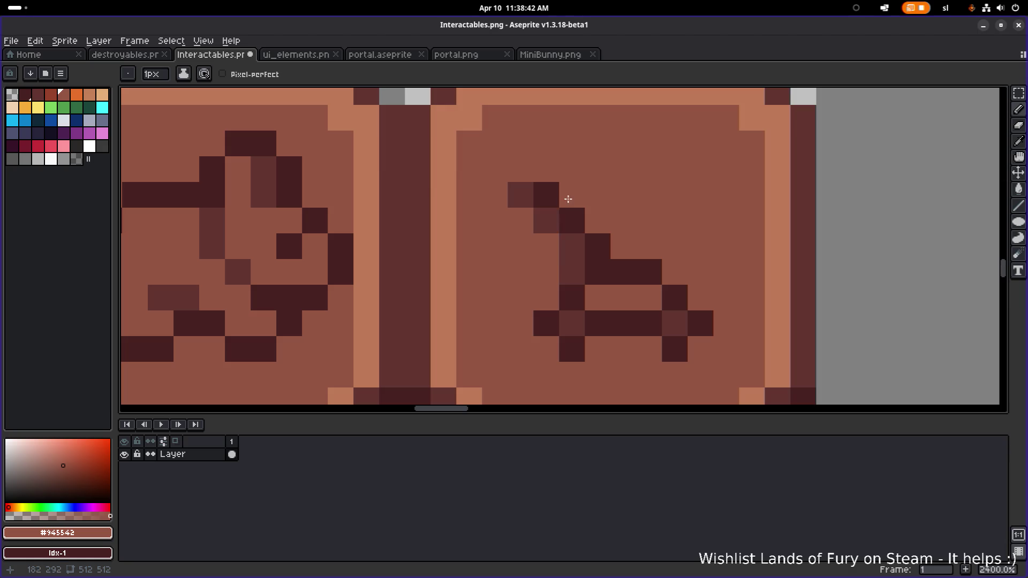
left_click(541, 196, "alt")
left_click(520, 196)
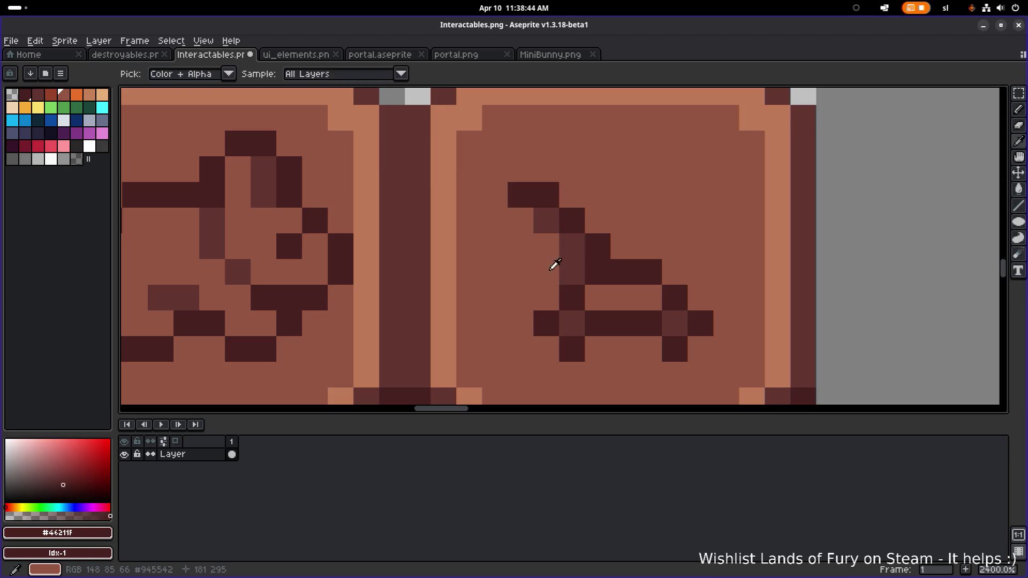
- Cover two remaining stray dark pixels with the board's brown fill
left_click(551, 265, "alt")
left_click(567, 246)
left_click(535, 222)
scroll(648, 243, "down", 6)
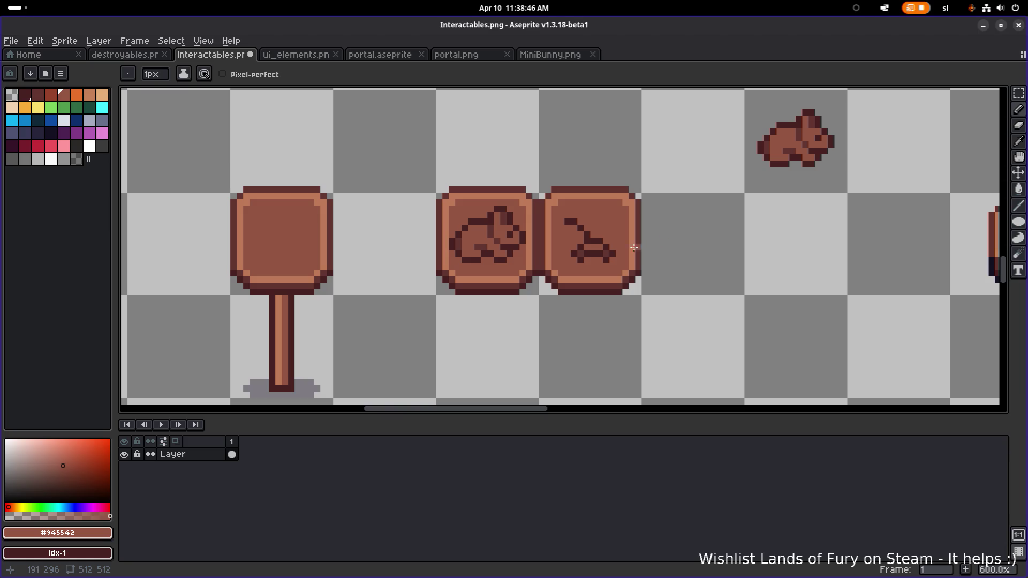
scroll(675, 234, "down", 1)
scroll(644, 221, "down", 1)
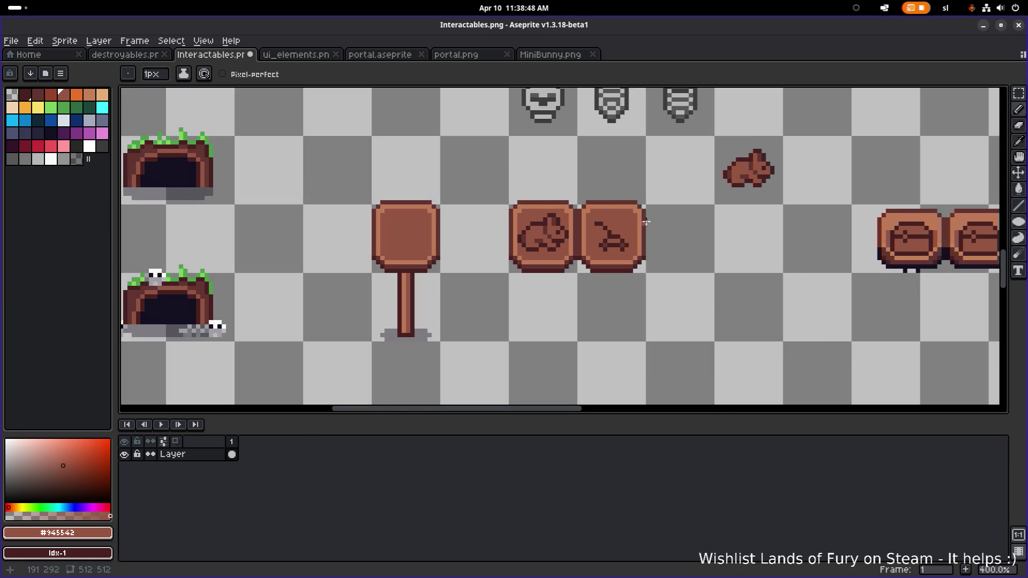
scroll(639, 223, "down", 1)
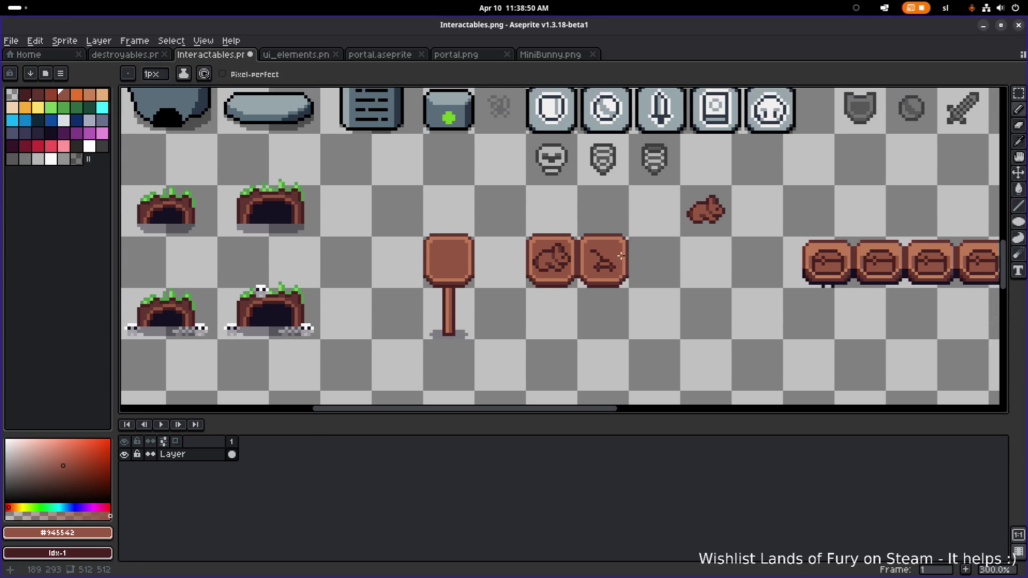
scroll(611, 260, "up", 4)
- Select the emblem's 7x4 base and nudge it down one pixel
key("m")
mouse_move(554, 235)
left_mouse_down()
mouse_move(616, 287)
mouse_move(612, 273)
left_mouse_up()
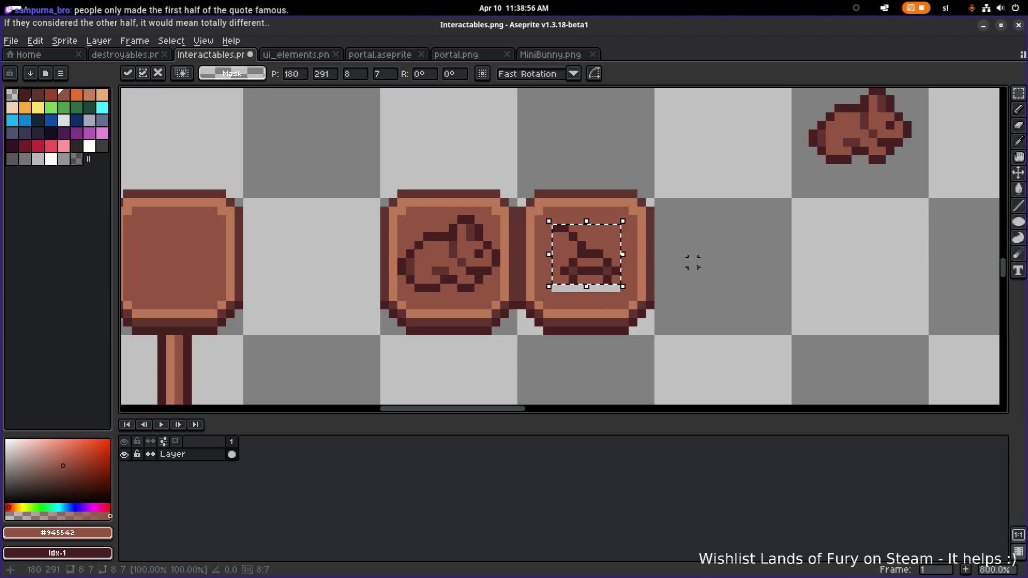
left_click(690, 259)
scroll(610, 268, "up", 3)
left_click_drag(616, 294, 523, 250)
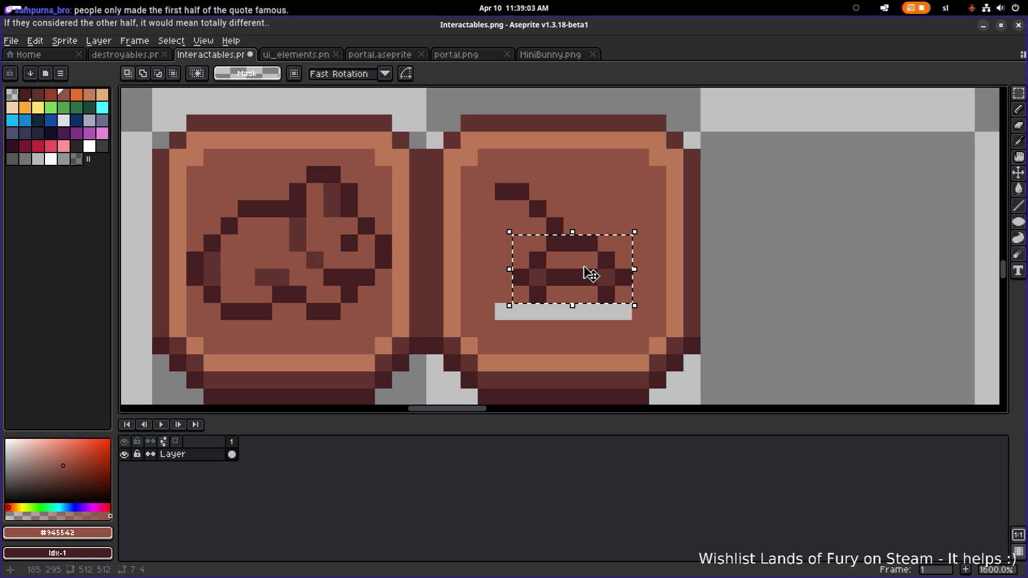
key("Down")
key("ctrl+d")
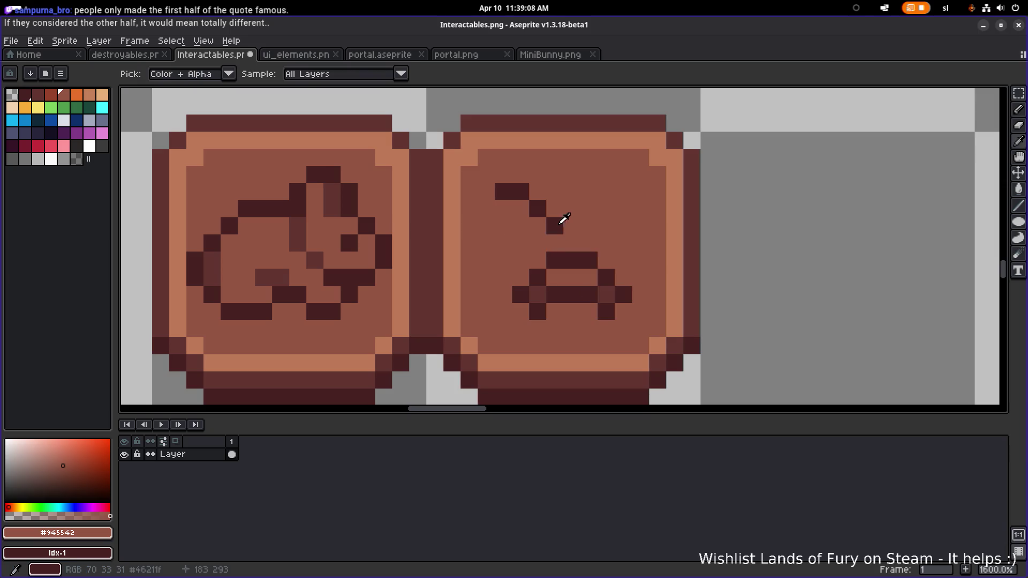
- Add a dark #46211F pixel reconnecting the diagonal to the lowered base
left_click(557, 224, "alt")
key("b")
left_click(558, 240)
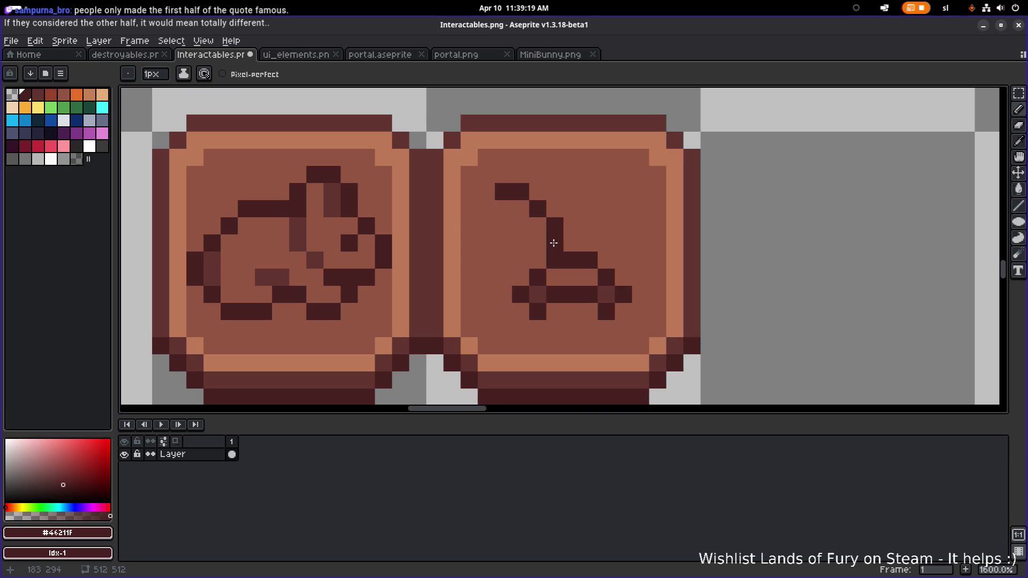
- Erase stray dark pixels and redraw the diagonal staircase stroke down to the base bar
right_click(553, 243)
left_click(585, 222)
right_click(584, 222)
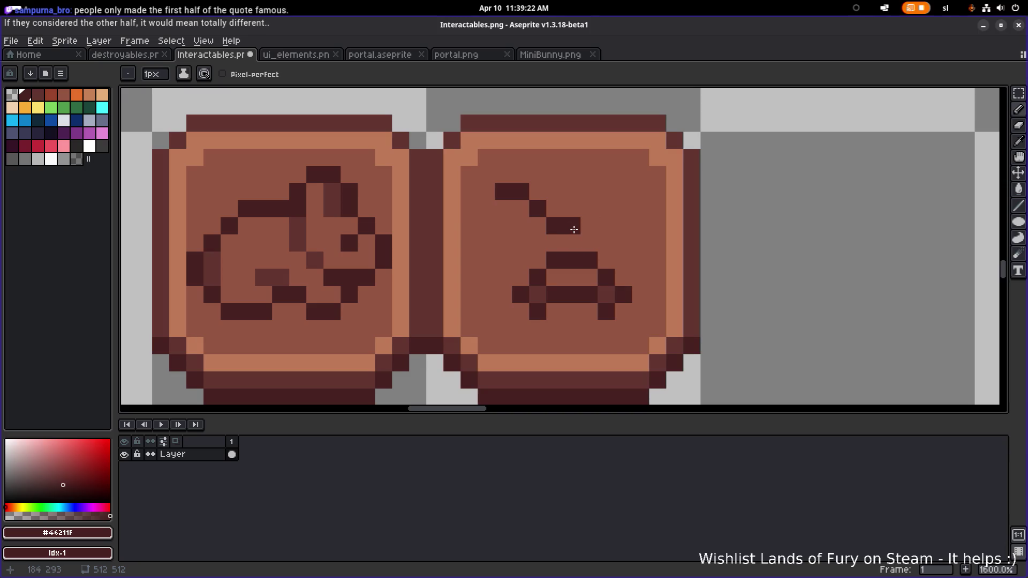
left_click(552, 240)
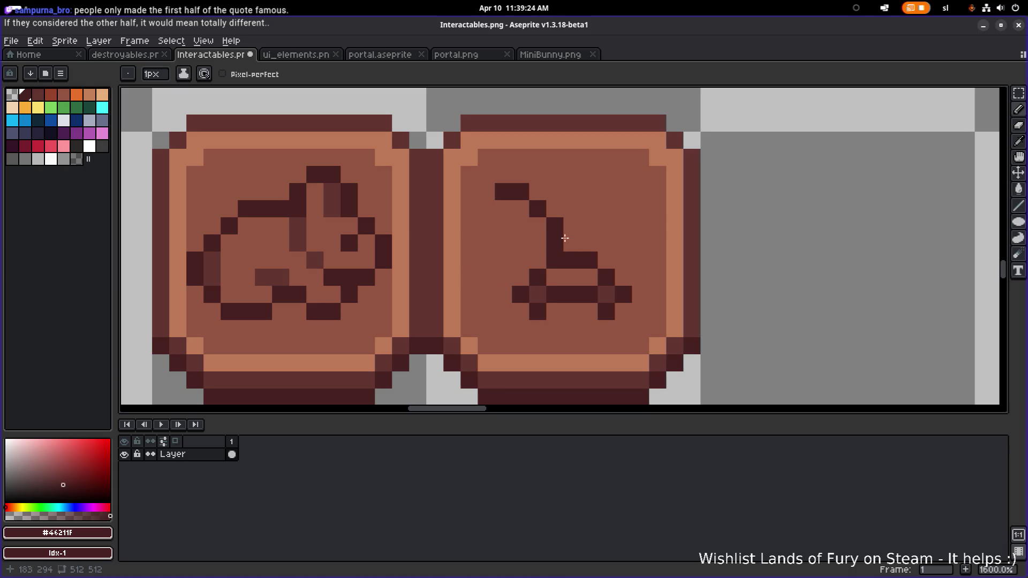
mouse_move(549, 241)
left_mouse_down()
mouse_move(521, 209)
mouse_move(490, 196)
left_mouse_up()
right_click(488, 194)
- Connect the vertical stroke to the bar and touch up pixels at the line's top end
left_click(539, 259)
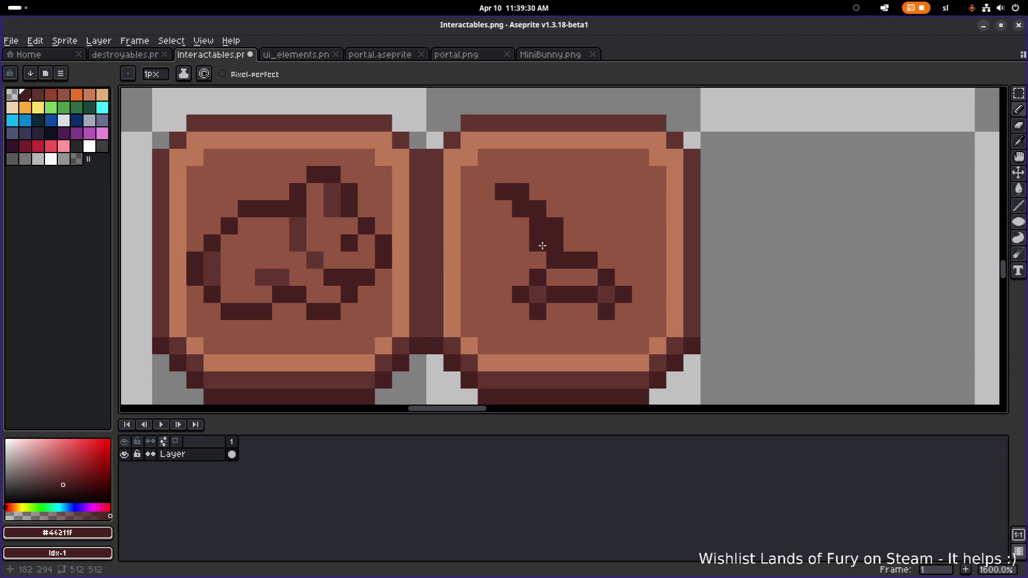
left_click_drag(538, 243, 511, 218)
right_click(504, 226)
left_click(504, 208)
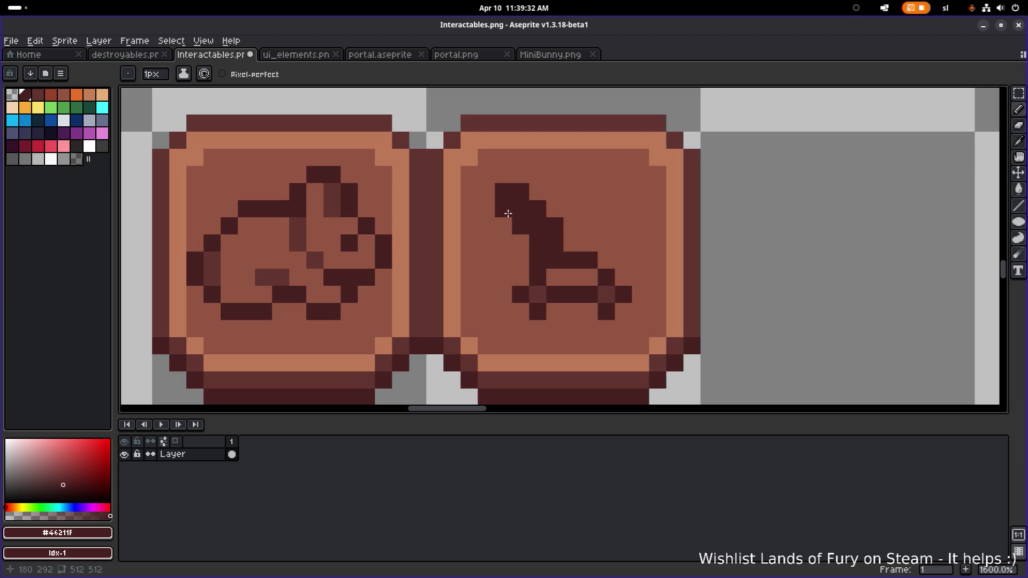
left_click(486, 192)
right_click(554, 243)
- Paint over excess dark pixels in sign brown to thin the diagonal to one pixel
left_click(562, 237, "alt")
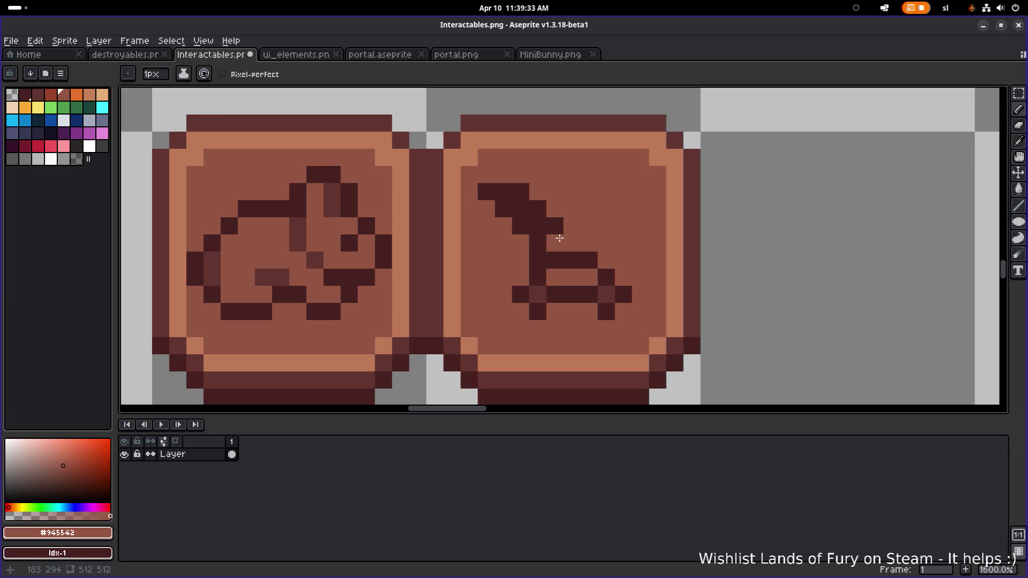
left_click(554, 223)
left_click(544, 221)
left_click(542, 213)
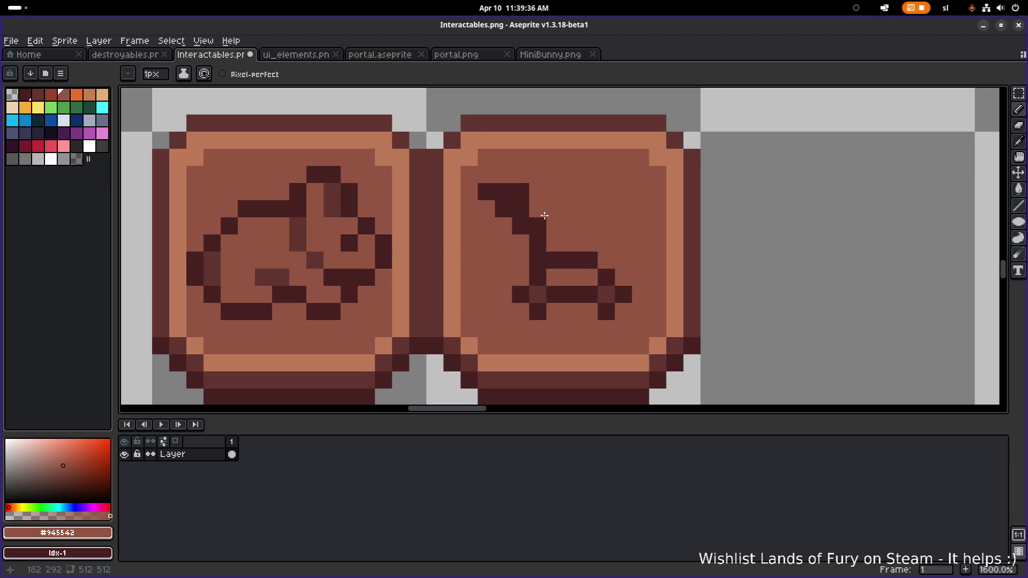
right_click(545, 224)
scroll(546, 223, "down", 2)
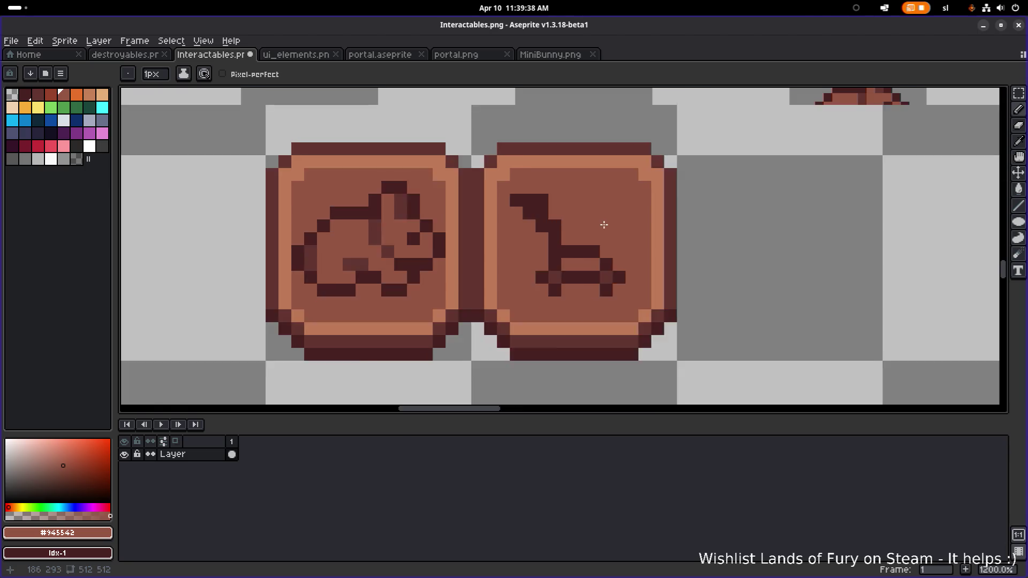
scroll(535, 215, "up", 2)
left_click(525, 195)
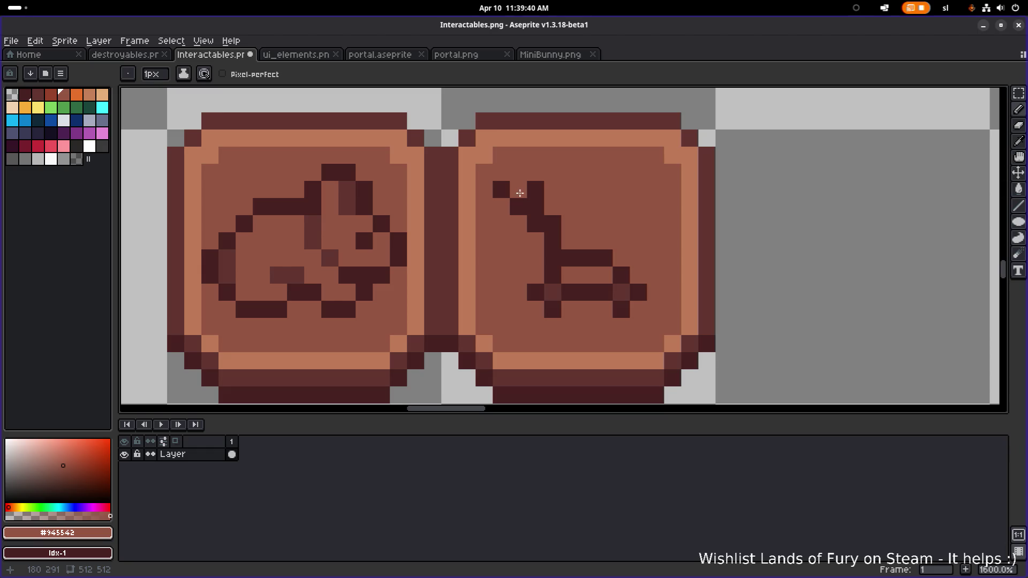
- Marquee-select the glyph's top-left pixels and shift them to reposition the line's top end
key("m")
mouse_move(493, 181)
left_mouse_down()
mouse_move(544, 215)
mouse_move(545, 234)
mouse_move(537, 230)
left_mouse_up()
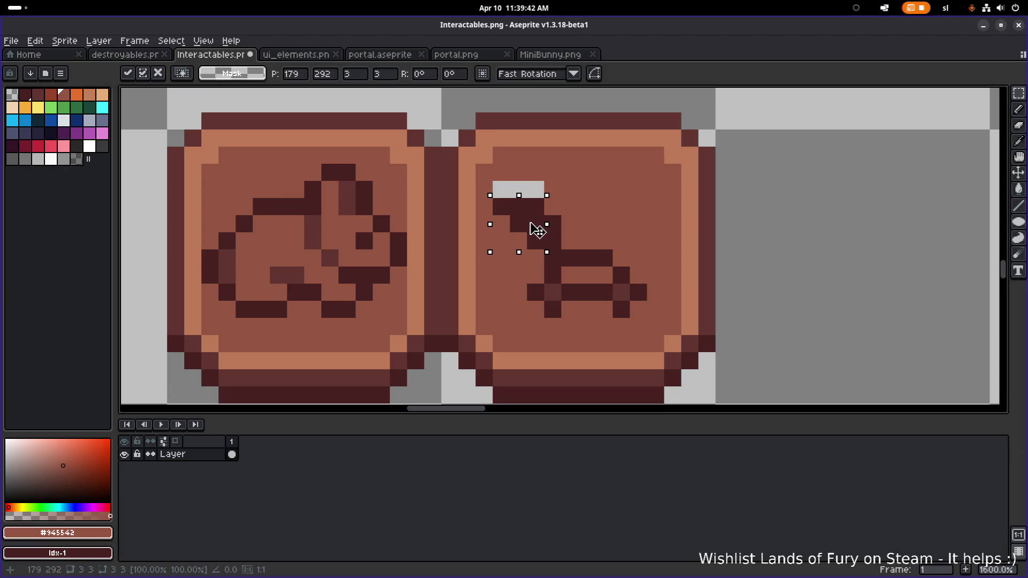
key("b")
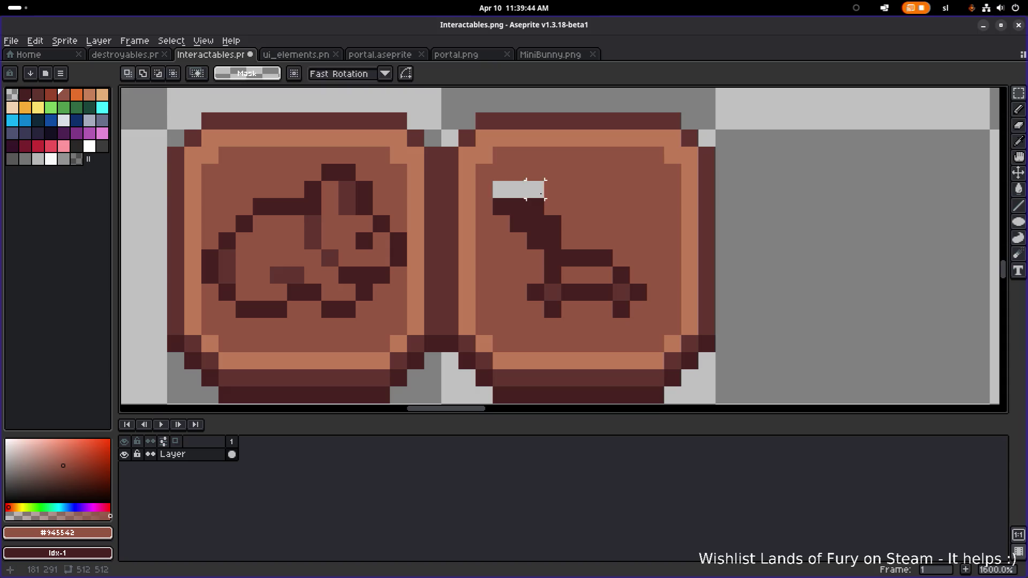
left_click_drag(536, 190, 510, 193)
- Fill transparent gaps with sign brown and clean up stray pixels along the staircase
left_click(502, 189)
left_click(553, 258)
key("ctrl+z")
left_click(535, 241)
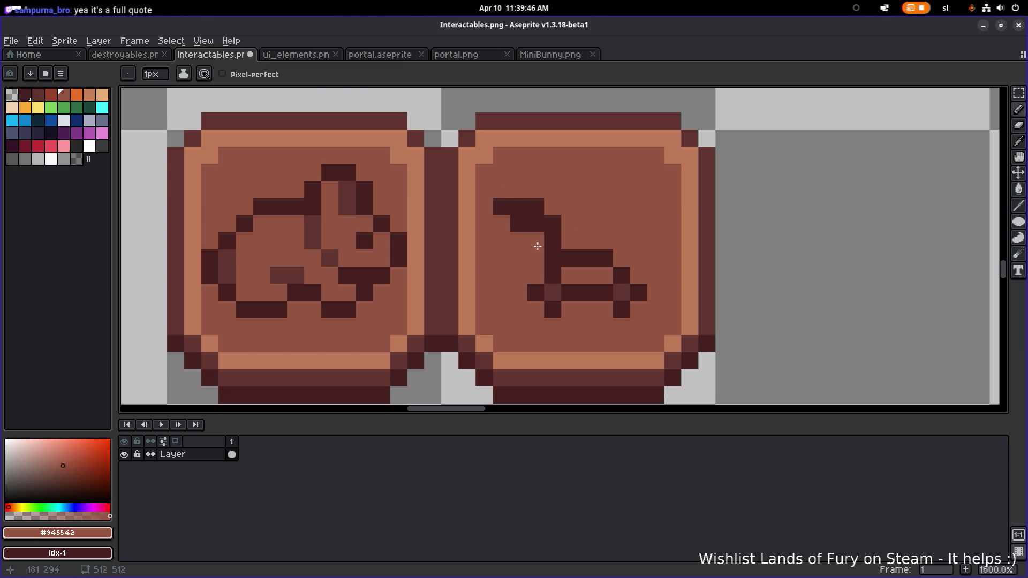
key("ctrl+z")
left_click(555, 222)
left_click(535, 206)
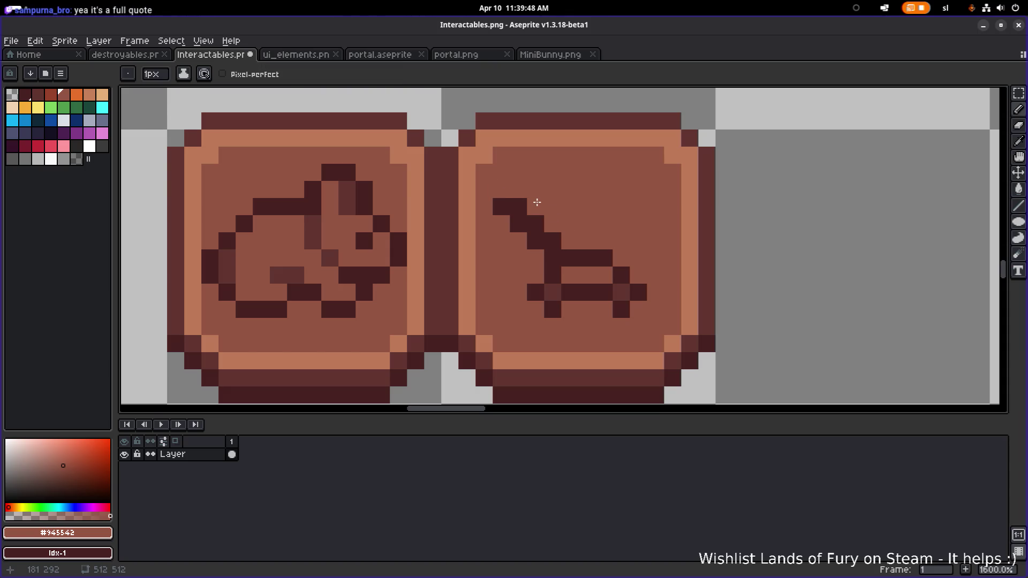
scroll(596, 240, "down", 3)
scroll(574, 243, "up", 2)
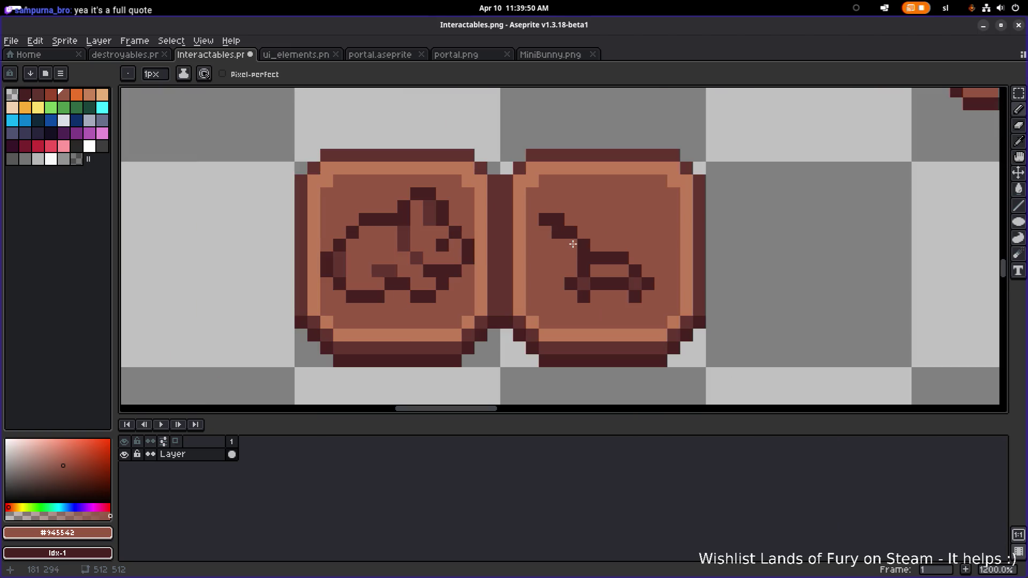
left_click(555, 234)
- Draw a dark stroke inside the second sign's pictogram, then undo it
scroll(684, 234, "down", 4)
scroll(705, 237, "down", 3)
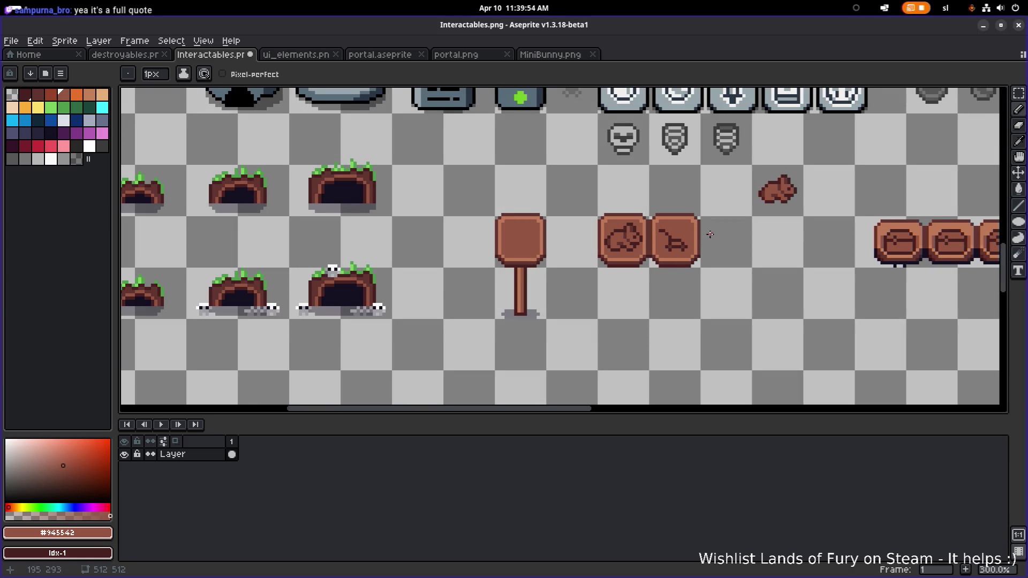
scroll(591, 233, "up", 1)
scroll(566, 232, "up", 2)
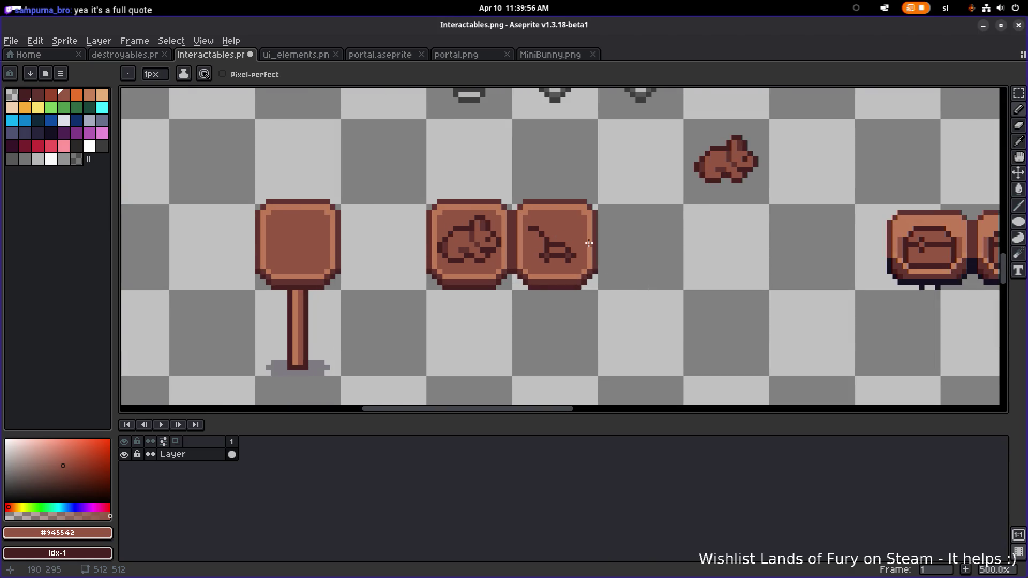
scroll(590, 243, "down", 2)
scroll(567, 242, "up", 4)
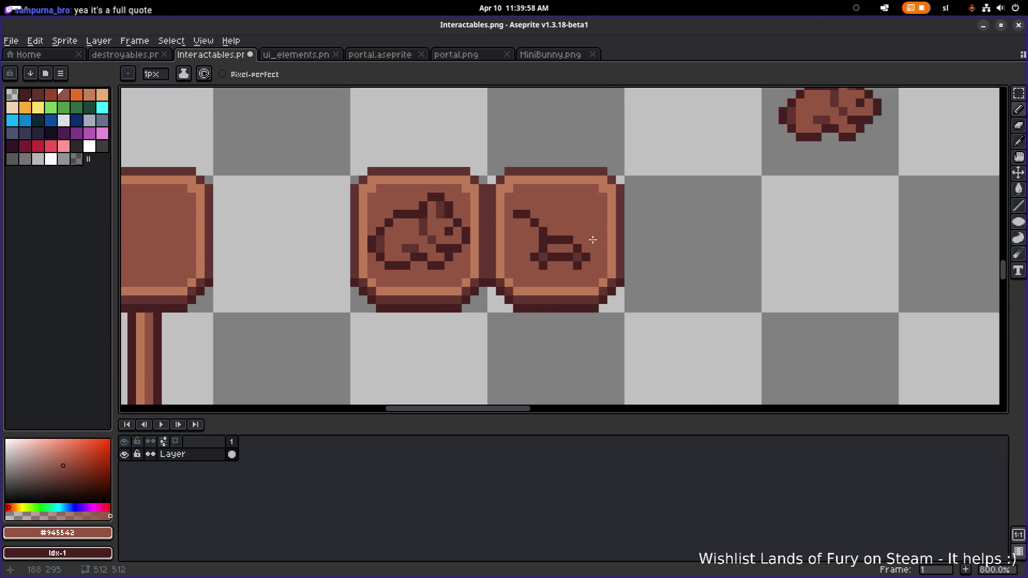
scroll(578, 256, "up", 4)
left_click(570, 248, "alt")
left_click_drag(526, 232, 498, 232)
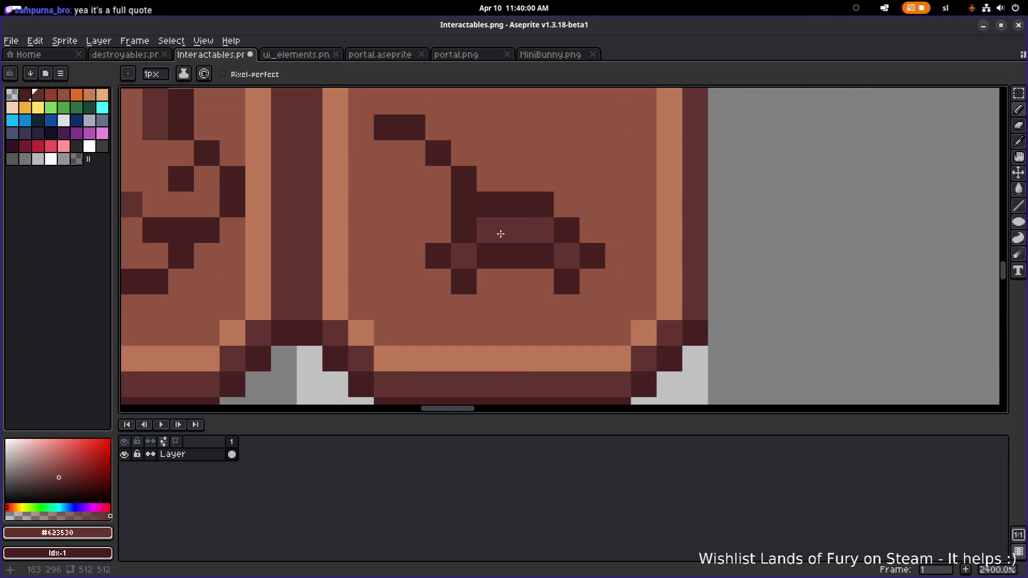
scroll(580, 241, "down", 5)
scroll(586, 252, "down", 2)
key("v")
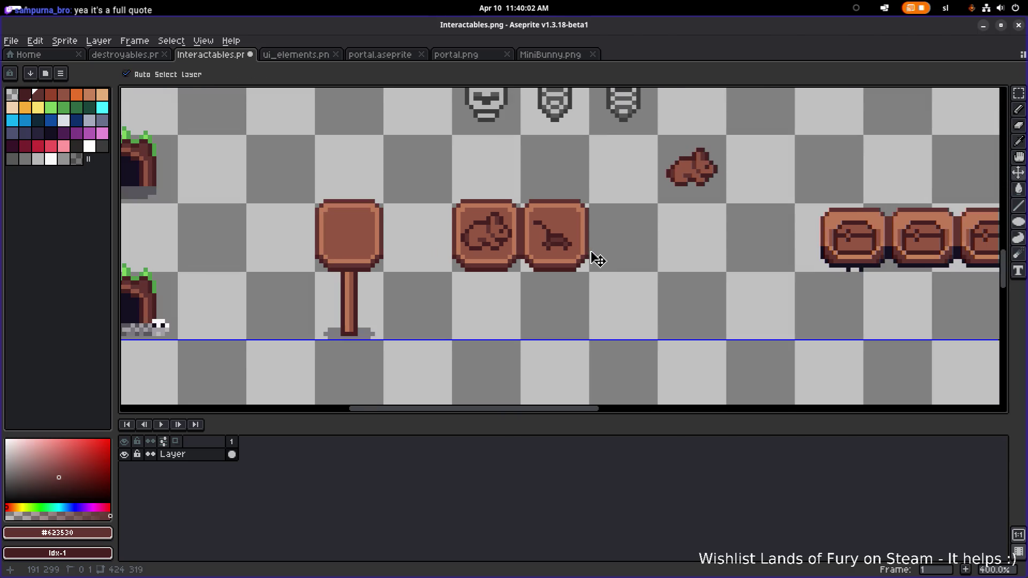
key("ctrl+z")
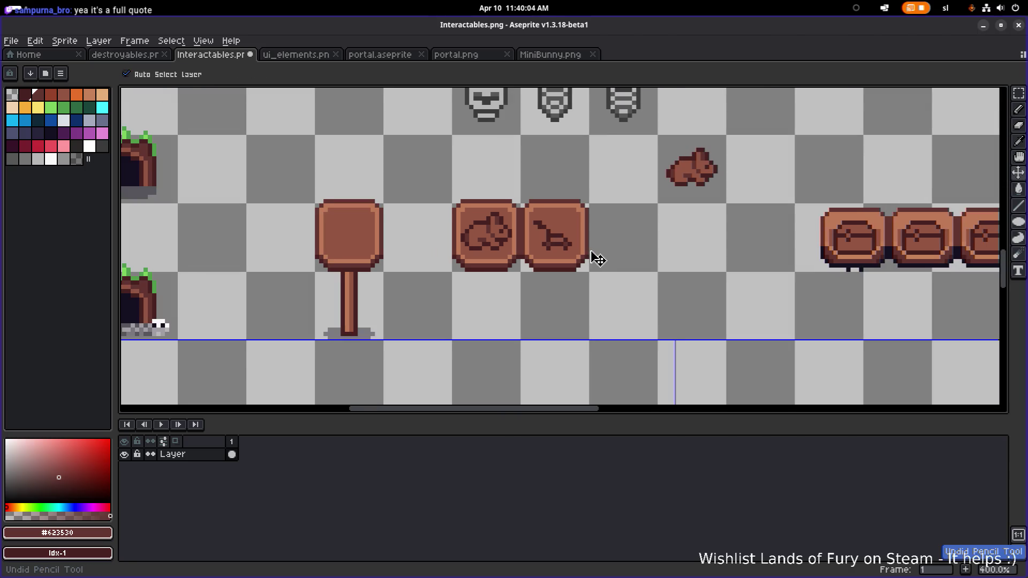
scroll(592, 255, "up", 2)
key("b")
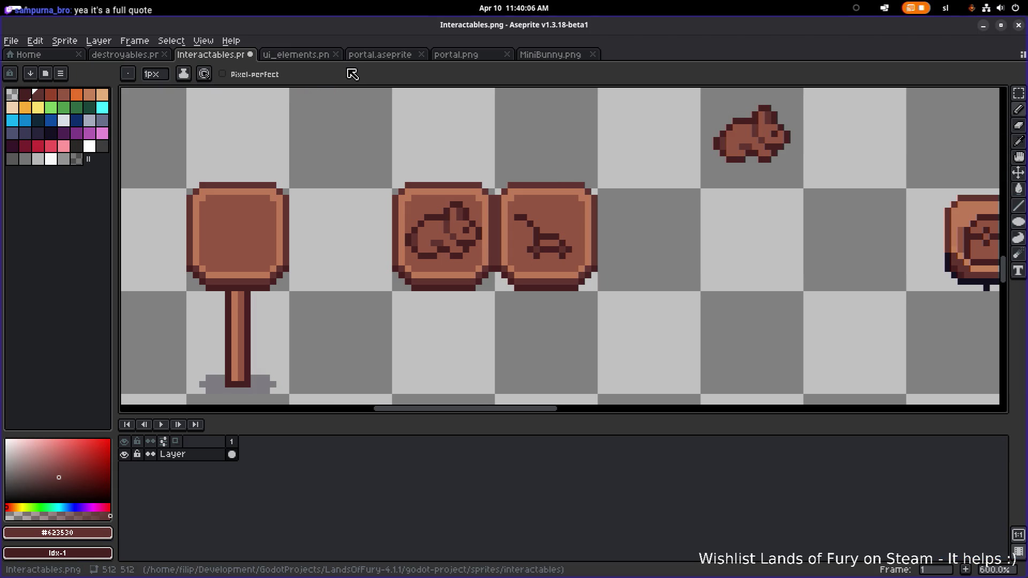
- Look through the open sheets: destroyables, ui_elements, portal files, then MiniBunny.png
left_click(125, 55)
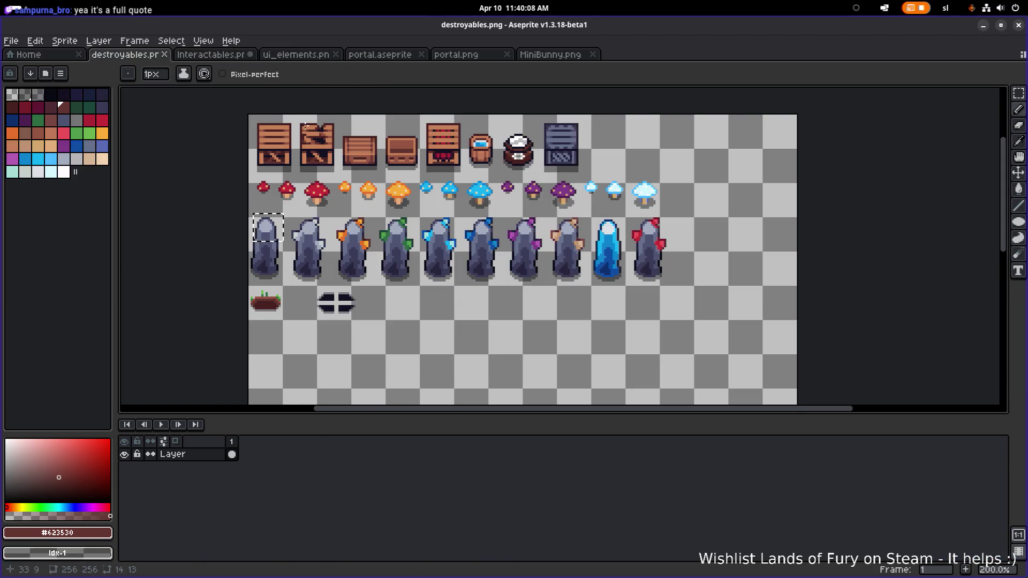
left_click(211, 54)
left_click(298, 54)
left_click(381, 54)
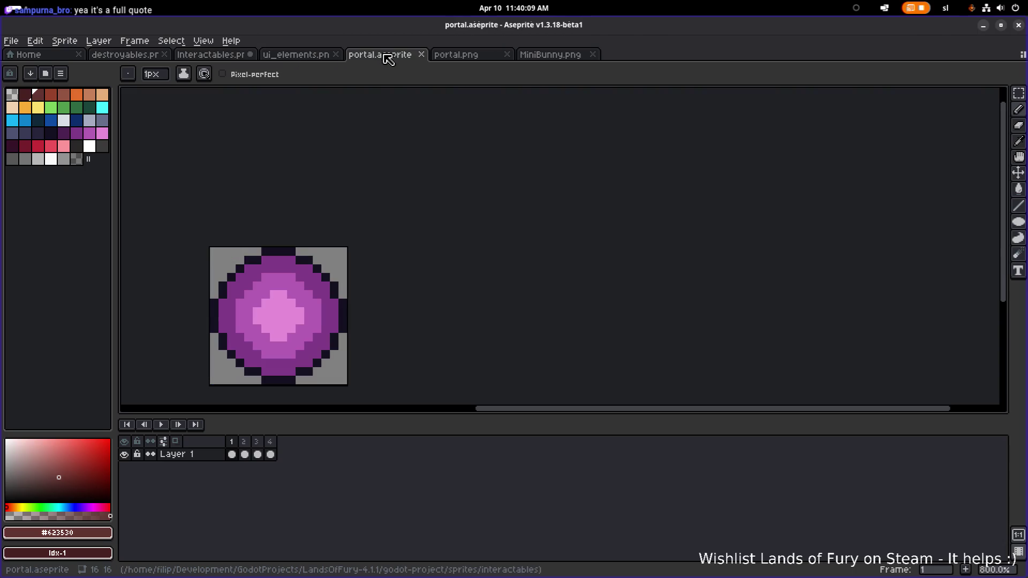
left_click(456, 54)
left_click(571, 56)
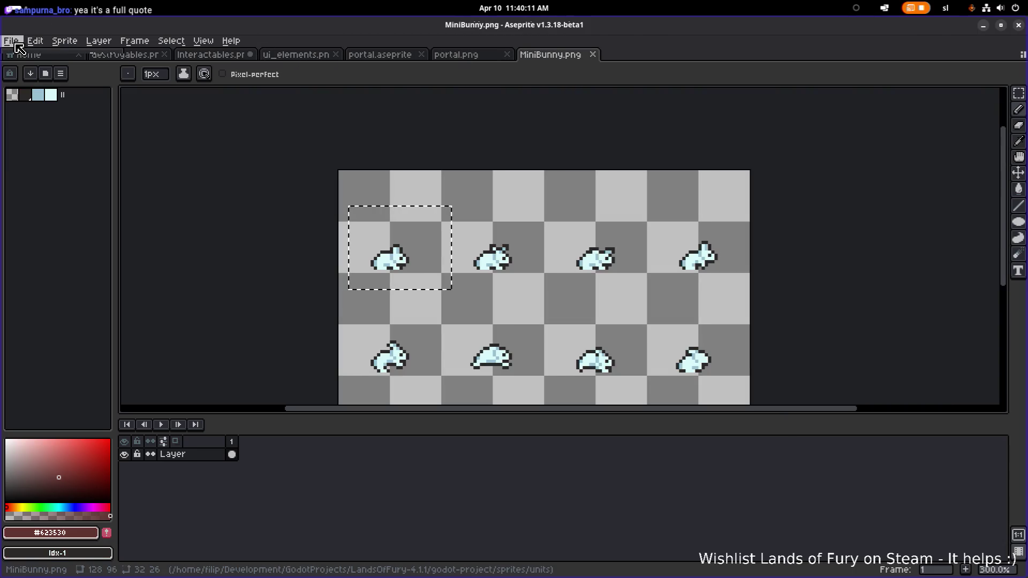
- Load Decorations.png from the sprites/environment folder with Ctrl+O
key("ctrl+o")
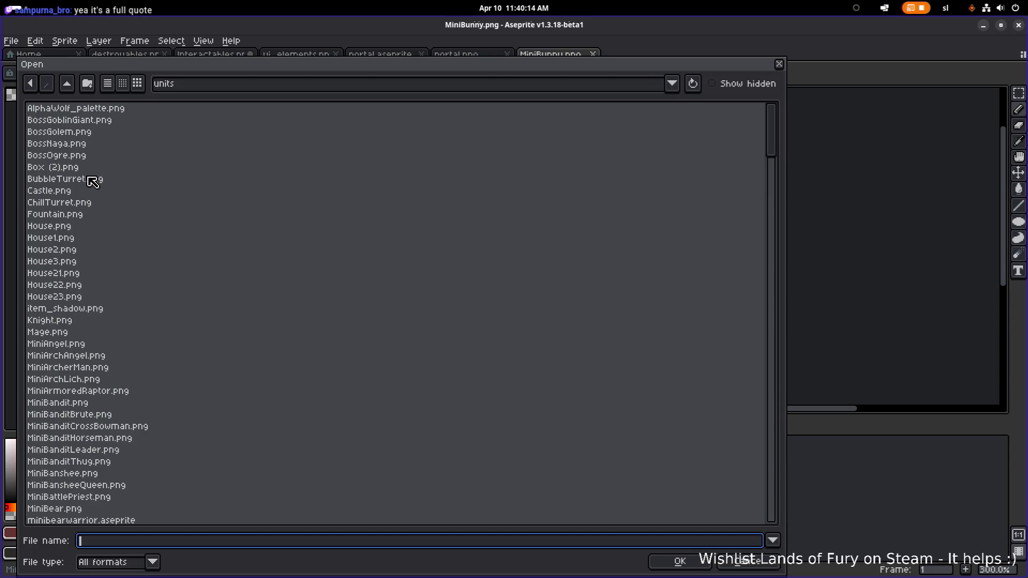
left_click(67, 83)
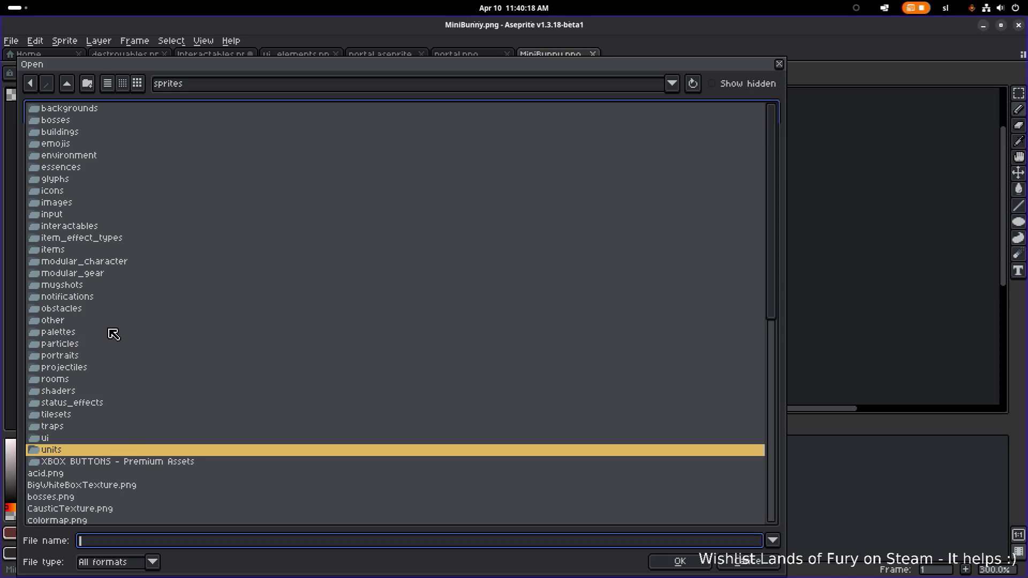
left_click(109, 332)
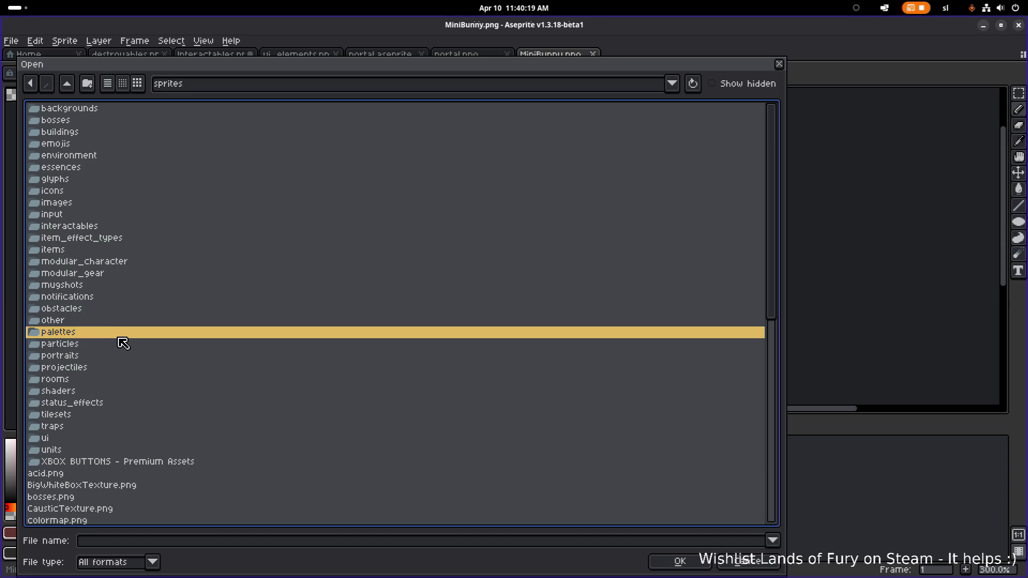
type("tr")
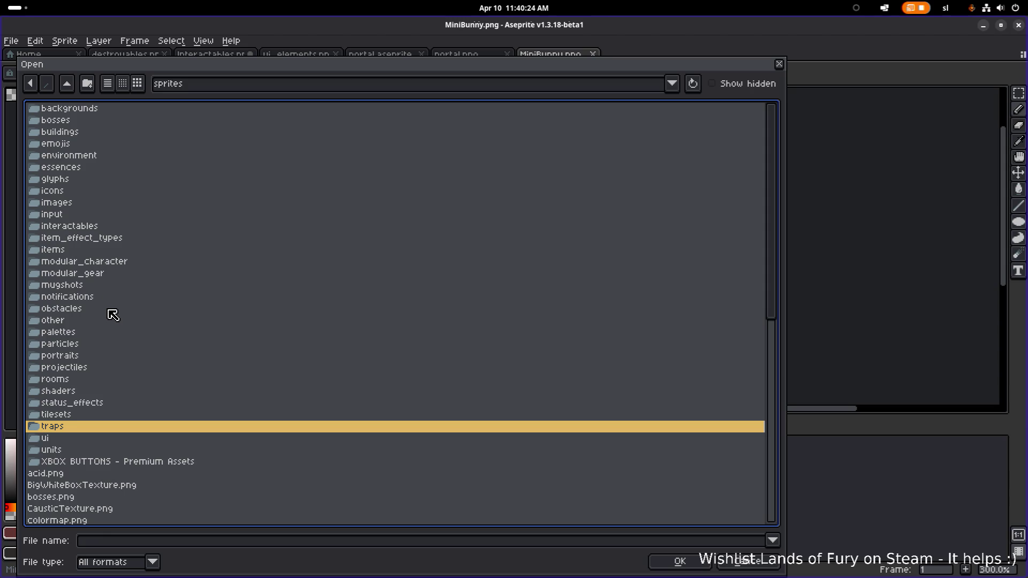
double_click(93, 159)
left_click(124, 112)
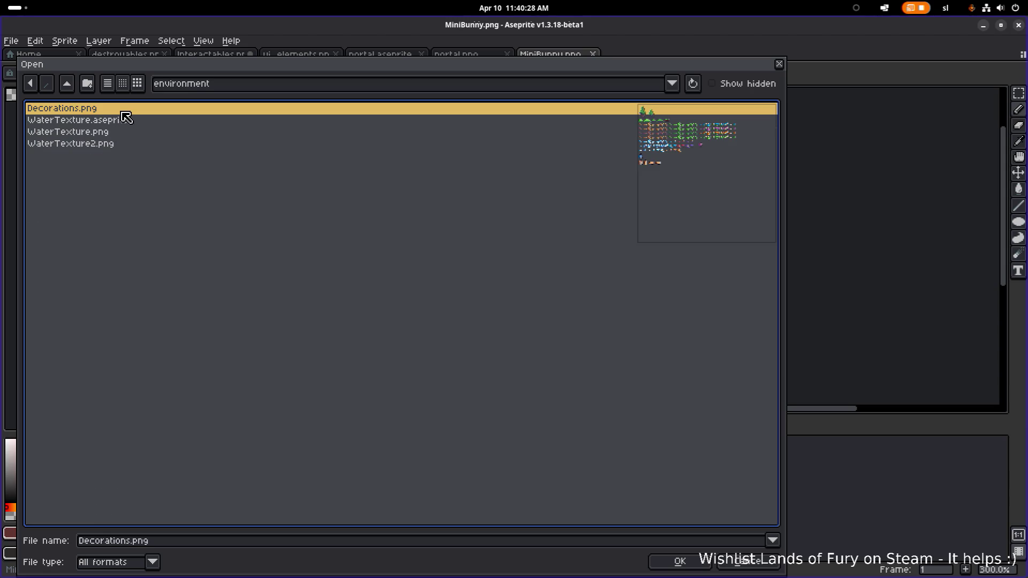
double_click(123, 113)
scroll(433, 232, "up", 4)
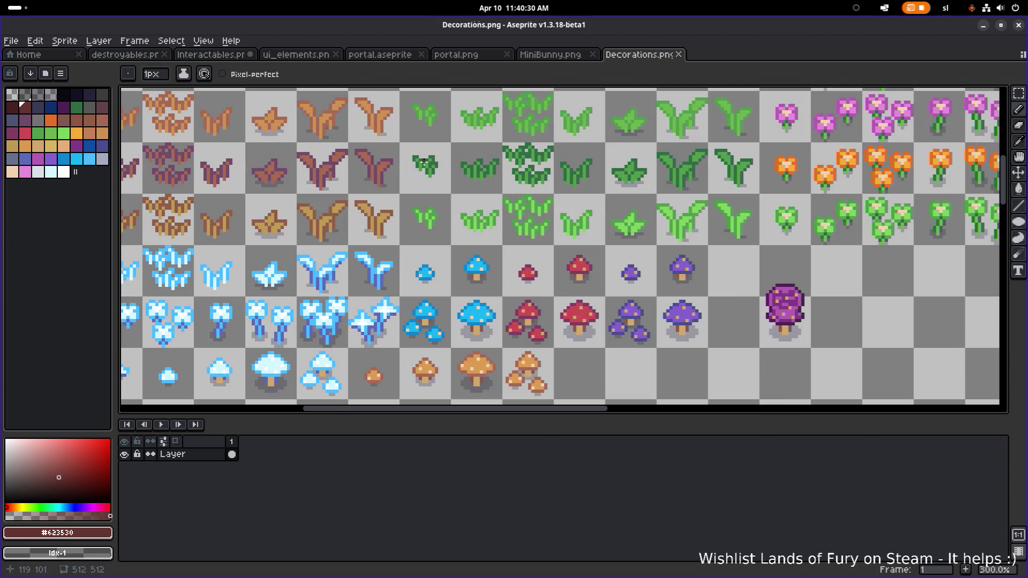
- Copy a small grass sprout from Decorations.png and paste it beside the signs in Interactables.png
scroll(433, 232, "up", 3)
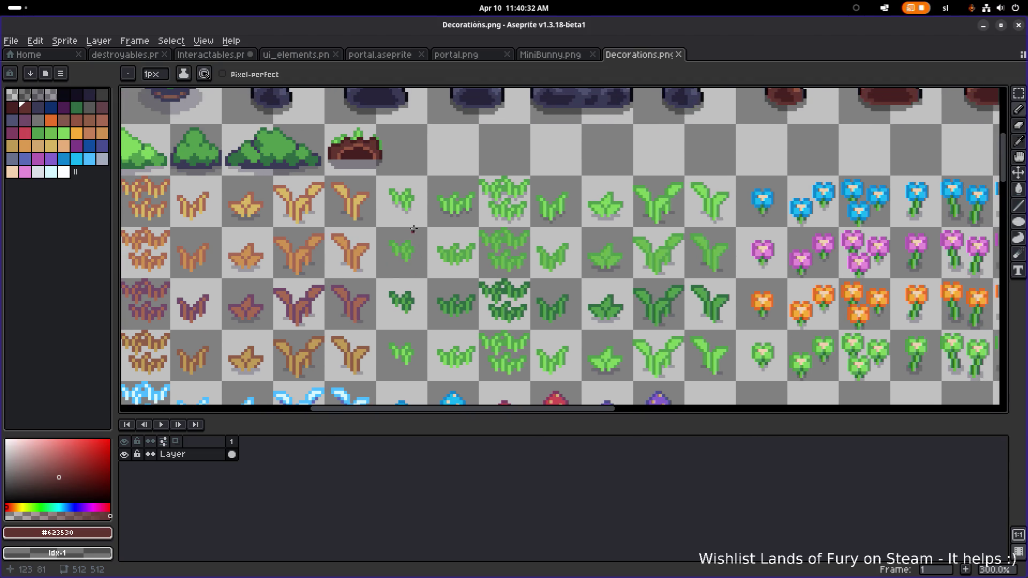
key("m")
left_click_drag(377, 233, 430, 176)
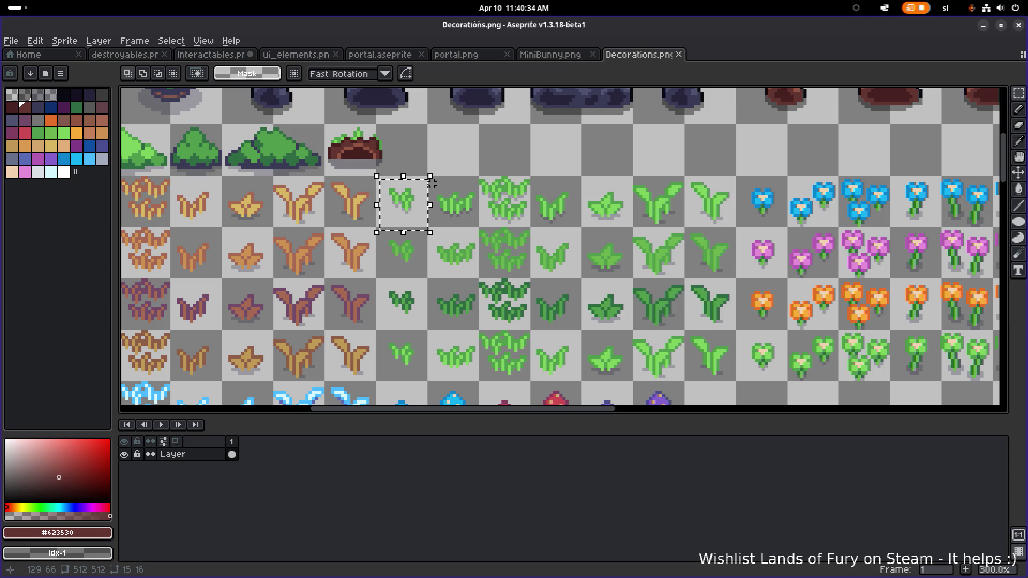
left_click(575, 52)
left_click(242, 55)
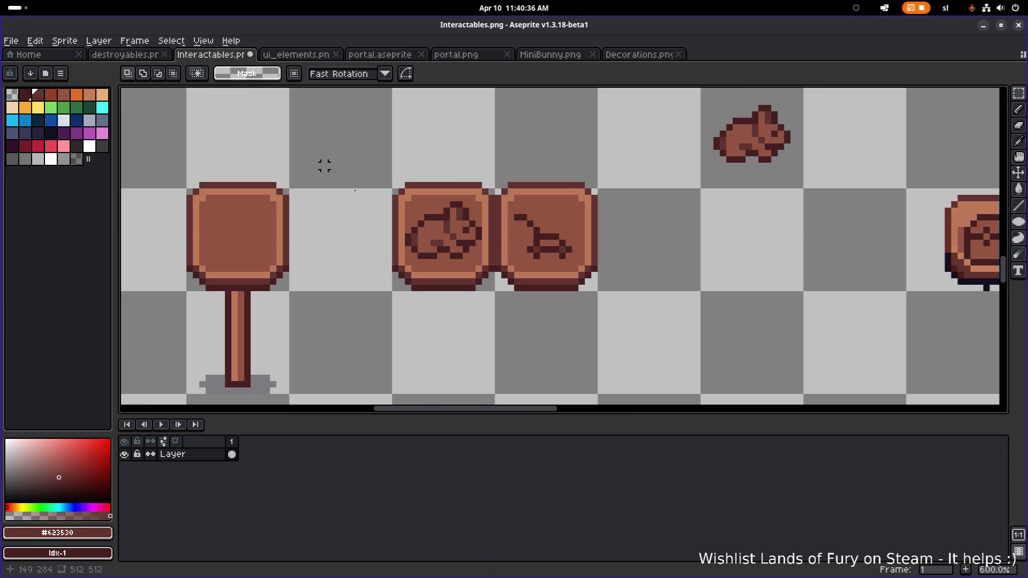
left_click_drag(614, 244, 565, 236)
key("ctrl+v")
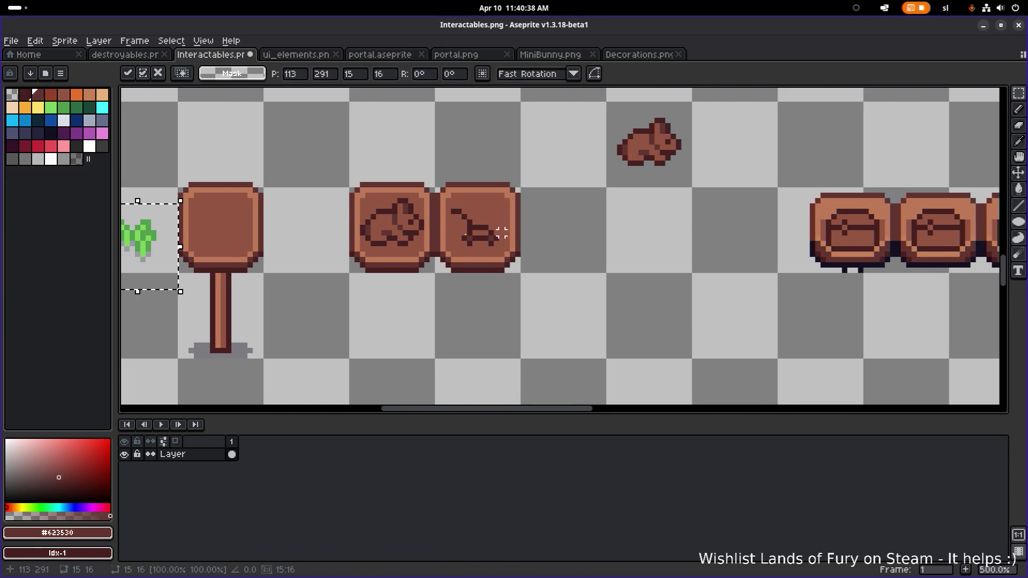
left_click_drag(184, 242, 661, 248)
scroll(710, 231, "up", 2)
left_click(530, 213)
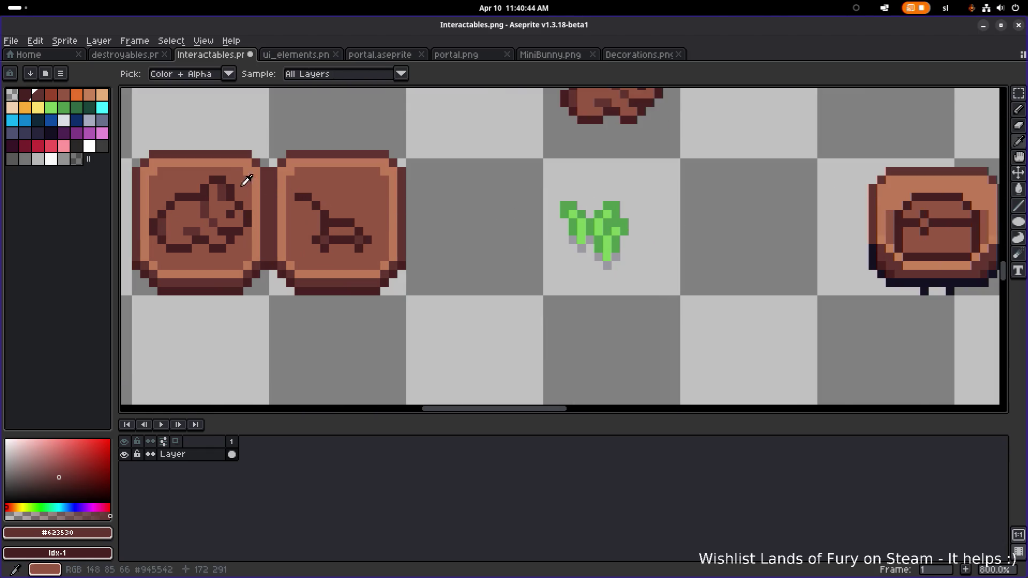
- Recolour the sprout's dark-green pixels with the sign's dark brown
left_click(248, 175, "alt")
scroll(580, 203, "up", 3)
key("b")
mouse_move(545, 204)
left_mouse_down()
mouse_move(562, 230)
mouse_move(579, 204)
mouse_move(601, 221)
left_mouse_up()
left_click(614, 204)
left_click(648, 202)
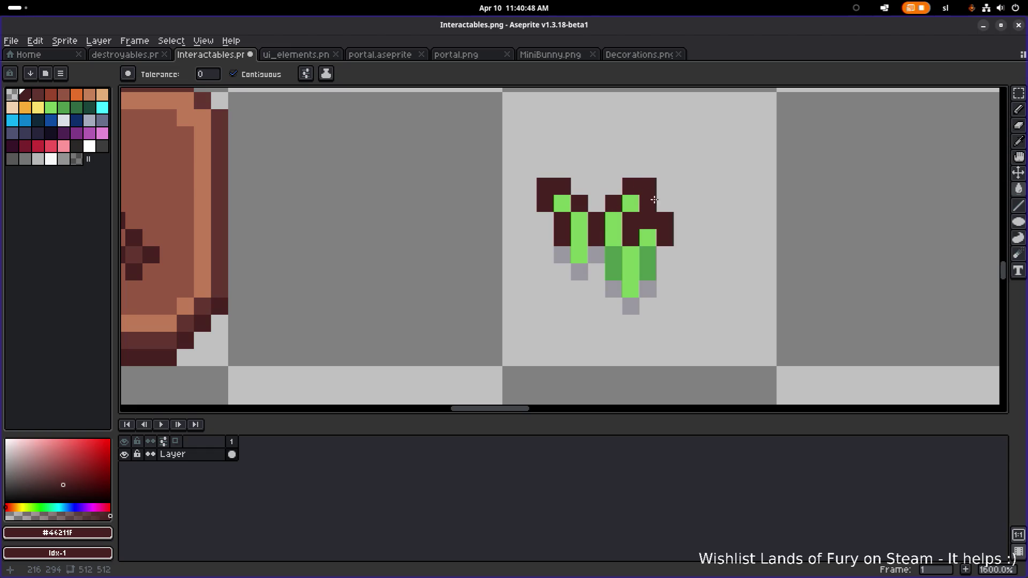
left_click(644, 260)
left_click(614, 263)
scroll(574, 236, "down", 3)
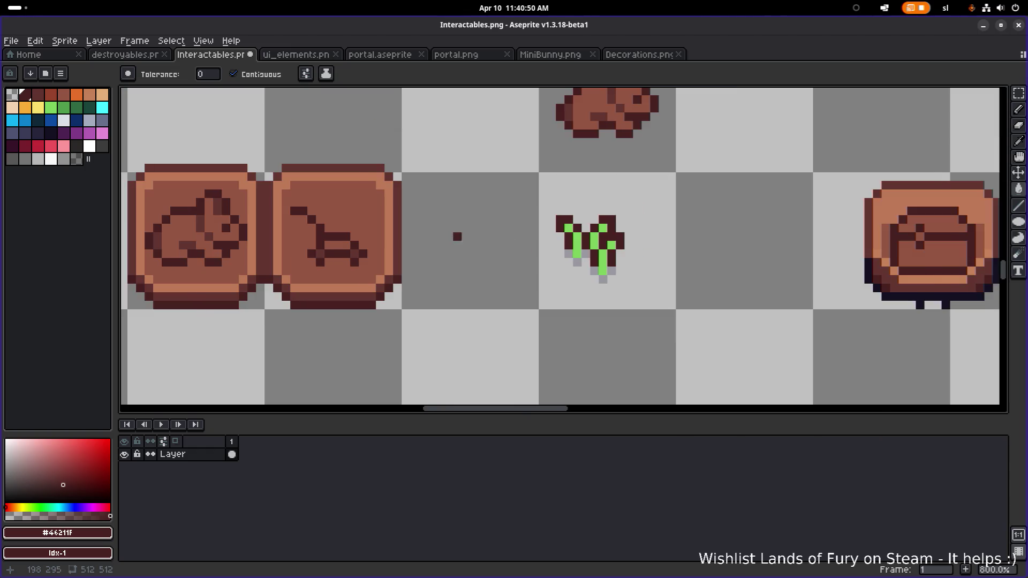
scroll(460, 236, "left", 3)
scroll(472, 246, "up", 3)
- Fill the sprout's remaining green areas with the sign's medium brown
left_click(471, 260, "alt")
scroll(461, 224, "right", 4)
left_click(716, 220)
left_click(705, 191)
left_click(751, 212)
left_click(785, 221)
left_click(768, 255)
left_click(774, 207)
left_click(768, 186)
- Erase the grey shadow pixels under the sprout
key("e")
mouse_move(699, 238)
left_mouse_down()
mouse_move(720, 252)
mouse_move(734, 238)
left_mouse_up()
left_click(751, 272)
left_click(768, 289)
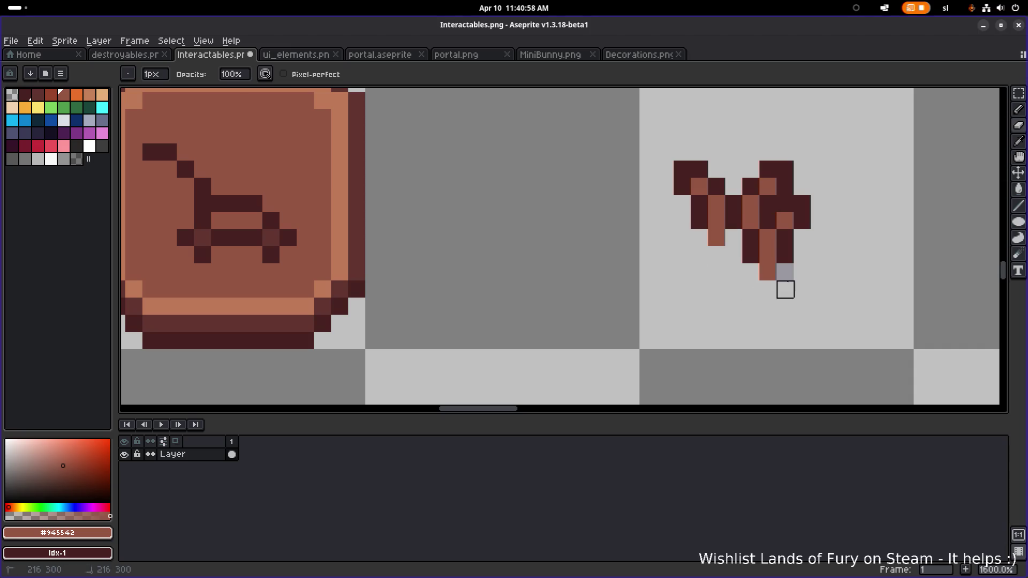
left_click(785, 273)
scroll(673, 271, "down", 3)
scroll(596, 266, "up", 3)
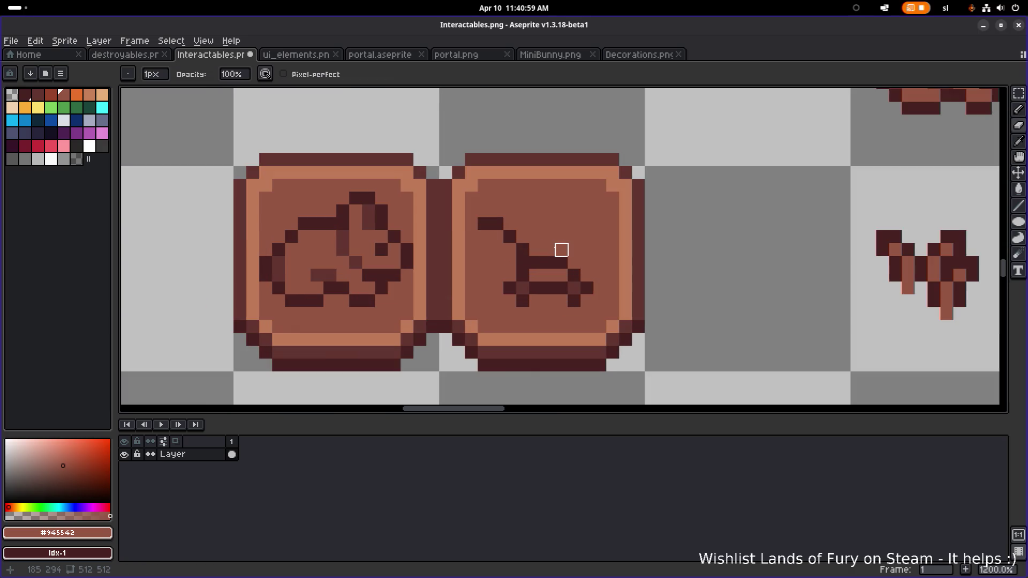
- Copy the second sign's old drawing up beside the bunny
key("e")
mouse_move(484, 223)
left_mouse_down()
mouse_move(524, 274)
mouse_move(566, 297)
left_mouse_up()
key("v")
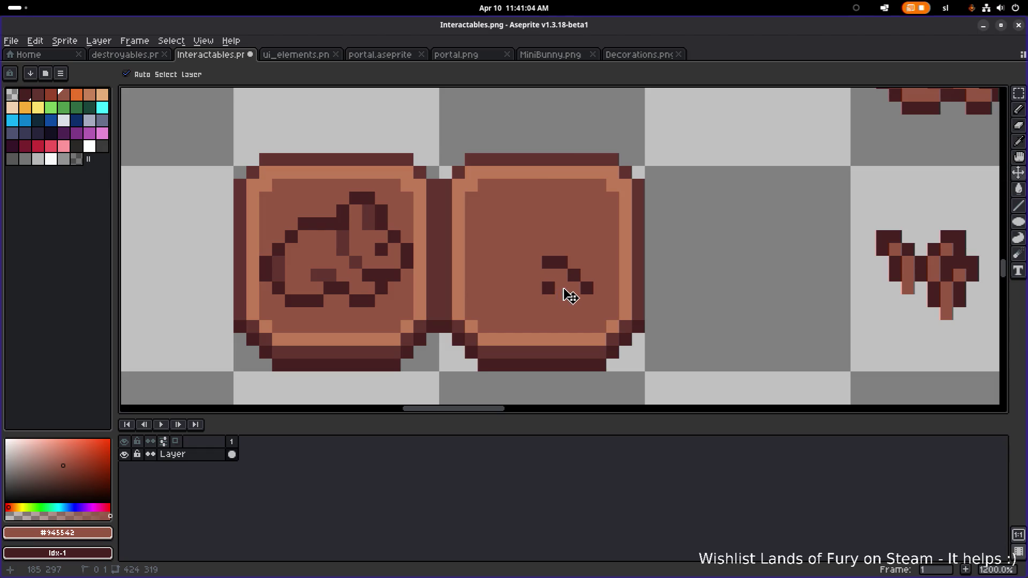
key("ctrl+z")
key("m")
left_click_drag(478, 218, 586, 301)
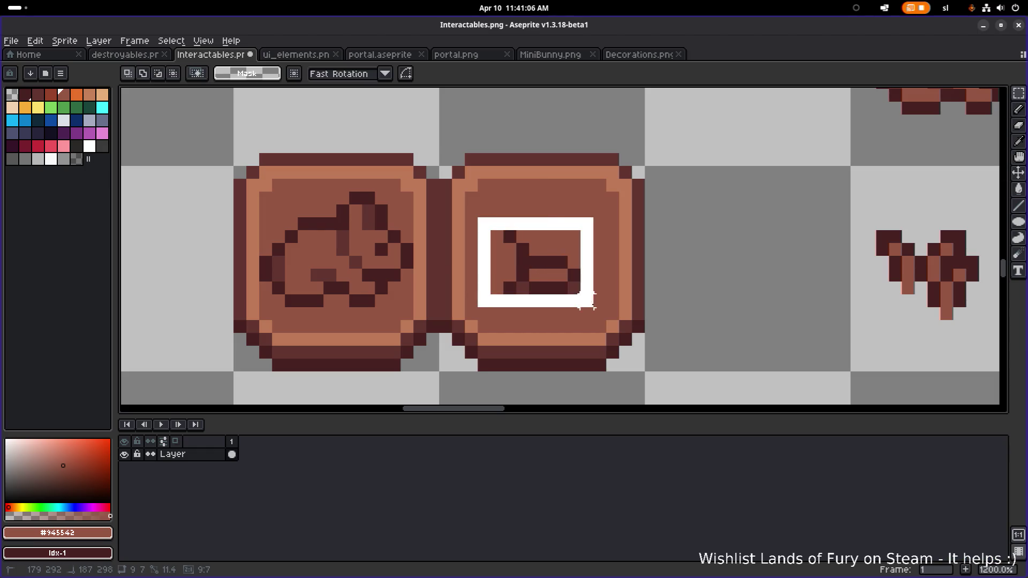
scroll(586, 301, "down", 2)
scroll(586, 301, "right", 2)
left_click_drag(572, 336, 845, 214)
key("Return")
scroll(582, 318, "up", 2)
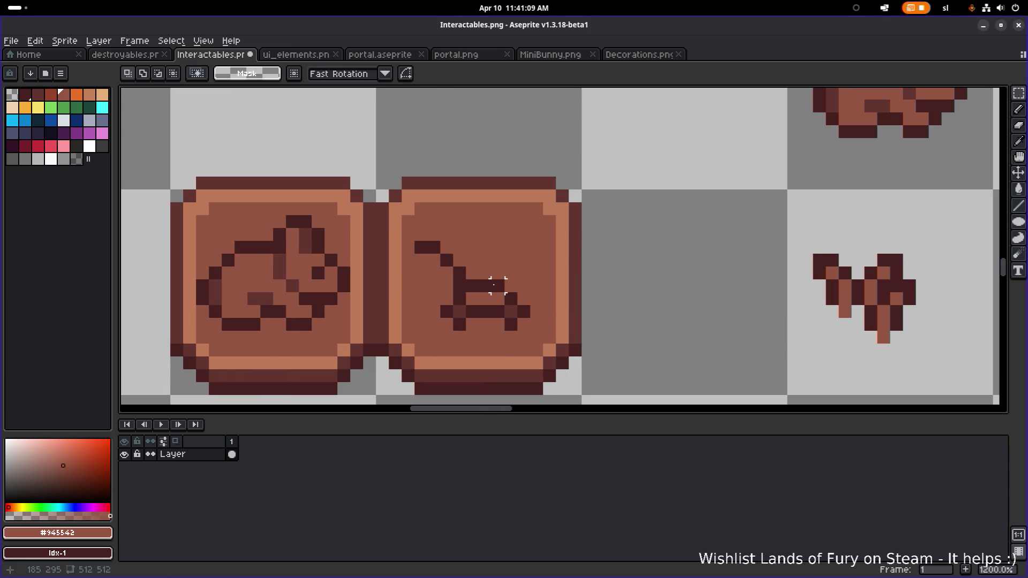
- Paint Bucket the old drawing's dark pixels in board brown to blank the second sign
key("g")
left_click(460, 286)
left_click(486, 312)
left_click(511, 312)
left_click(511, 325)
left_click(524, 312)
left_click(511, 298)
left_click(446, 312)
left_click(459, 325)
left_click(459, 310)
left_click(428, 247)
left_click(447, 260)
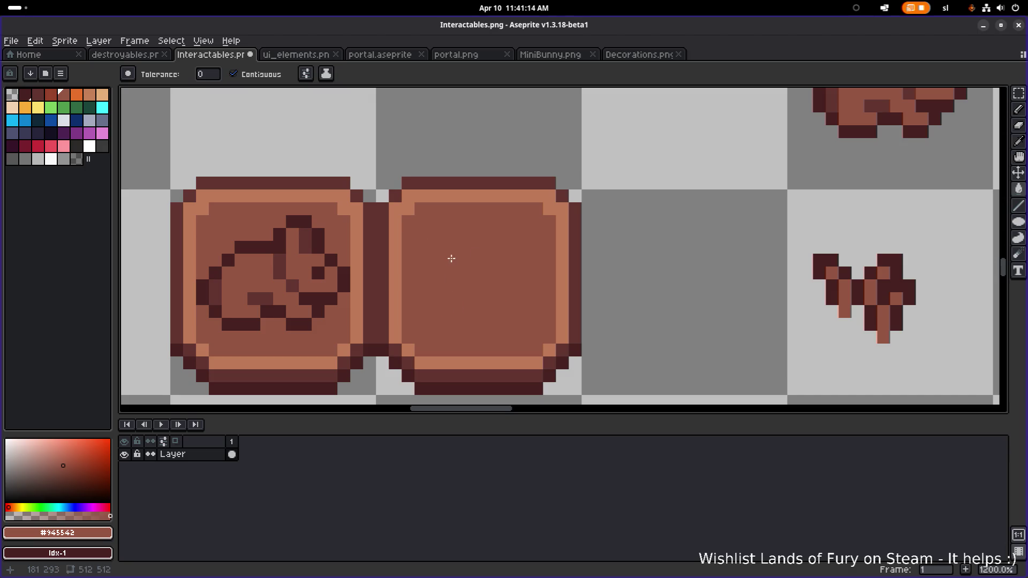
- Move the brown sprout onto the blank second sign
left_click_drag(746, 269, 611, 241)
key("m")
left_click_drag(632, 342, 803, 212)
scroll(798, 225, "left", 3)
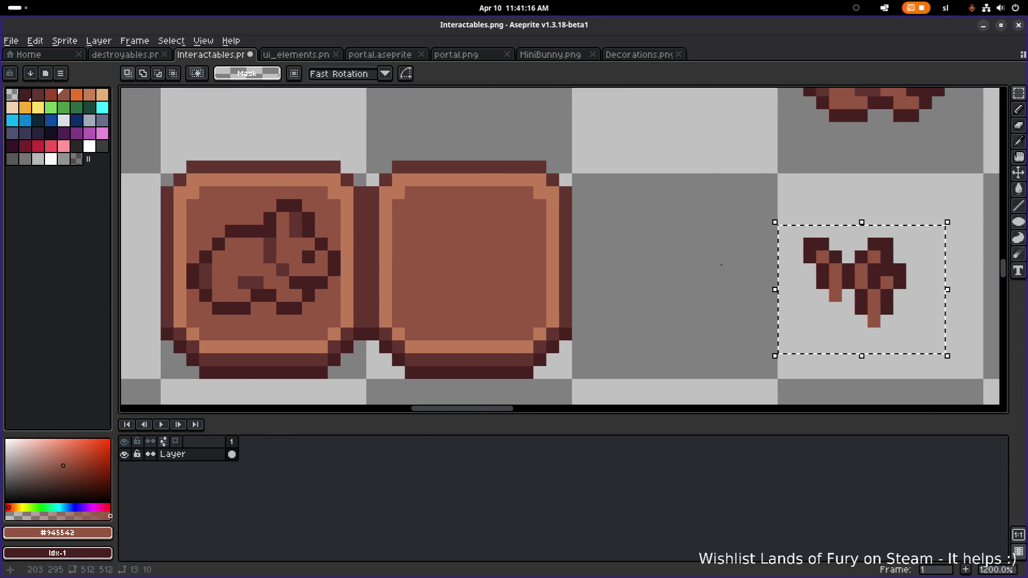
scroll(716, 264, "down", 2)
left_click_drag(803, 340, 552, 278)
key("ctrl+d")
- Duplicate the blank sign board to the right as a new third sign
mouse_move(487, 225)
left_mouse_down()
mouse_move(546, 276)
mouse_move(569, 317)
left_mouse_up()
left_click(230, 220)
mouse_move(230, 220)
left_mouse_down()
mouse_move(311, 287)
mouse_move(317, 316)
left_mouse_up()
mouse_move(269, 292)
left_mouse_down()
mouse_move(624, 291)
mouse_move(614, 292)
left_mouse_up()
key("ctrl+d")
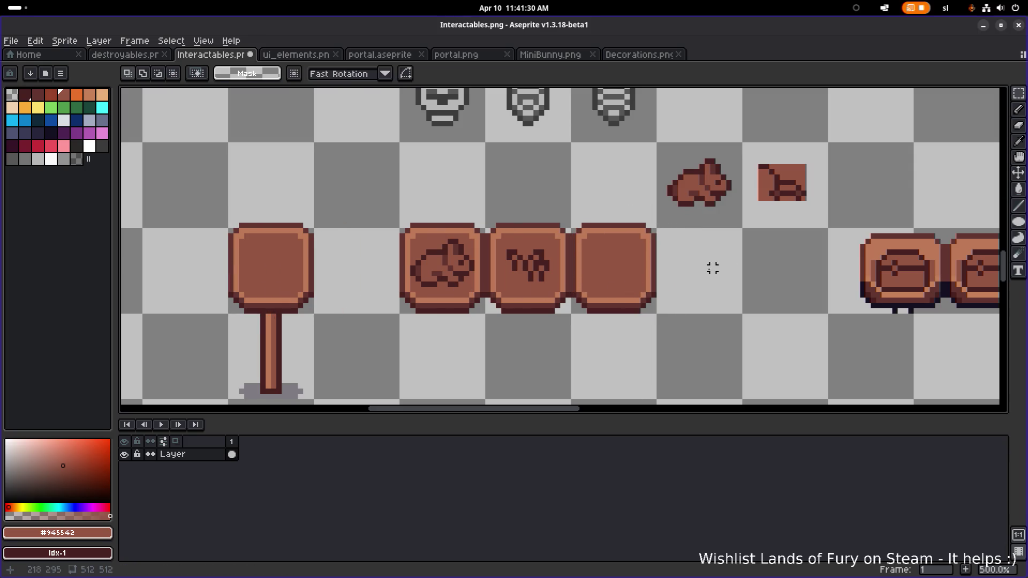
- Switch over to the Godot editor so it reimports the assets
key("alt+Tab")
mouse_move(571, 173)
left_mouse_down()
mouse_move(615, 207)
mouse_move(562, 207)
left_mouse_up()
key("alt+Tab")
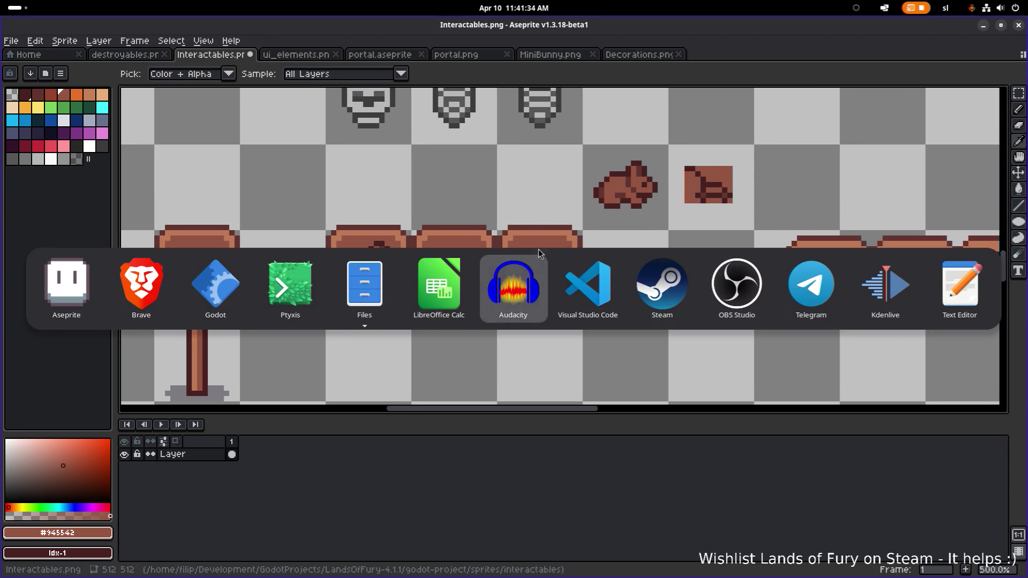
left_click(193, 286)
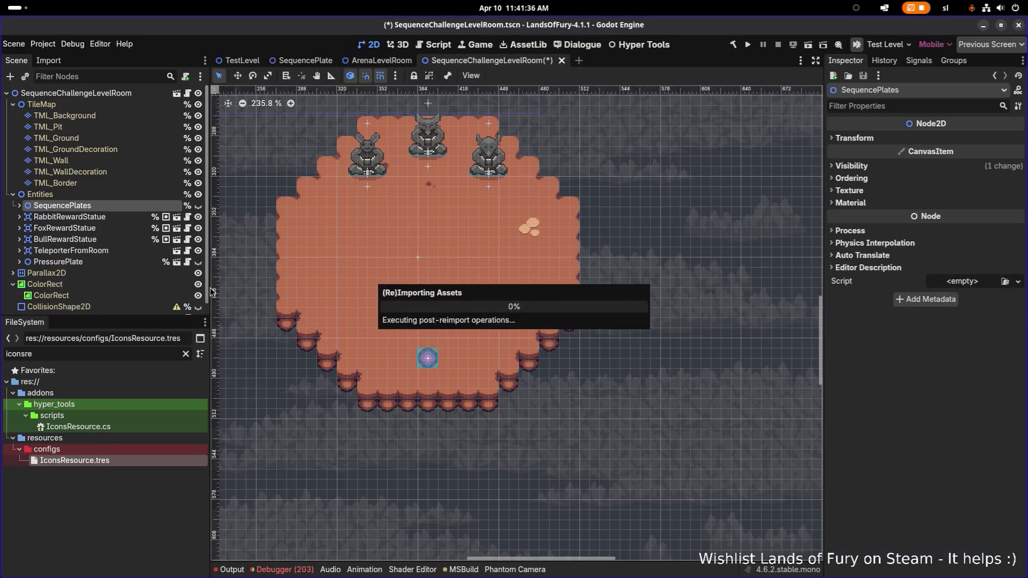
- Review the SequenceChallengeLevelRoom scene in Godot and its code in Visual Studio Code, then return to Aseprite
key("alt+Tab")
left_click(588, 286)
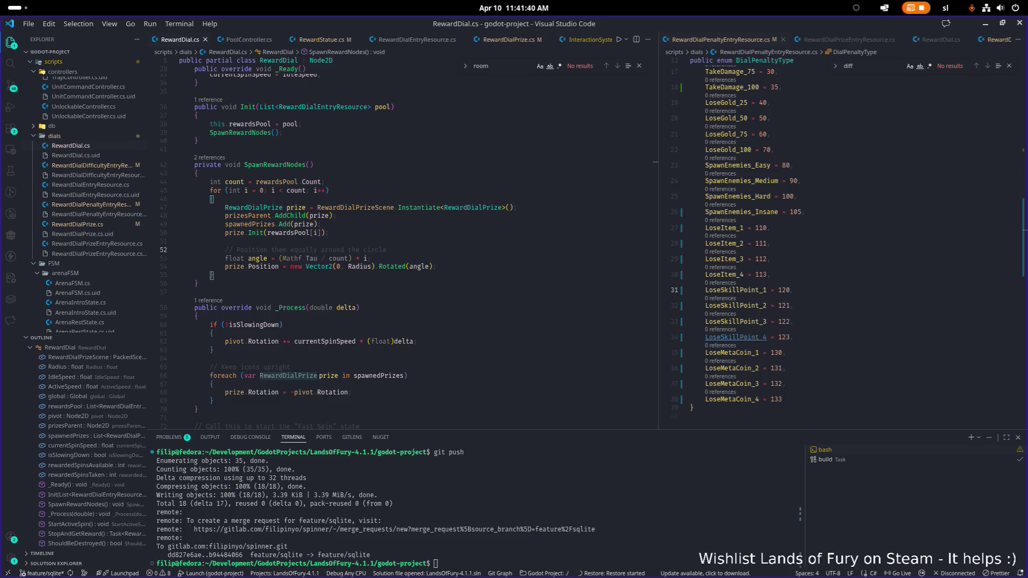
key("alt+Tab")
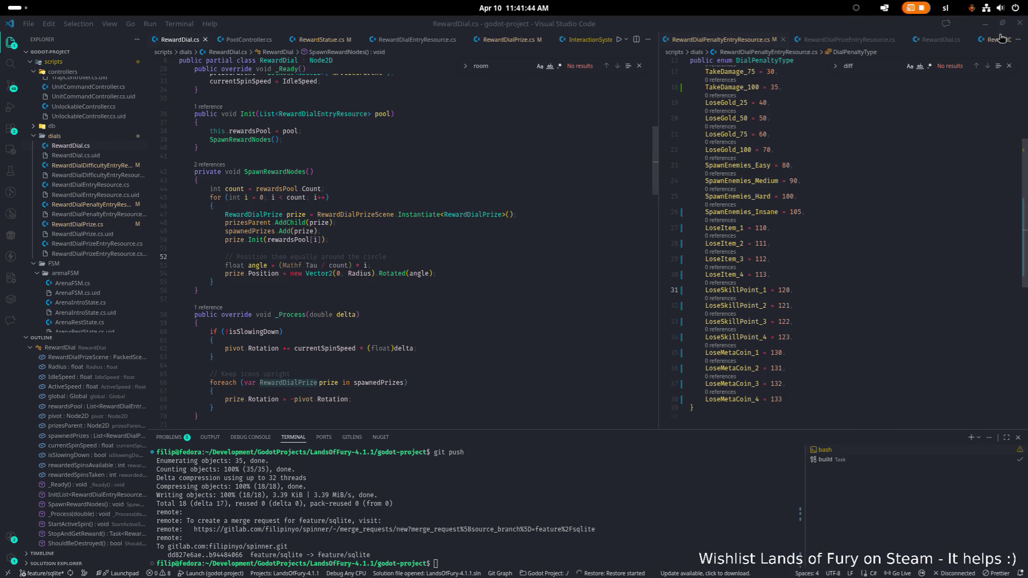
key("alt+Tab")
key("alt+Tab")
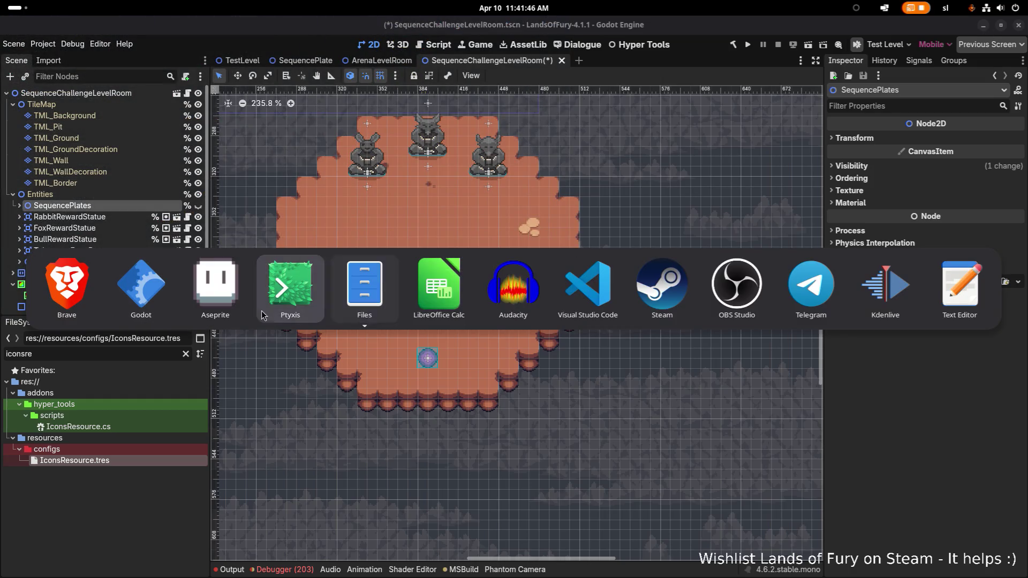
left_click(243, 290)
scroll(526, 273, "up", 3)
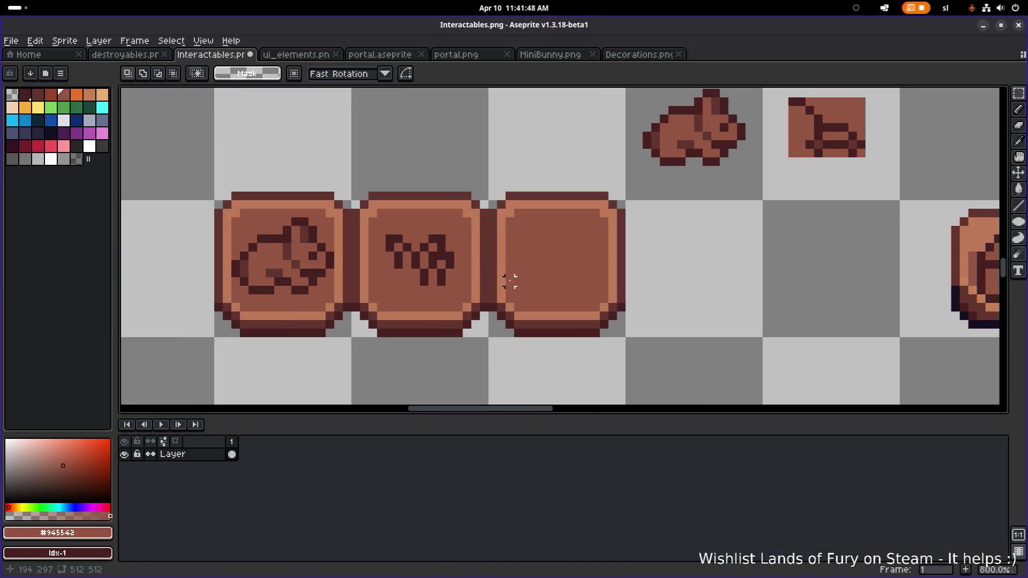
- Draw a 3x3 grid of nine dark dots on the blank third sign
scroll(526, 271, "up", 3)
scroll(577, 274, "down", 3)
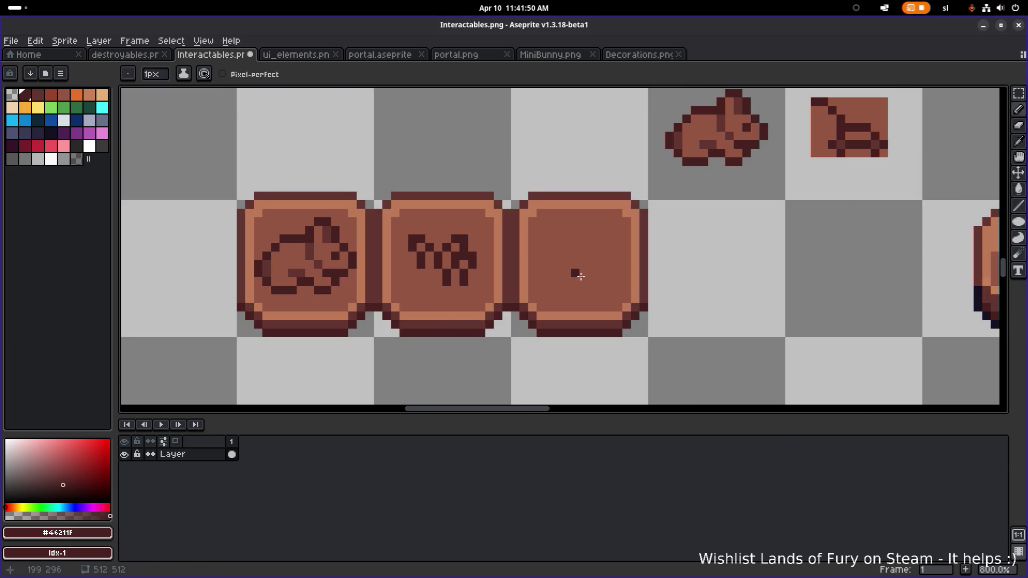
scroll(472, 271, "up", 2)
scroll(471, 272, "up", 1)
left_click(451, 269)
left_click(451, 234)
left_click(451, 201)
left_click(486, 203)
left_click(514, 204)
left_click(517, 232)
left_click(486, 234)
left_click(485, 269)
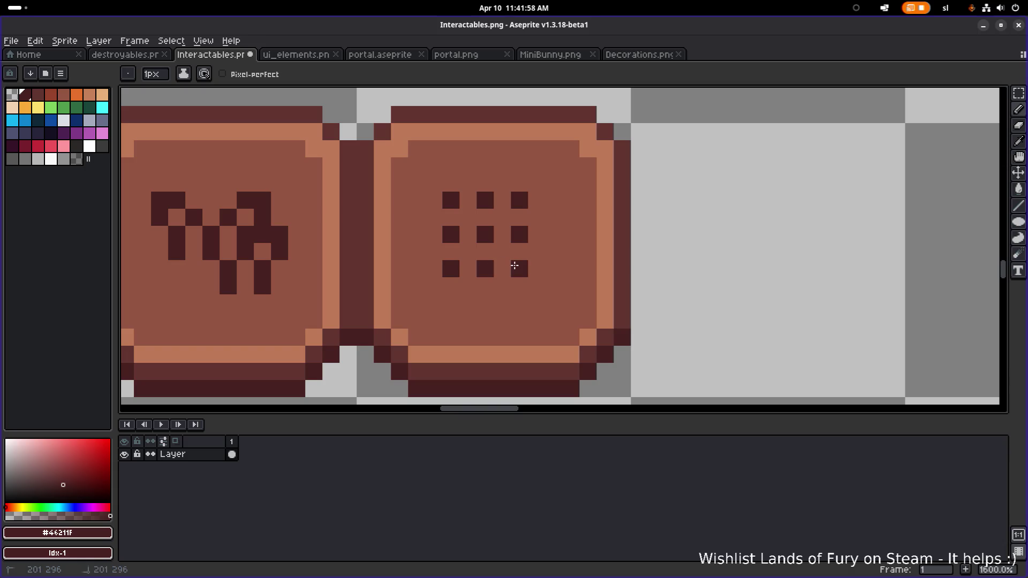
left_click(514, 265)
- Paint over the middle and extra dots with the board brown, leaving the corner marks
scroll(539, 262, "down", 3)
scroll(546, 261, "up", 1)
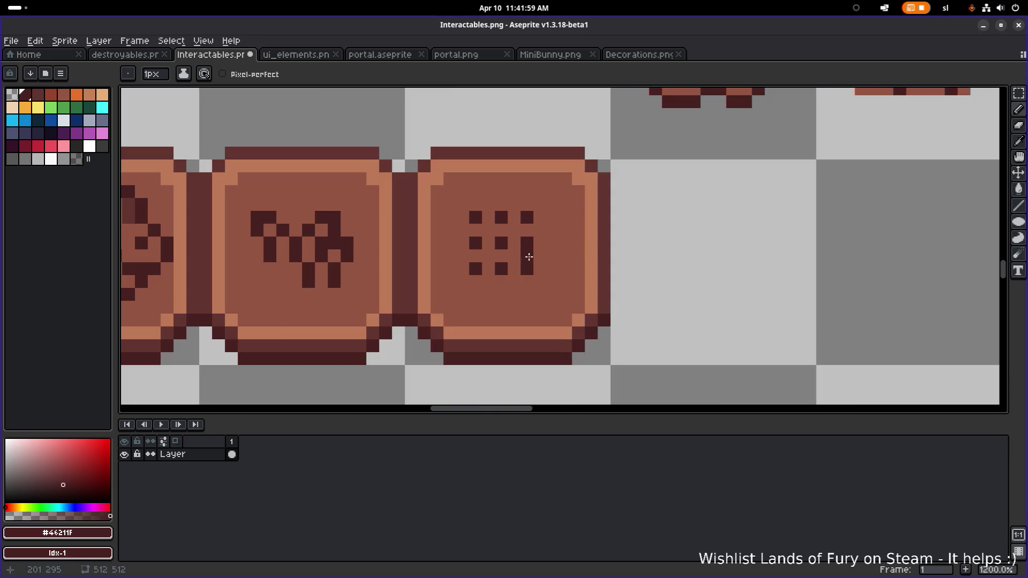
left_click(540, 217)
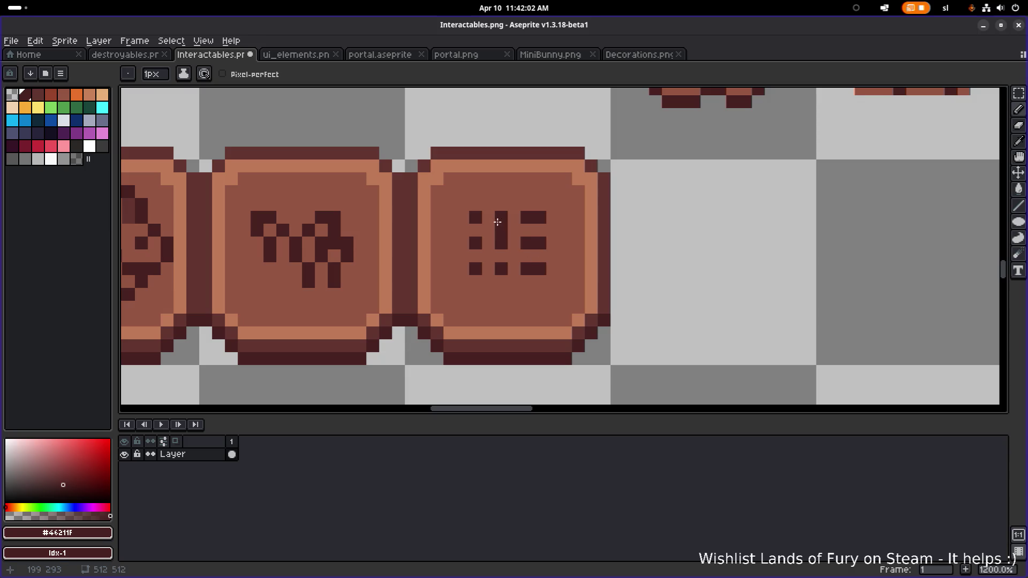
left_click(490, 225, "alt")
left_click(501, 217)
left_click(527, 217)
left_click(527, 243)
left_click(501, 268)
left_click(501, 242)
scroll(520, 267, "up", 1)
left_click(461, 270)
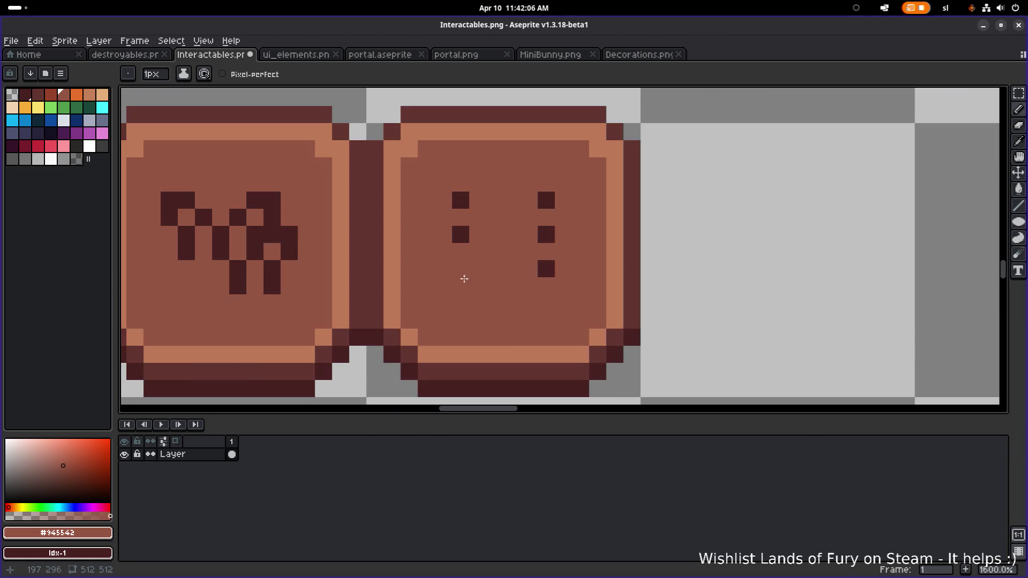
- Restore the bottom-left mark in dark brown and lengthen the lower marks downward
key("ctrl+z")
left_click(462, 270, "alt")
left_click(461, 286)
left_click(540, 288)
left_click(545, 180)
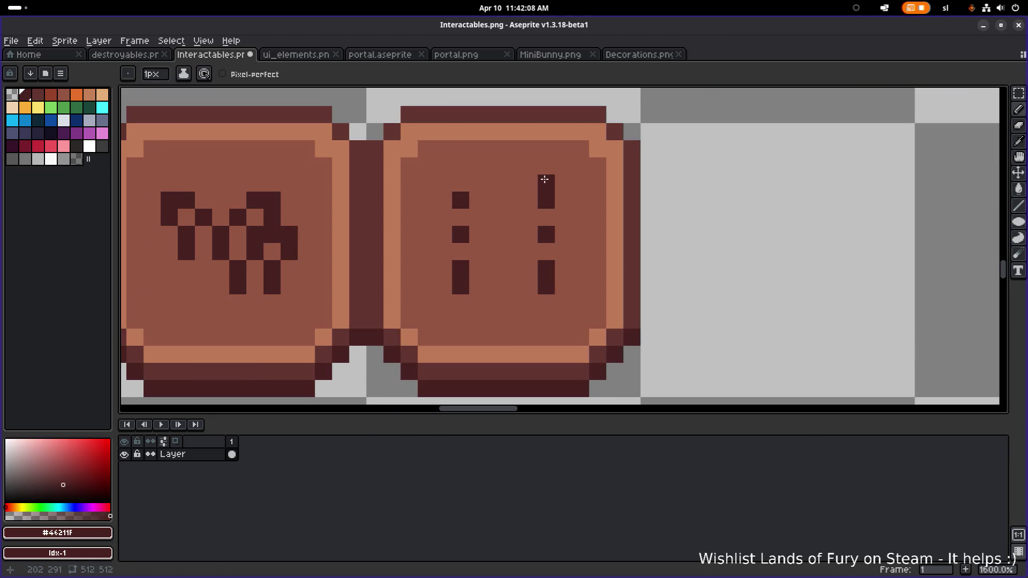
key("ctrl+z")
left_click(546, 301)
key("ctrl+z")
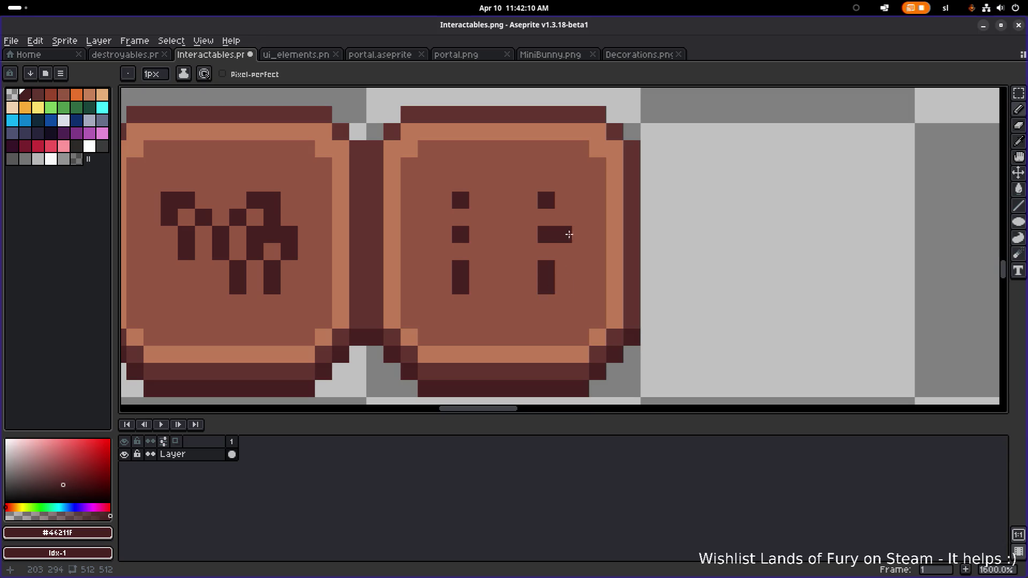
- Add dark pixels above the top-left and top-right marks, undoing the stray placements
left_click(563, 198)
key("ctrl+z")
left_click(545, 187)
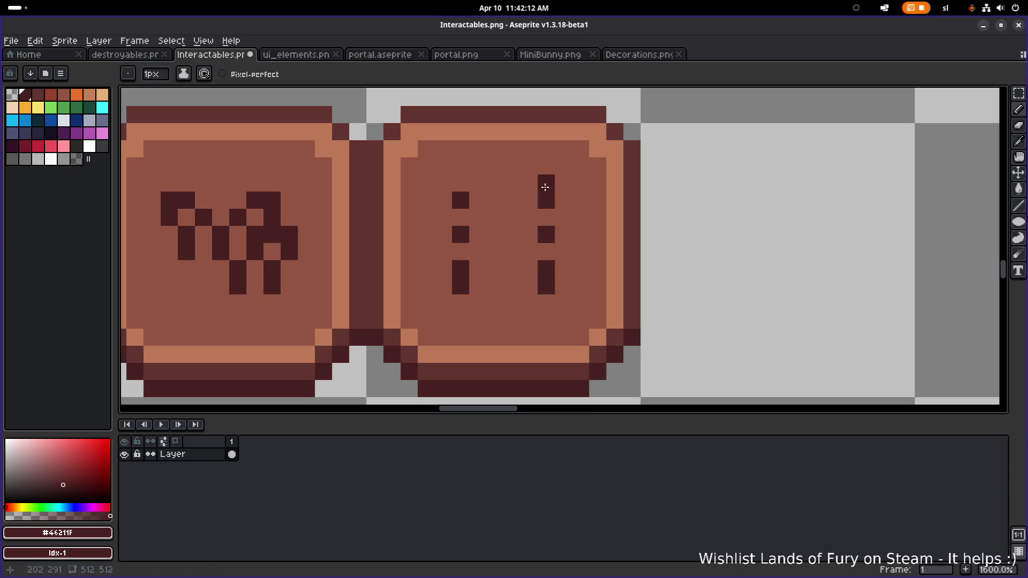
left_click(461, 183)
left_click(563, 234)
scroll(563, 236, "down", 3)
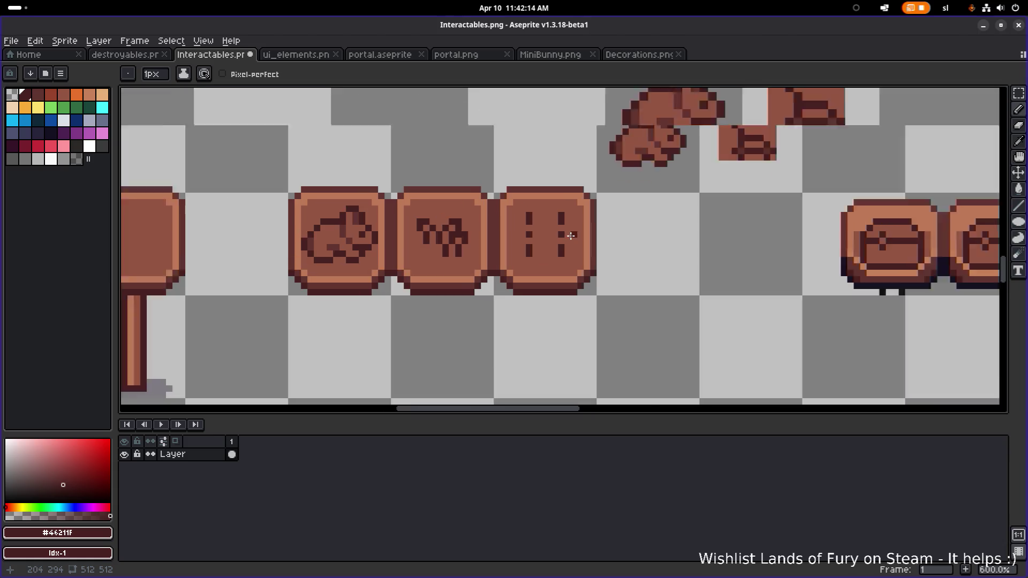
scroll(568, 238, "up", 2)
key("ctrl+z")
left_click(576, 240)
key("ctrl+z")
- Widen the upper-left, upper-right and lower-left marks by one column into squares
left_click(573, 225, "alt")
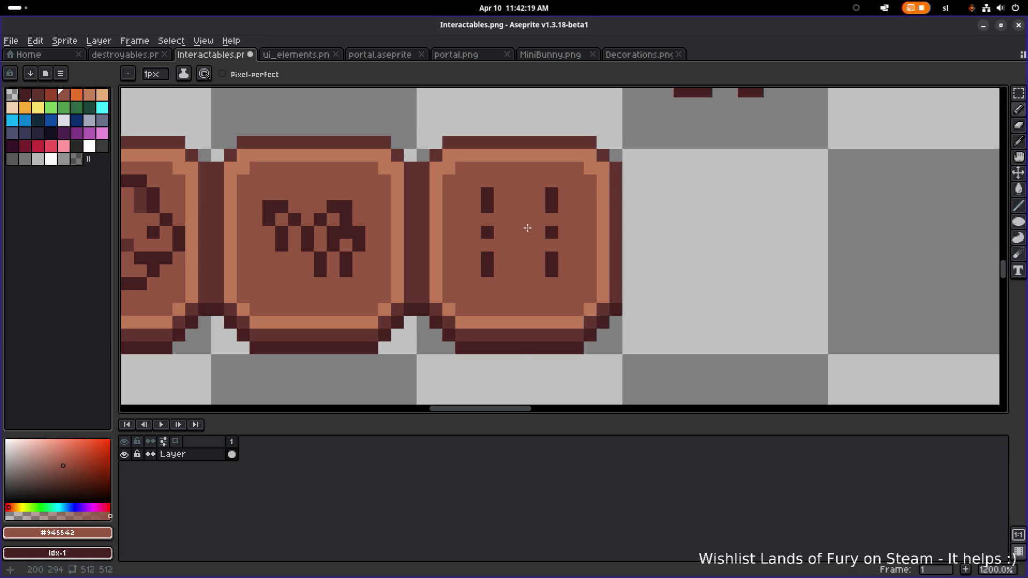
scroll(527, 228, "down", 2)
scroll(513, 233, "up", 2)
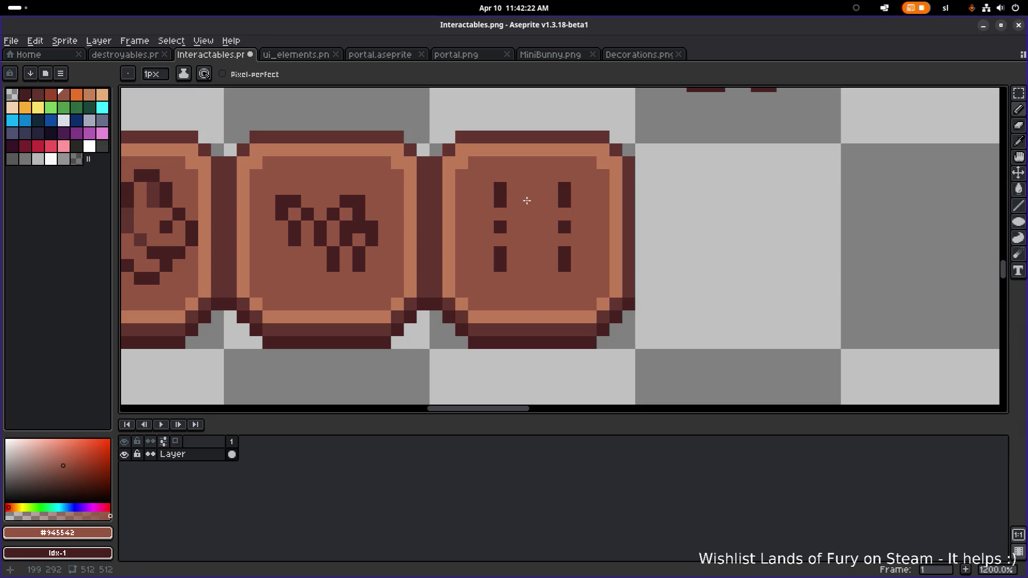
left_click(503, 191, "alt")
left_click(513, 188)
left_click(513, 202)
left_click(551, 189)
left_click(553, 202)
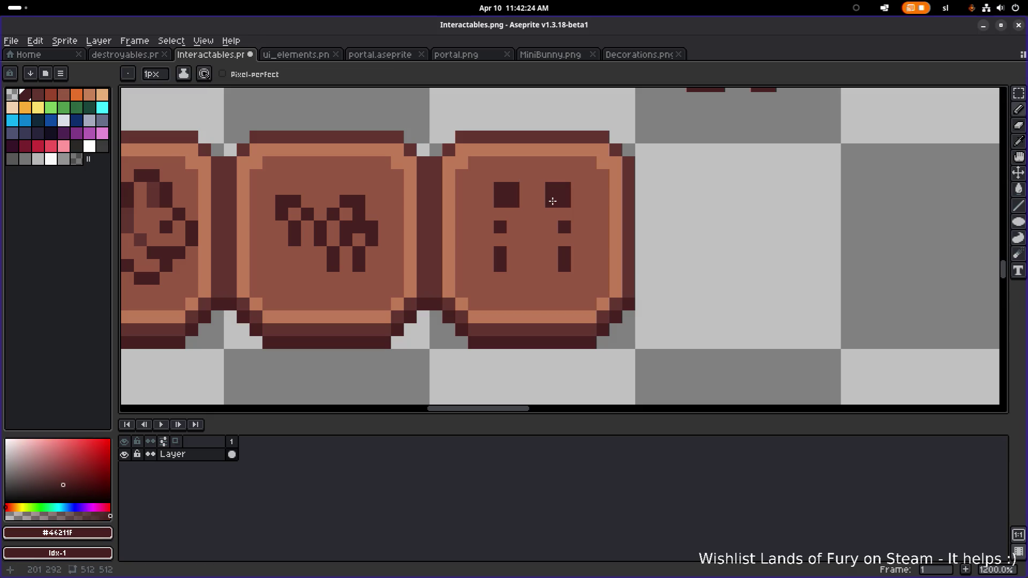
left_click(513, 251)
left_click(513, 263)
- Cover the two leftover dark dots in #945542 and trim the lower-left square's corner
left_click(512, 239, "alt")
left_click(500, 227)
left_click(565, 227)
scroll(586, 230, "down", 3)
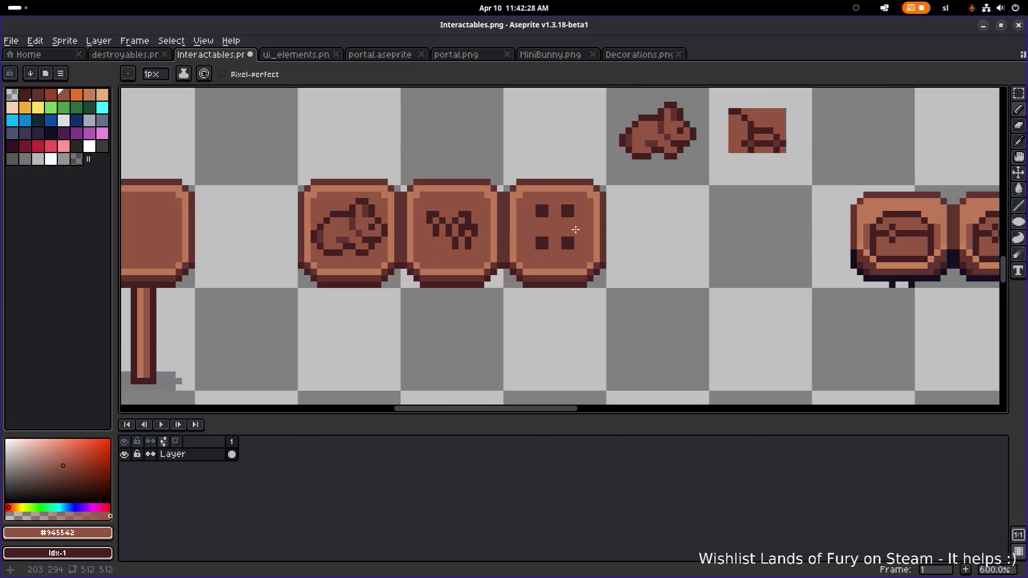
scroll(555, 241, "up", 4)
left_click(498, 255)
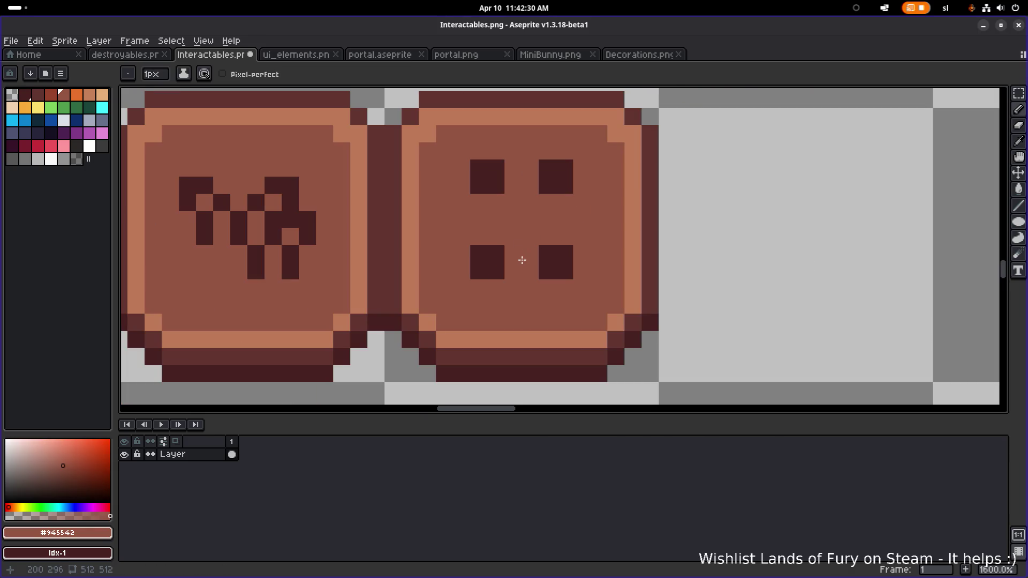
- With the Rectangular Marquee, lower the bottom squares and nudge the left and right columns outward
key("m")
mouse_move(470, 246)
left_mouse_down()
mouse_move(501, 275)
mouse_move(560, 269)
mouse_move(572, 278)
mouse_move(566, 289)
left_mouse_up()
key("ctrl+d")
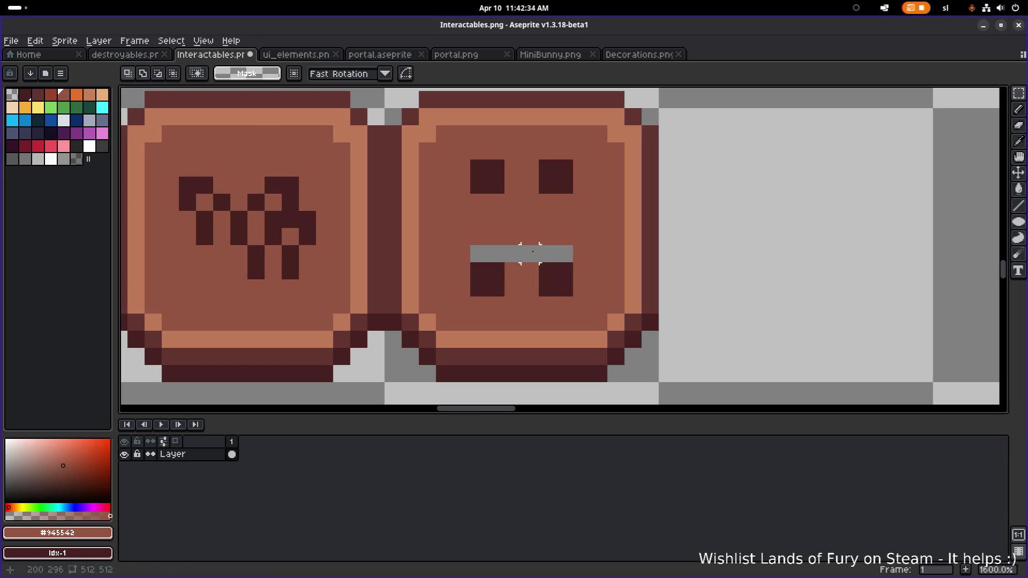
mouse_move(538, 159)
left_mouse_down()
mouse_move(550, 183)
mouse_move(553, 282)
mouse_move(572, 284)
left_mouse_up()
key("ctrl+d")
mouse_move(541, 161)
left_mouse_down()
mouse_move(563, 293)
mouse_move(553, 280)
mouse_move(567, 263)
left_mouse_up()
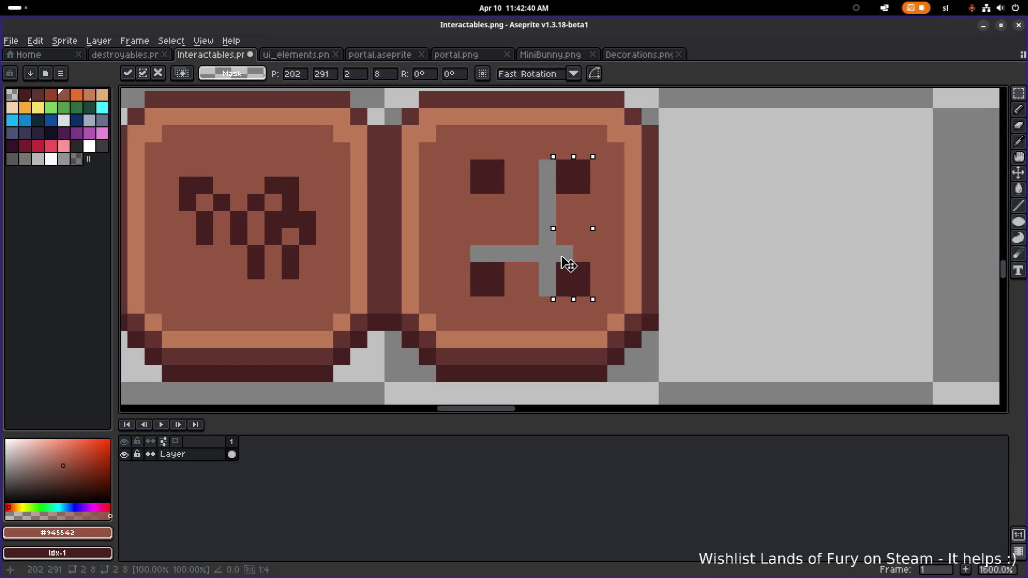
mouse_move(471, 160)
left_mouse_down()
mouse_move(490, 281)
mouse_move(505, 296)
mouse_move(472, 280)
left_mouse_up()
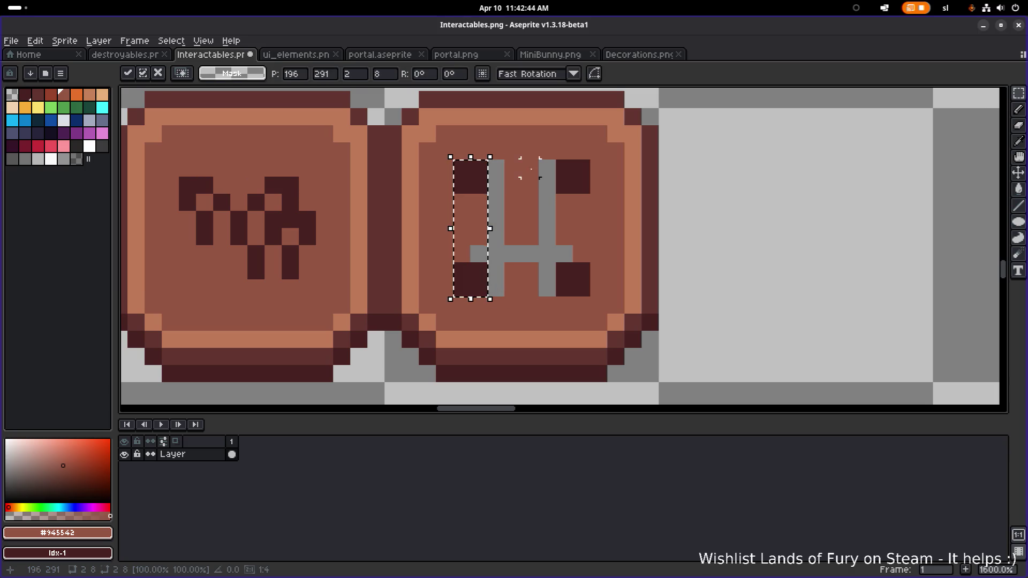
key("ctrl+d")
- Bucket-fill the transparent gap with brown and reshape the lower-left mark into a 2x2 square
key("g")
left_click(496, 184)
scroll(534, 179, "down", 6)
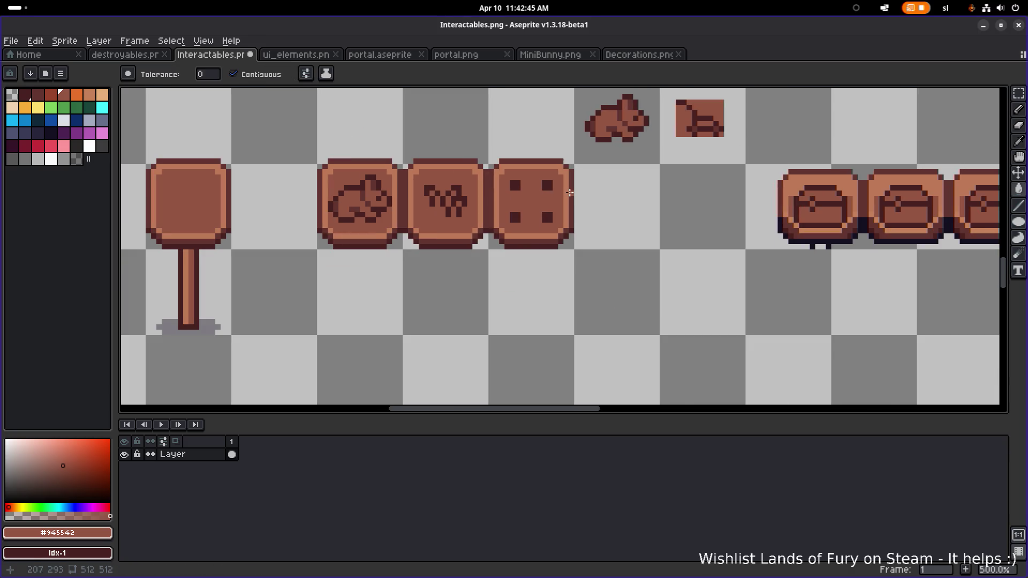
scroll(552, 196, "up", 9)
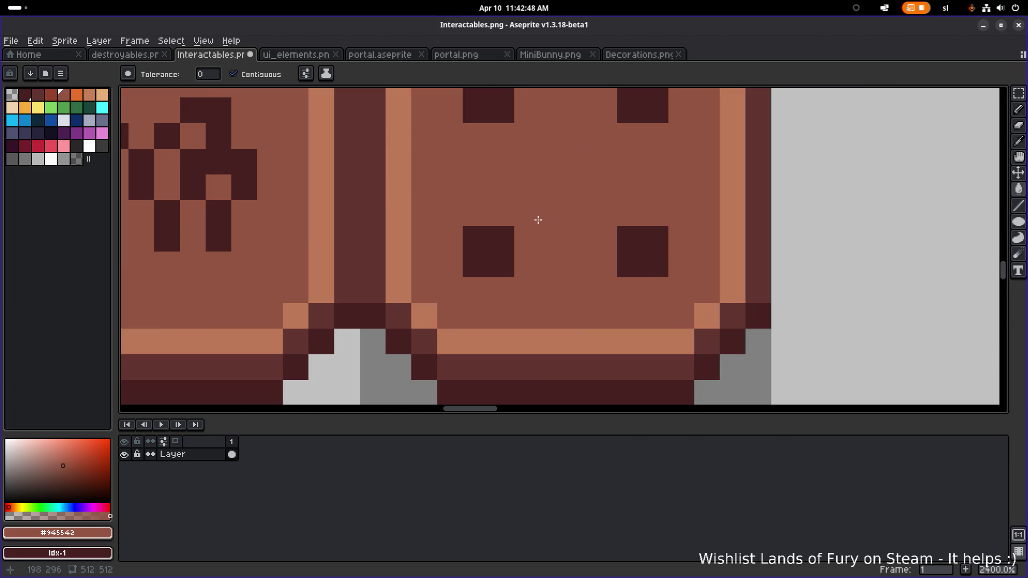
left_click(481, 263, "alt")
key("b")
left_click(518, 259)
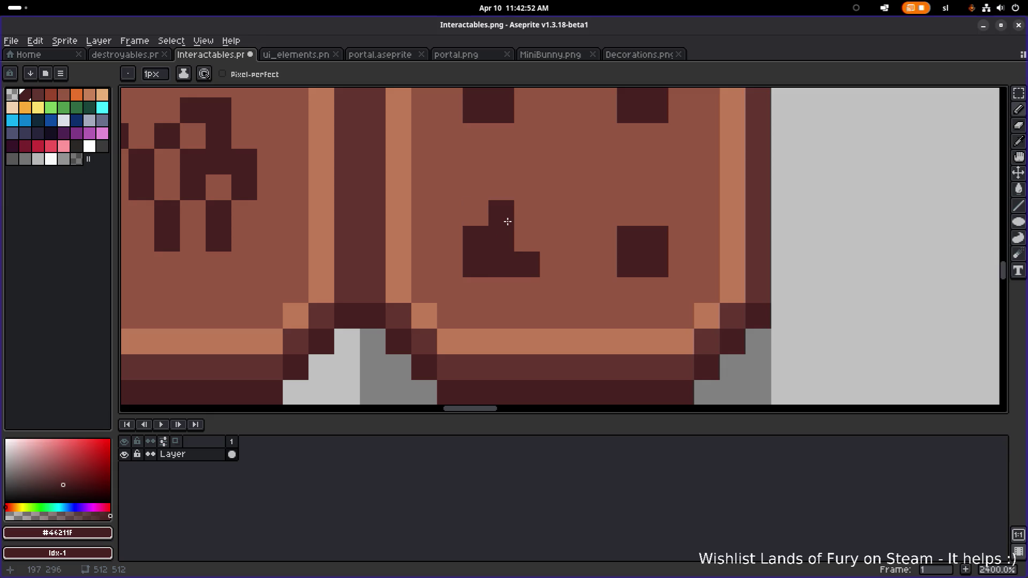
mouse_move(522, 214)
left_mouse_down()
mouse_move(523, 239)
mouse_move(477, 229)
left_mouse_up()
left_click(542, 264, "alt")
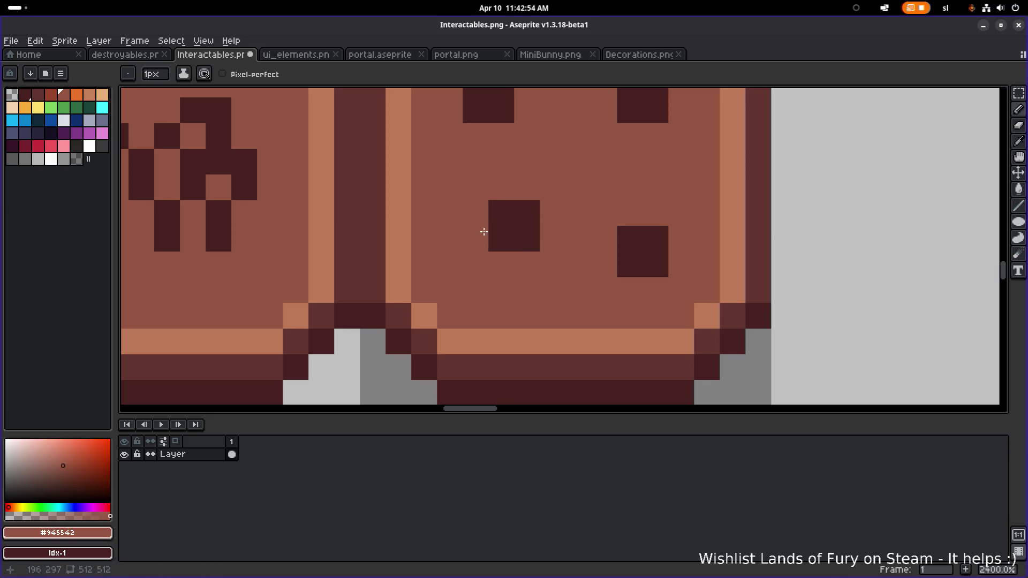
- Trim the lower-right mark down to a 2x2 square using the face colour
scroll(577, 222, "down", 5)
scroll(601, 227, "up", 3)
left_click(586, 216, "alt")
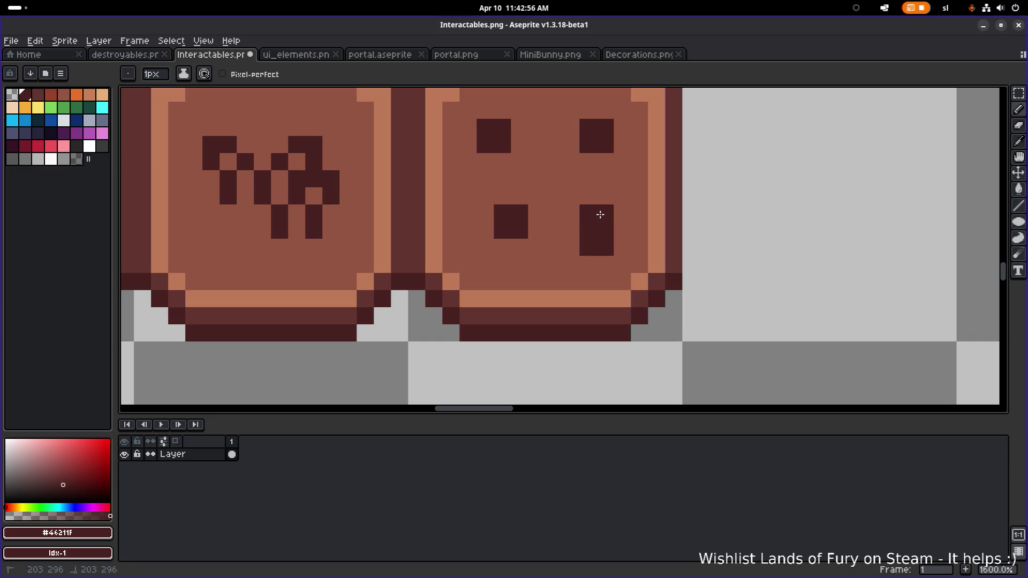
left_click(574, 246, "alt")
left_click_drag(573, 246, 606, 215)
scroll(605, 214, "down", 3)
scroll(570, 235, "up", 5)
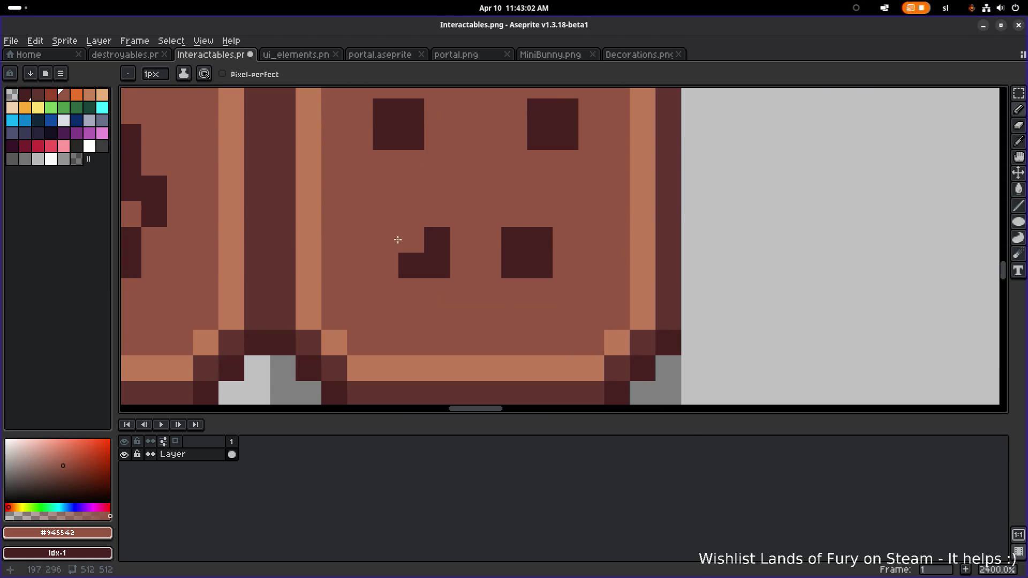
scroll(455, 241, "up", 3)
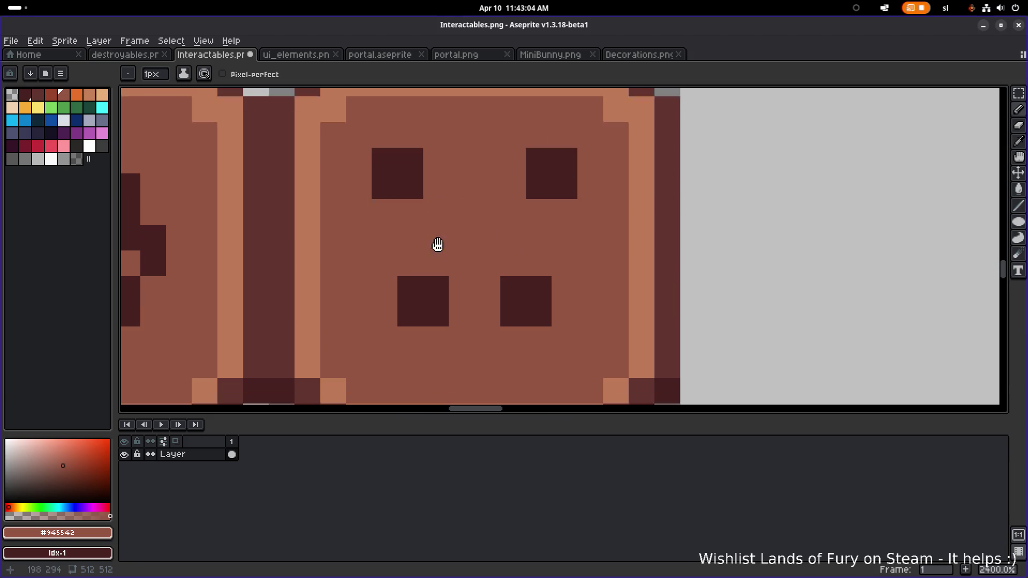
- Shift the upper-left square one column right, repainting its old left column brown
key("alt")
left_click(387, 192, "alt")
left_click_drag(435, 176, 435, 203)
left_click(395, 133, "alt")
left_click_drag(385, 170, 387, 215)
- Move the upper-right square two pixels left and extend both upper squares one pixel down
left_click(568, 183, "alt")
mouse_move(515, 203)
left_mouse_down()
mouse_move(523, 177)
mouse_move(569, 211)
mouse_move(549, 217)
mouse_move(486, 184)
mouse_move(453, 187)
left_mouse_up()
left_click(564, 155, "alt")
scroll(568, 212, "down", 3)
scroll(544, 214, "up", 2)
left_click(536, 206, "alt")
left_click(573, 179, "alt")
left_click(478, 198, "alt")
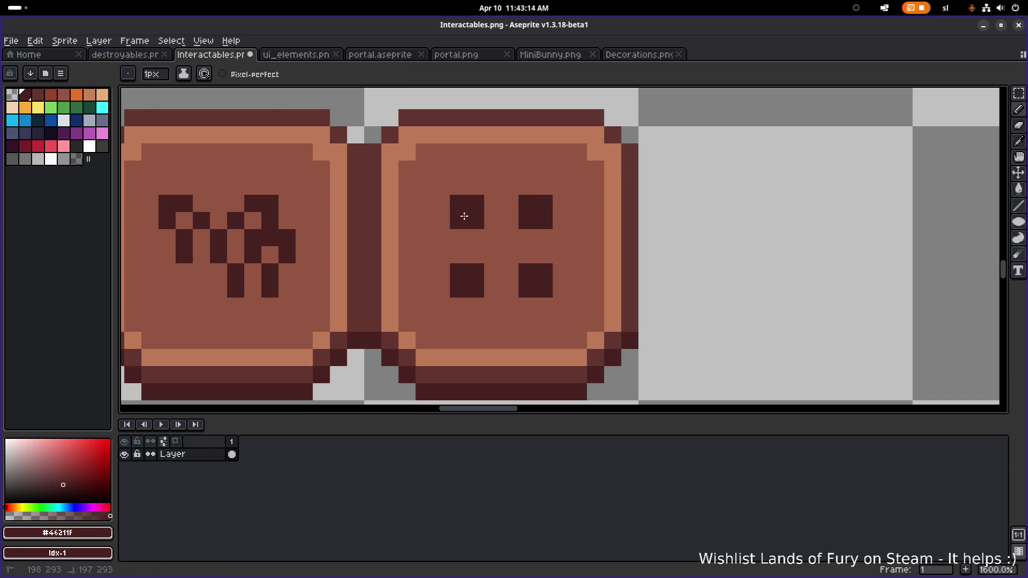
left_click(459, 220)
scroll(531, 206, "down", 4)
scroll(533, 203, "down", 2)
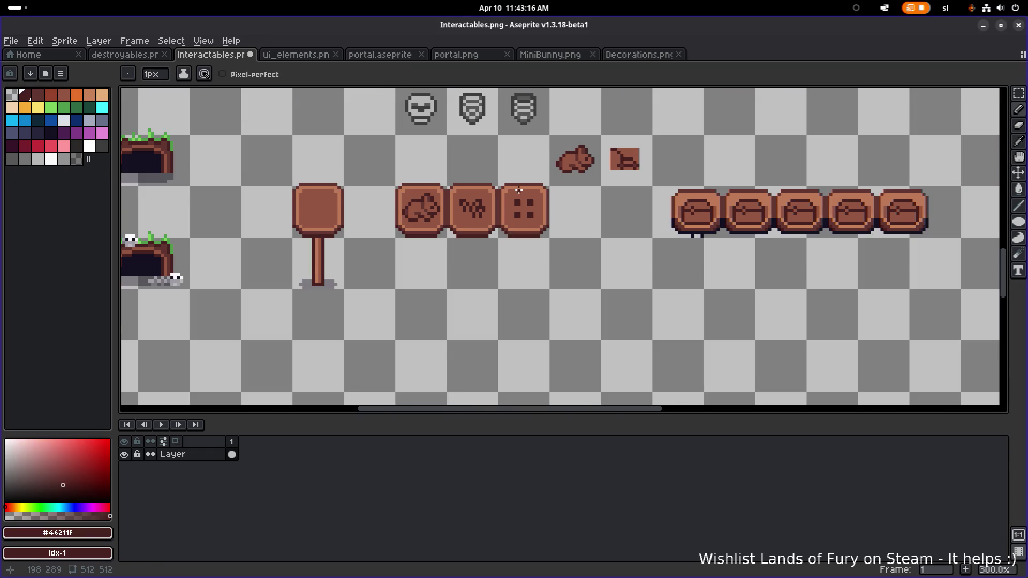
- Enlarge the dice tile's upper squares and add a border-coloured pixel to the top-left one
scroll(542, 171, "up", 4)
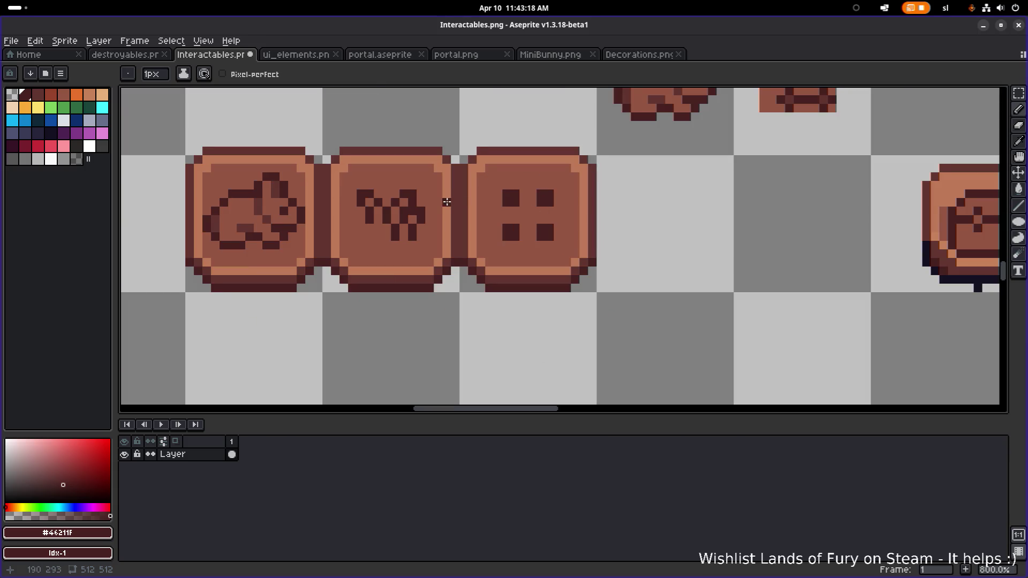
scroll(557, 212, "up", 2)
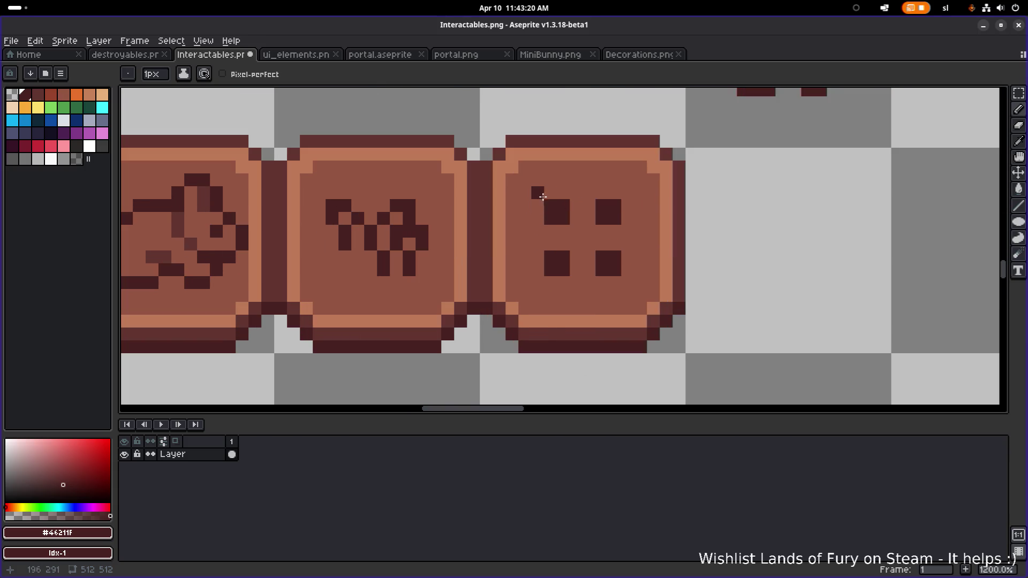
left_click_drag(559, 200, 538, 218)
mouse_move(602, 192)
left_mouse_down()
mouse_move(627, 193)
mouse_move(611, 283)
mouse_move(580, 272)
mouse_move(558, 283)
mouse_move(568, 283)
left_mouse_up()
scroll(584, 264, "down", 4)
scroll(522, 255, "right", 2)
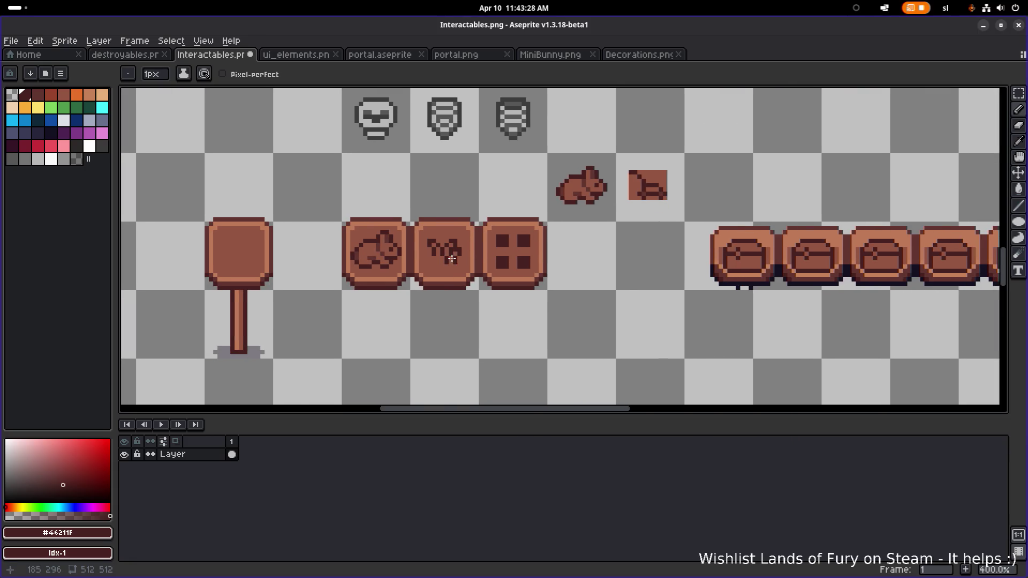
scroll(416, 254, "up", 3)
left_click(404, 254, "alt")
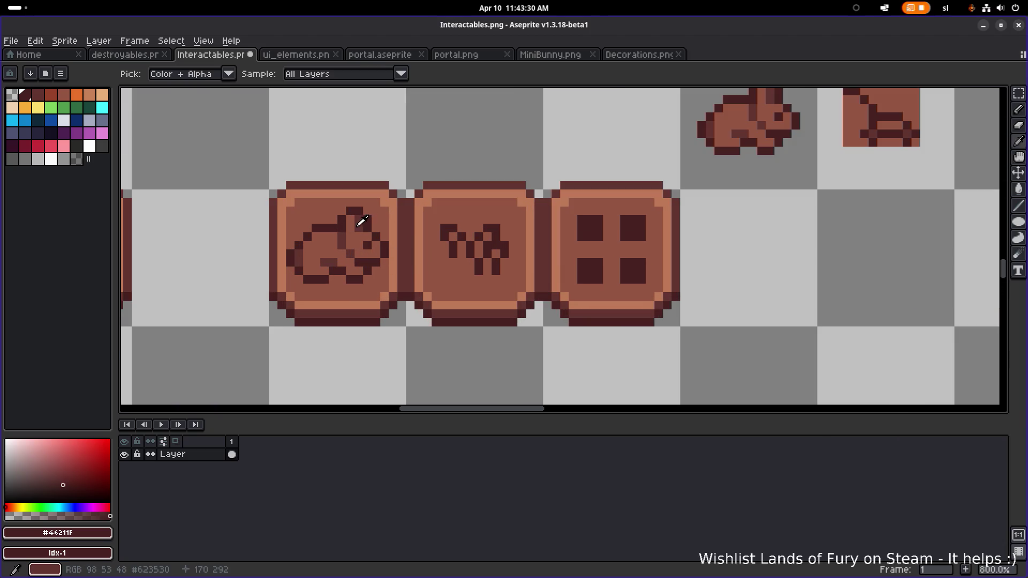
scroll(632, 236, "up", 3)
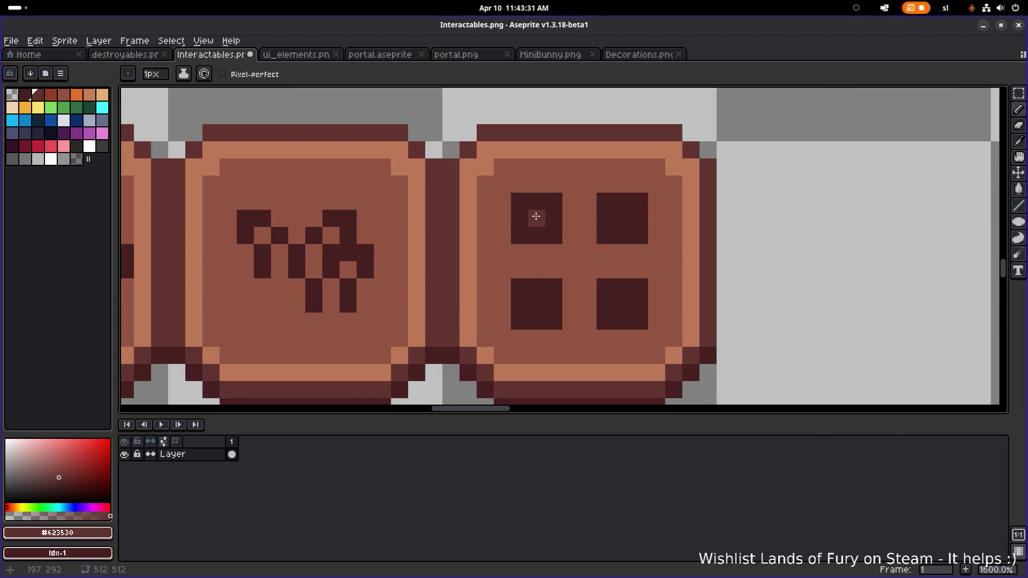
scroll(536, 215, "down", 2)
scroll(582, 208, "up", 1)
left_click(573, 211)
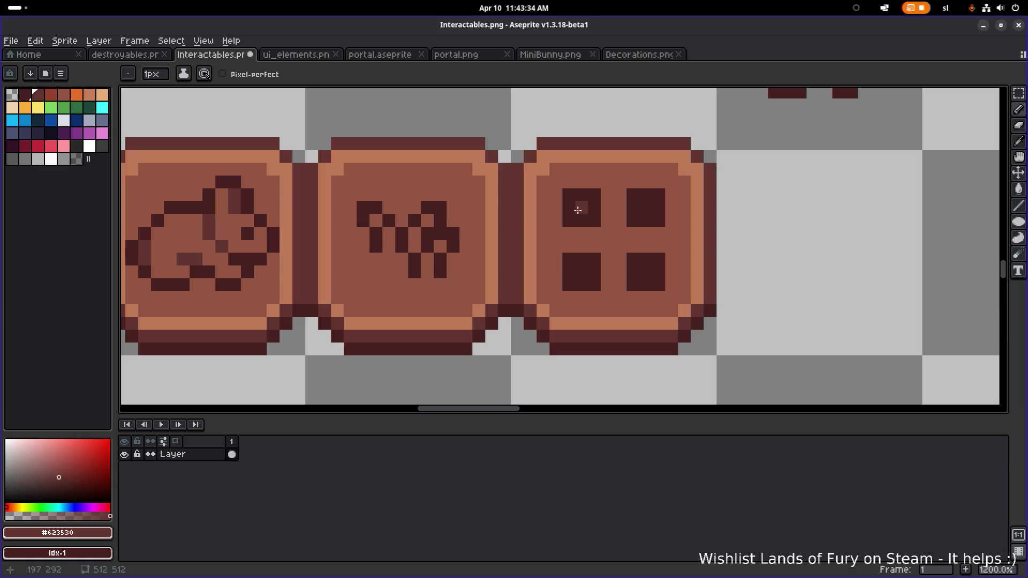
- Add two border-coloured shading pixels to the sprout pictogram
key("alt")
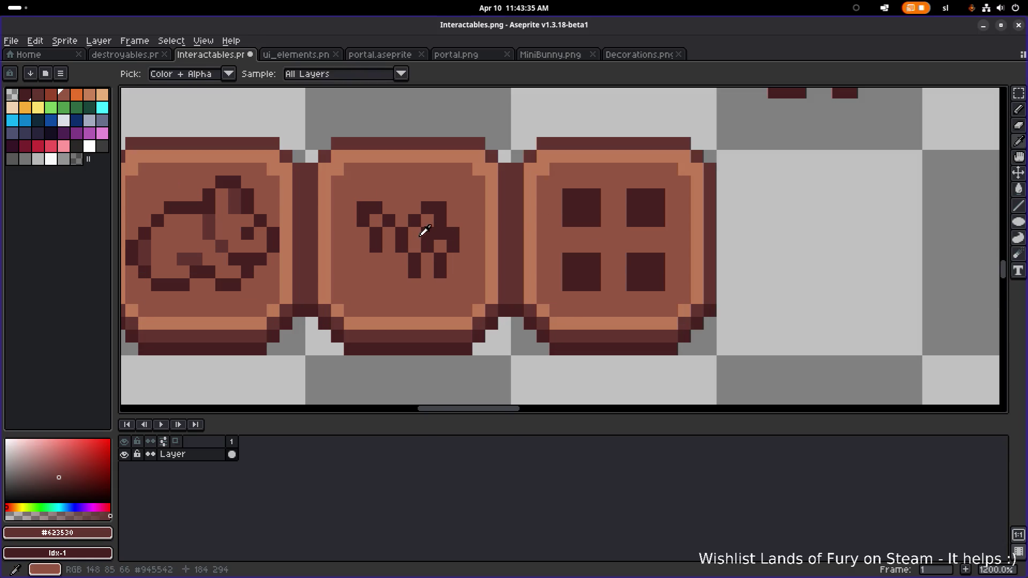
left_click(423, 230, "alt")
left_click(236, 211, "alt")
left_click(375, 261)
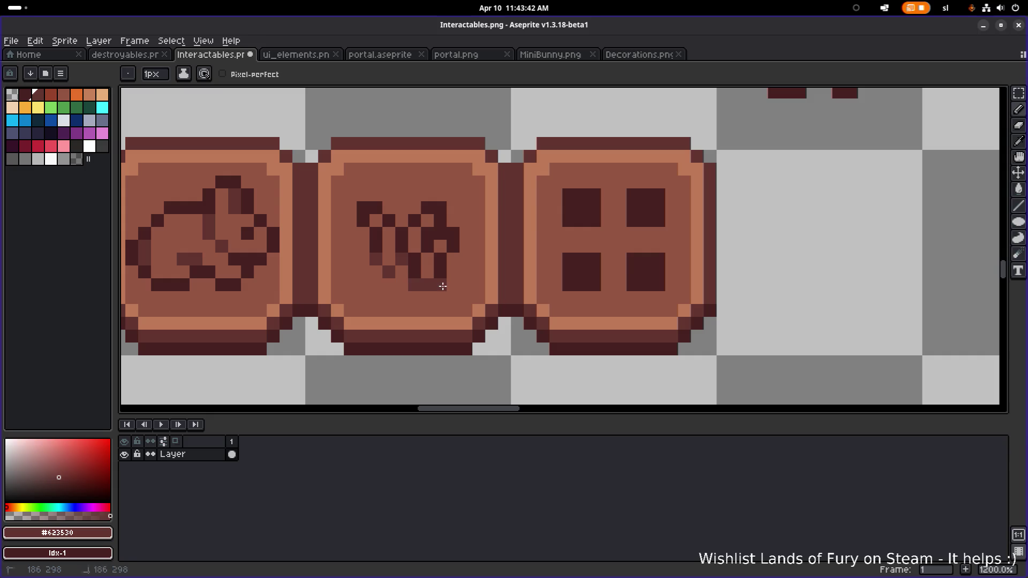
left_click(363, 258)
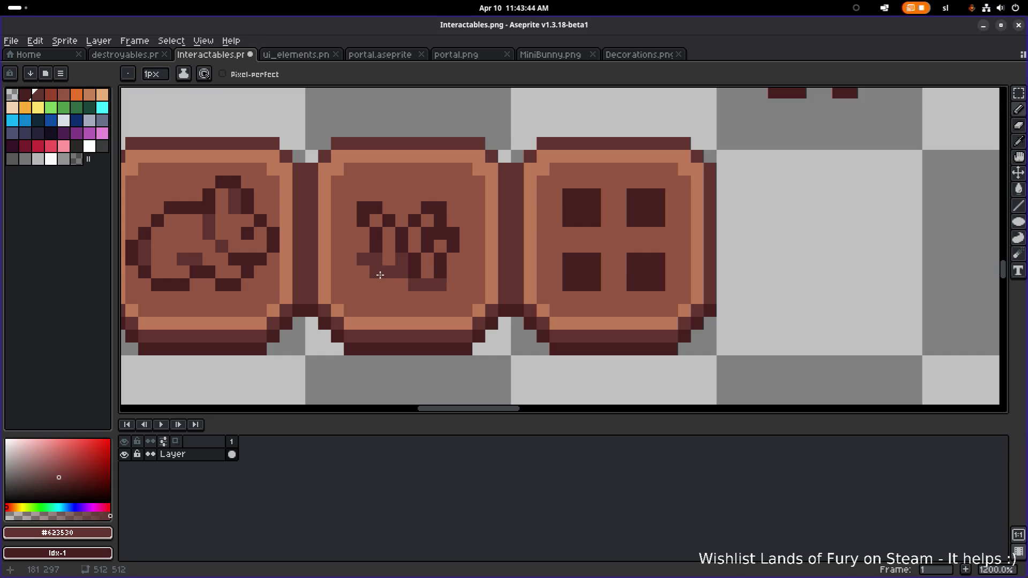
scroll(446, 274, "down", 5)
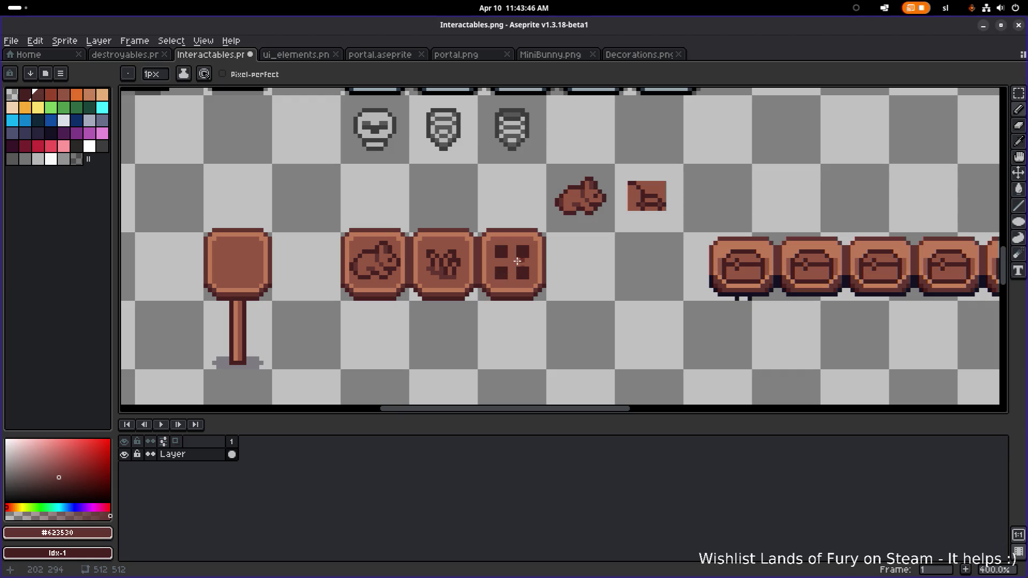
scroll(530, 251, "down", 2)
scroll(515, 262, "up", 5)
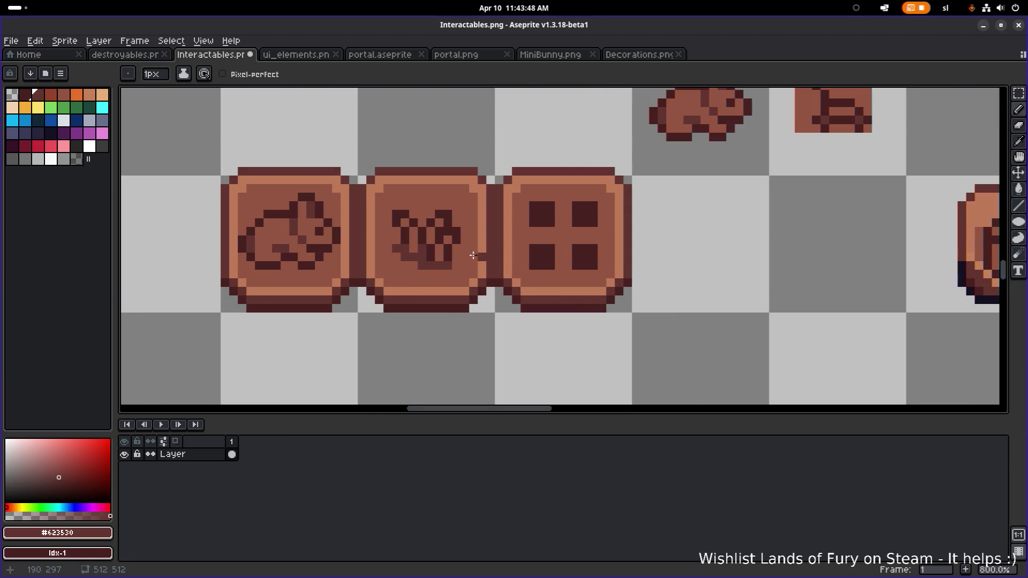
scroll(417, 236, "up", 3)
- Move the selected sprout up 2 pixels and bucket-fill the transparent strip below with sign brown
key("m")
mouse_move(374, 192)
left_mouse_down()
mouse_move(510, 273)
mouse_move(491, 292)
mouse_move(475, 274)
left_mouse_up()
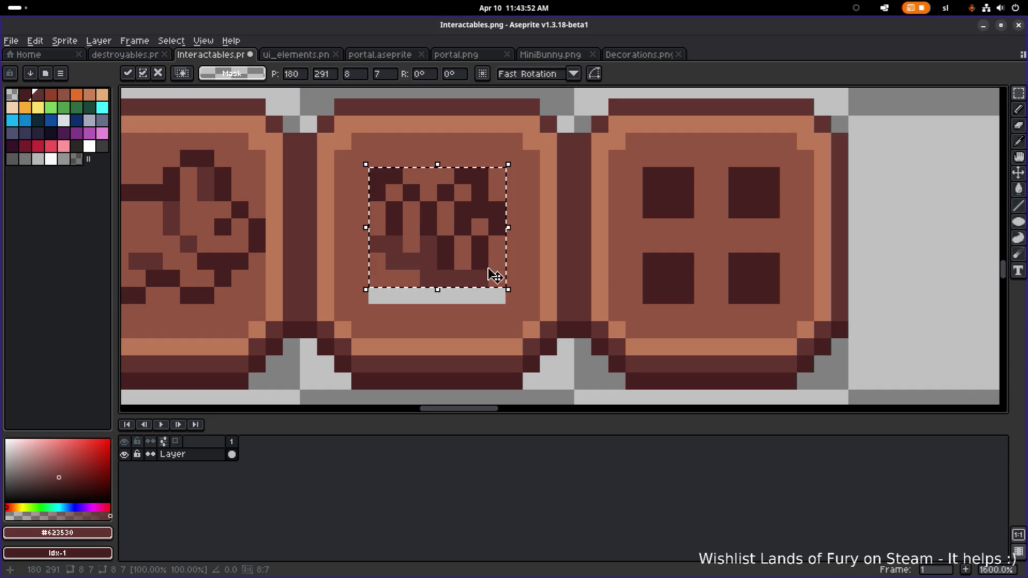
left_click(516, 293)
left_click(498, 296, "alt")
key("g")
scroll(482, 295, "down", 4)
scroll(475, 294, "up", 3)
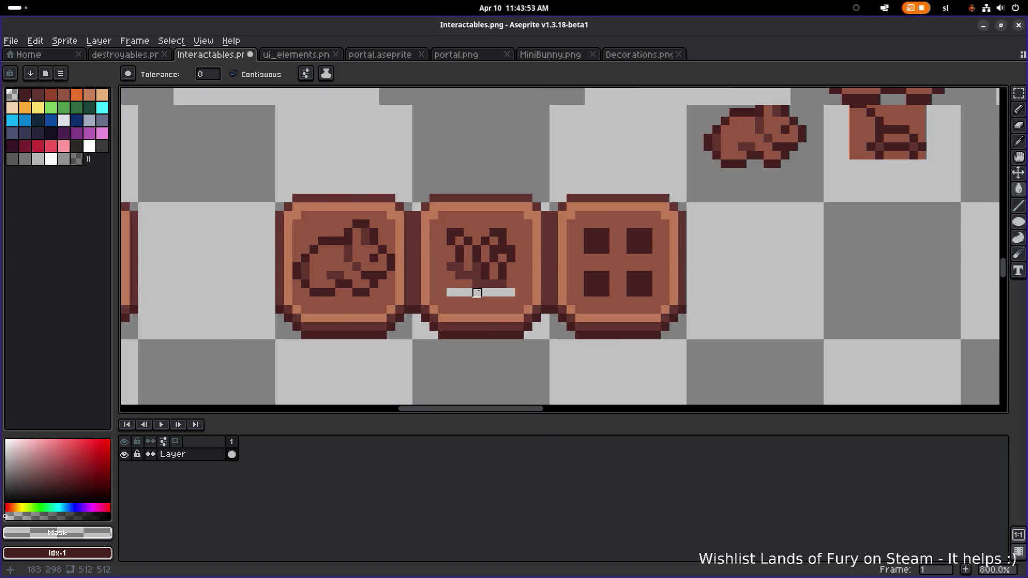
key("m")
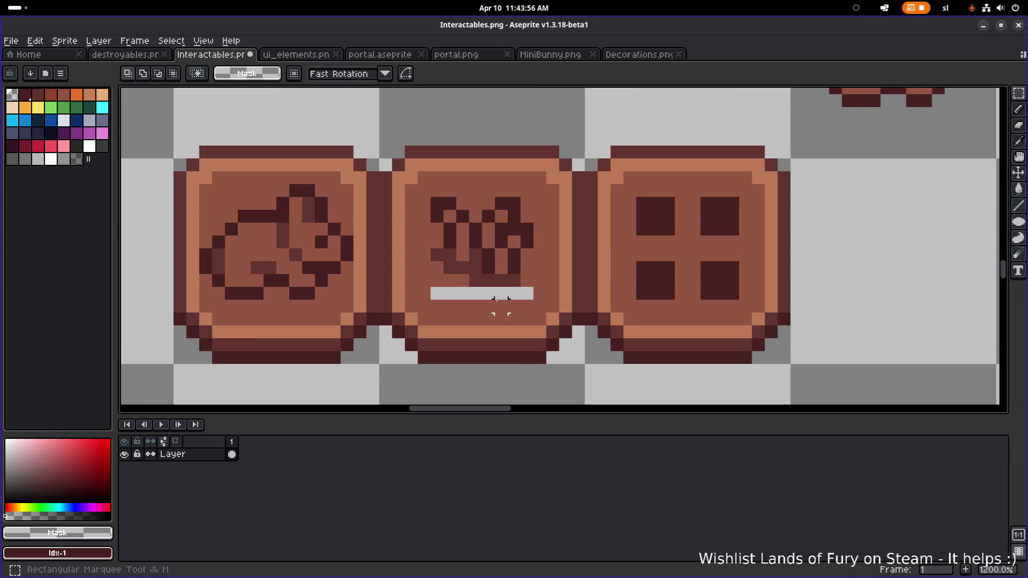
left_click(538, 287, "alt")
key("g")
left_click(503, 294)
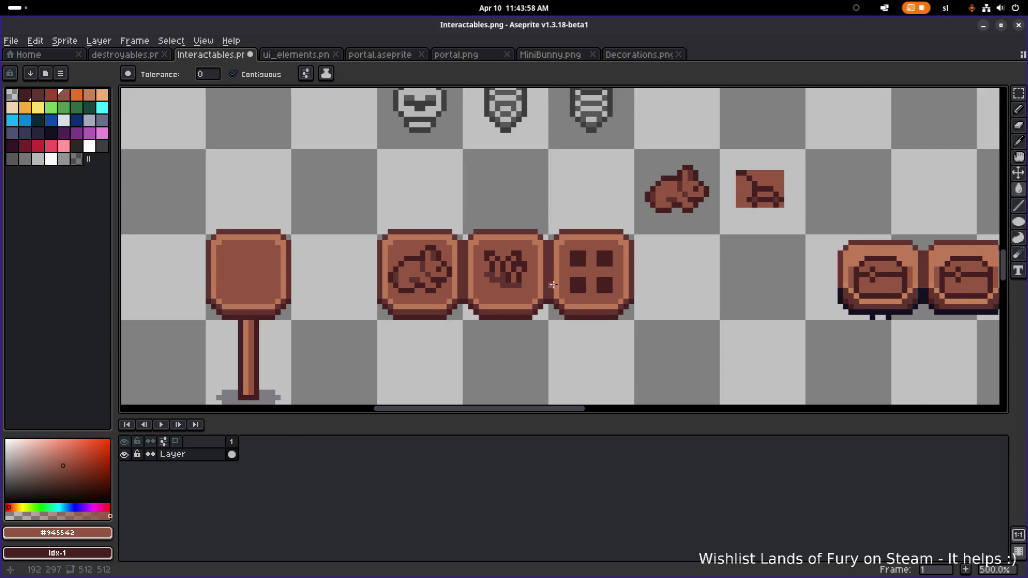
scroll(579, 282, "down", 5)
scroll(578, 283, "down", 2)
scroll(520, 290, "up", 4)
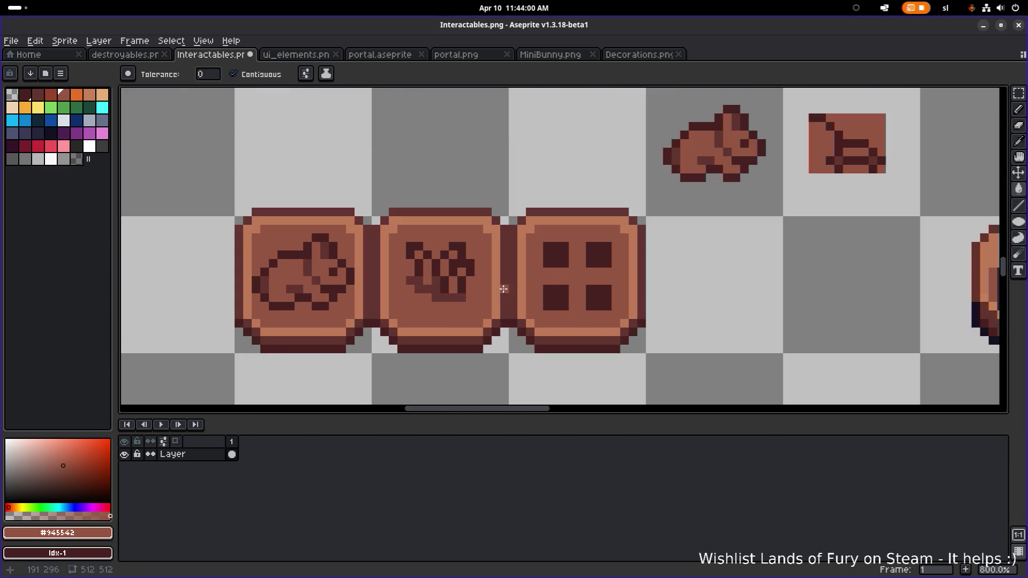
- Lighten the top rows and a few pixels of the four dark squares with #623530
left_click(461, 299, "alt")
scroll(525, 301, "down", 4)
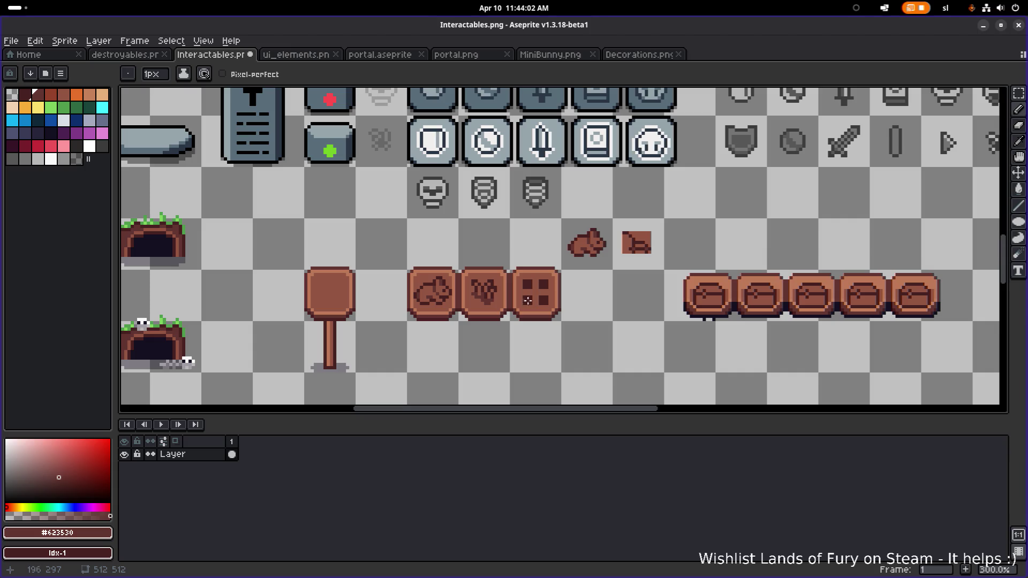
scroll(562, 298, "left", 1)
scroll(550, 295, "up", 1)
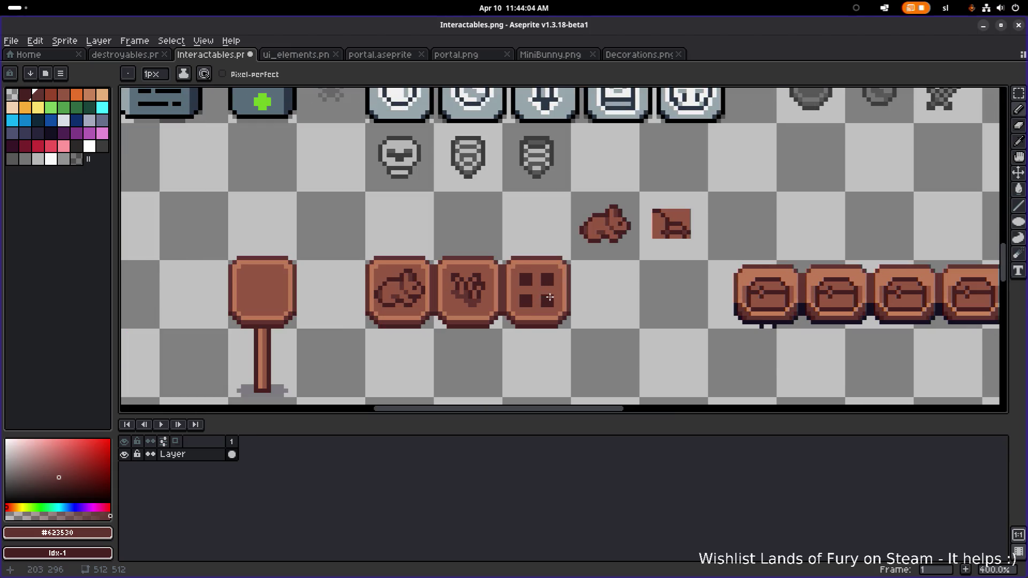
scroll(561, 299, "up", 2)
scroll(537, 296, "up", 1)
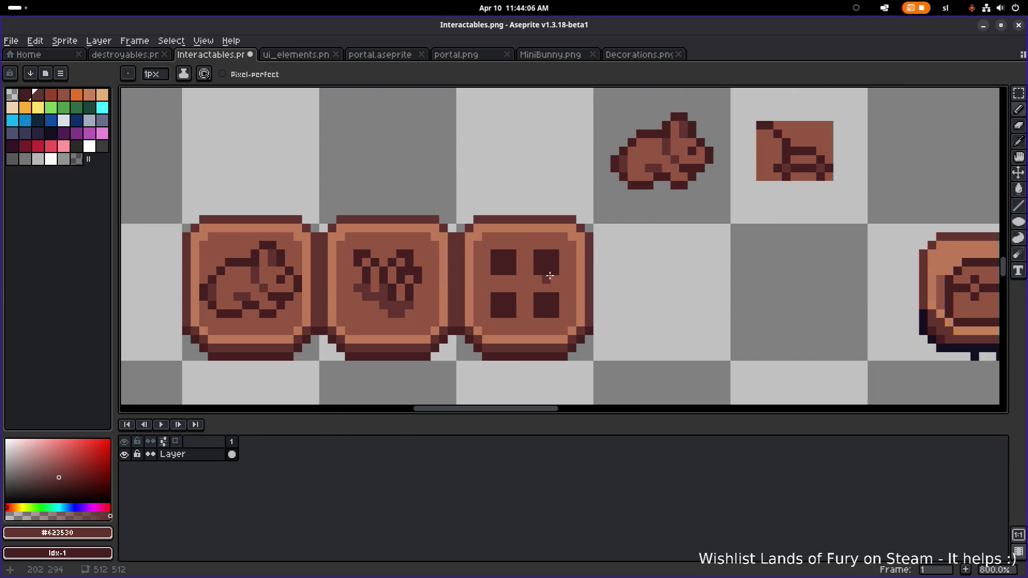
scroll(558, 257, "up", 3)
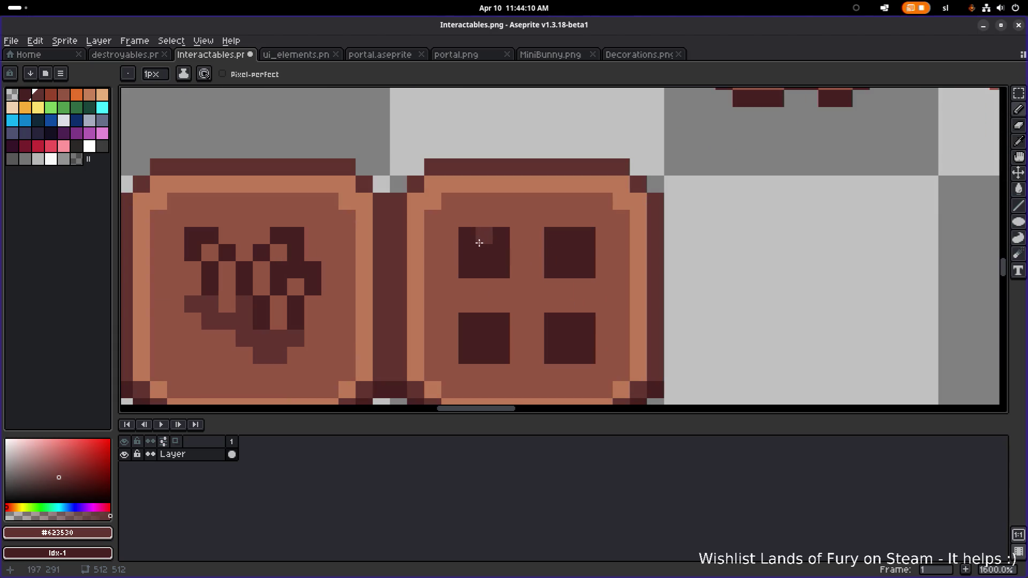
left_click_drag(477, 236, 585, 236)
mouse_move(467, 321)
left_mouse_down()
mouse_move(578, 326)
mouse_move(550, 311)
mouse_move(460, 304)
left_mouse_up()
scroll(578, 325, "down", 2)
scroll(579, 321, "up", 1)
left_click(557, 318)
left_click(596, 318)
left_click(619, 318)
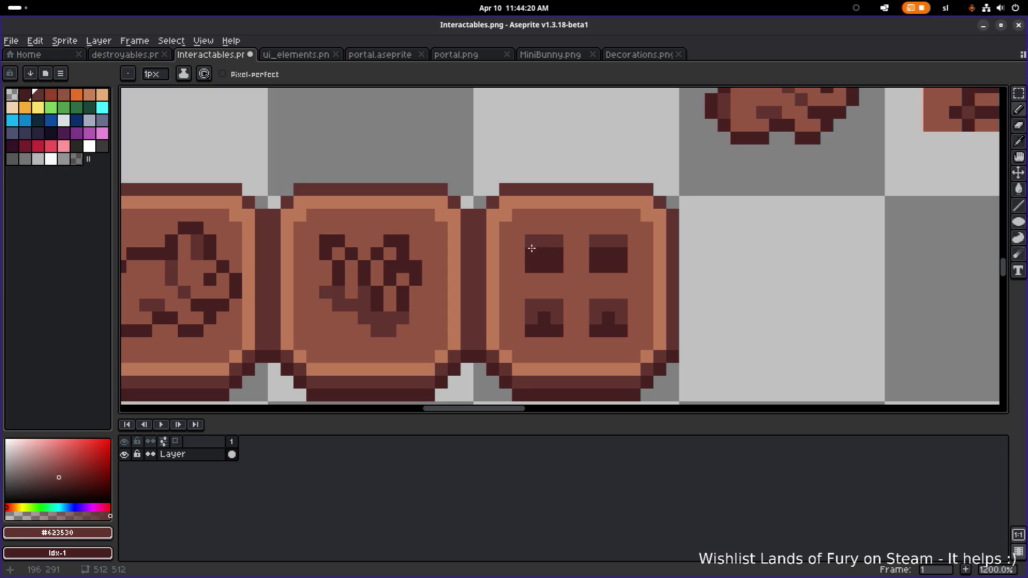
- Darken one pixel in the four-square pictogram with the darkest brown #46211F
scroll(620, 253, "down", 4)
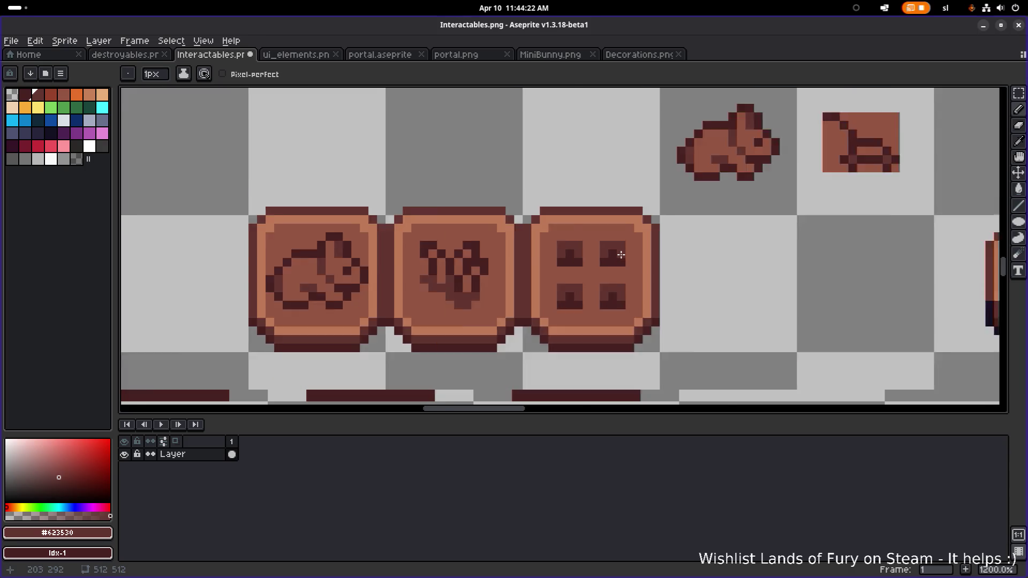
scroll(583, 257, "up", 2)
scroll(583, 257, "up", 3)
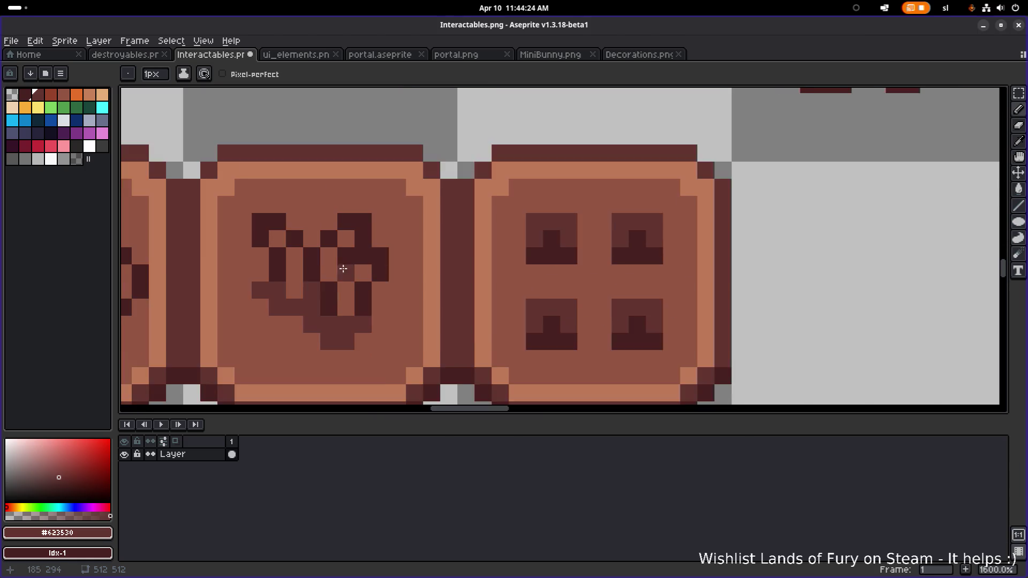
scroll(356, 260, "down", 1)
left_click(340, 264, "alt")
scroll(340, 264, "up", 3)
left_click(368, 259)
scroll(292, 259, "down", 1)
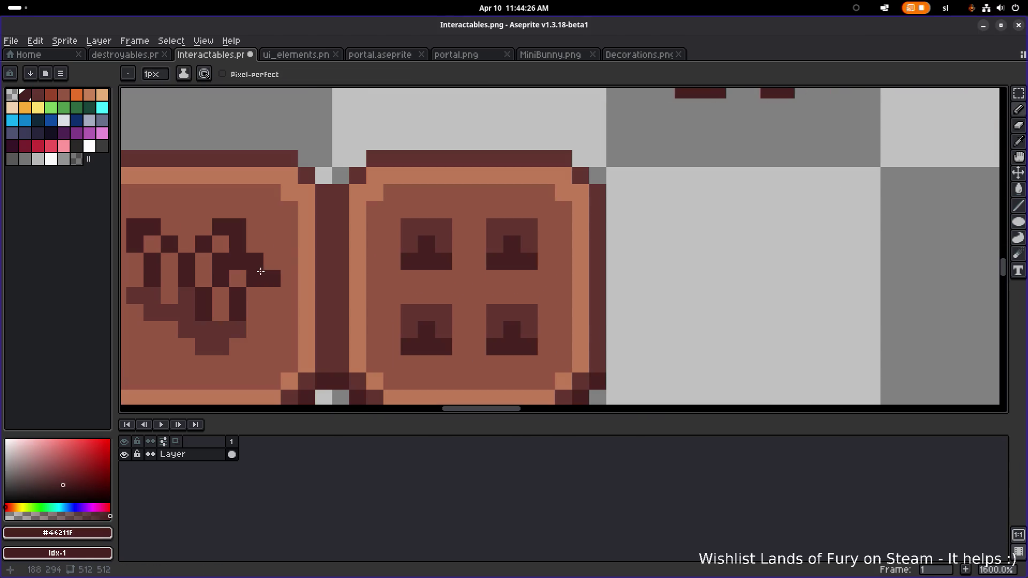
- Punch mid-brown #945542 centres into all four squares to make them hollow
left_click(285, 271, "alt")
left_click(426, 244)
left_click(510, 241)
left_click(426, 329)
left_click(512, 330)
scroll(562, 324, "down", 4)
scroll(565, 324, "down", 2)
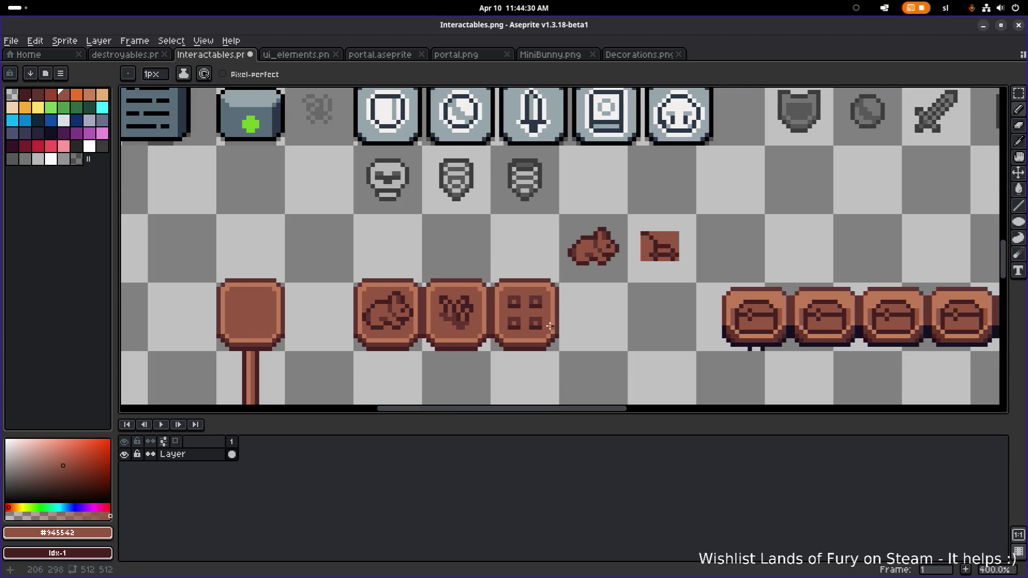
scroll(542, 336, "up", 8)
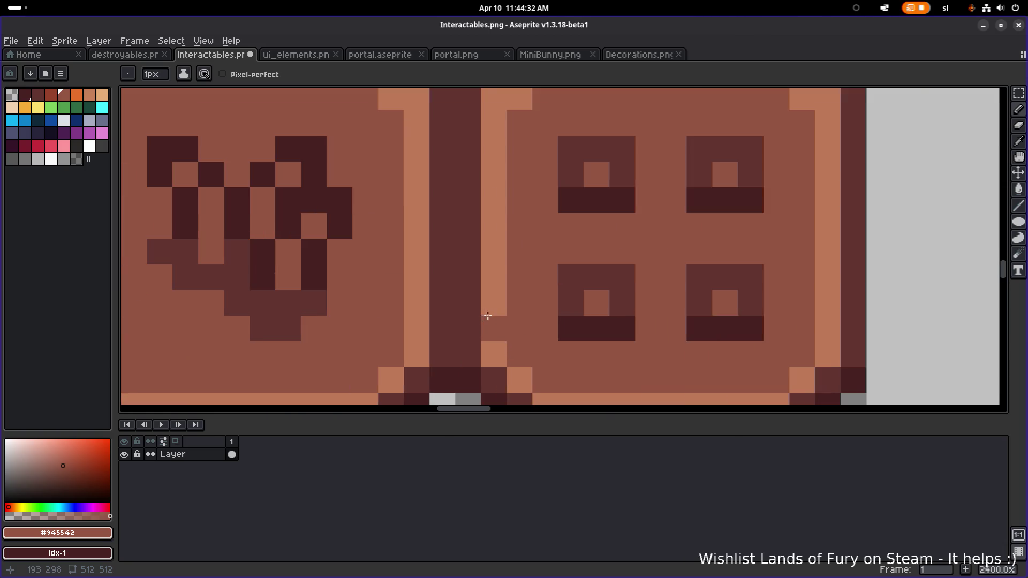
scroll(484, 317, "down", 4)
scroll(452, 316, "up", 3)
- Fix the bunny pictogram's shading pixels, undoing stray ones, and save Interactables.png
left_click(391, 305, "alt")
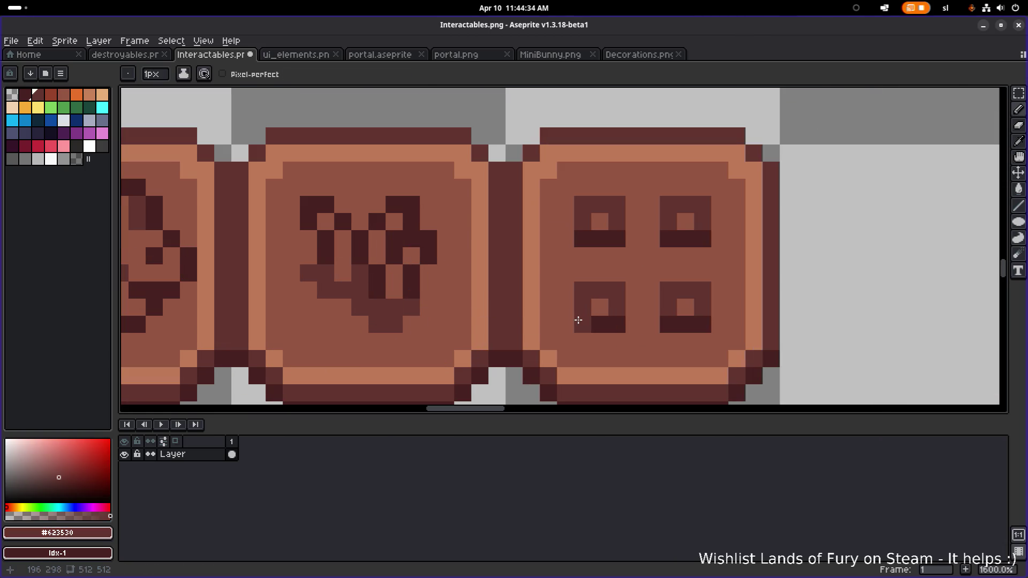
scroll(413, 298, "left", 2)
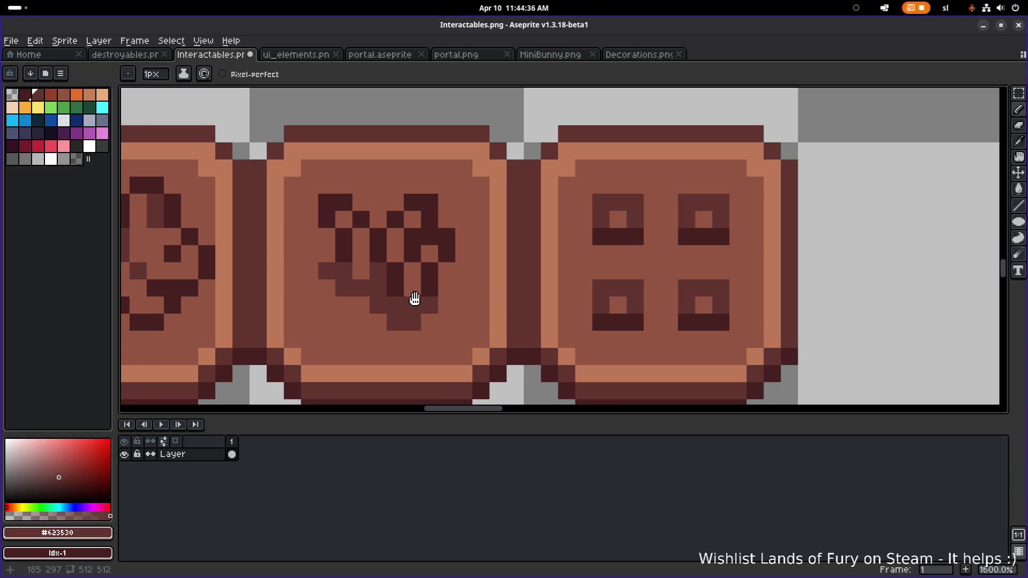
key("ctrl+z")
left_click(190, 274)
left_click(230, 265, "alt")
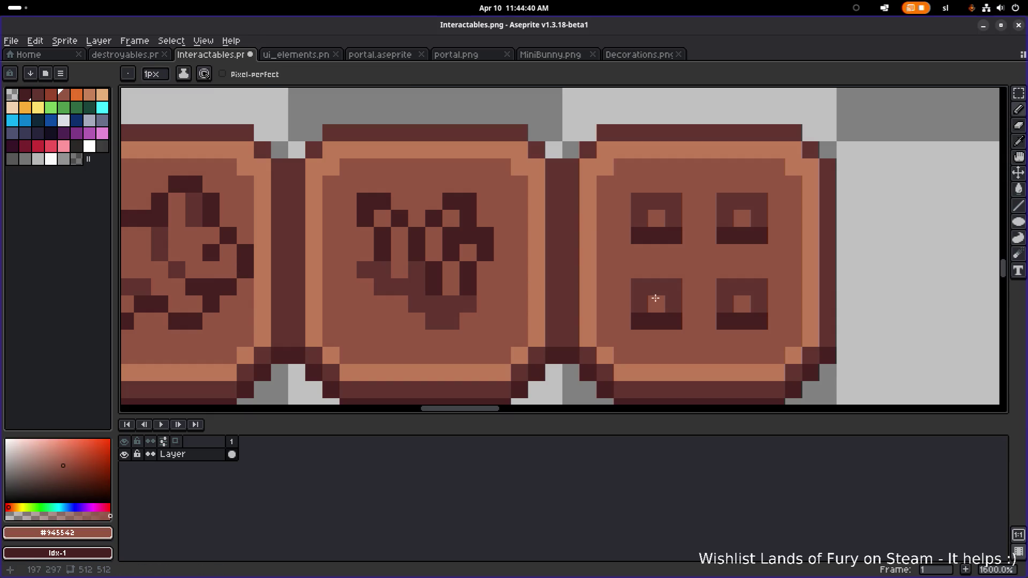
left_click(227, 287, "alt")
left_click(536, 304)
key("ctrl+z")
left_click(228, 253)
scroll(528, 284, "down", 5)
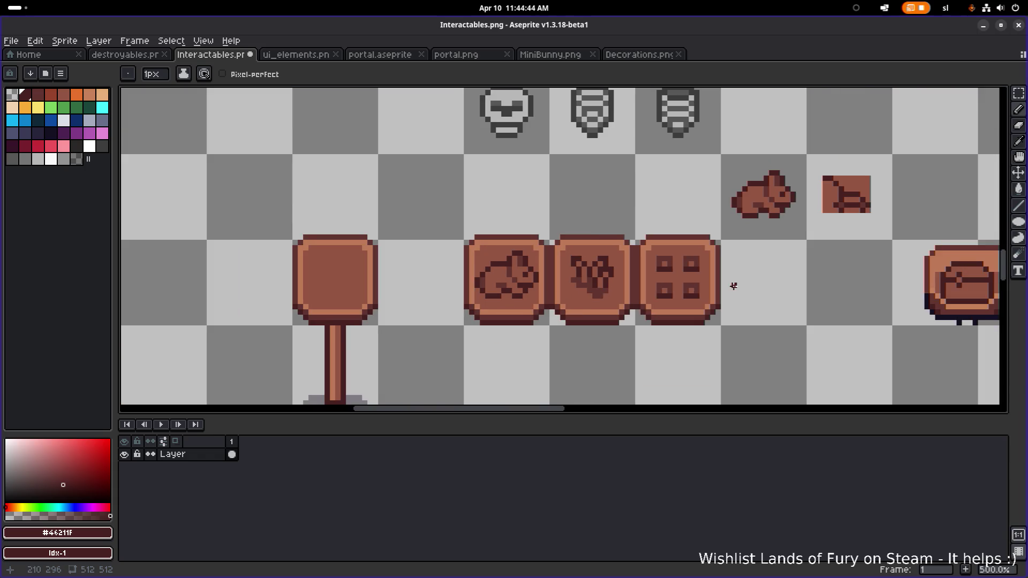
key("ctrl+s")
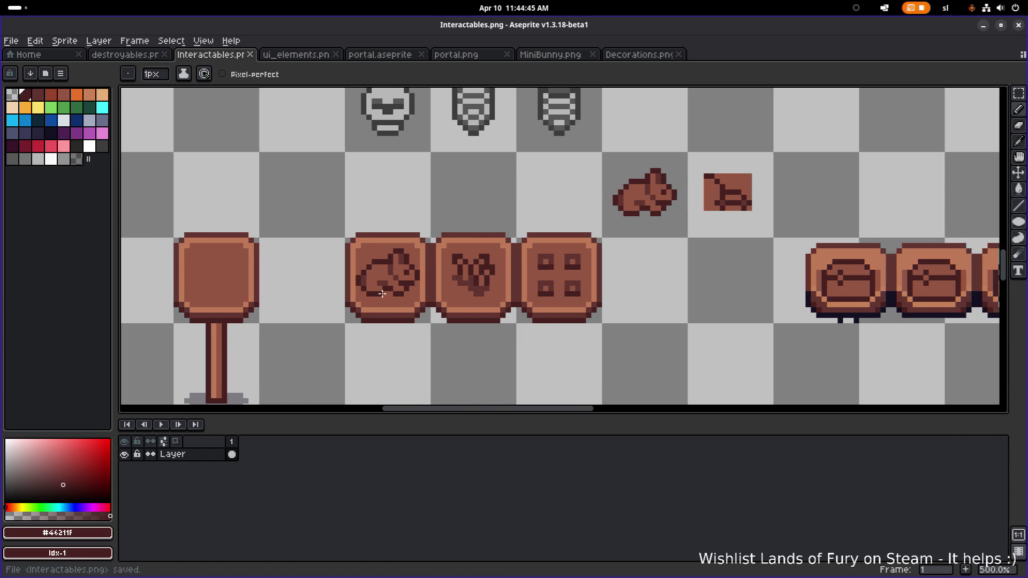
- Darken the outline pixels and top row of the top-left square
scroll(501, 255, "up", 1)
scroll(500, 257, "up", 4)
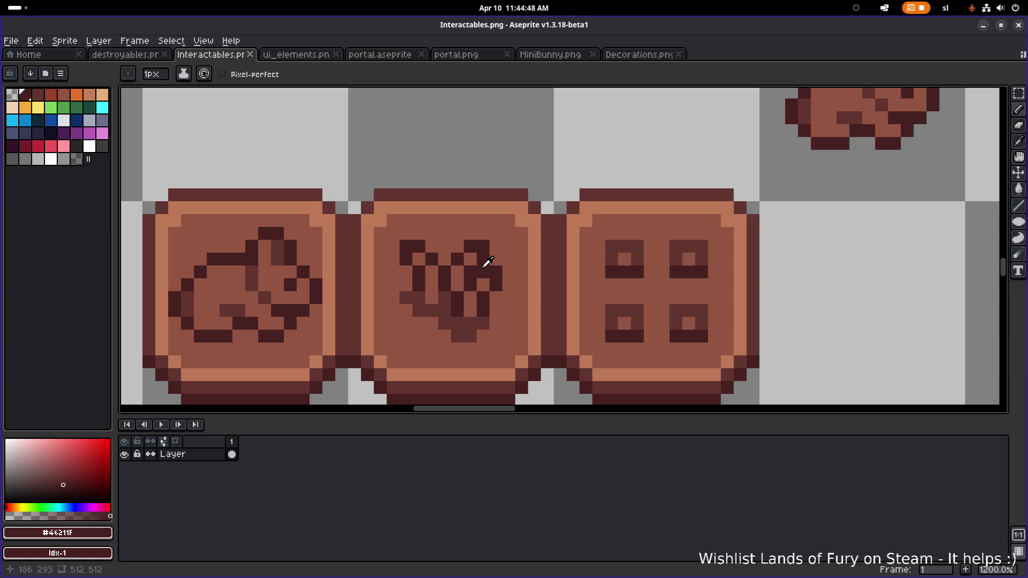
scroll(573, 255, "right", 1)
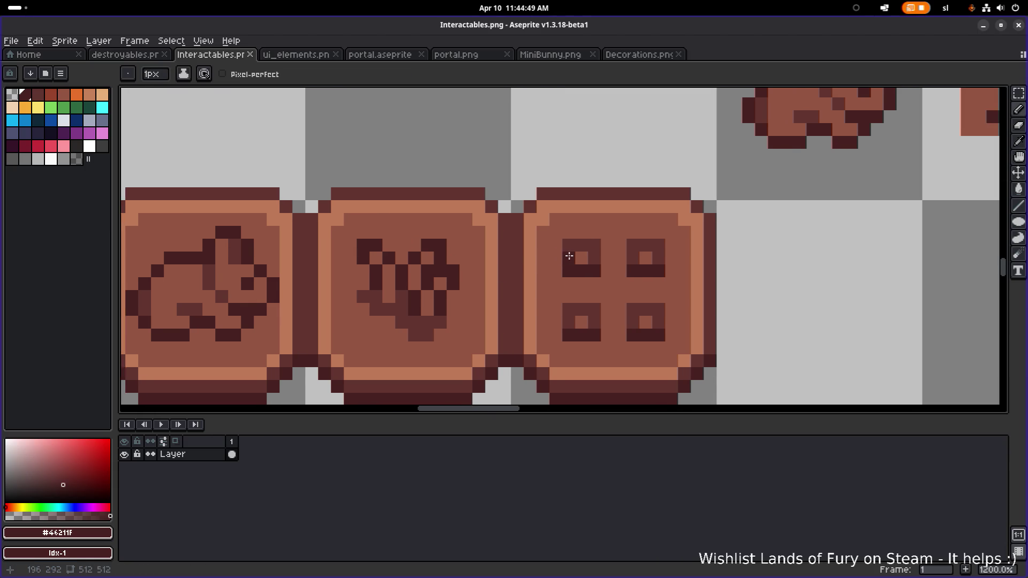
scroll(573, 247, "down", 5)
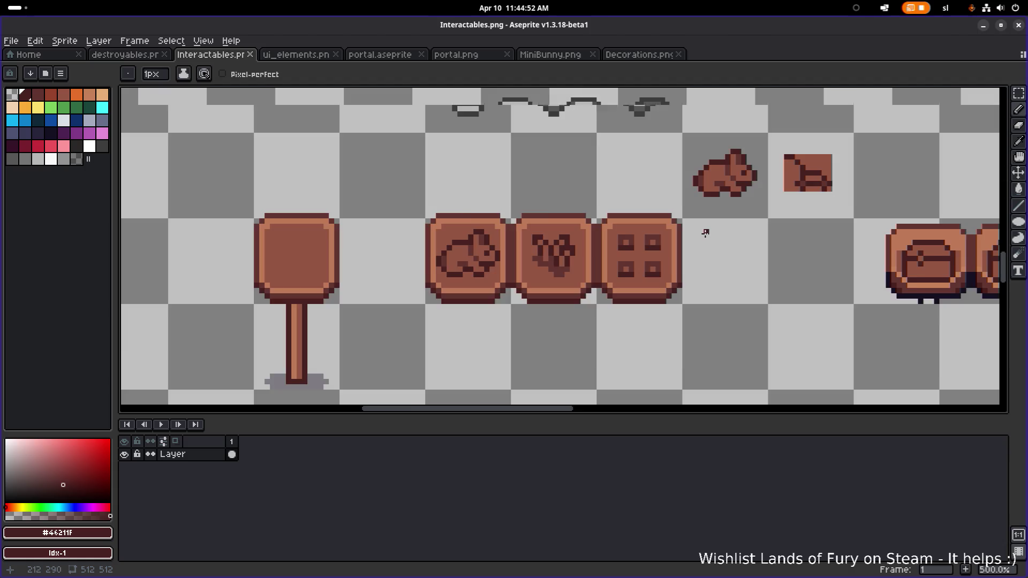
scroll(505, 244, "up", 6)
left_click(505, 245)
left_click(478, 246)
left_click_drag(478, 236, 517, 237)
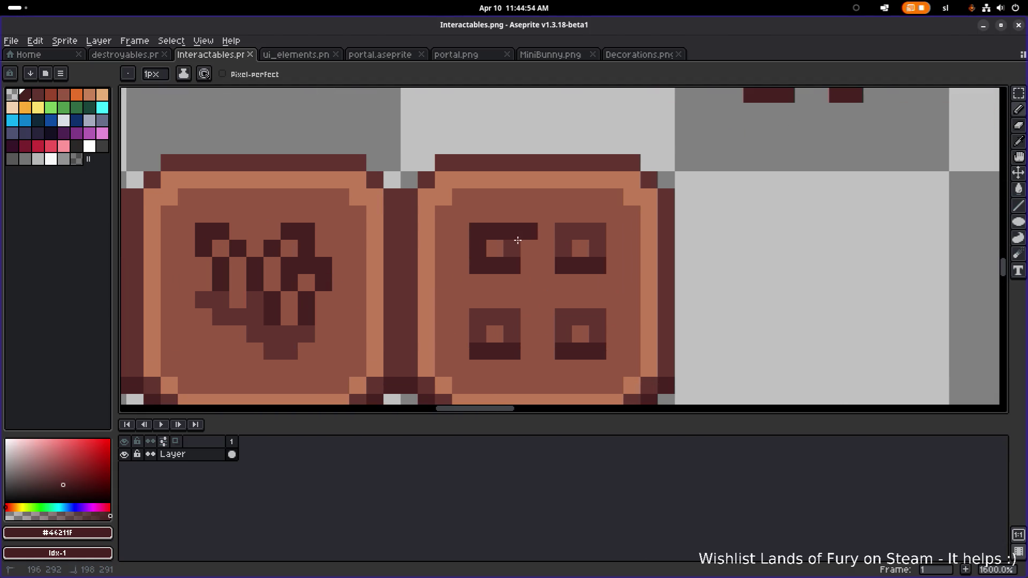
- Flood-fill the top-right and both lower squares' outlines with dark #46211F
left_click(530, 230, "alt")
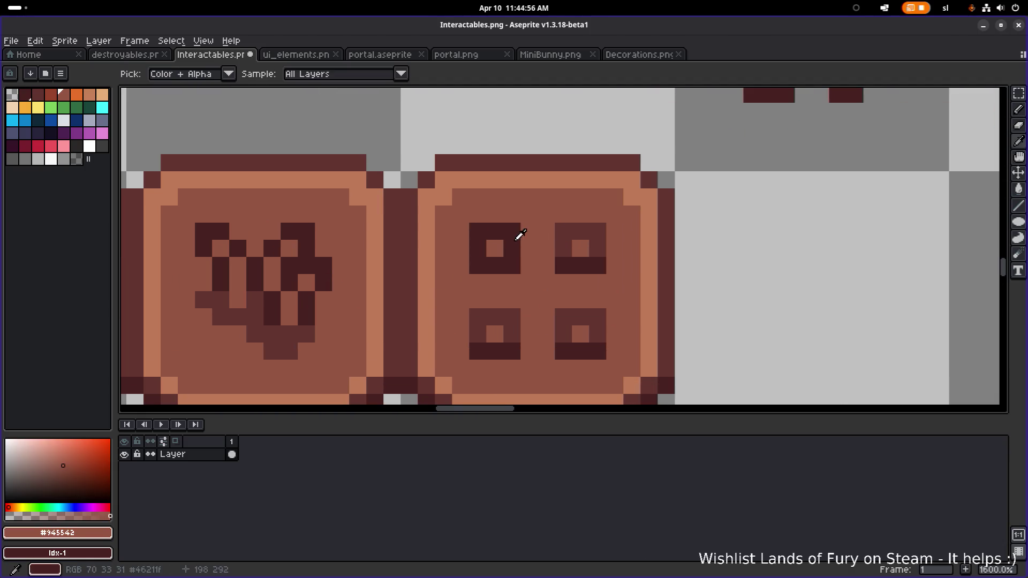
left_click(517, 236, "alt")
key("g")
left_click(563, 229)
left_click(514, 315)
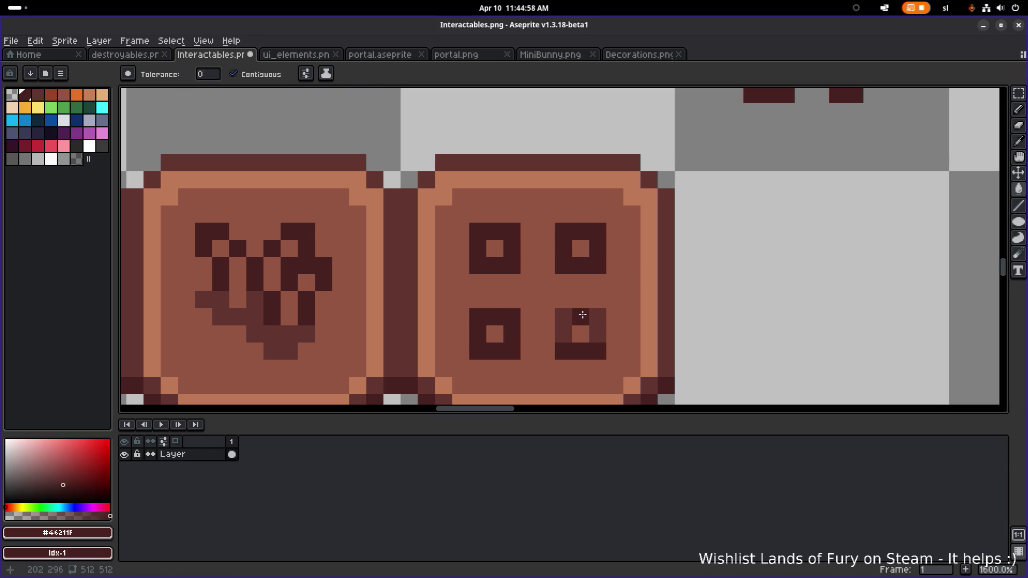
left_click(580, 317)
scroll(589, 307, "down", 5)
left_click_drag(604, 298, 549, 303)
scroll(549, 303, "up", 3)
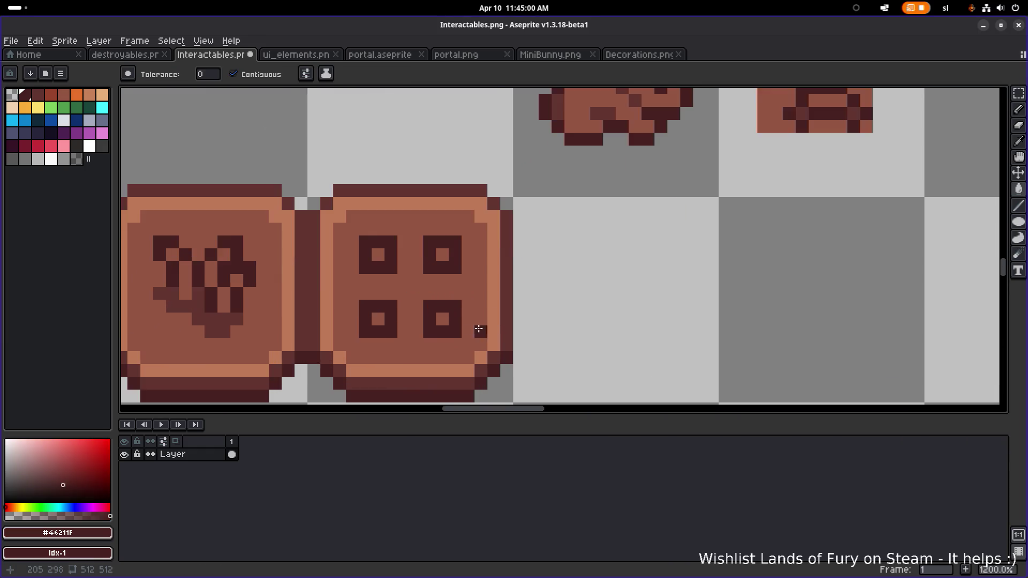
scroll(477, 328, "down", 2)
scroll(589, 310, "up", 4)
- Lighten two outline pixels of the lower-right square with mid-brown #945542
left_click(654, 294, "alt")
left_click(553, 245)
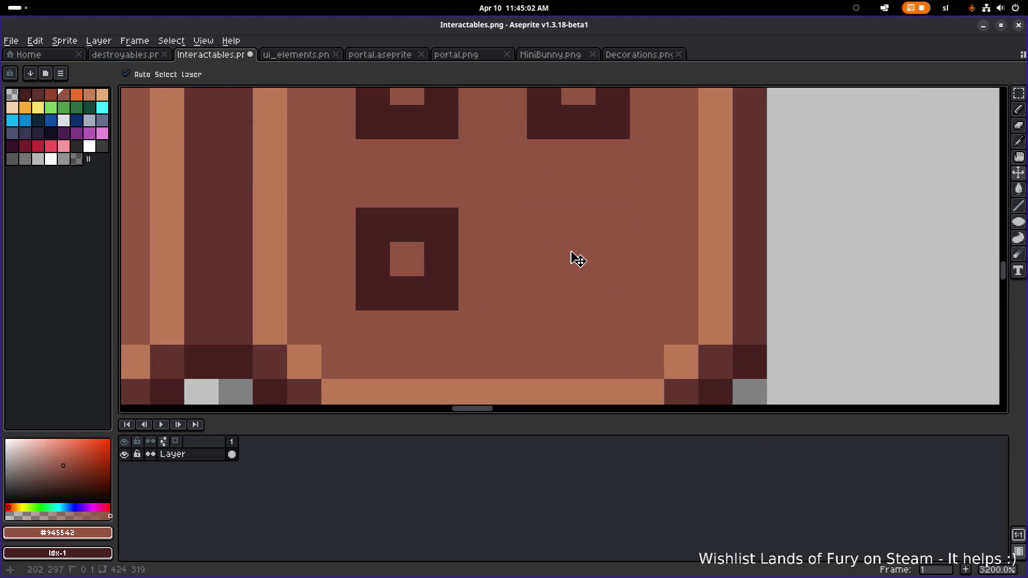
key("ctrl+z")
key("b")
left_click(610, 293)
left_click(544, 260)
scroll(563, 245, "down", 3)
scroll(563, 245, "up", 2)
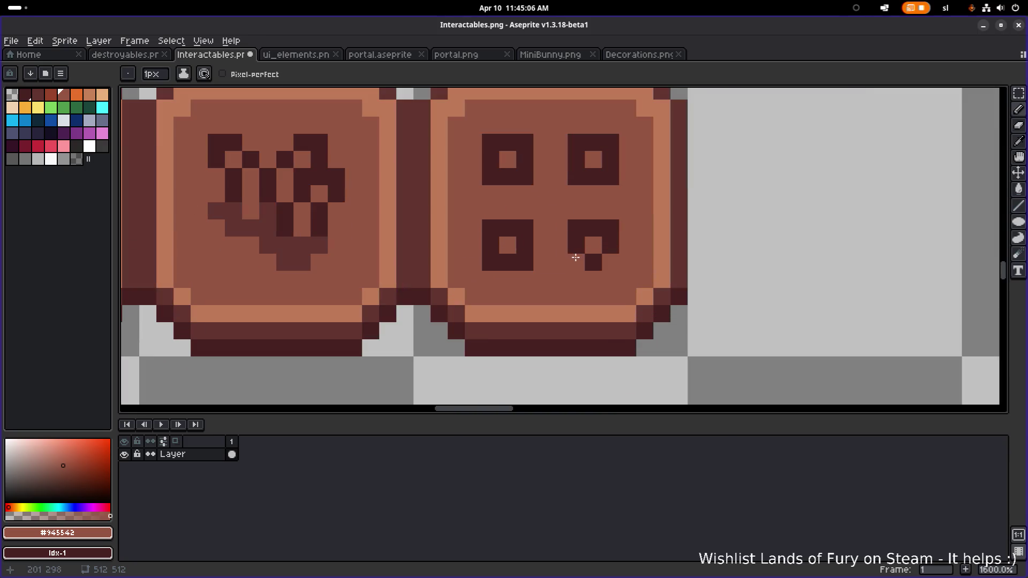
- Notch the lower marks and round the lower-right mark's top into an arch
left_click(617, 253, "alt")
left_click(614, 257)
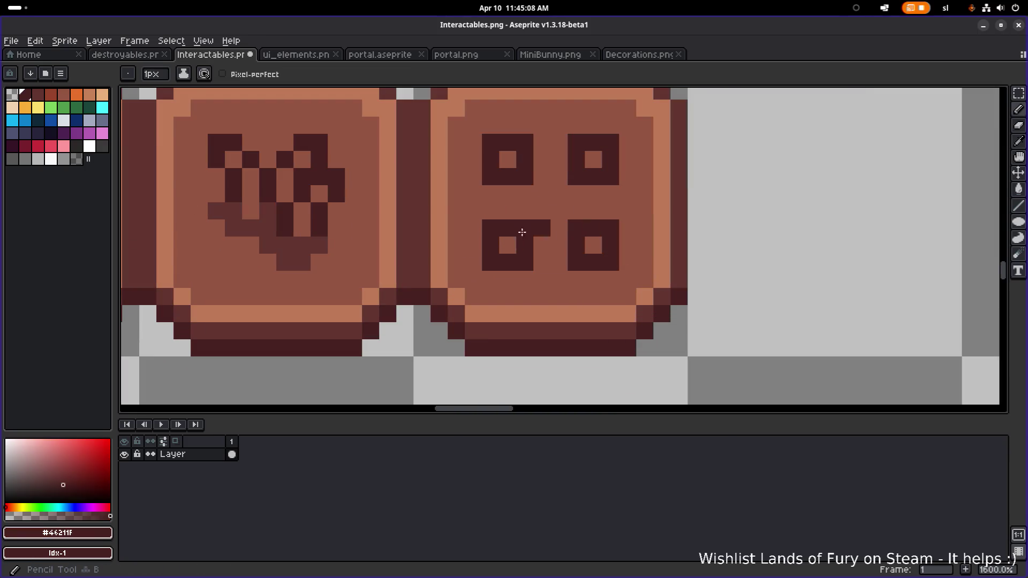
left_click(488, 195, "alt")
left_click_drag(489, 216, 492, 227)
left_click(577, 228)
left_click(611, 228)
scroll(605, 222, "down", 3)
scroll(516, 217, "up", 2)
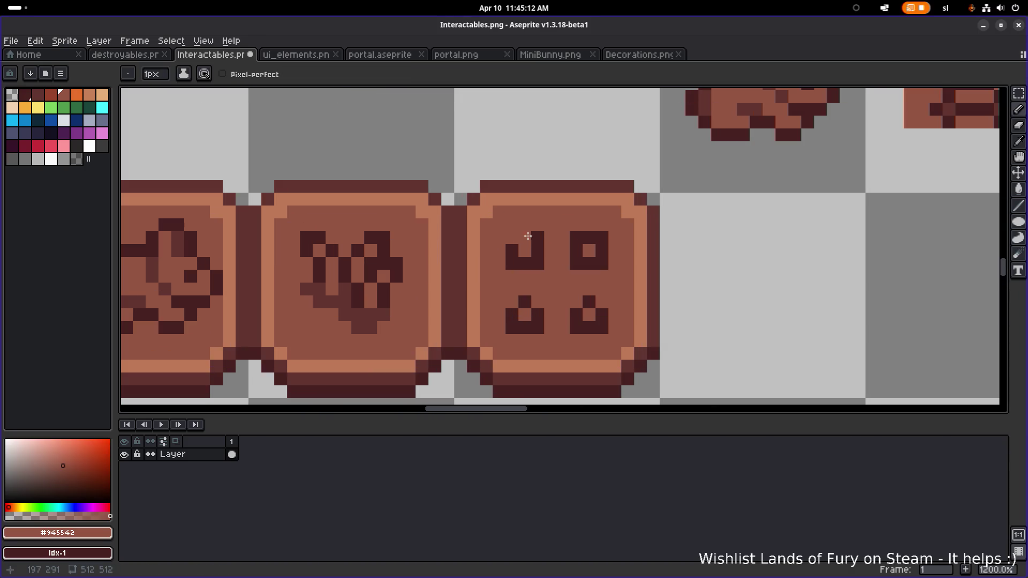
scroll(613, 231, "down", 4)
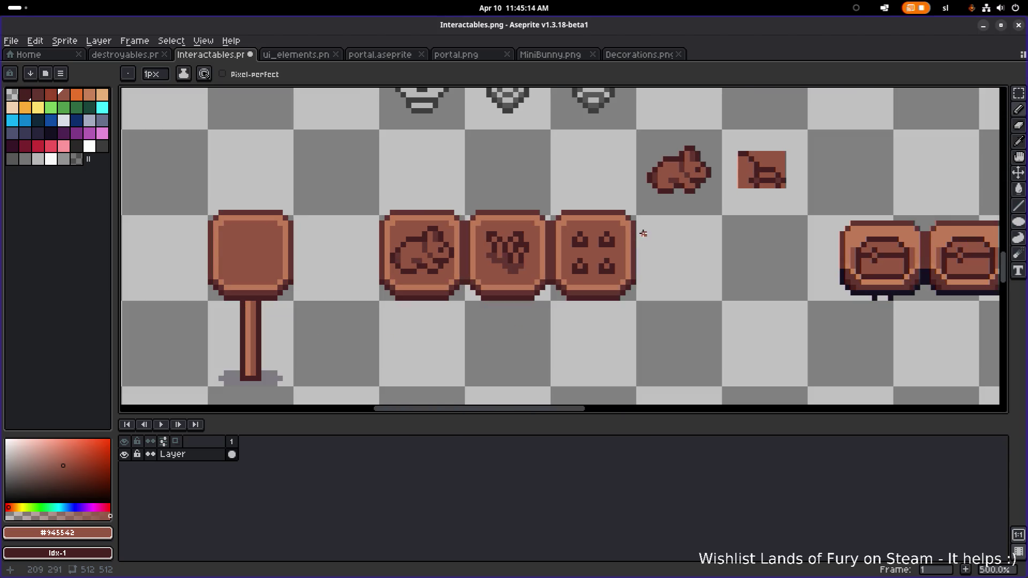
- Complete the top-right arch and darken the holes of all four marks
scroll(601, 243, "up", 4)
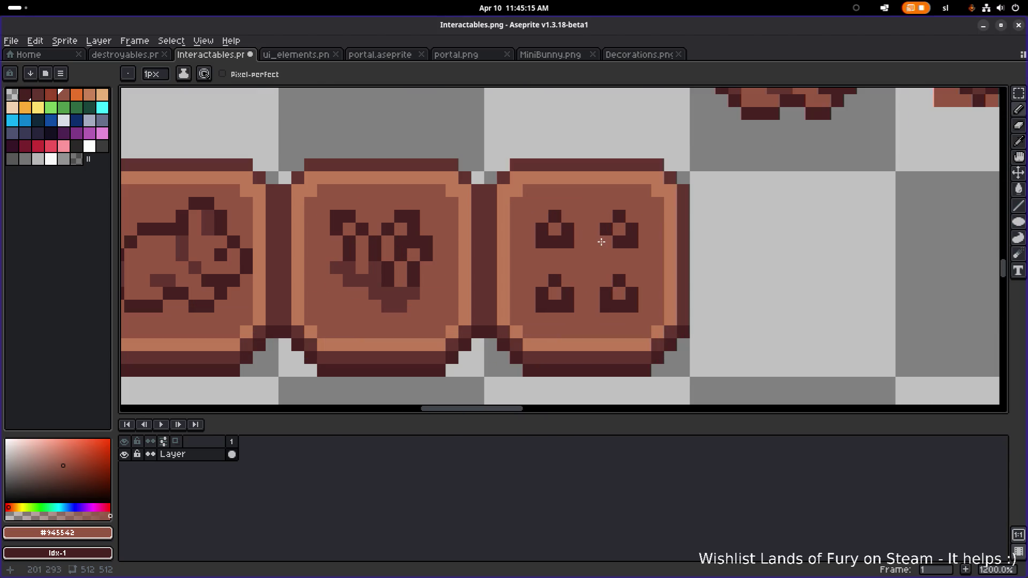
right_click(601, 242)
left_click(389, 253, "alt")
scroll(539, 249, "up", 1)
left_click(549, 222)
left_click(561, 223)
left_click(646, 222)
left_click(562, 306)
left_click(649, 308)
scroll(649, 308, "down", 6)
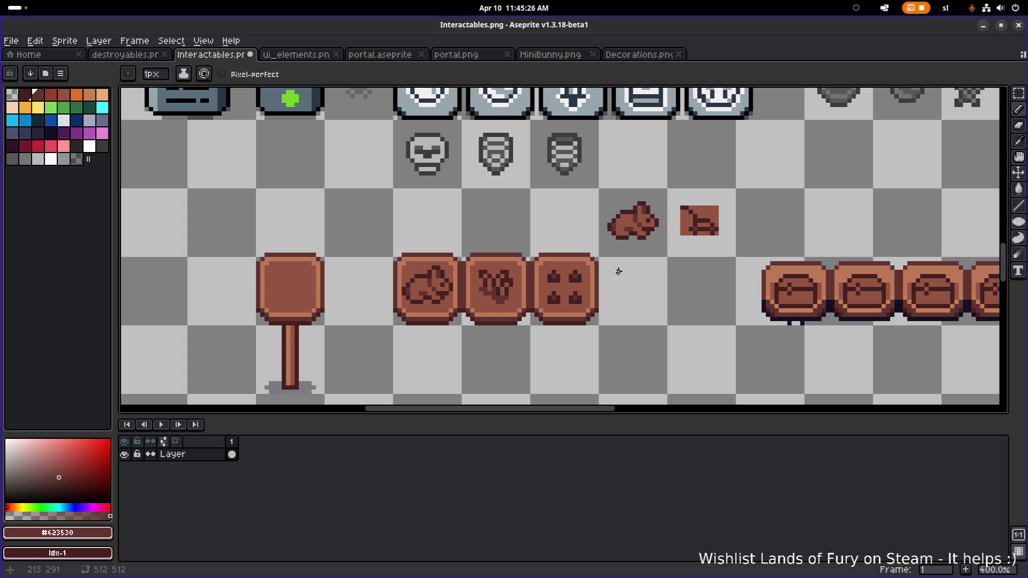
scroll(574, 271, "up", 5)
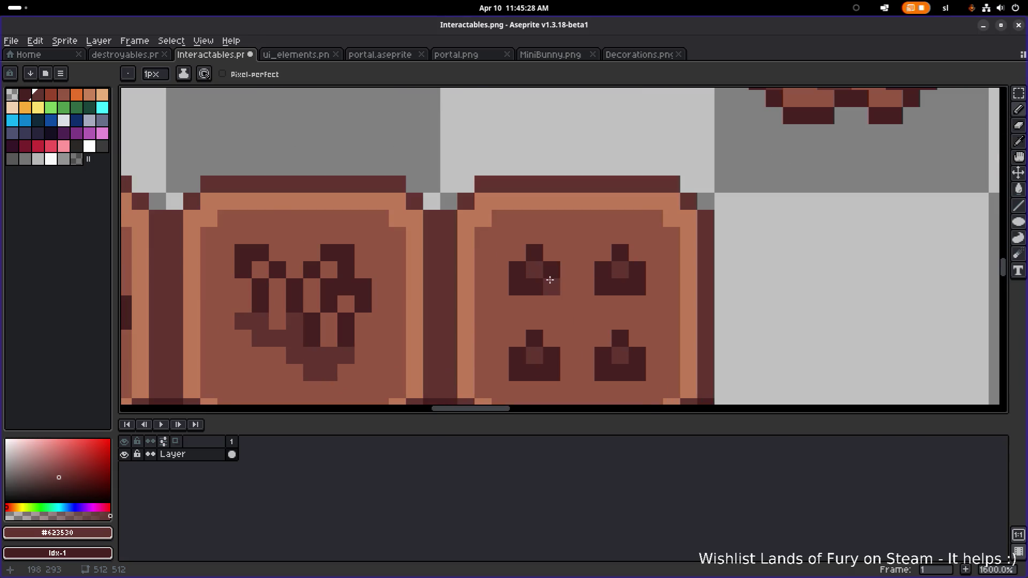
- Undo the last change and widen the top-left mark with dark pixels
left_click_drag(536, 283, 602, 275)
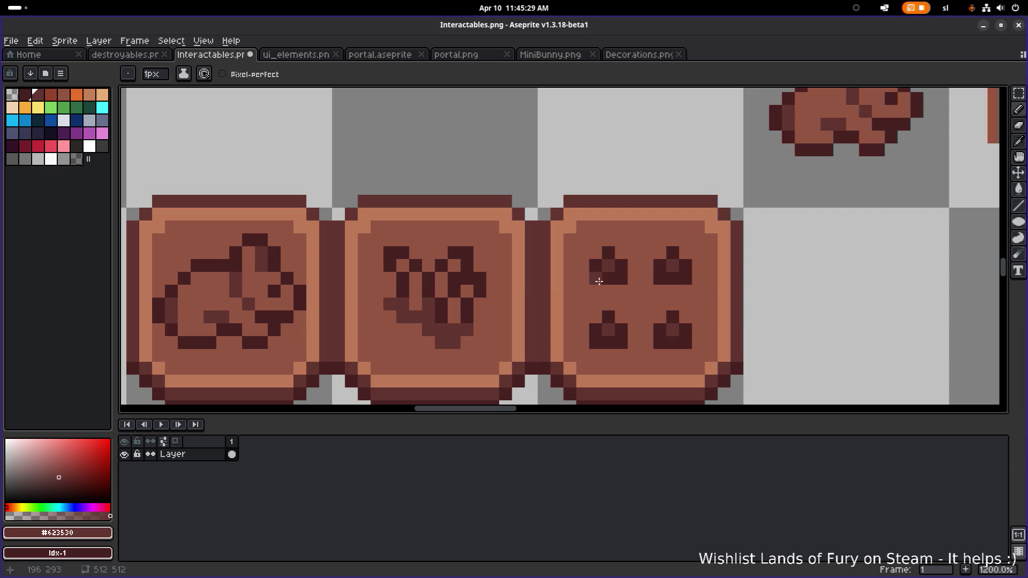
left_click(286, 290, "alt")
key("ctrl+z")
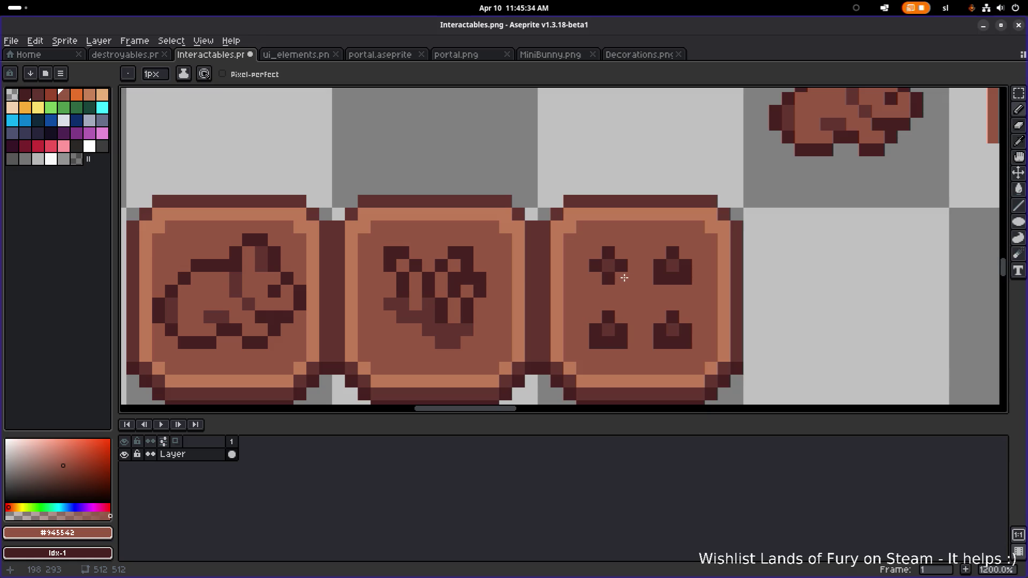
scroll(665, 279, "down", 4)
scroll(660, 280, "up", 5)
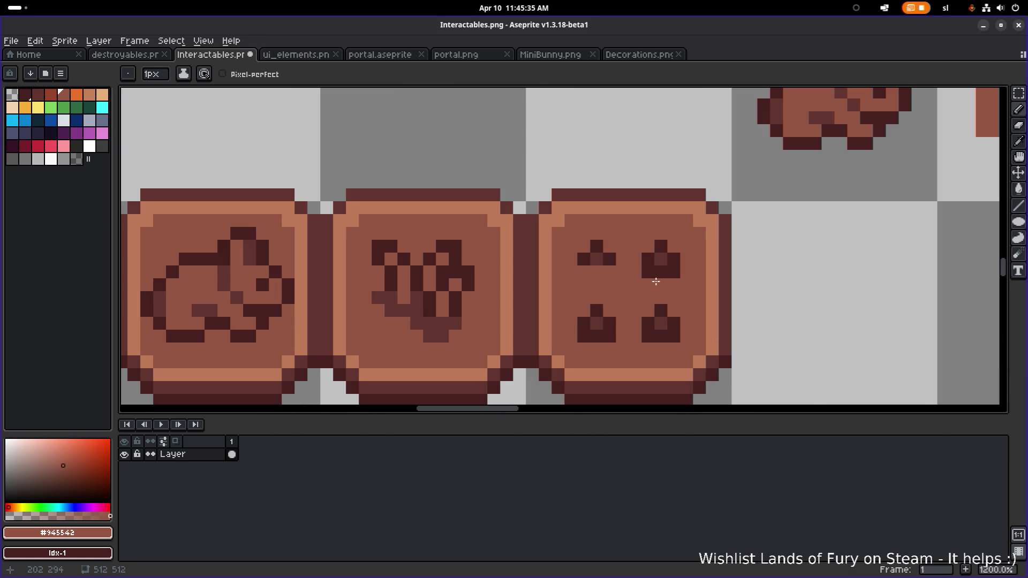
left_click(596, 246, "alt")
left_click(586, 246)
left_click(609, 246)
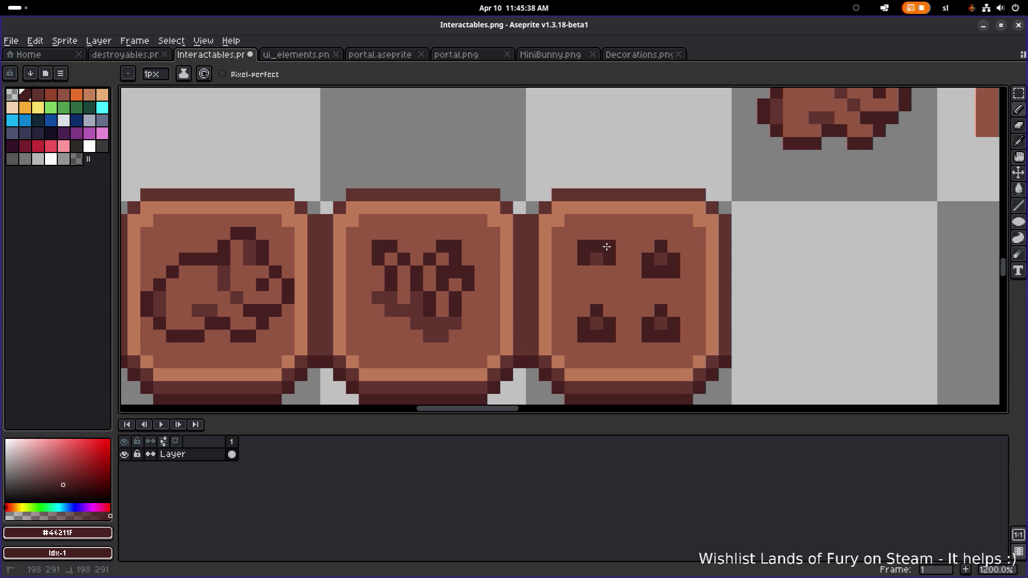
- Lighten the marks' bottom rows and square off the bottom-right mark's top corners
left_click(625, 283, "alt")
left_click_drag(647, 272, 659, 271)
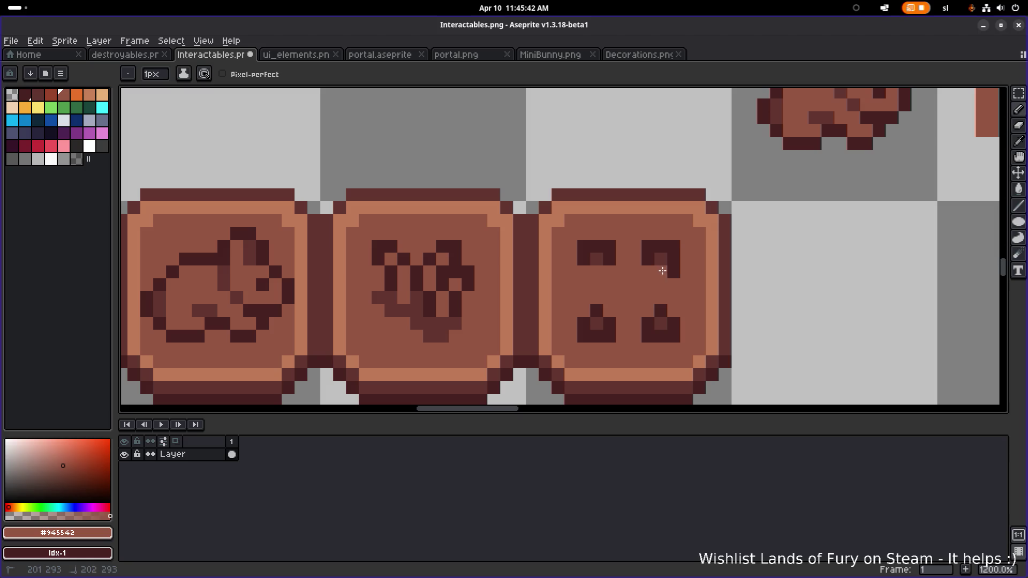
left_click(584, 325, "alt")
left_click(649, 310)
left_click(674, 311)
left_click_drag(586, 338, 680, 337)
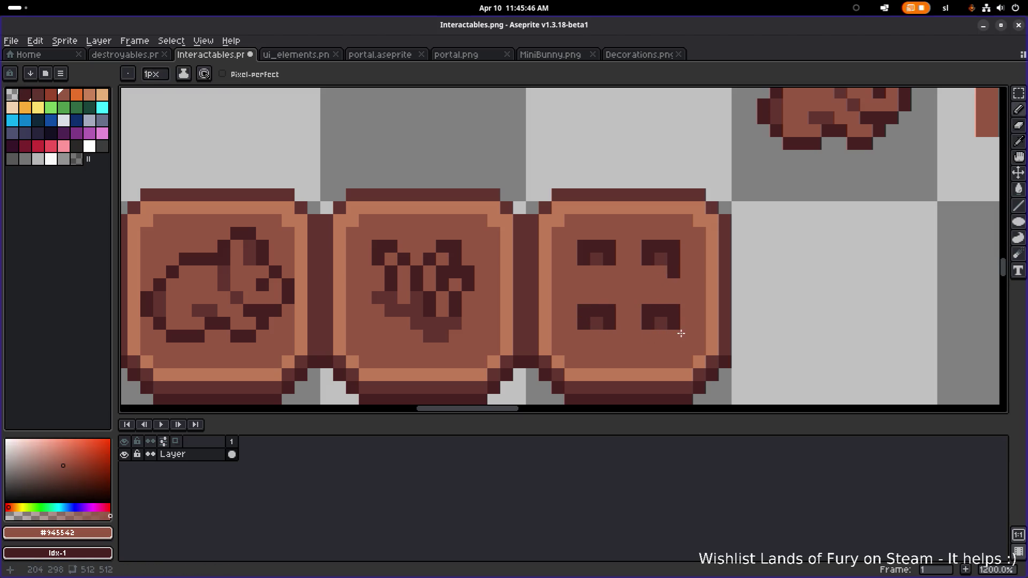
scroll(691, 326, "down", 5)
scroll(687, 315, "up", 2)
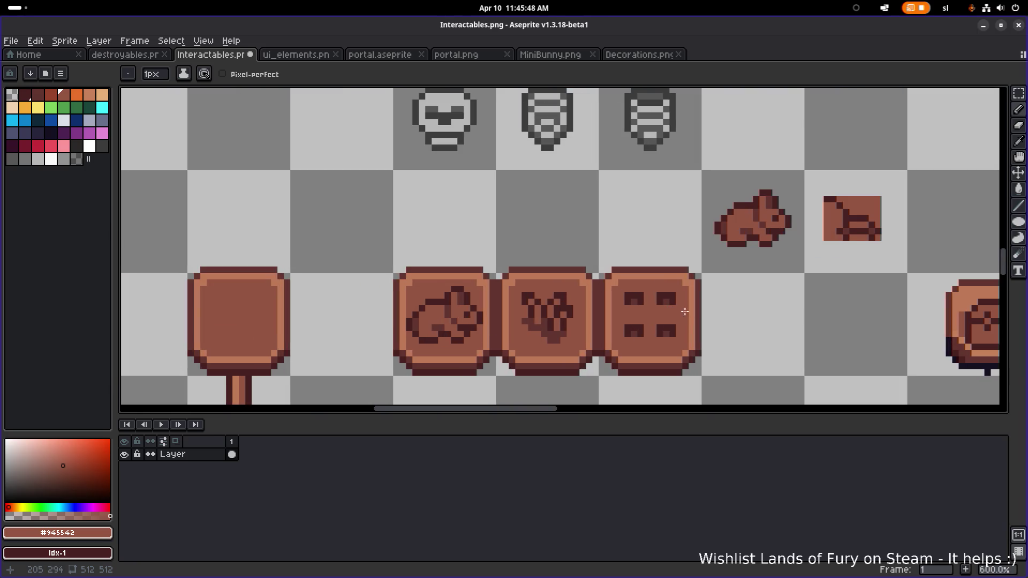
scroll(685, 311, "up", 3)
scroll(609, 302, "down", 7)
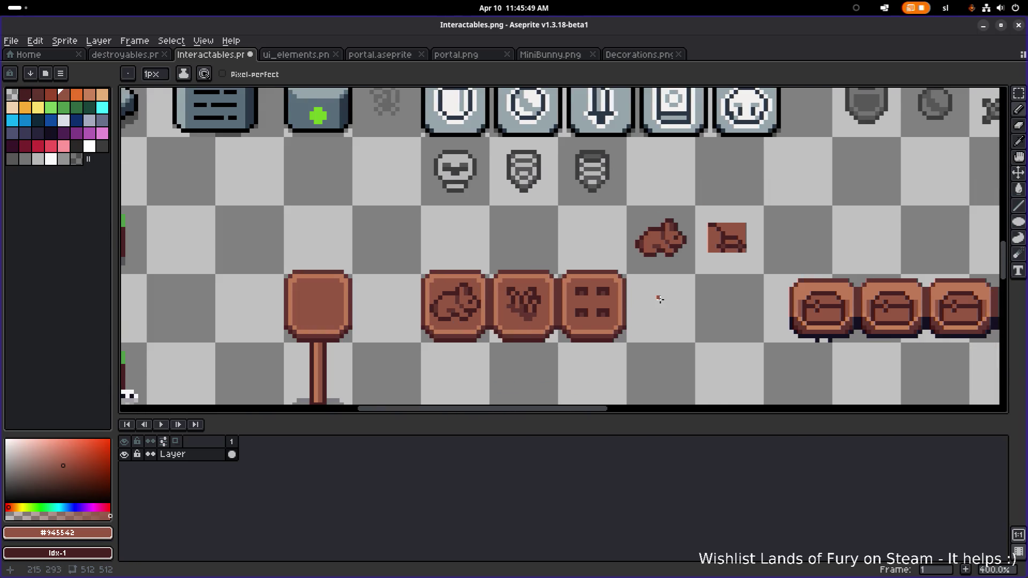
scroll(579, 311, "up", 7)
- Shift the lower marks down one pixel and sample the board brown for filling
key("m")
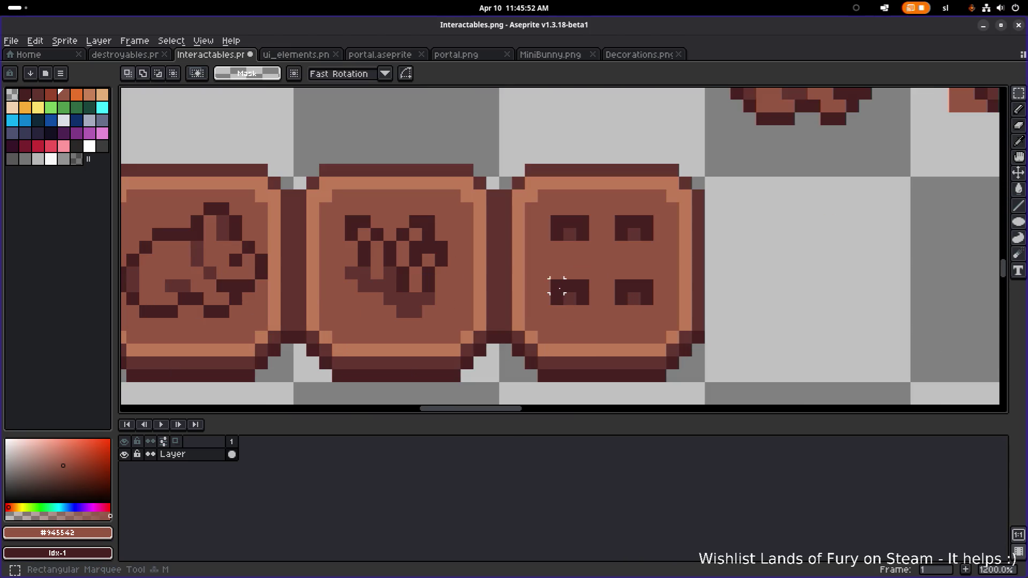
mouse_move(557, 286)
left_mouse_down()
mouse_move(648, 294)
mouse_move(641, 314)
left_mouse_up()
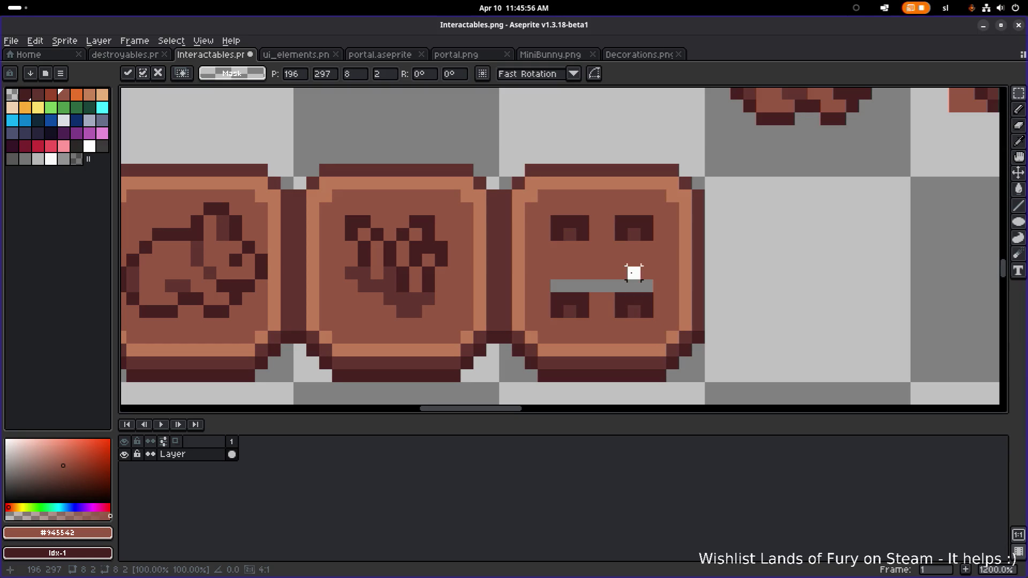
key("i")
key("g")
left_click(605, 286)
scroll(616, 284, "down", 4)
left_click_drag(685, 277, 524, 289)
scroll(572, 288, "down", 1)
scroll(537, 286, "up", 1)
scroll(368, 278, "up", 1)
scroll(336, 240, "down", 1)
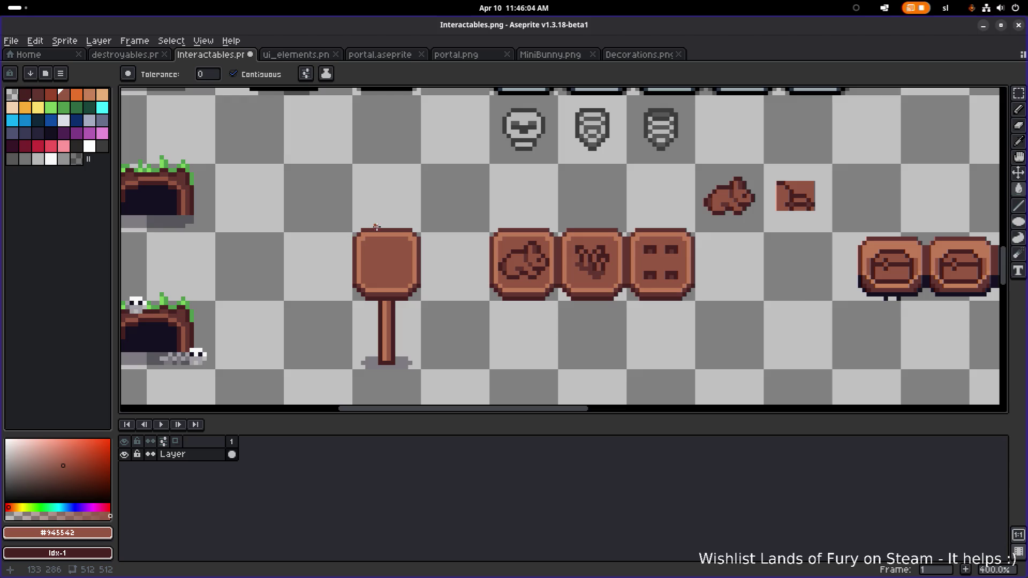
- Copy the sign post's top board twice after the pictogram tiles, then bring up Decorations.png
key("m")
left_click_drag(349, 221, 432, 299)
left_click_drag(371, 267, 712, 276)
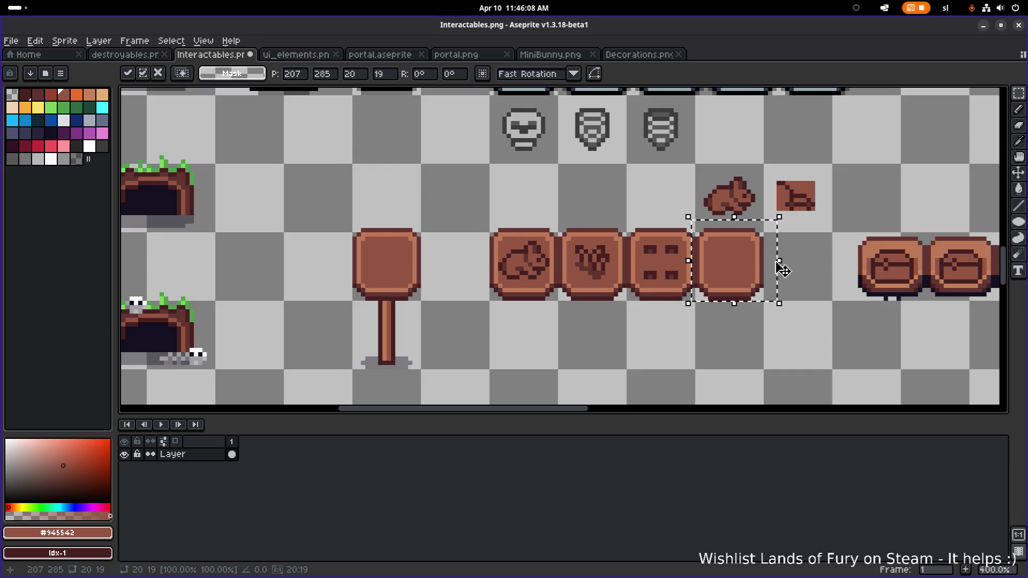
scroll(782, 269, "right", 5)
left_click_drag(586, 276, 624, 282)
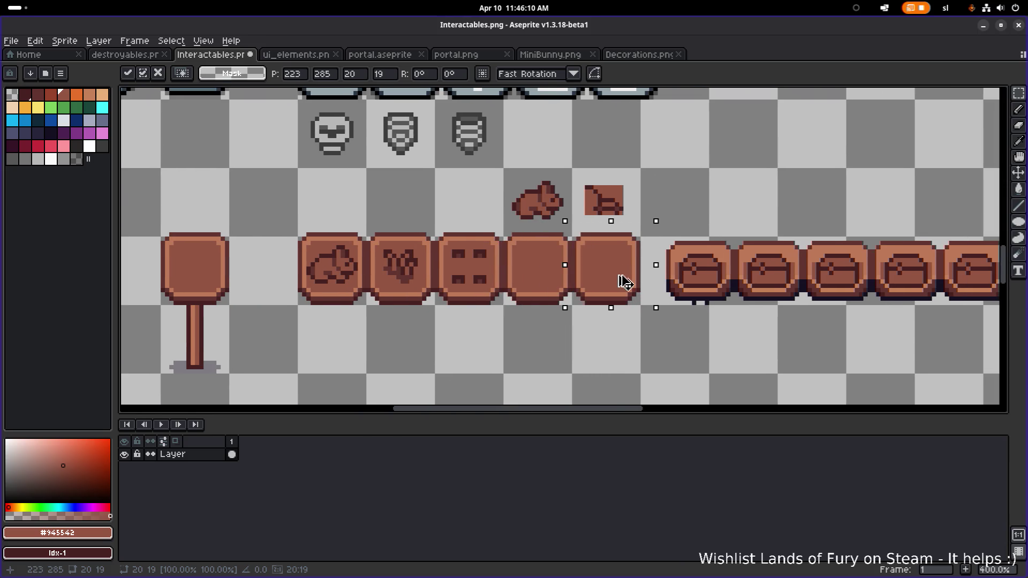
left_click(689, 191)
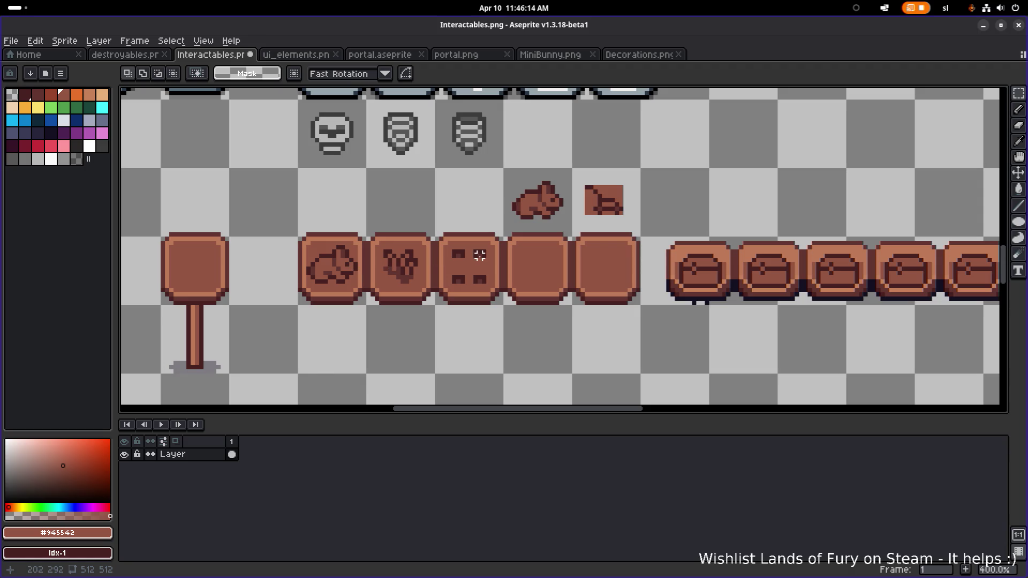
left_click(637, 54)
scroll(459, 213, "down", 2)
- Select the orange mushroom tile on Decorations.png, then go back to Interactables.png
scroll(498, 240, "up", 2)
scroll(499, 240, "down", 2)
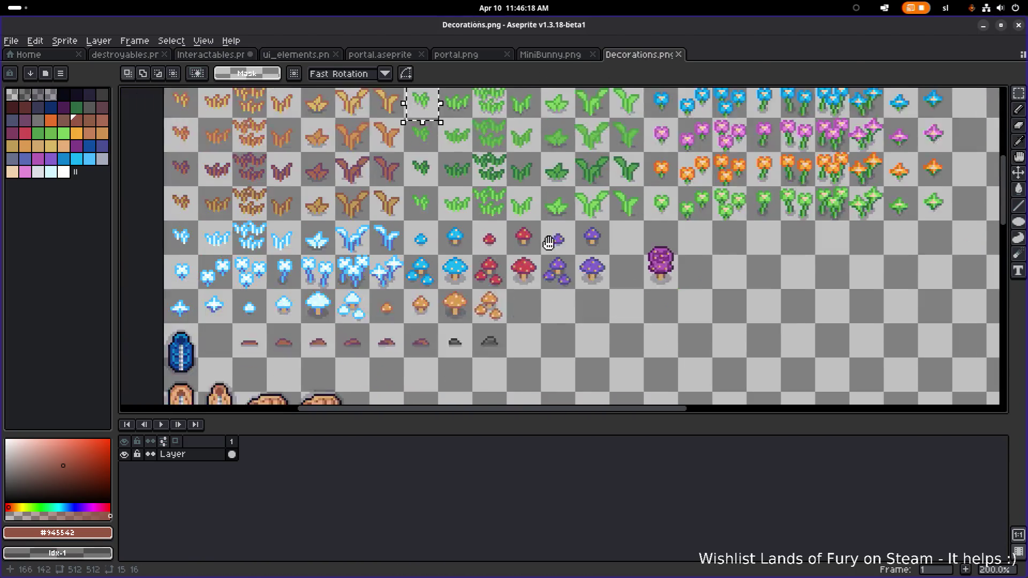
scroll(482, 278, "up", 1)
scroll(478, 295, "up", 2)
left_click_drag(457, 309, 512, 267)
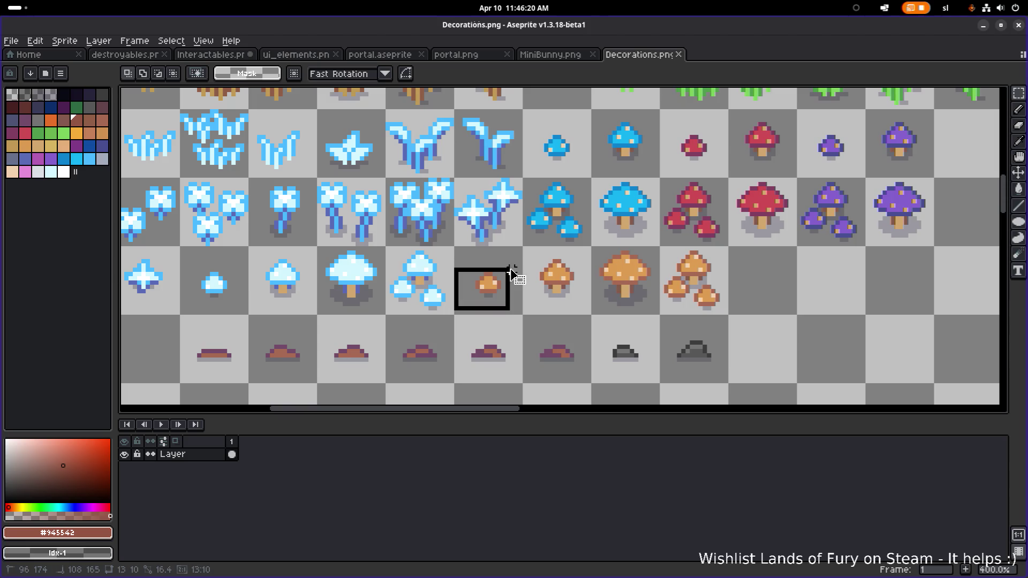
left_click(615, 309)
left_click_drag(537, 312, 593, 253)
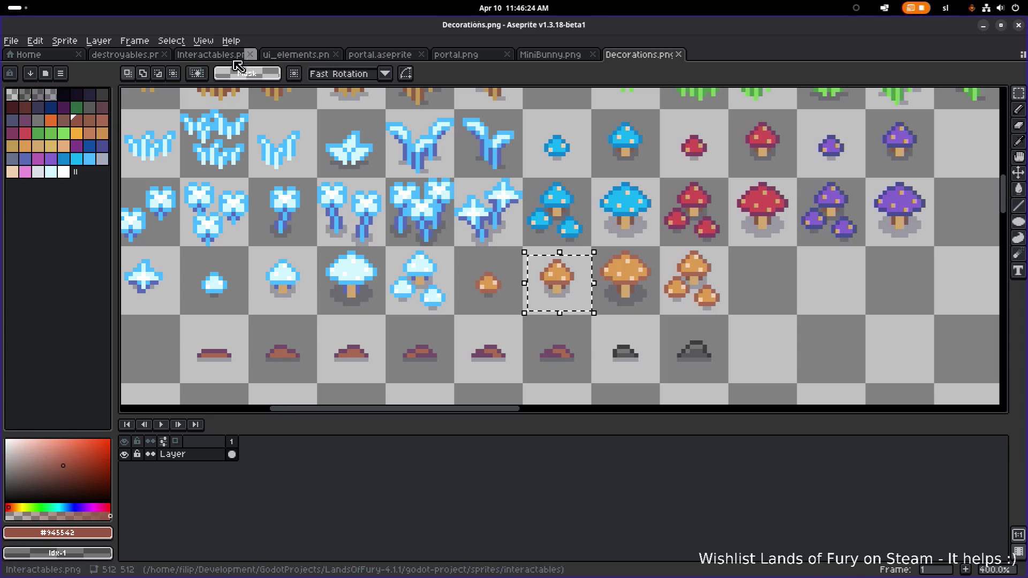
left_click(210, 55)
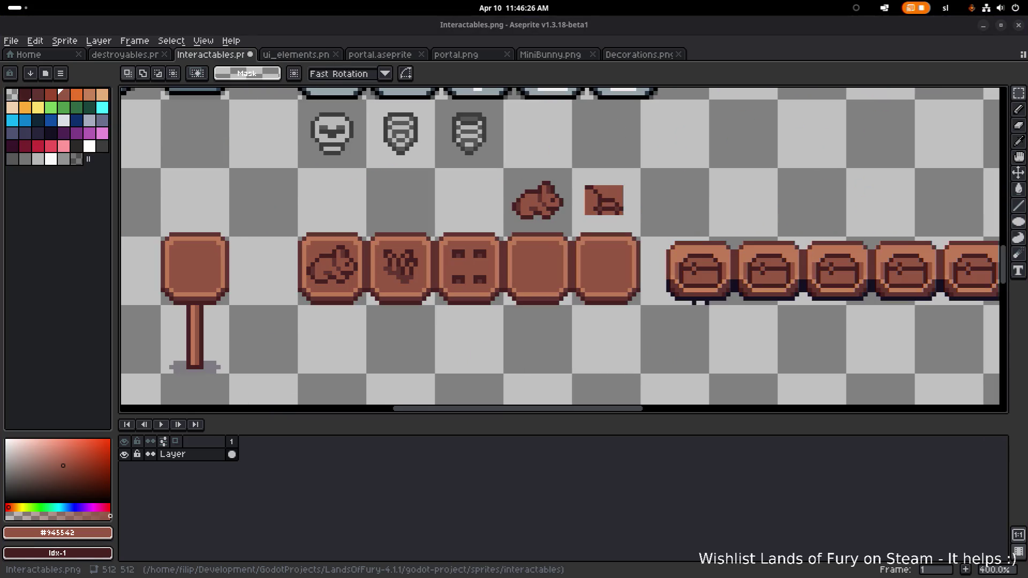
- Paste the orange mushroom into Interactables.png just left of the bunny, above the sign tiles
key("ctrl+v")
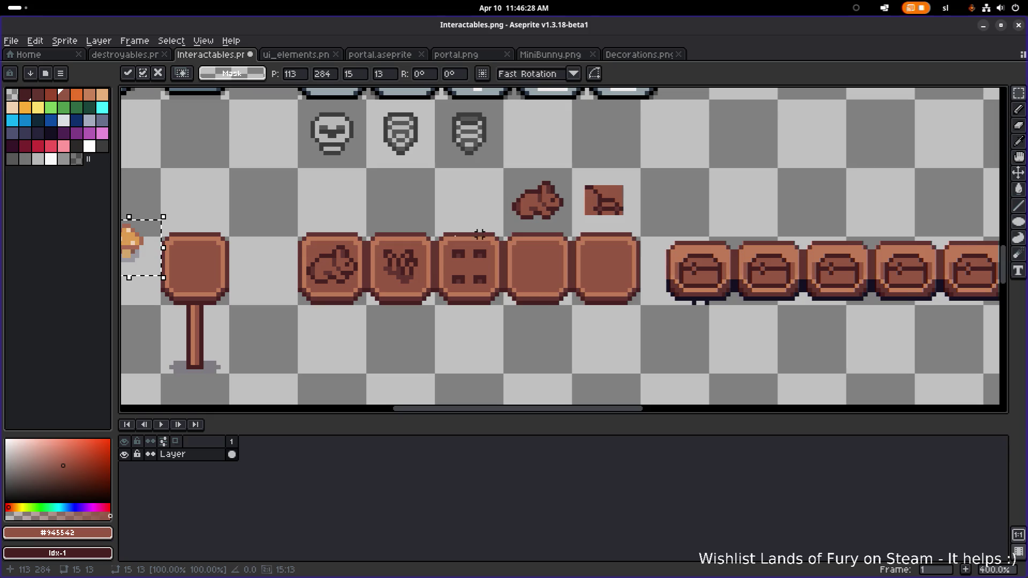
mouse_move(141, 258)
left_mouse_down()
mouse_move(481, 239)
mouse_move(566, 354)
mouse_move(479, 208)
mouse_move(459, 202)
mouse_move(471, 197)
left_mouse_up()
scroll(480, 209, "up", 2)
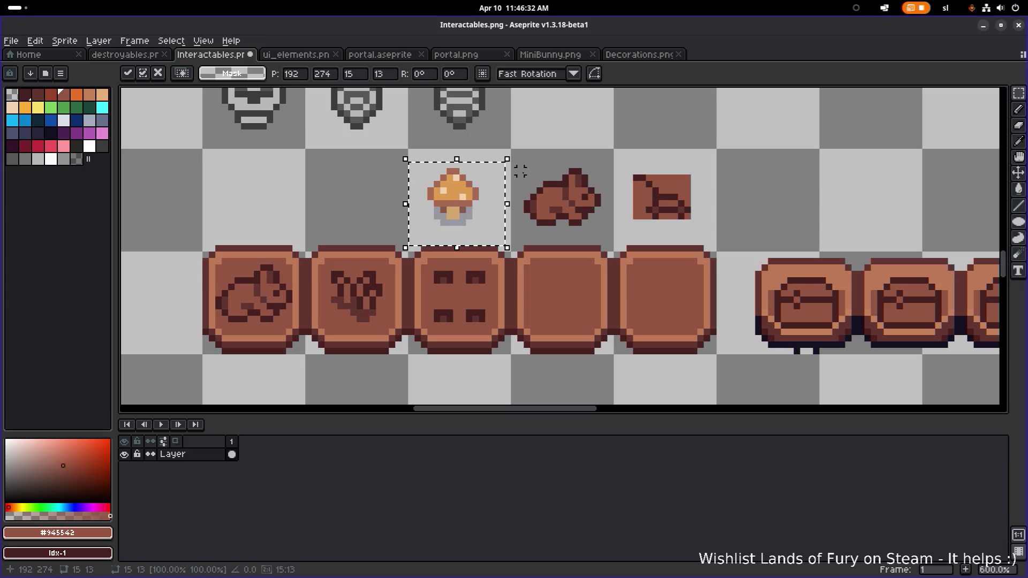
key("ctrl+d")
scroll(470, 196, "up", 3)
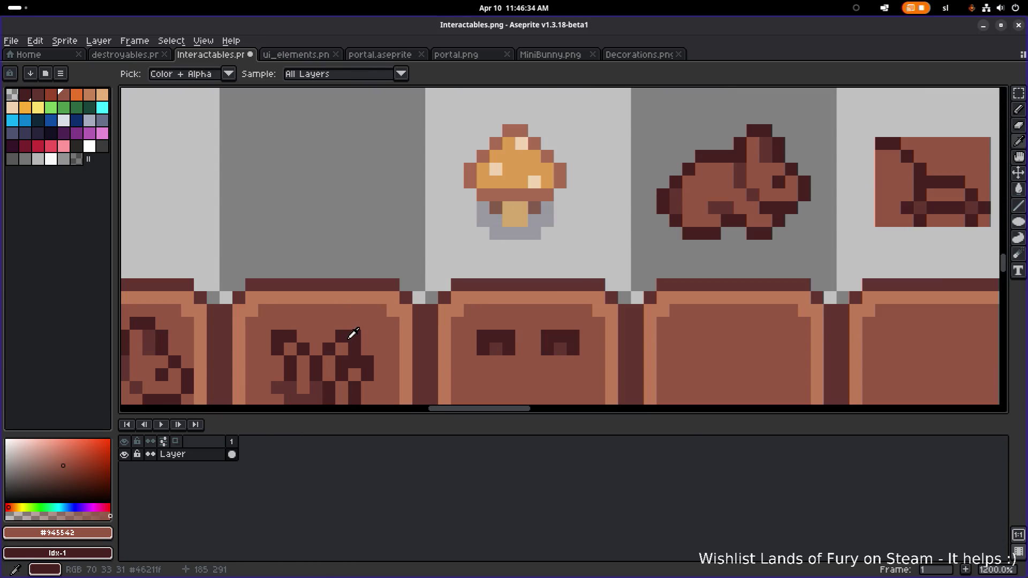
left_click(350, 337, "alt")
scroll(482, 182, "down", 2)
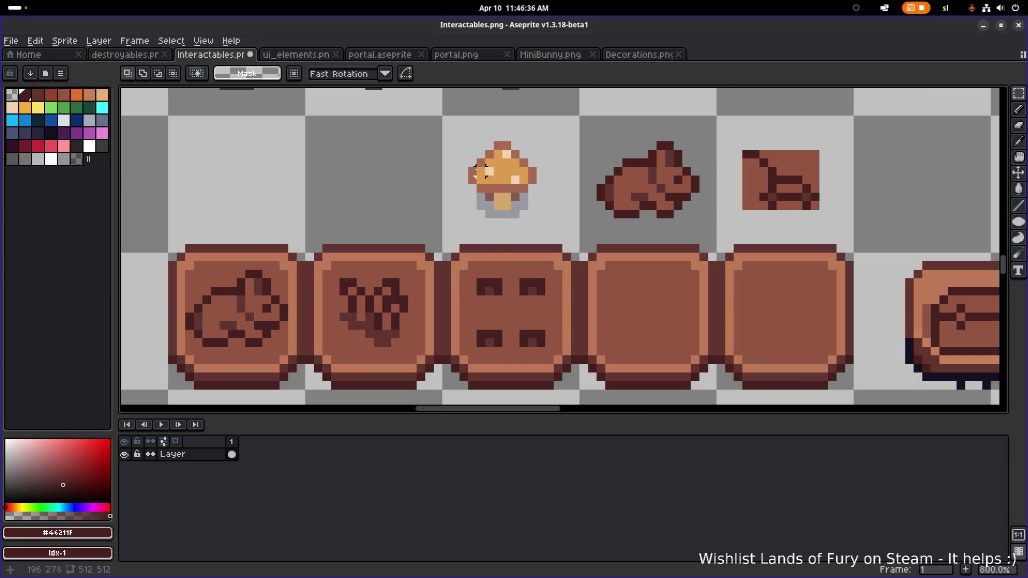
- Flood-fill the mushroom cap with the medium brown sampled from the sign tile
key("g")
mouse_move(473, 171)
left_mouse_down()
mouse_move(508, 146)
mouse_move(533, 174)
mouse_move(509, 191)
mouse_move(522, 202)
mouse_move(501, 182)
mouse_move(528, 185)
left_mouse_up()
scroll(502, 206, "up", 1)
scroll(502, 217, "down", 1)
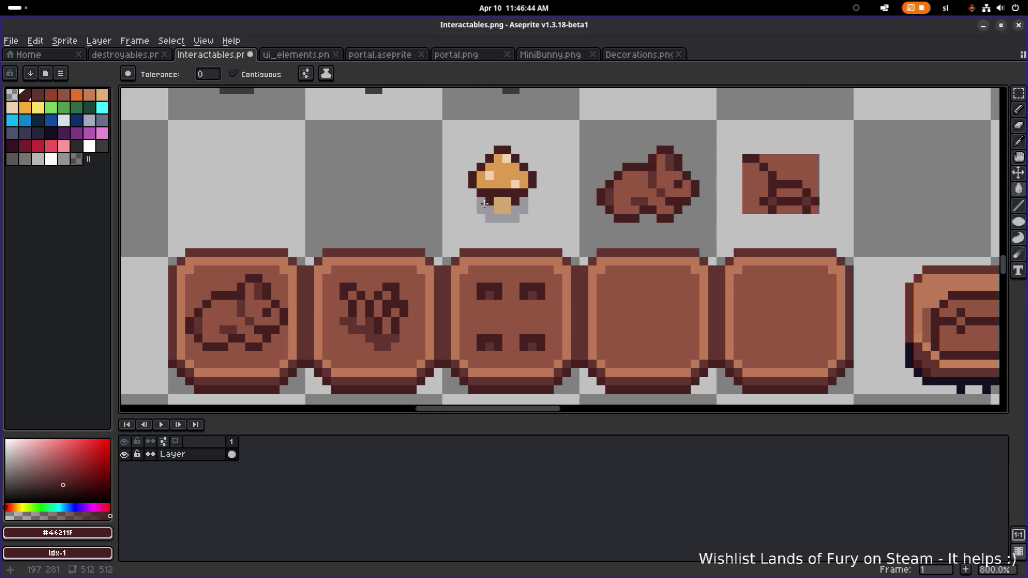
left_click(372, 326, "alt")
scroll(516, 163, "up", 1)
left_click(509, 171)
left_click(494, 216)
key("ctrl+z")
left_click(313, 353, "alt")
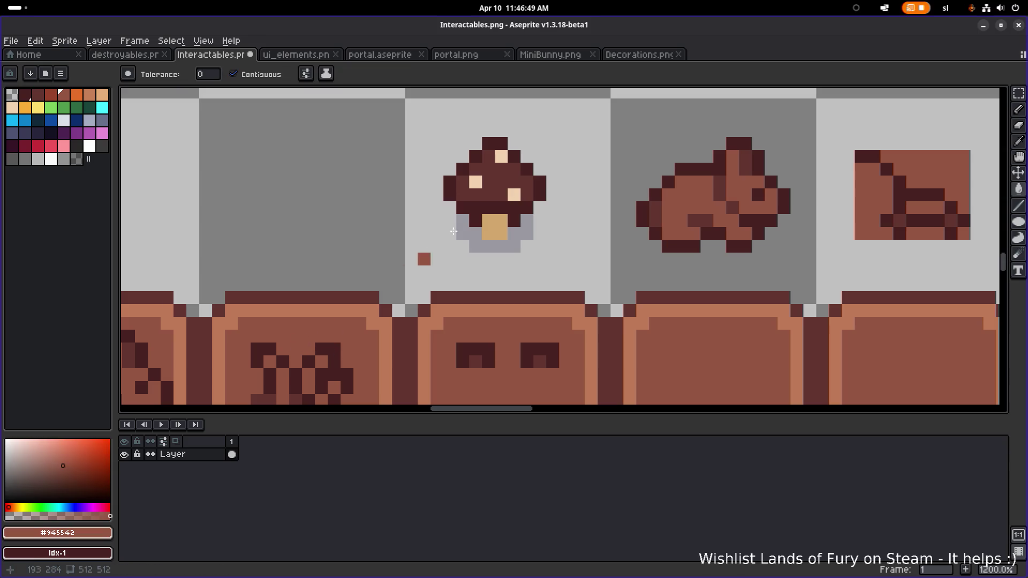
left_click(491, 195)
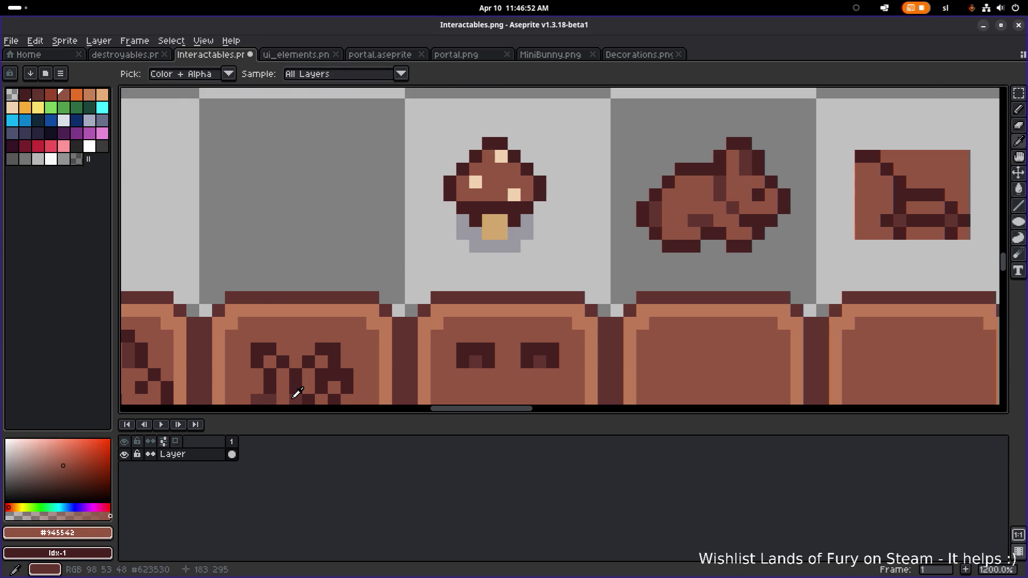
- Fill the mushroom stem with dark brown #623530
left_click(298, 394, "alt")
scroll(516, 183, "down", 2)
scroll(475, 194, "up", 1)
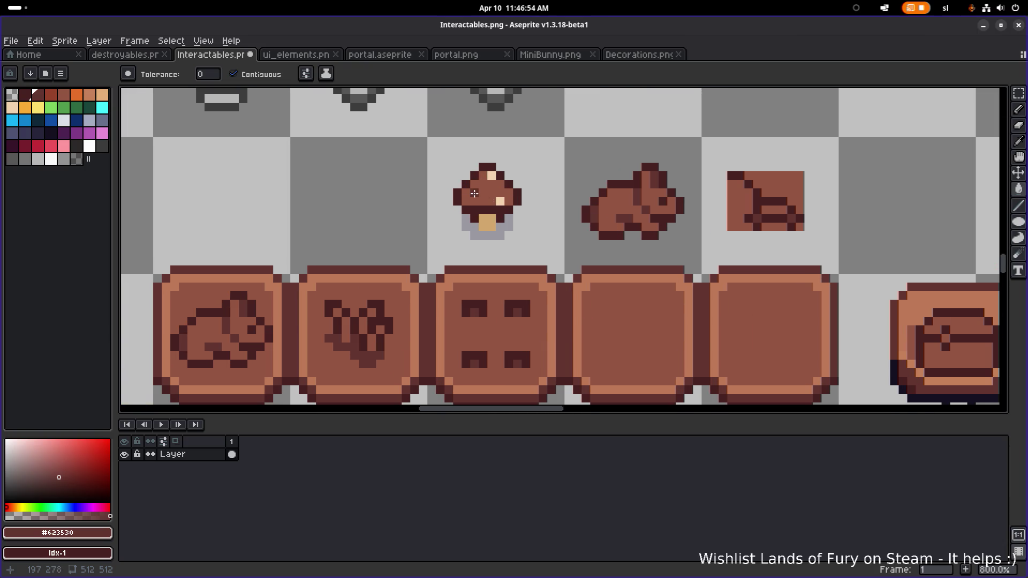
left_click(490, 217)
left_click(499, 236)
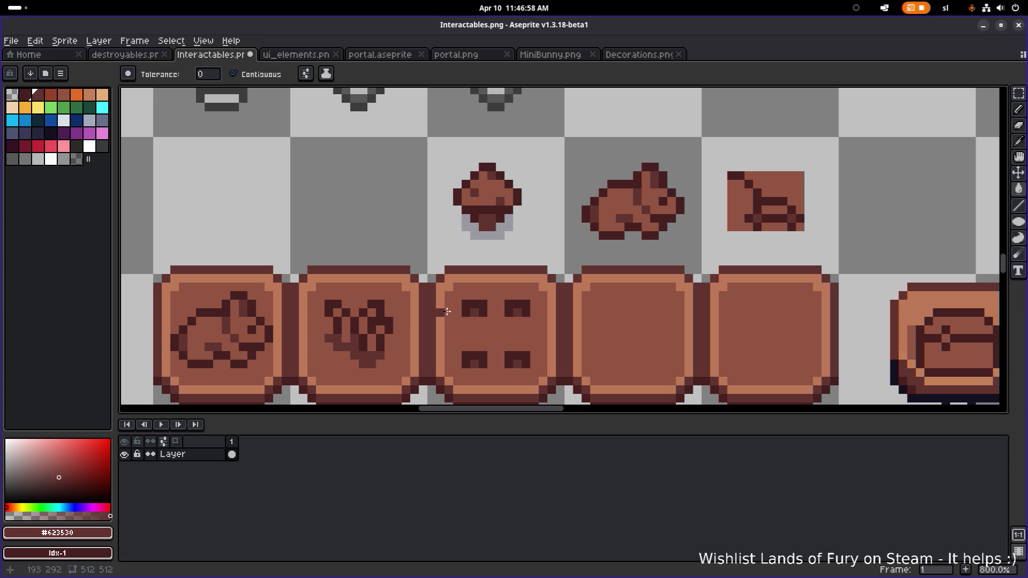
- Erase the lavender pixels beneath the mushroom stem
scroll(483, 228, "up", 2)
key("e")
mouse_move(464, 238)
left_mouse_down()
mouse_move(528, 238)
mouse_move(537, 202)
mouse_move(432, 206)
left_mouse_up()
scroll(537, 202, "down", 3)
- Move the brown mushroom into the blank sign tile right after the dice sign
key("m")
left_click_drag(366, 144, 527, 293)
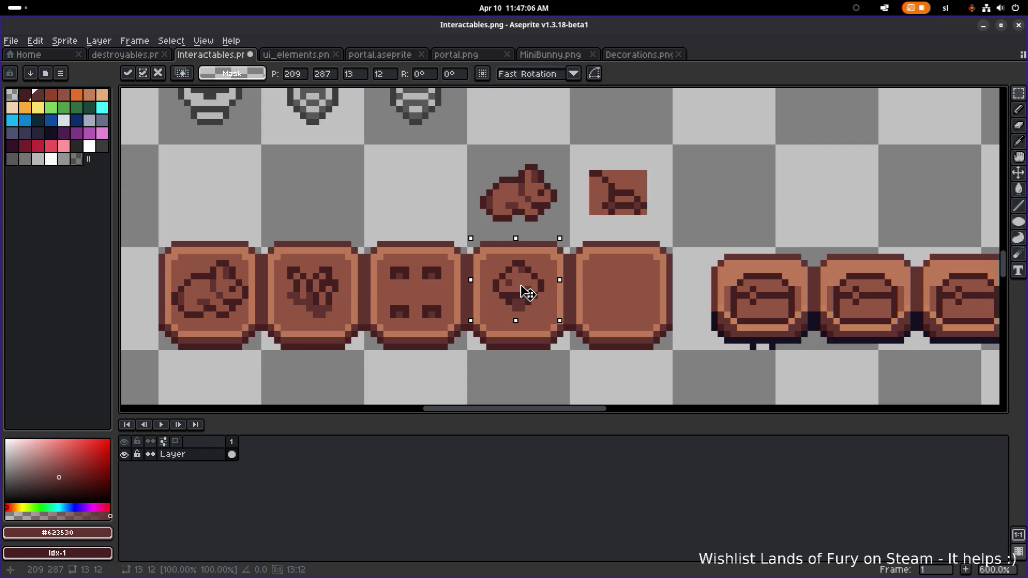
left_click(597, 268)
scroll(551, 322, "up", 1)
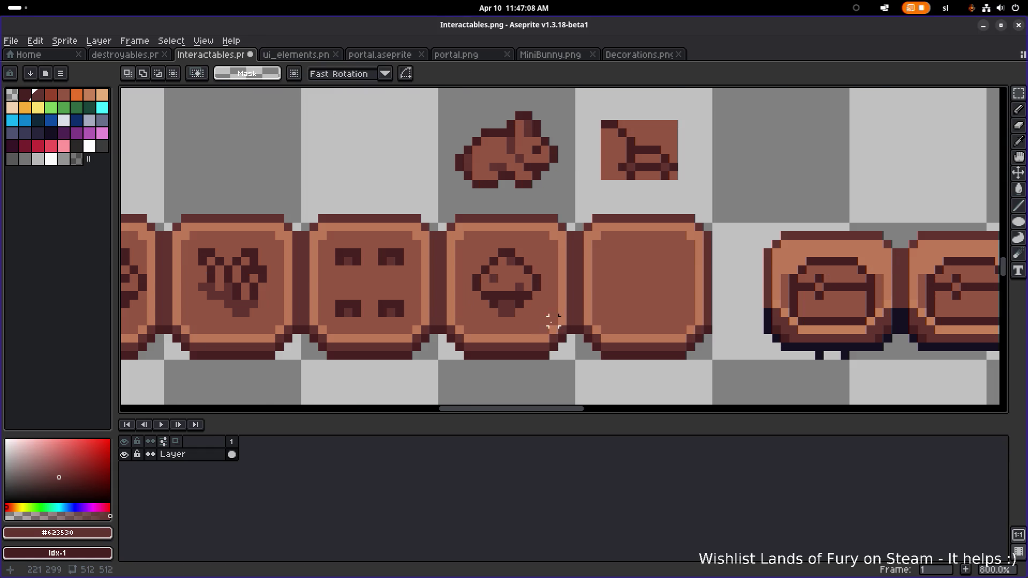
scroll(541, 320, "down", 2)
scroll(540, 320, "up", 5)
key("i")
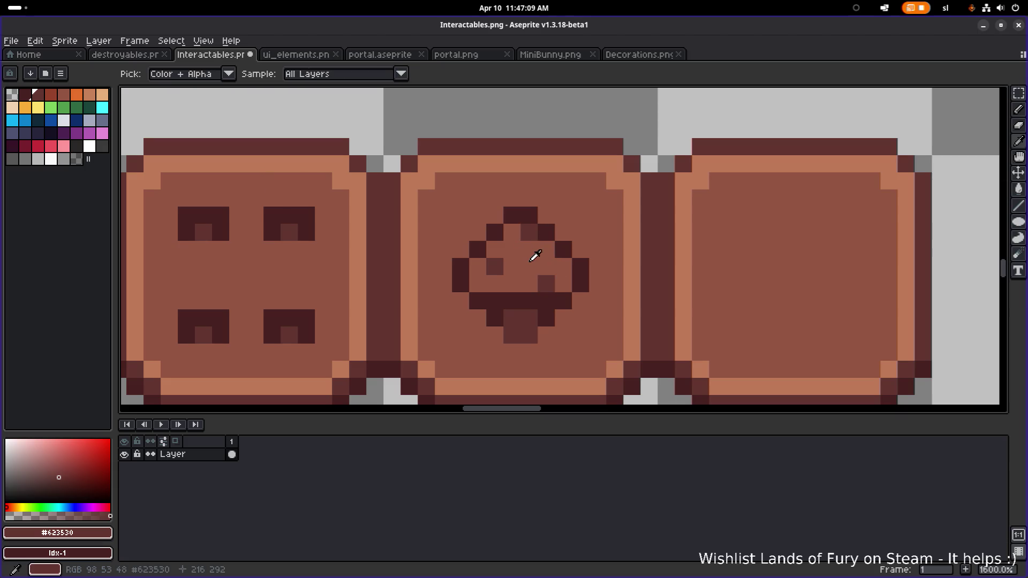
key("m")
scroll(601, 239, "down", 5)
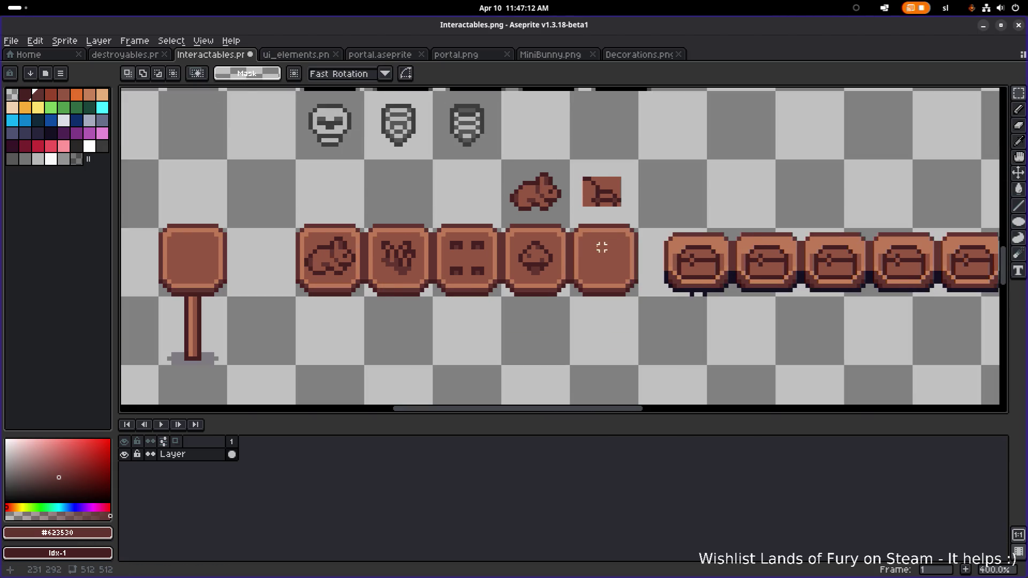
scroll(555, 264, "up", 2)
scroll(555, 264, "up", 4)
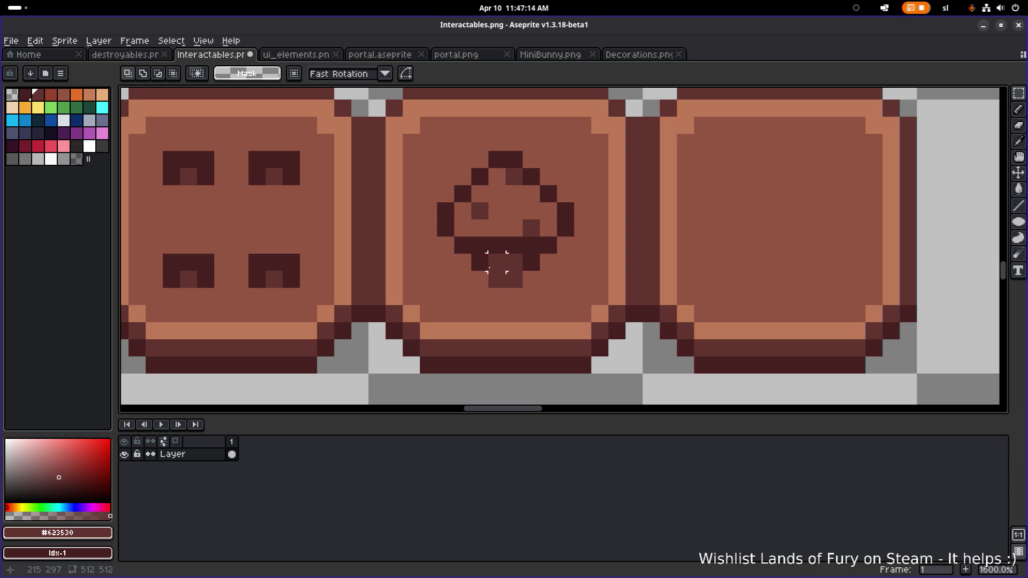
- Darken the lower-left and lower-right stem pixels with outline brown #46211F
left_click_drag(515, 274, 629, 270)
scroll(646, 177, "down", 1)
key("i")
key("m")
scroll(623, 207, "down", 3)
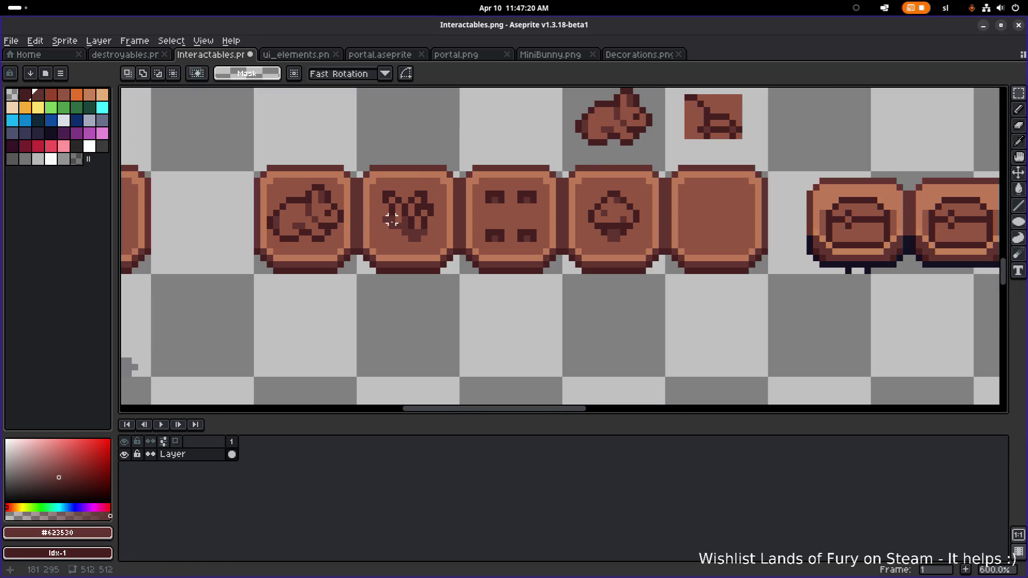
scroll(408, 224, "up", 1)
scroll(664, 230, "up", 3)
key("b")
left_click(651, 211, "alt")
left_click(648, 230)
left_click(693, 230)
- Lighten two mushroom stem pixels to medium brown #945542
scroll(693, 231, "down", 2)
mouse_move(734, 239)
left_mouse_down()
mouse_move(651, 262)
mouse_move(616, 260)
left_mouse_up()
scroll(668, 247, "down", 3)
scroll(657, 242, "up", 3)
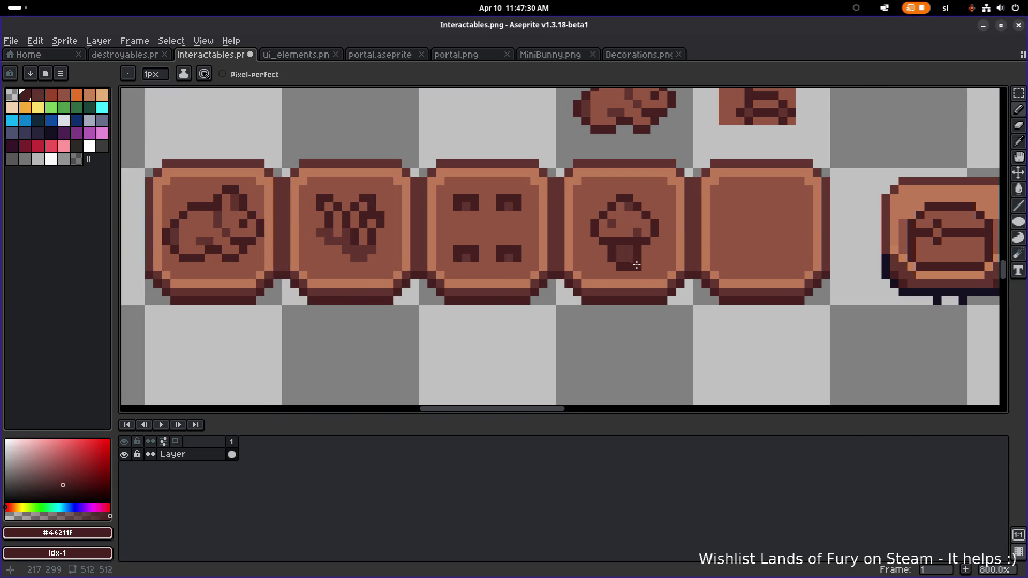
left_click(645, 262, "alt")
left_click(624, 266)
scroll(643, 268, "down", 4)
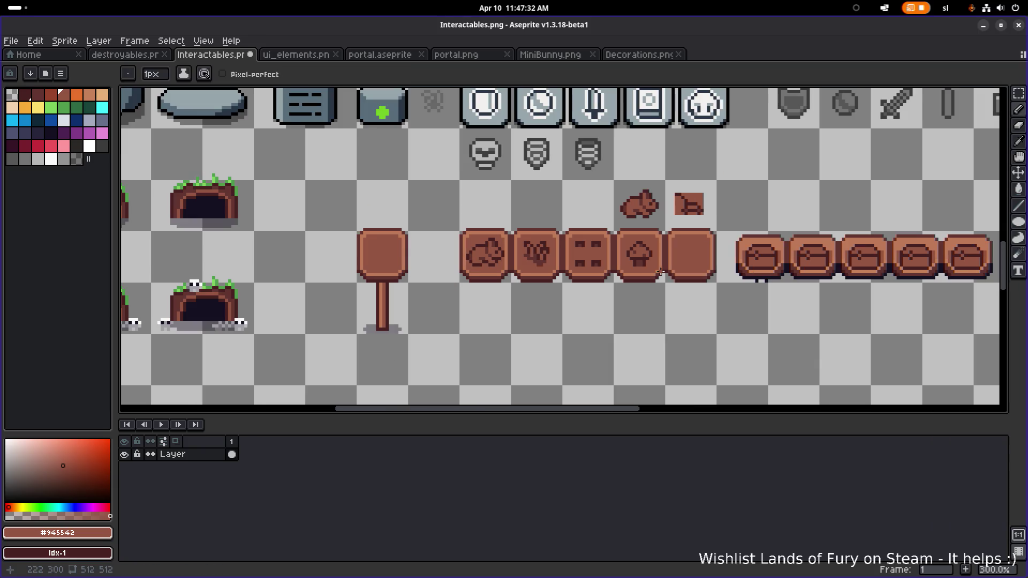
scroll(691, 239, "right", 3)
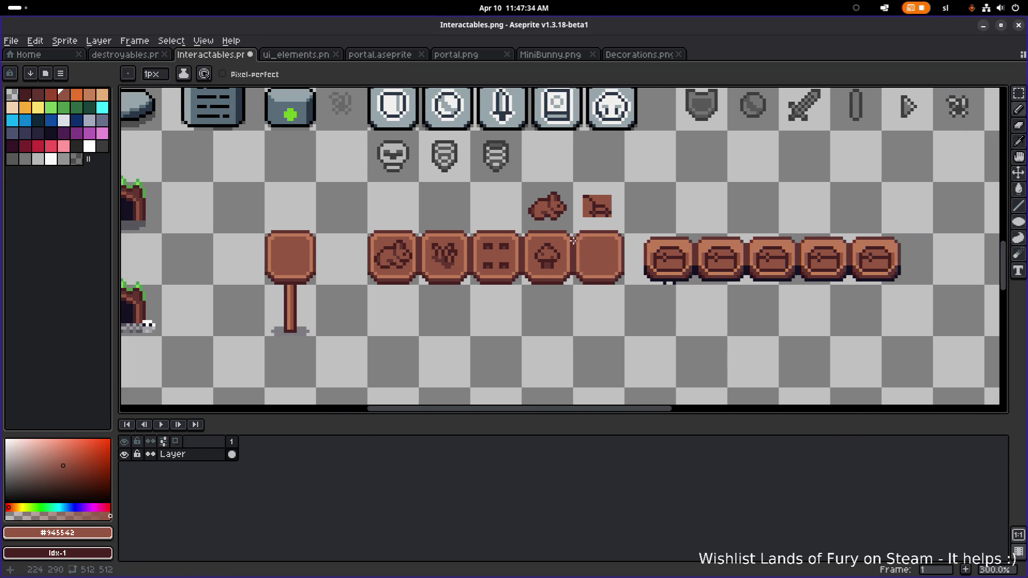
scroll(530, 264, "up", 7)
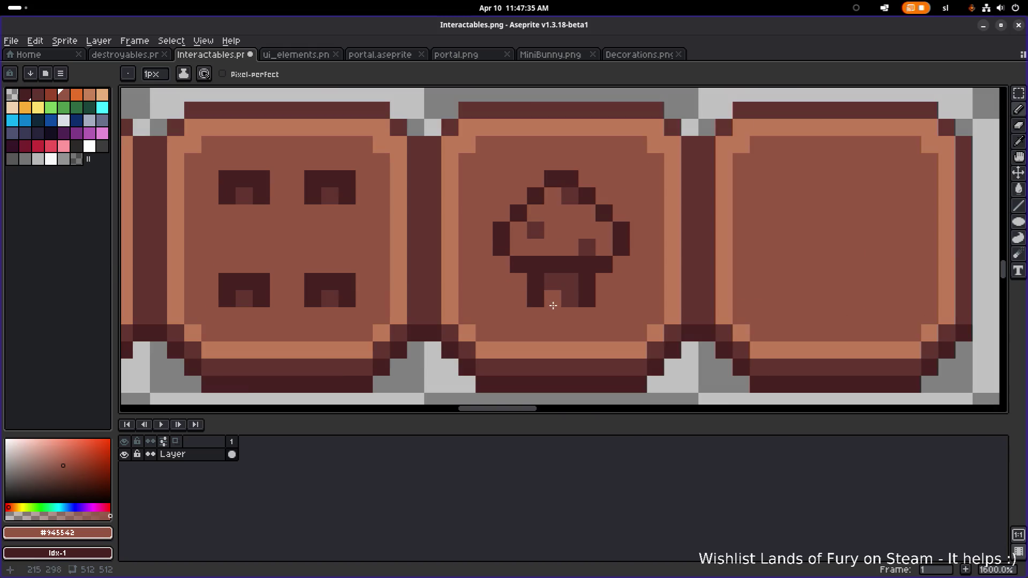
left_click(563, 299)
scroll(557, 300, "down", 4)
scroll(588, 298, "up", 1)
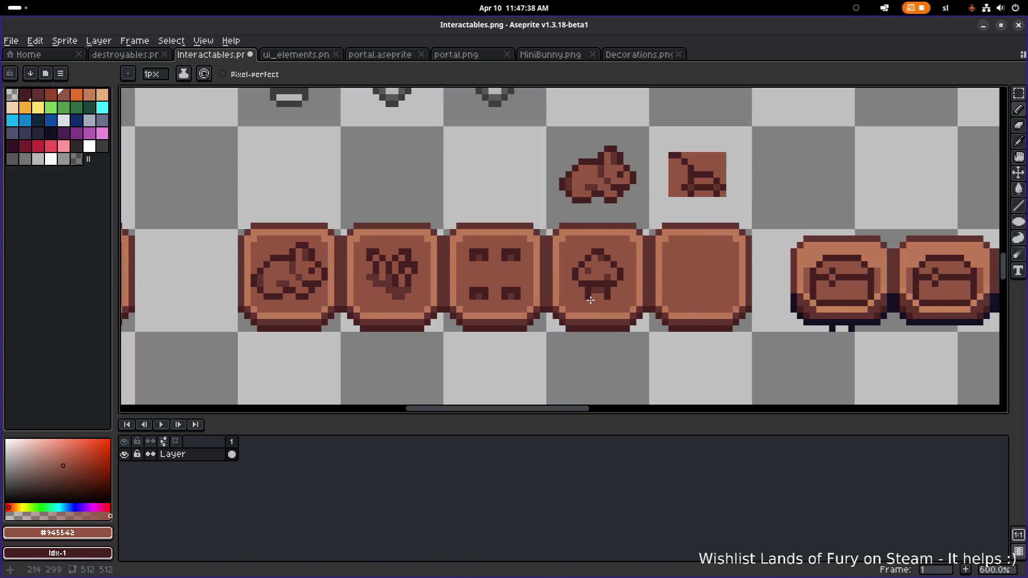
scroll(605, 298, "down", 3)
scroll(606, 297, "up", 6)
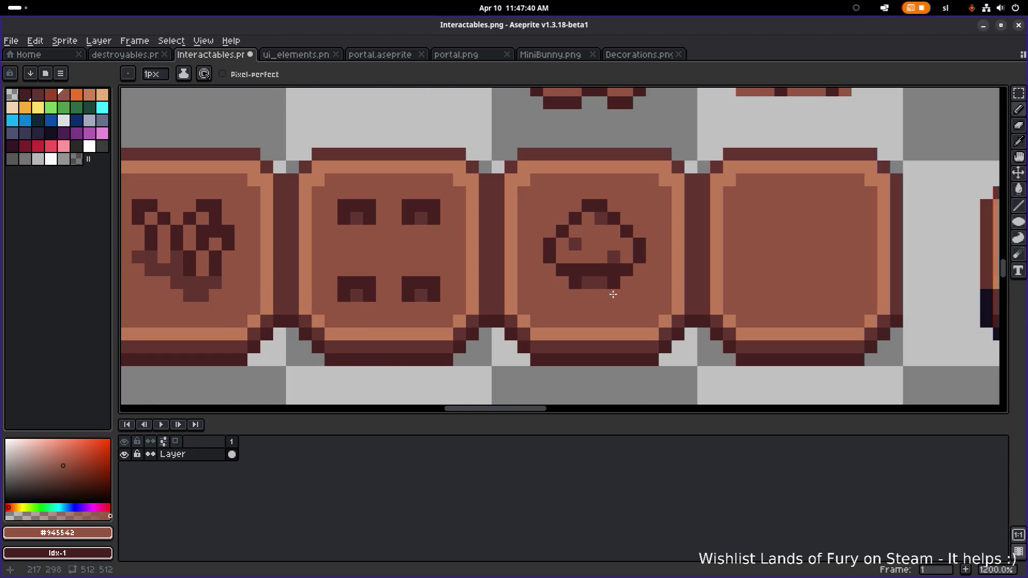
- Draw a dark brown #623530 row along the base of the mushroom stem
left_click(602, 280, "alt")
left_click(577, 293)
left_click_drag(578, 294, 614, 296)
scroll(659, 295, "down", 5)
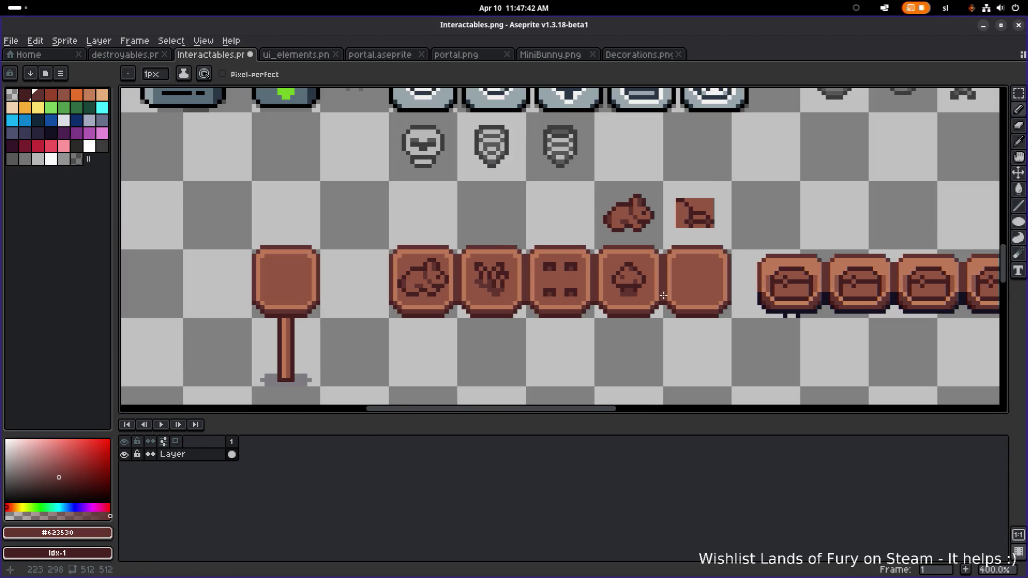
scroll(637, 292, "up", 3)
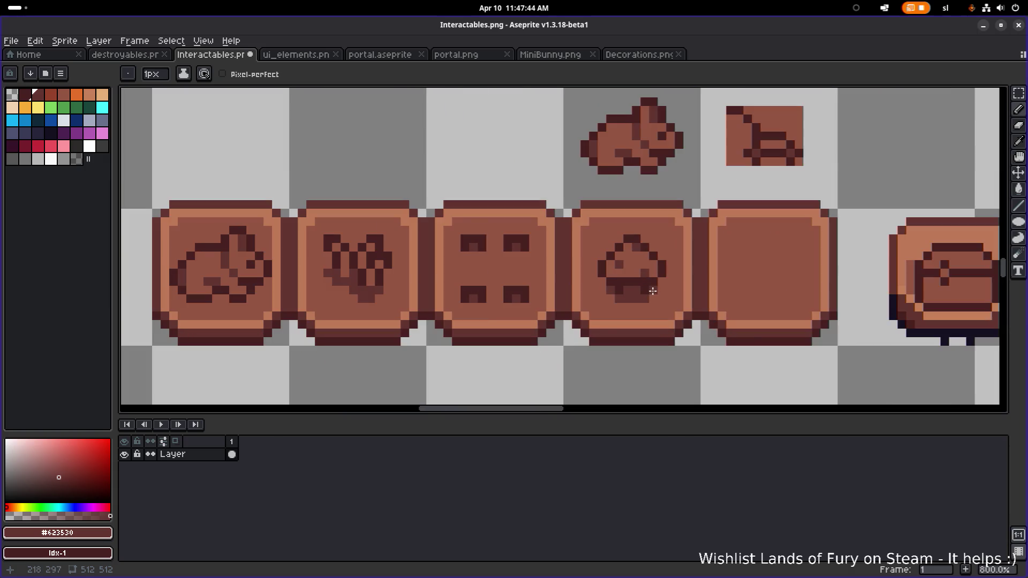
scroll(652, 291, "down", 3)
scroll(692, 294, "right", 2)
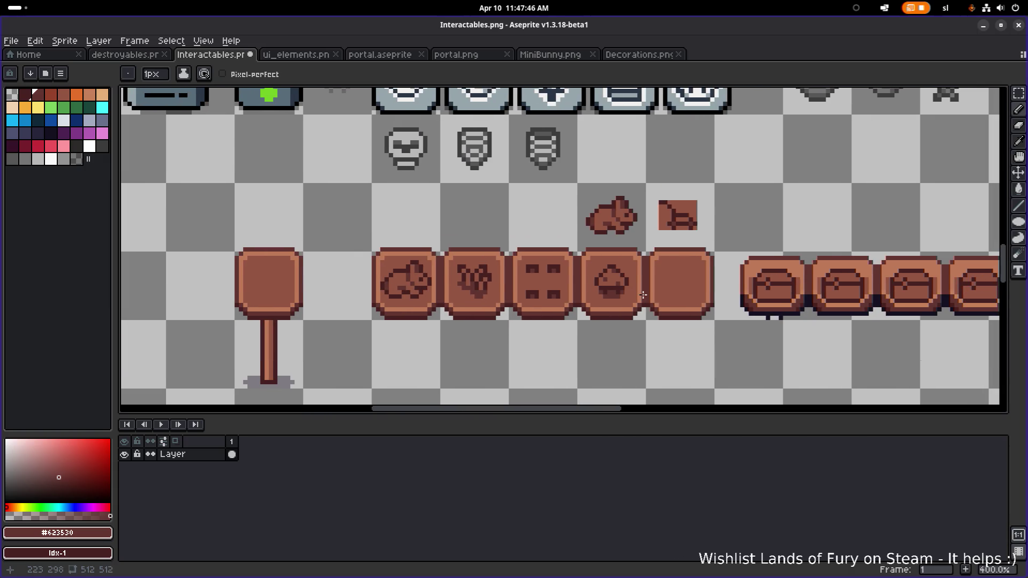
- Undo the last stem stroke, restore the mushroom's placement, and sample the sign's medium and dark #623530 browns
key("v")
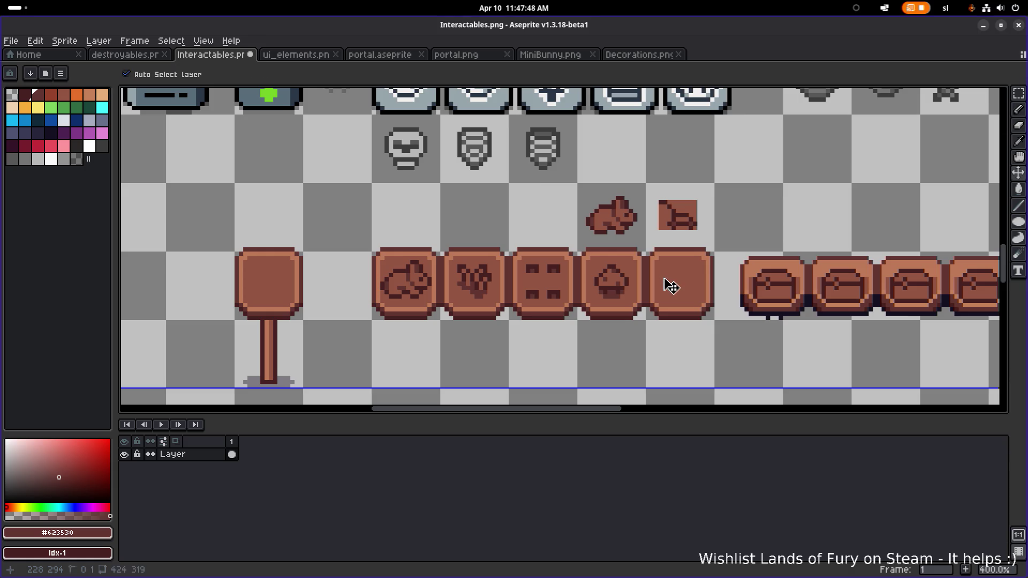
key("ctrl+z")
key("ctrl+z")
key("ctrl+z")
key("ctrl+y")
key("ctrl+y")
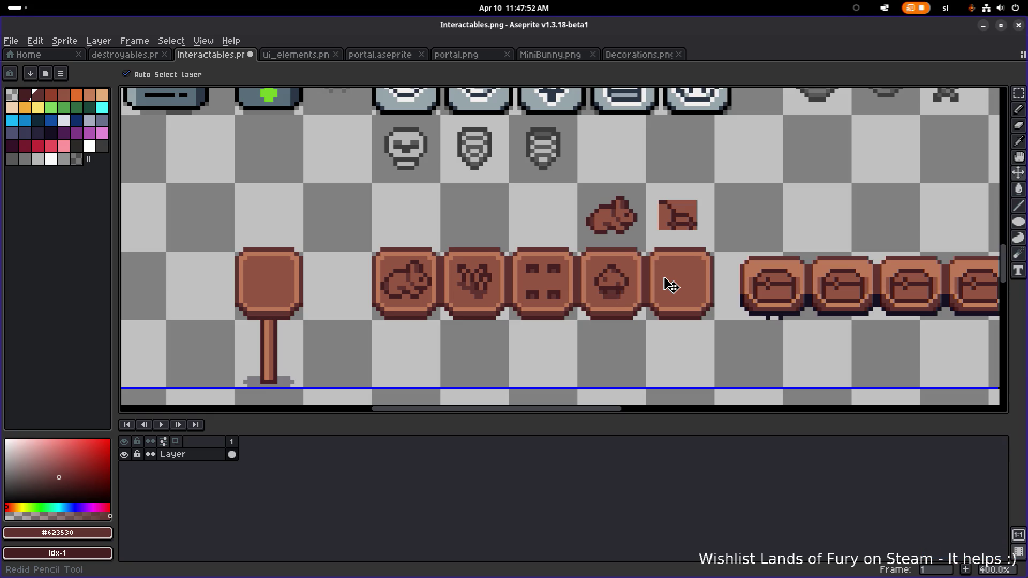
key("b")
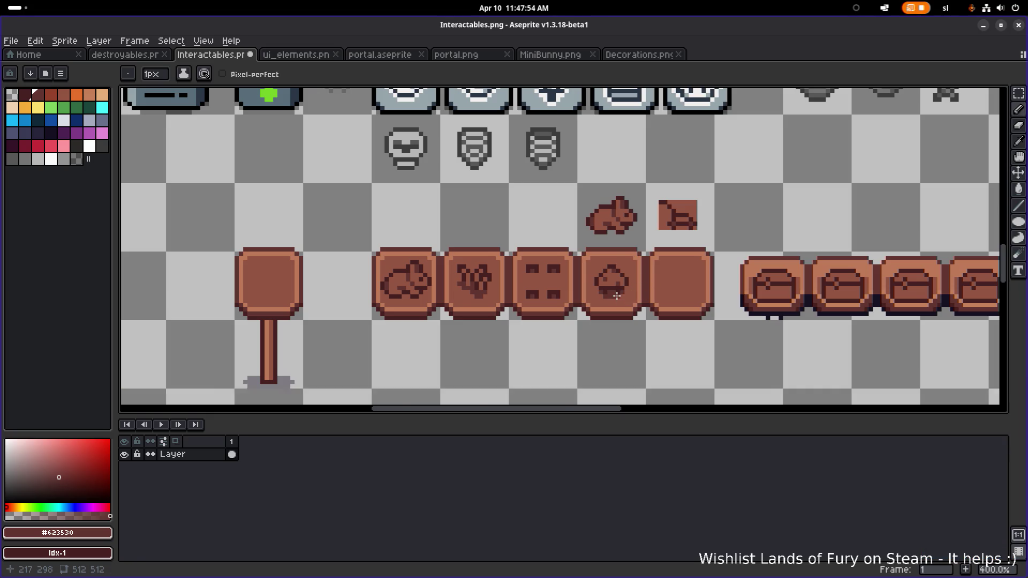
scroll(636, 296, "up", 3)
left_click(646, 289, "alt")
scroll(645, 287, "down", 3)
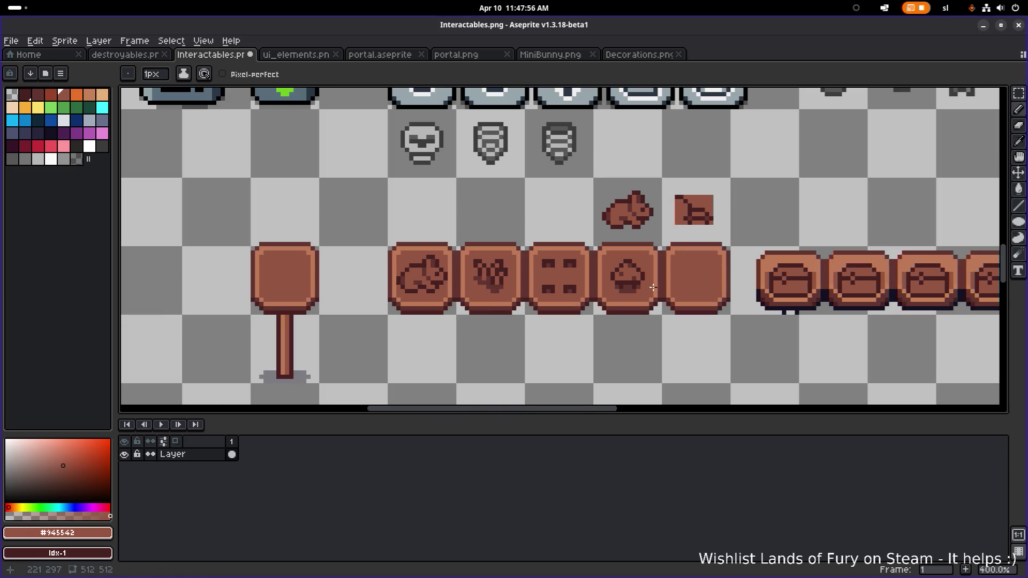
scroll(637, 287, "up", 3)
left_click(559, 273, "alt")
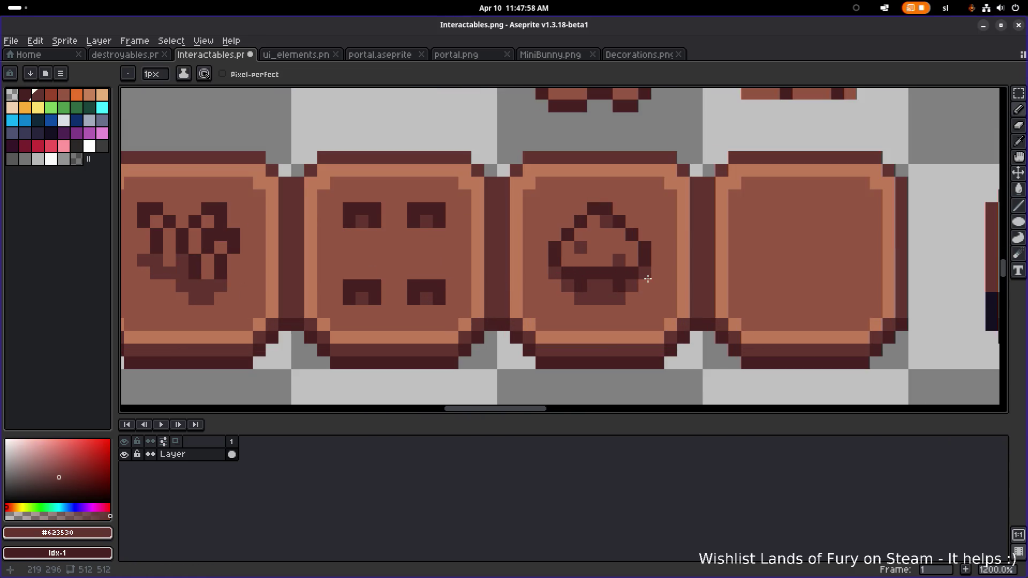
scroll(644, 278, "down", 5)
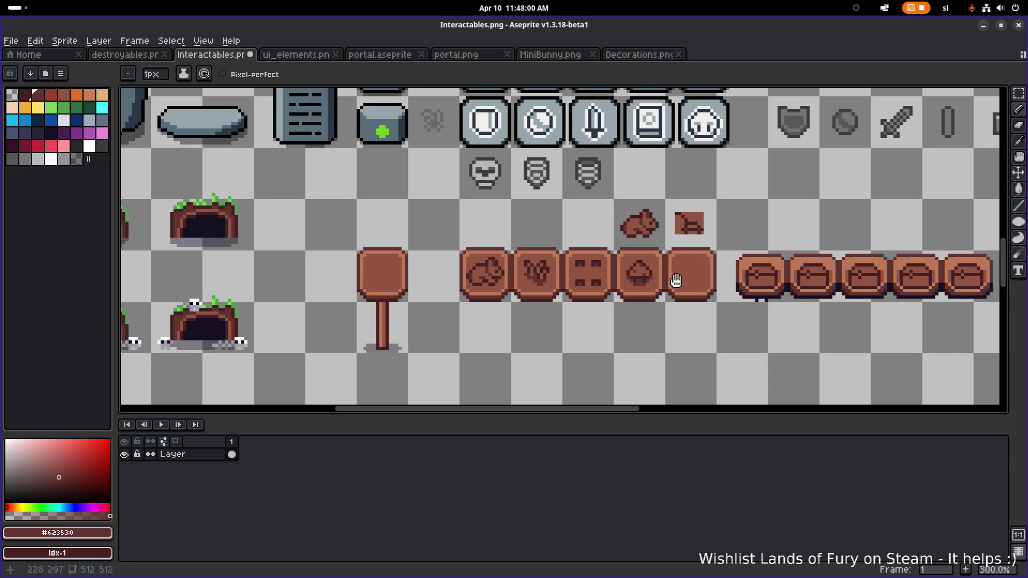
- Undo another stem stroke and paint over the dark stem pixels in medium brown #945542
key("v")
key("ctrl+z")
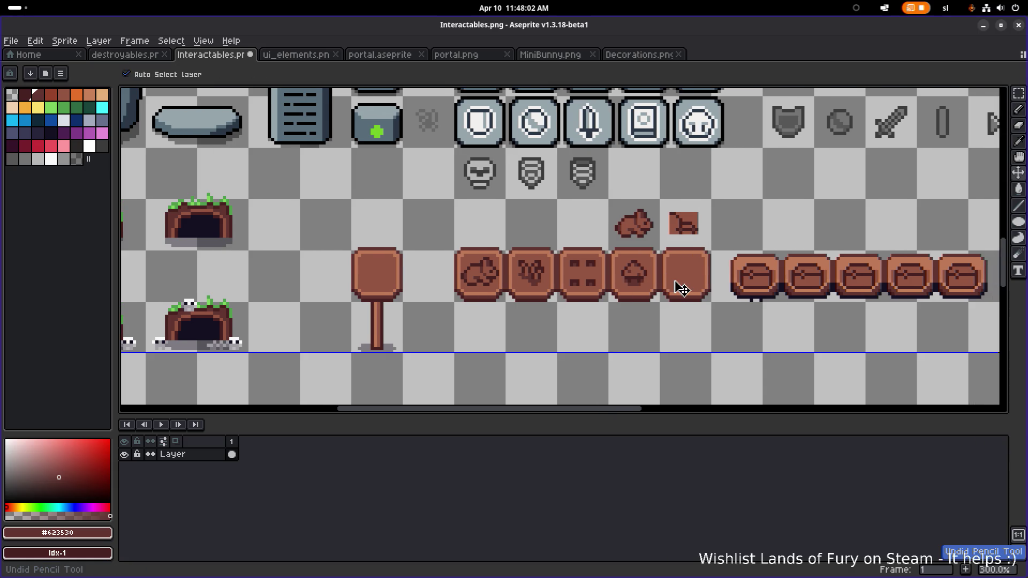
key("b")
scroll(638, 282, "up", 6)
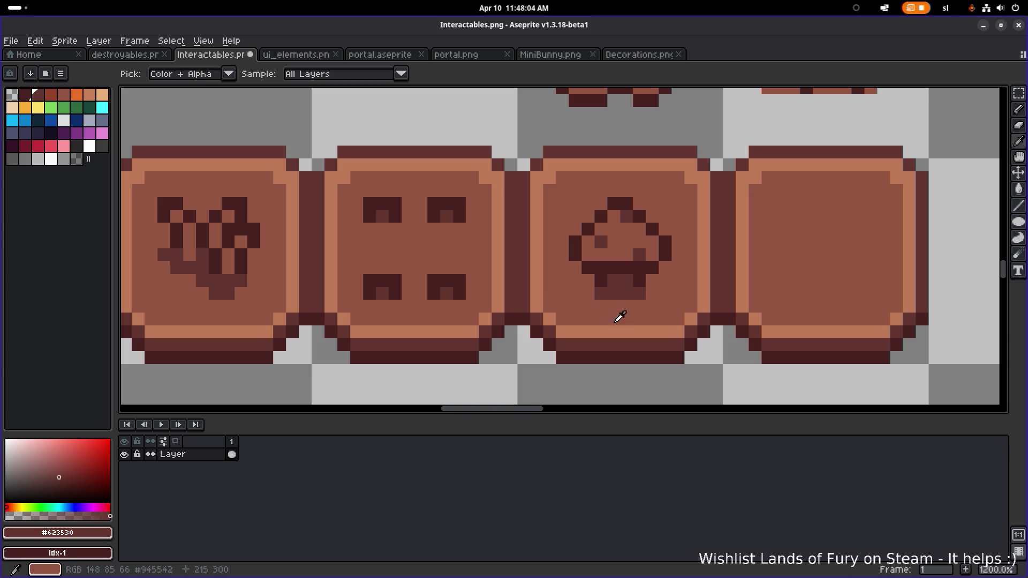
left_click(597, 294, "alt")
left_click_drag(627, 293, 644, 296)
scroll(645, 295, "down", 5)
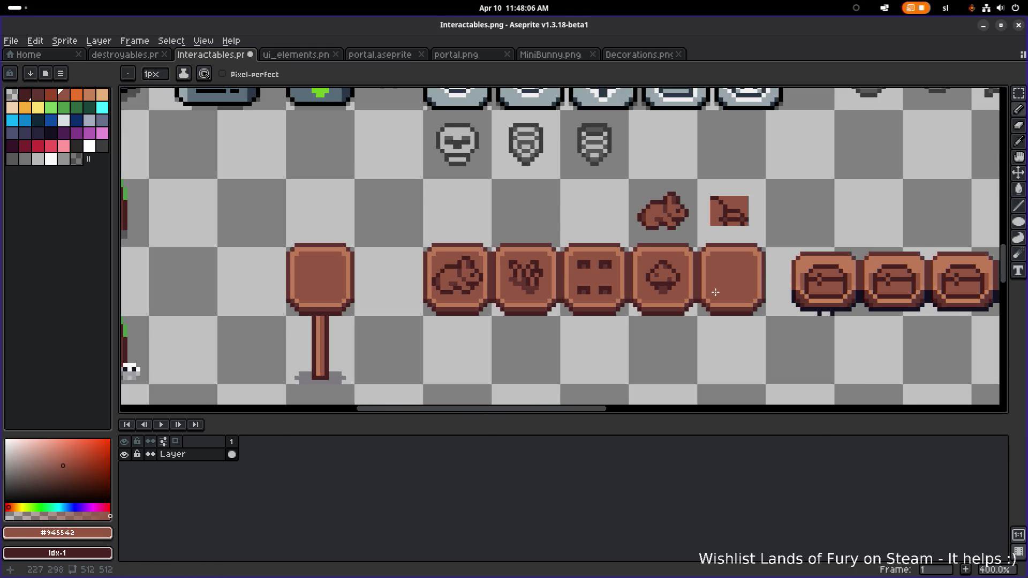
- Touch up mushroom pixels, darkening one outline pixel and turning stray dark pixels back to tile brown
scroll(686, 274, "up", 3)
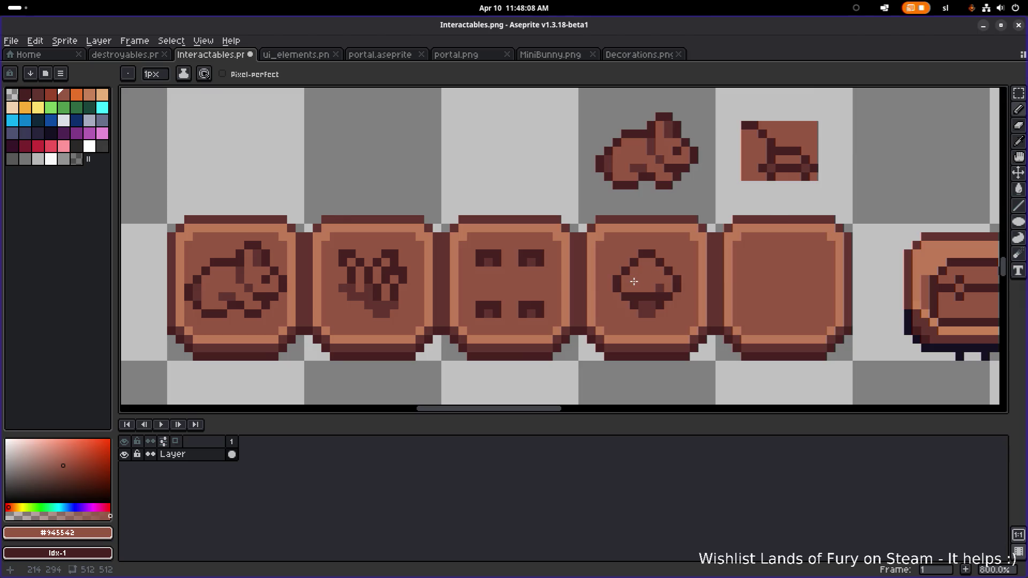
scroll(636, 273, "up", 3)
left_click(636, 273, "alt")
left_click(658, 249)
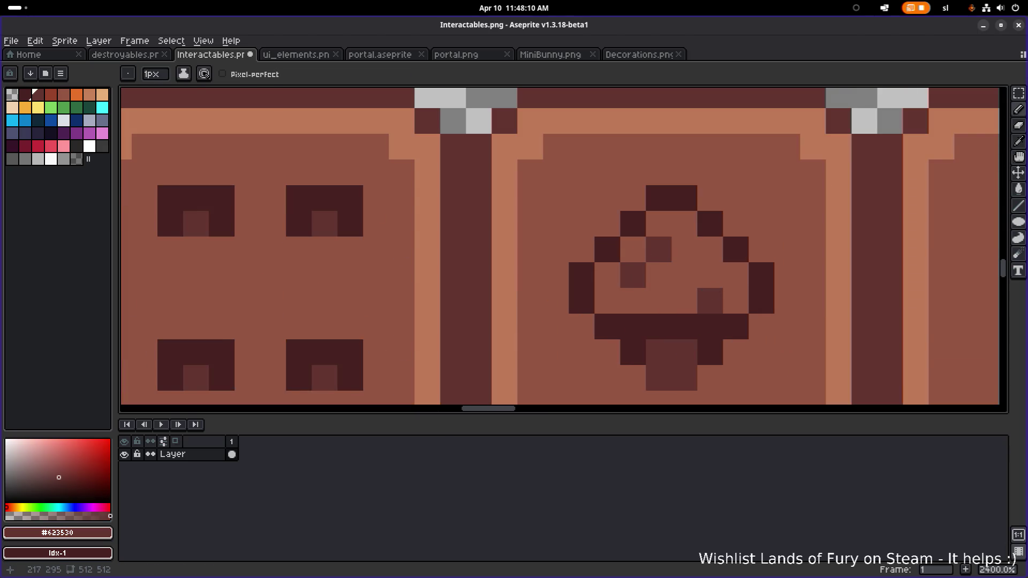
left_click(668, 294, "alt")
left_click(644, 282)
left_click(710, 301)
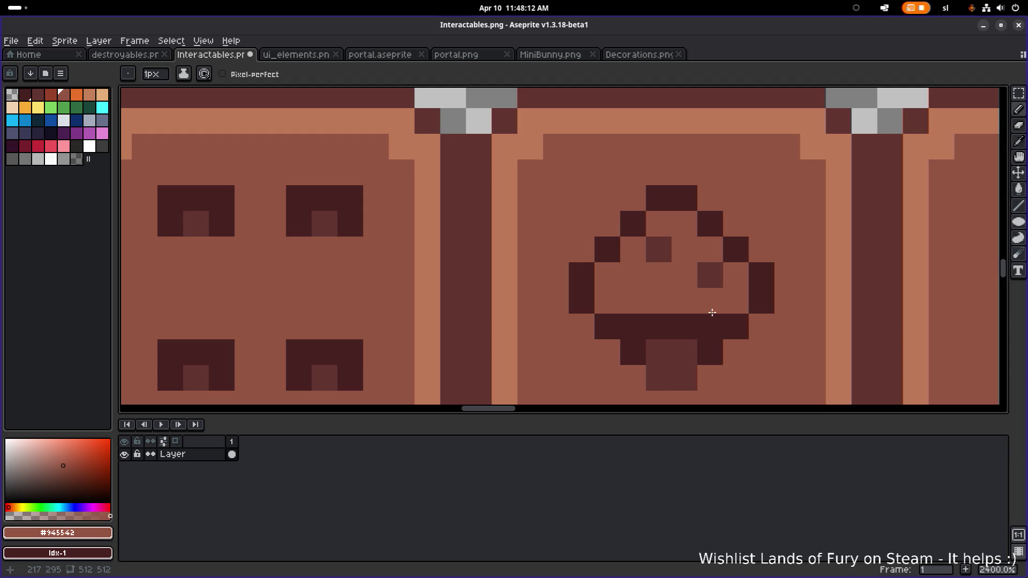
scroll(715, 302, "down", 6)
scroll(718, 301, "up", 5)
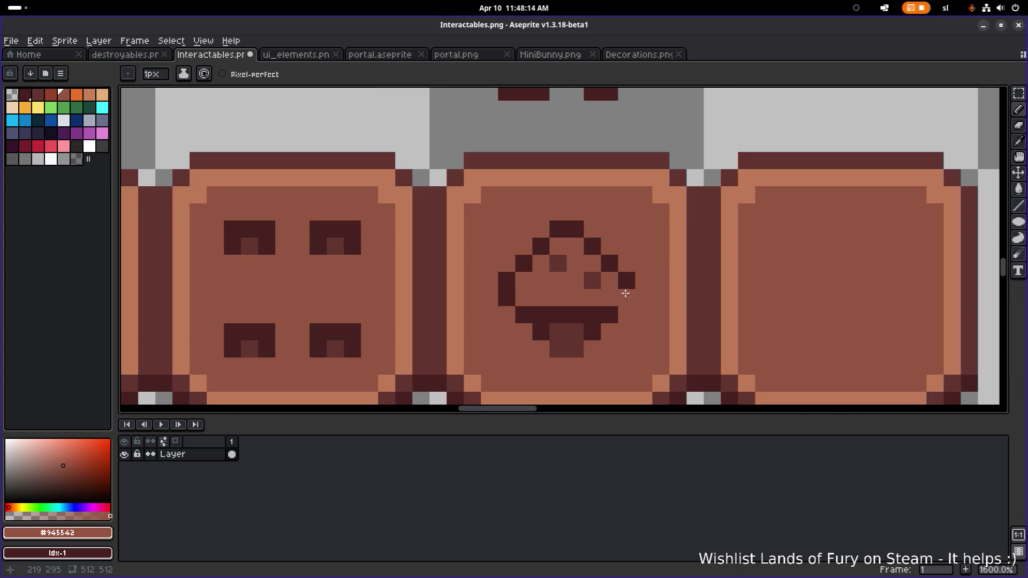
left_click(558, 264, "alt")
left_click(546, 284)
key("ctrl+z")
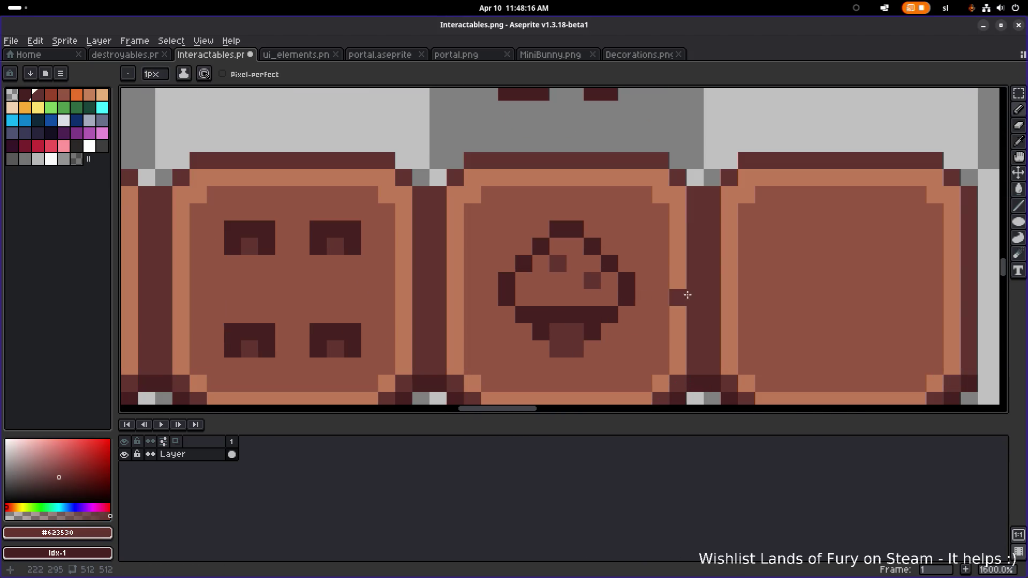
- Undo the last two mushroom pixel edits
scroll(585, 281, "down", 3)
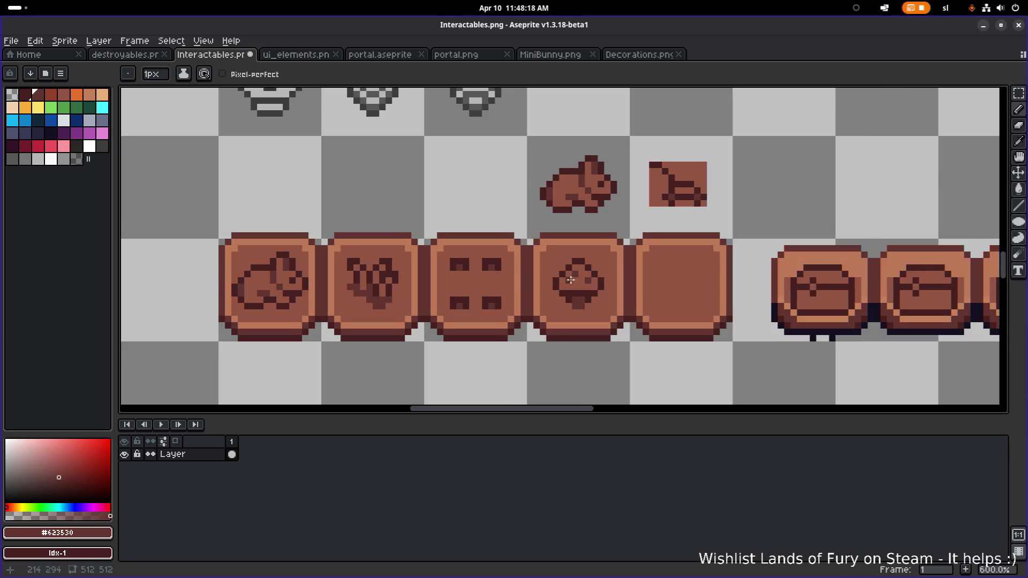
scroll(567, 280, "up", 2)
scroll(564, 279, "down", 6)
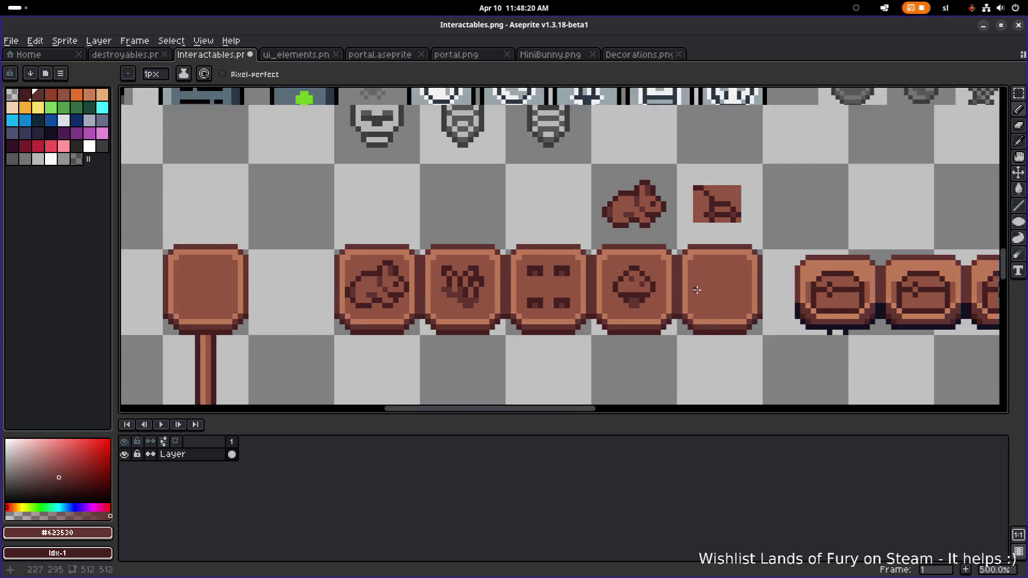
scroll(639, 278, "up", 4)
scroll(639, 279, "up", 2)
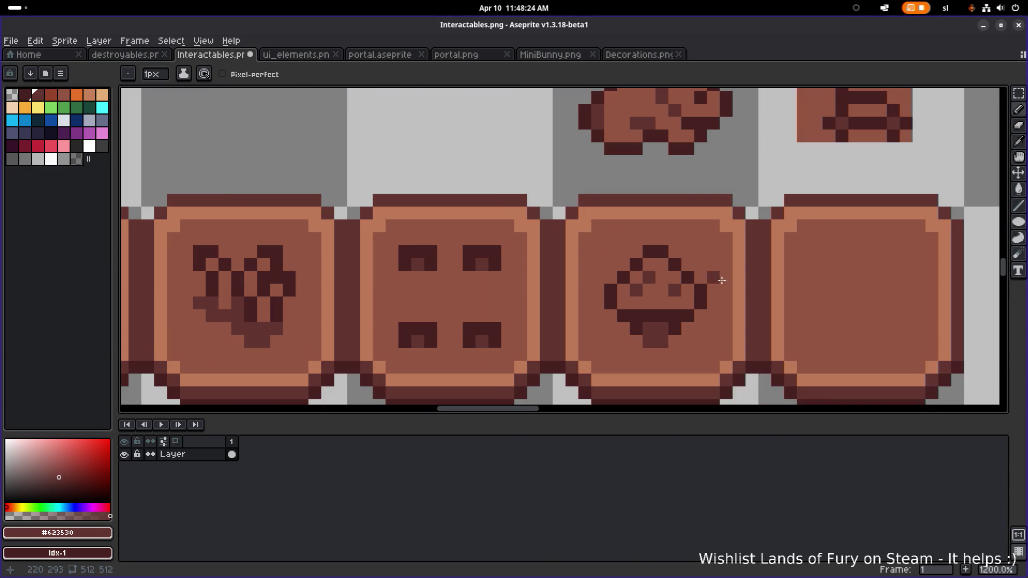
key("v")
key("ctrl+z")
key("ctrl+z")
key("ctrl+z")
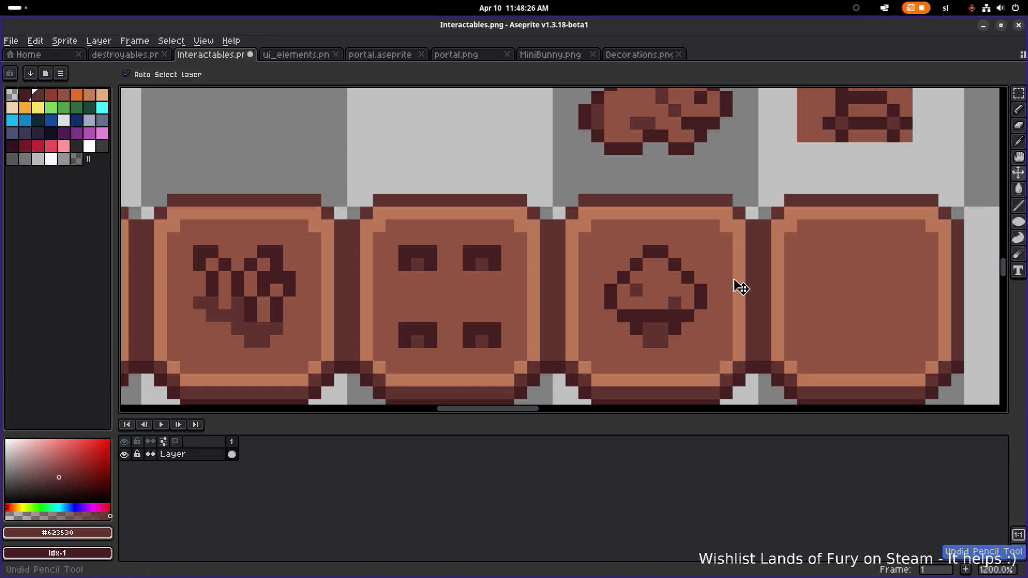
key("b")
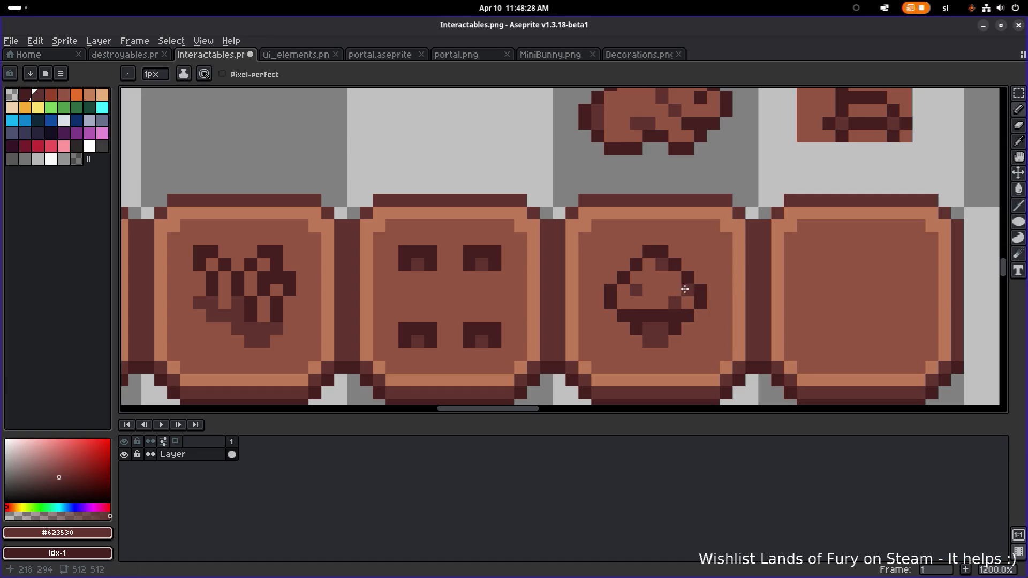
- Draw a thin stem under the mushroom cap in the darkest brown
left_click(649, 264, "alt")
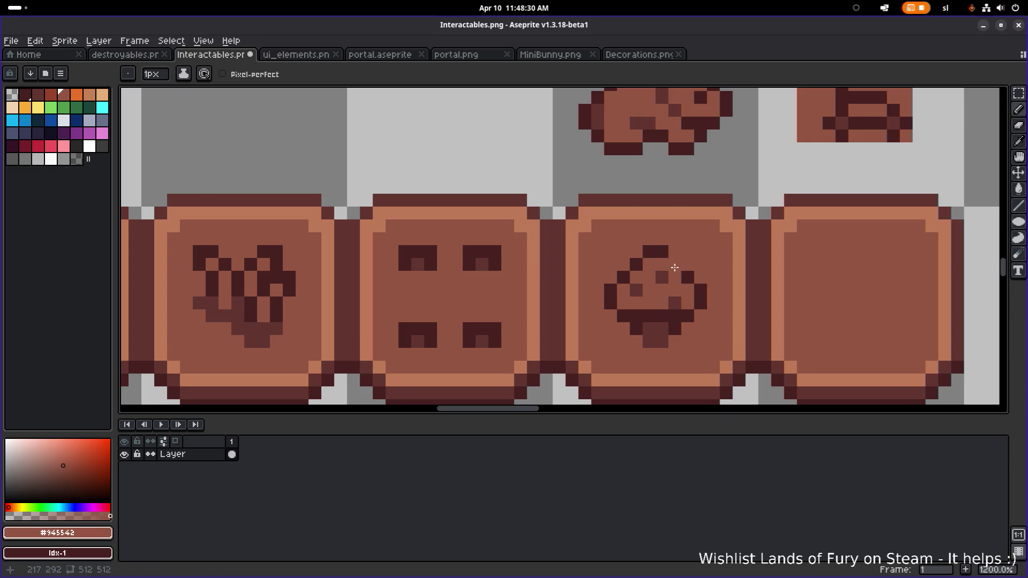
scroll(745, 278, "down", 4)
scroll(716, 282, "up", 2)
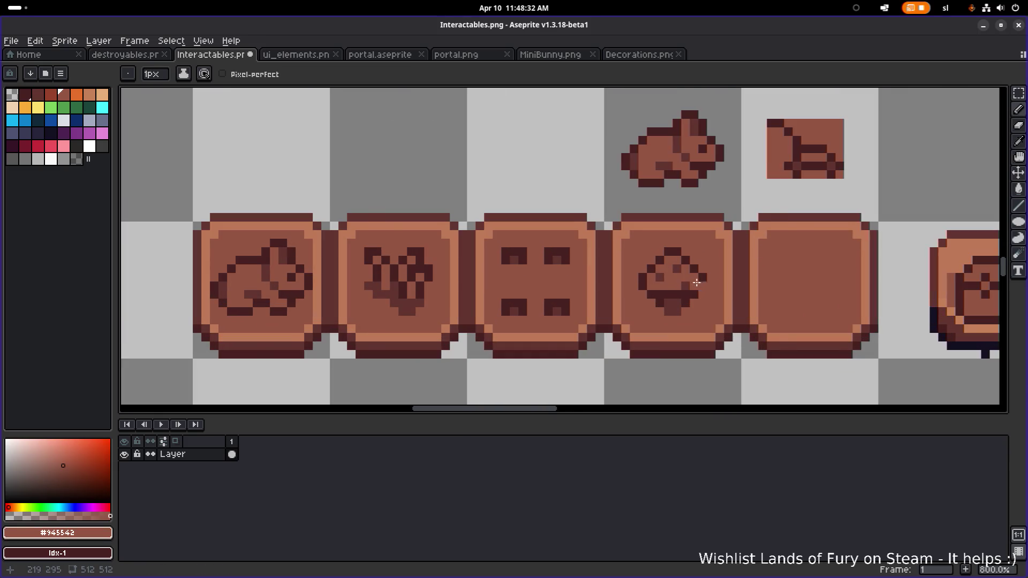
scroll(701, 282, "up", 3)
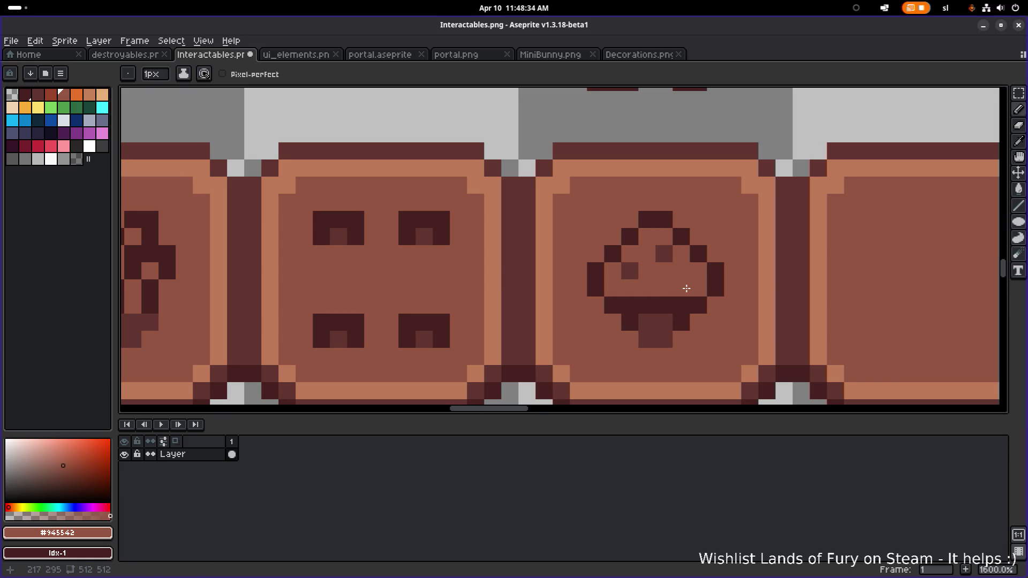
scroll(686, 288, "down", 2)
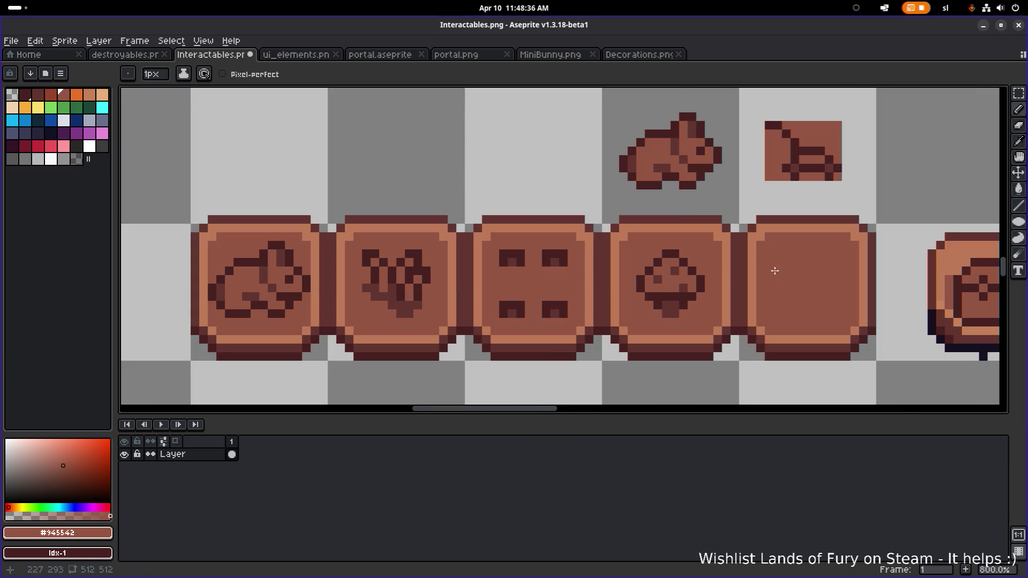
scroll(795, 271, "down", 3)
scroll(773, 276, "up", 5)
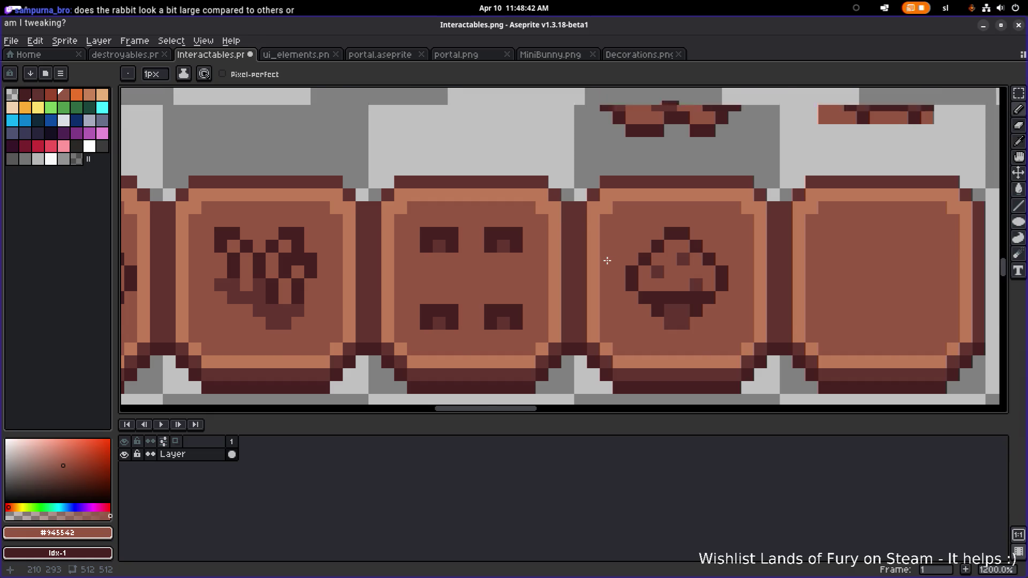
scroll(613, 262, "down", 3)
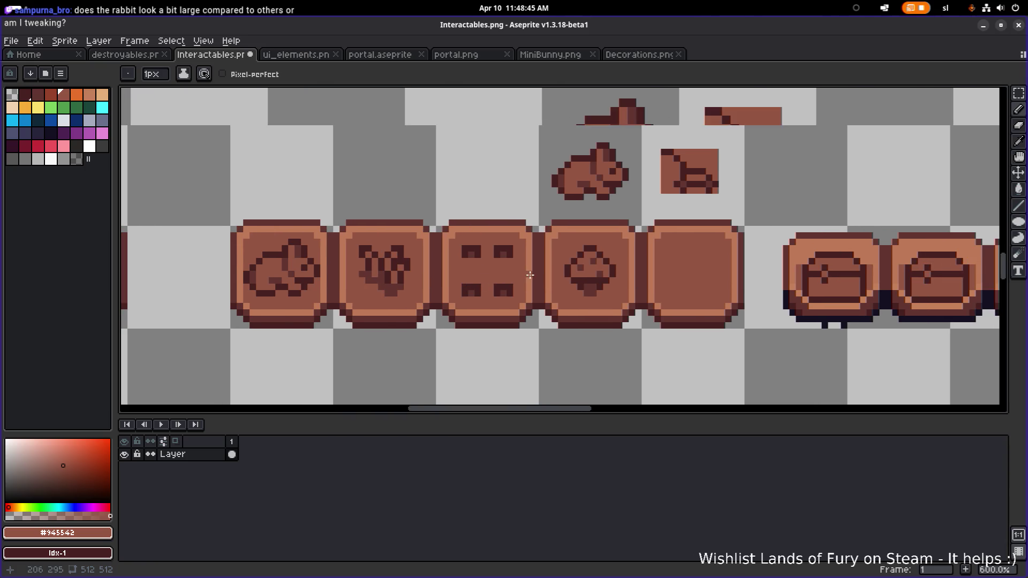
scroll(599, 272, "up", 1)
scroll(646, 284, "up", 3)
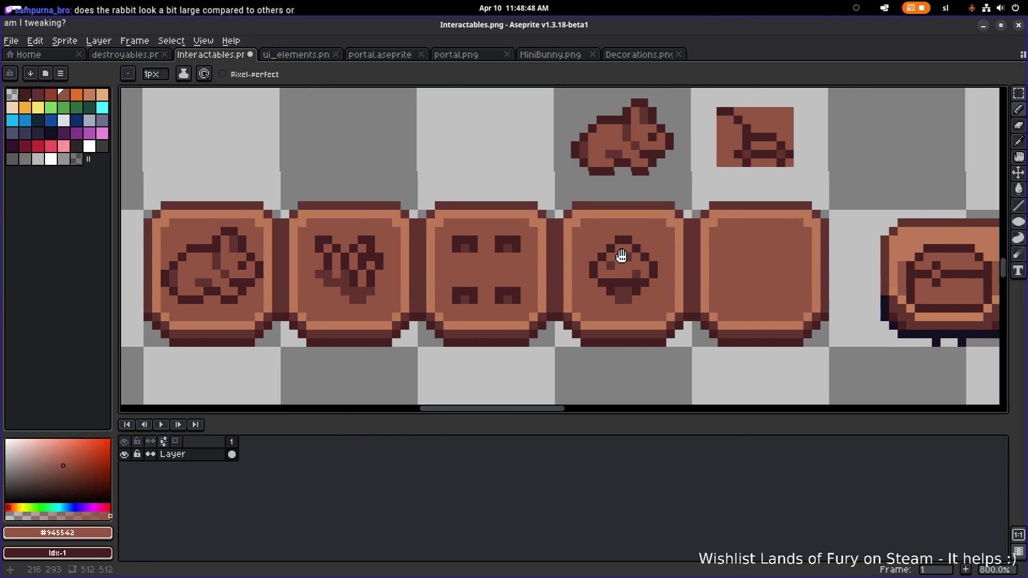
scroll(646, 284, "down", 3)
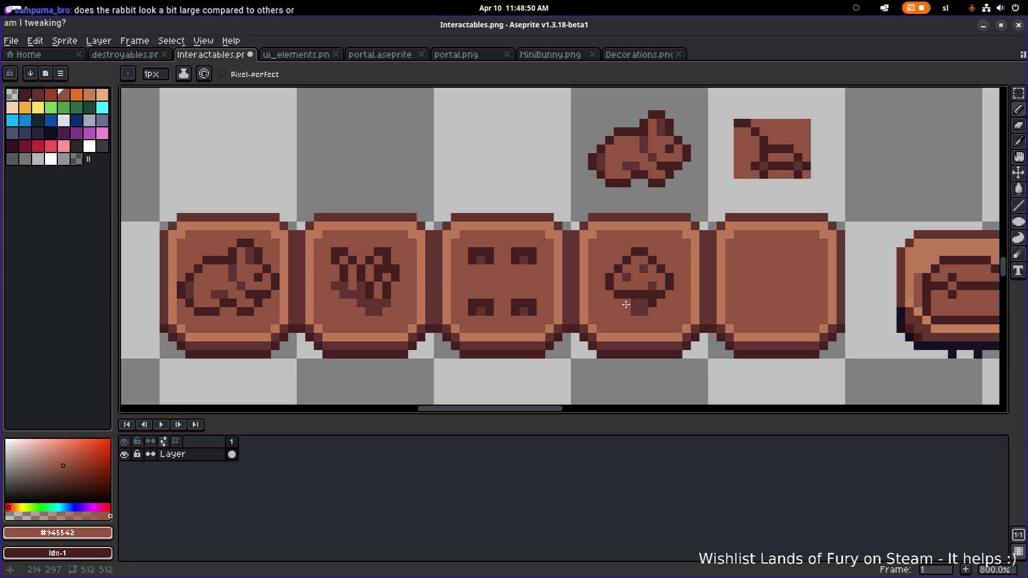
scroll(624, 302, "up", 1)
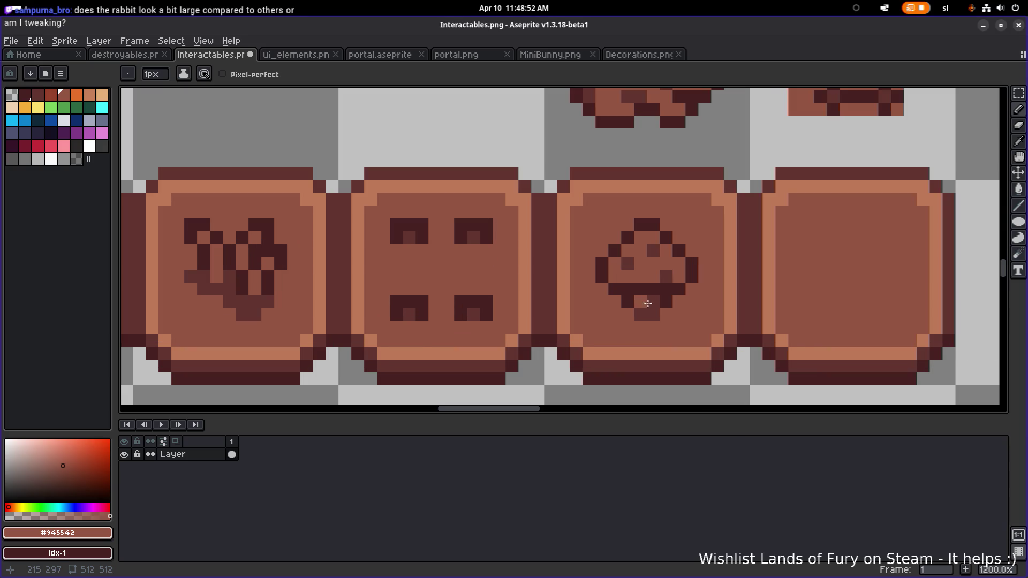
left_click(667, 301, "alt")
left_click_drag(654, 302, 653, 314)
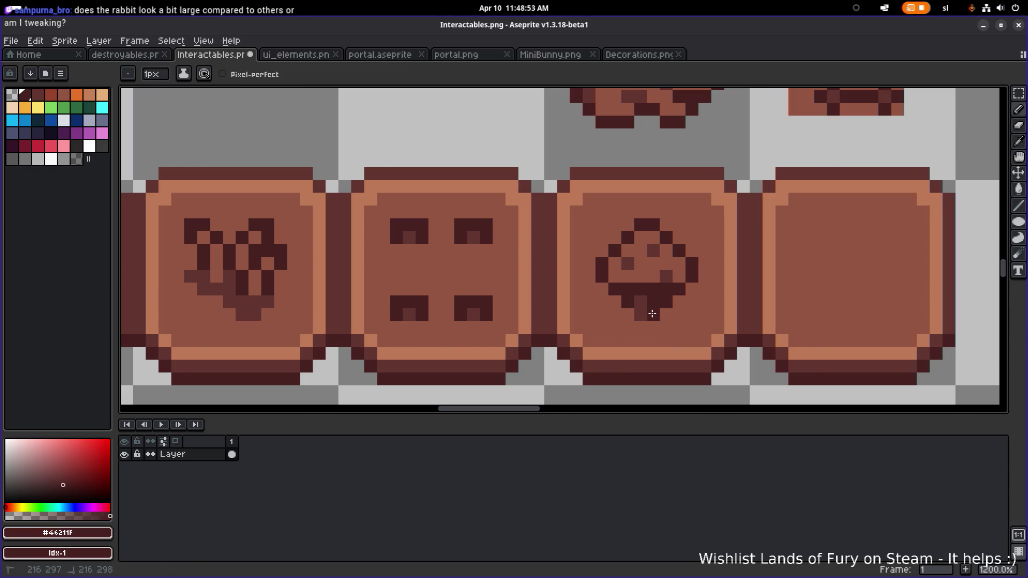
- Return the pixels beside the stem to tile brown, removing stray spot-coloured stem pixels
left_click(608, 298, "alt")
left_click(629, 303)
left_click(666, 303)
scroll(694, 298, "down", 4)
scroll(750, 301, "down", 2)
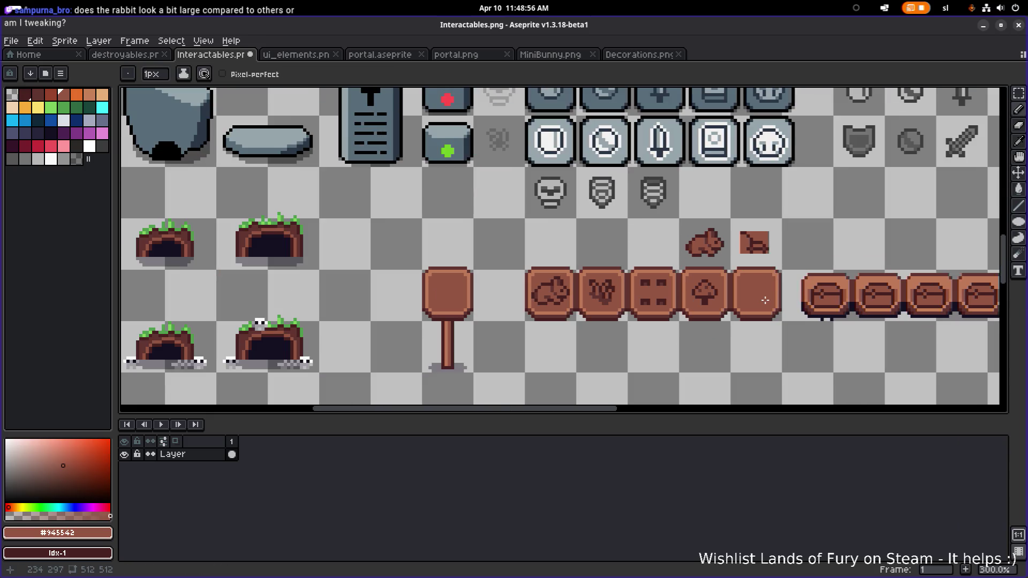
scroll(661, 305, "up", 5)
scroll(661, 305, "up", 3)
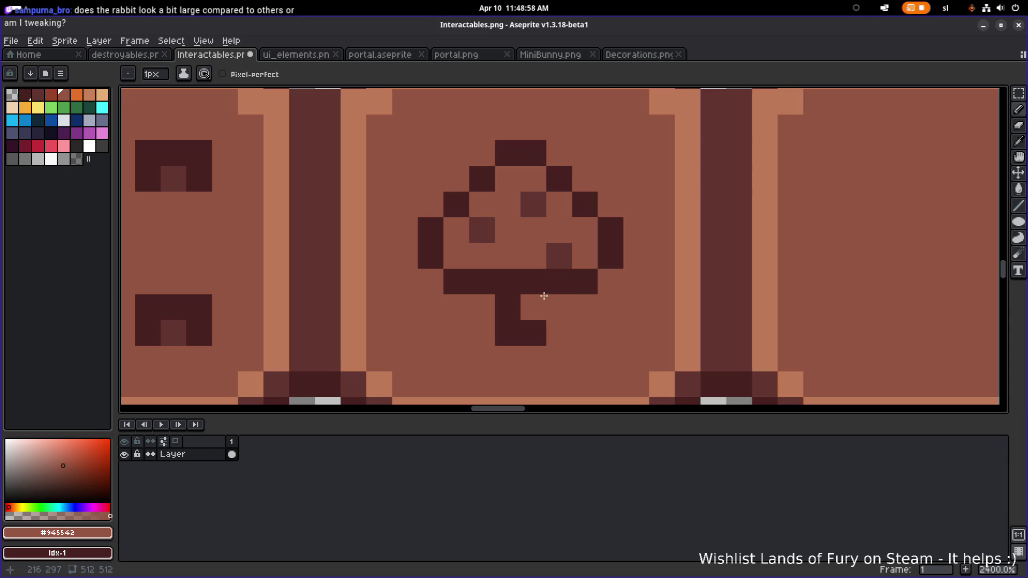
left_click(557, 254, "alt")
left_click(514, 283)
left_click(585, 277)
key("ctrl+z")
key("ctrl+z")
key("ctrl+z")
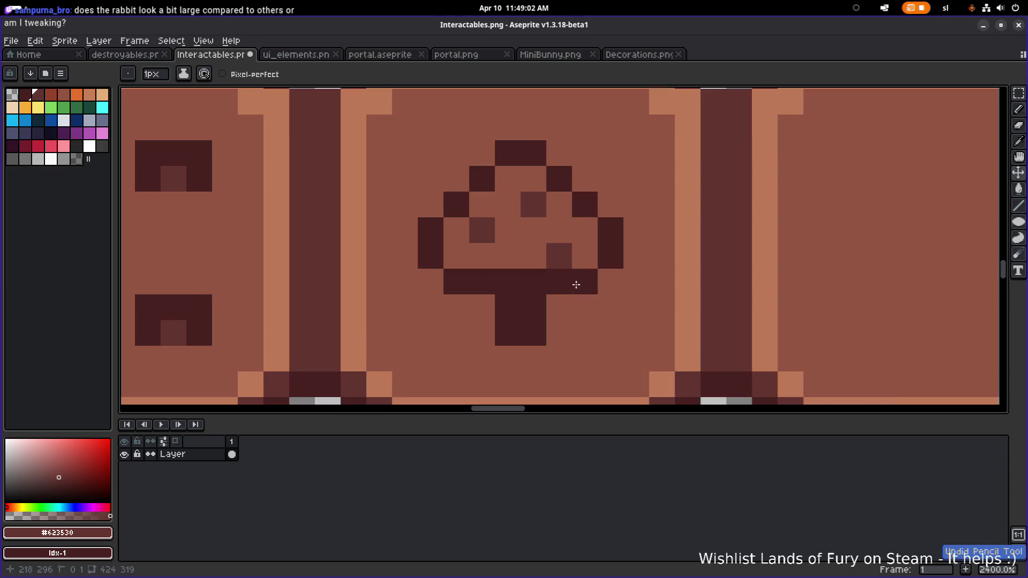
- Shade the stem's base and upper right with lighter pixels, and review the signpost tile row
scroll(573, 283, "down", 2)
scroll(643, 284, "up", 3)
left_click(674, 286)
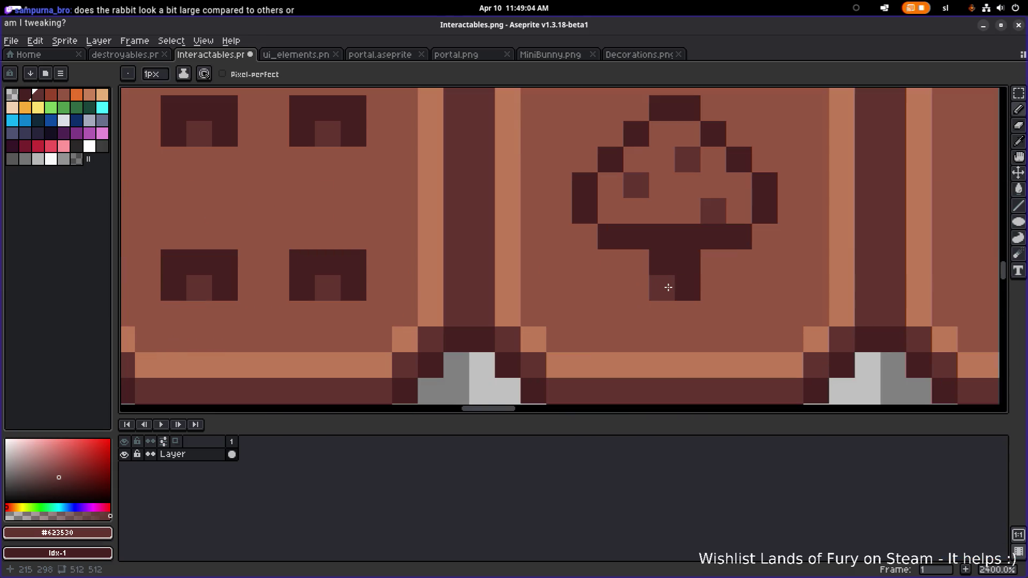
left_click(693, 266)
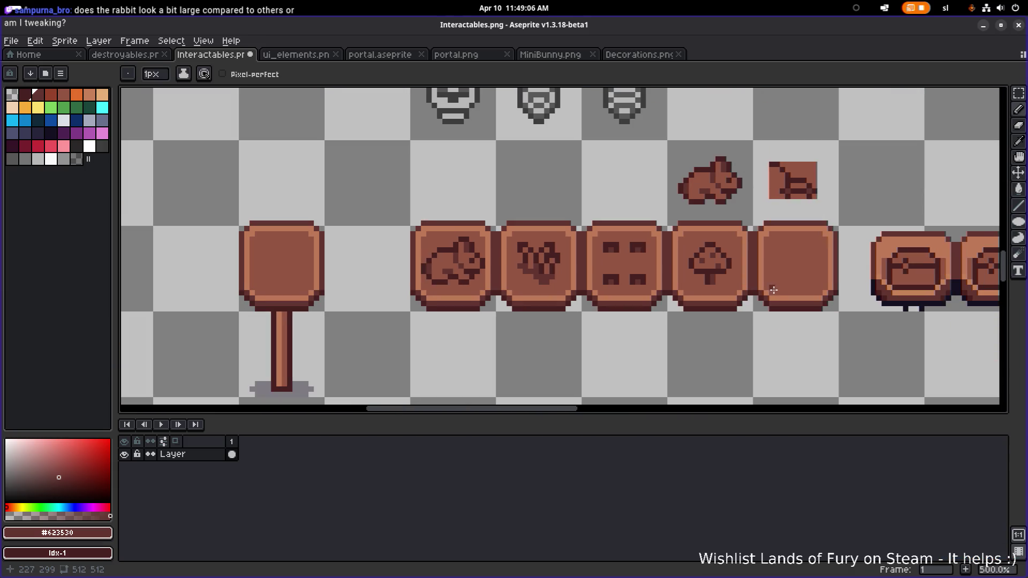
left_click_drag(773, 290, 720, 299)
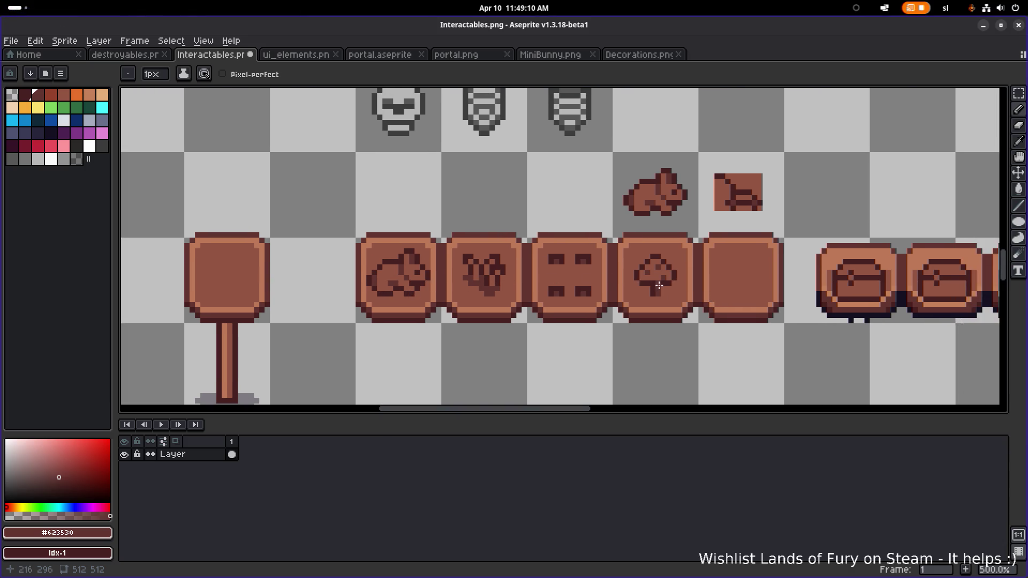
scroll(661, 286, "up", 5)
left_click(650, 301, "alt")
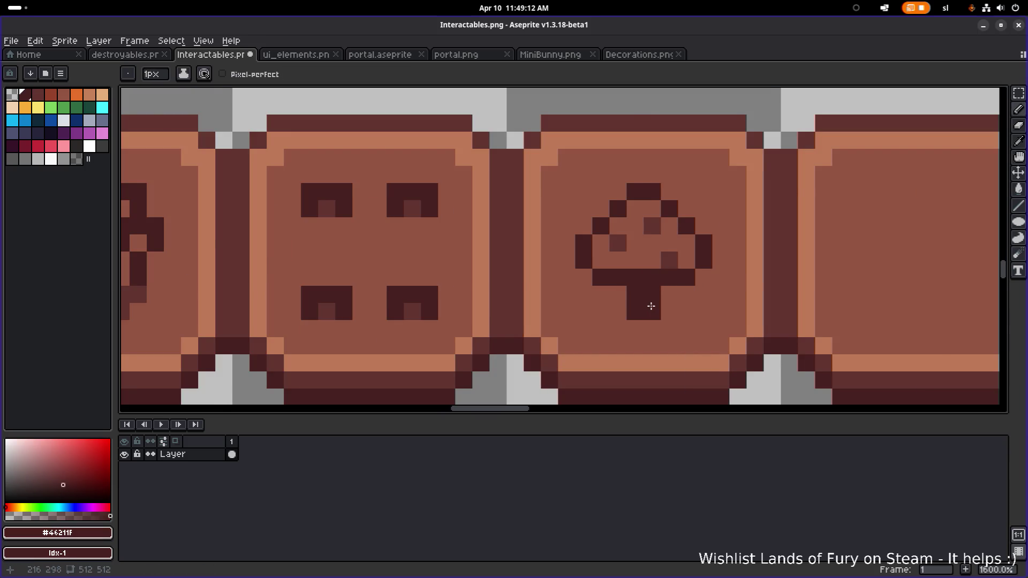
scroll(650, 303, "down", 4)
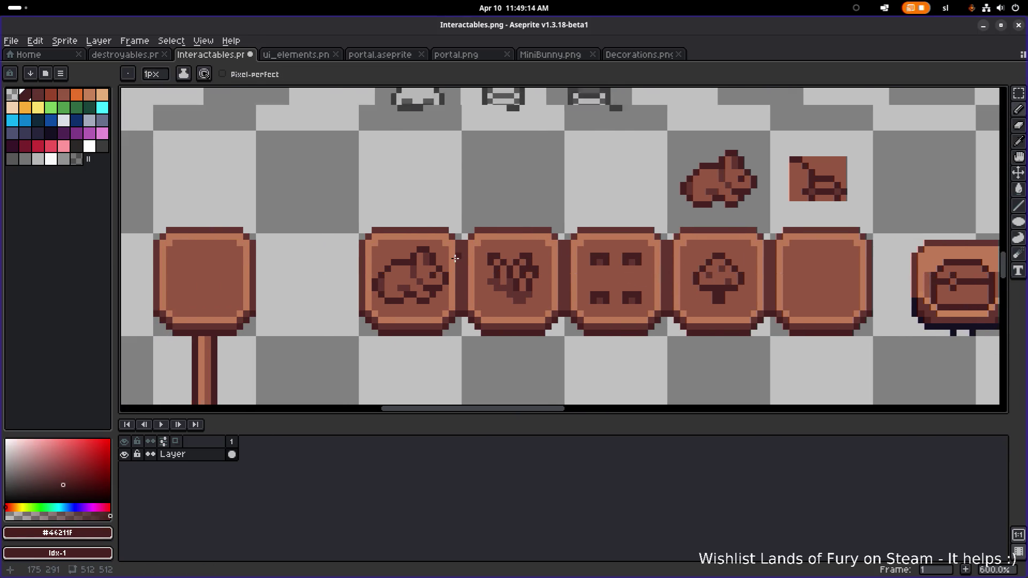
scroll(453, 261, "down", 2)
scroll(567, 230, "up", 1)
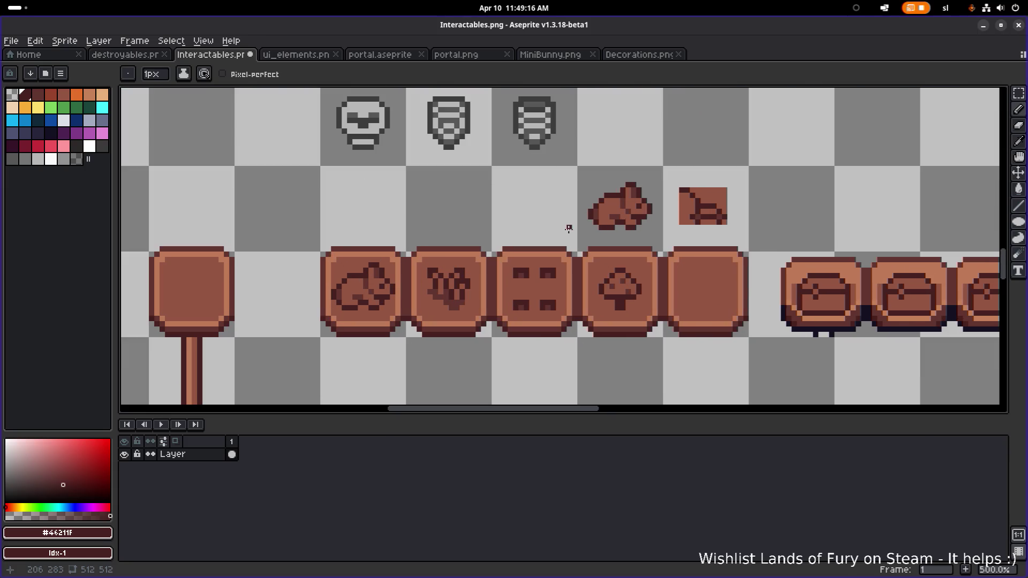
- Copy the rabbit sprite and place the copy near the first sign tile
key("m")
mouse_move(580, 164)
left_mouse_down()
mouse_move(656, 212)
mouse_move(670, 237)
mouse_move(552, 241)
left_mouse_up()
left_click(544, 179)
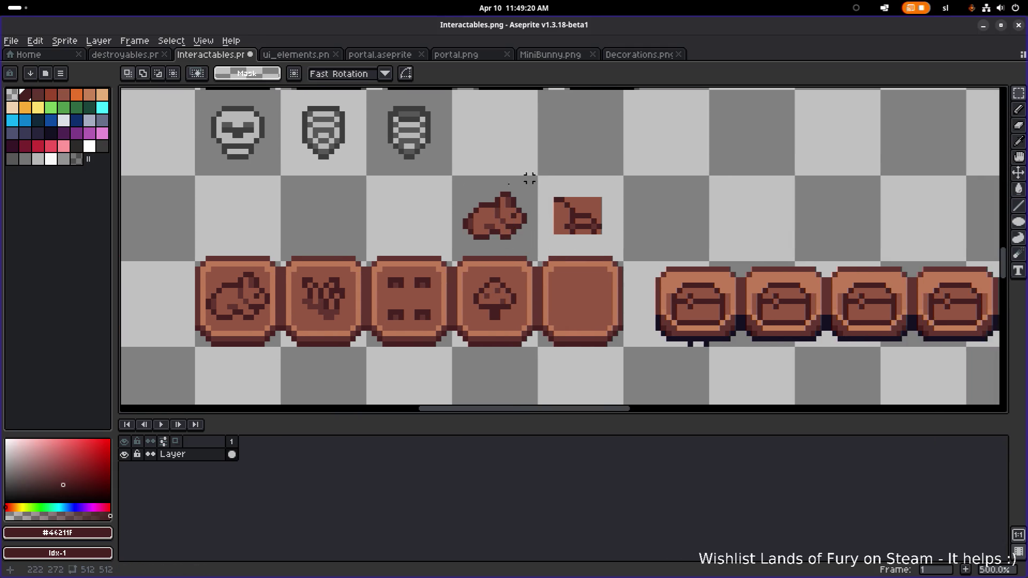
scroll(465, 183, "up", 4)
left_click_drag(459, 166, 611, 283)
scroll(673, 282, "down", 3)
left_click_drag(681, 284, 517, 303)
mouse_move(456, 281)
left_mouse_down()
mouse_move(672, 195)
mouse_move(685, 142)
mouse_move(688, 166)
left_mouse_up()
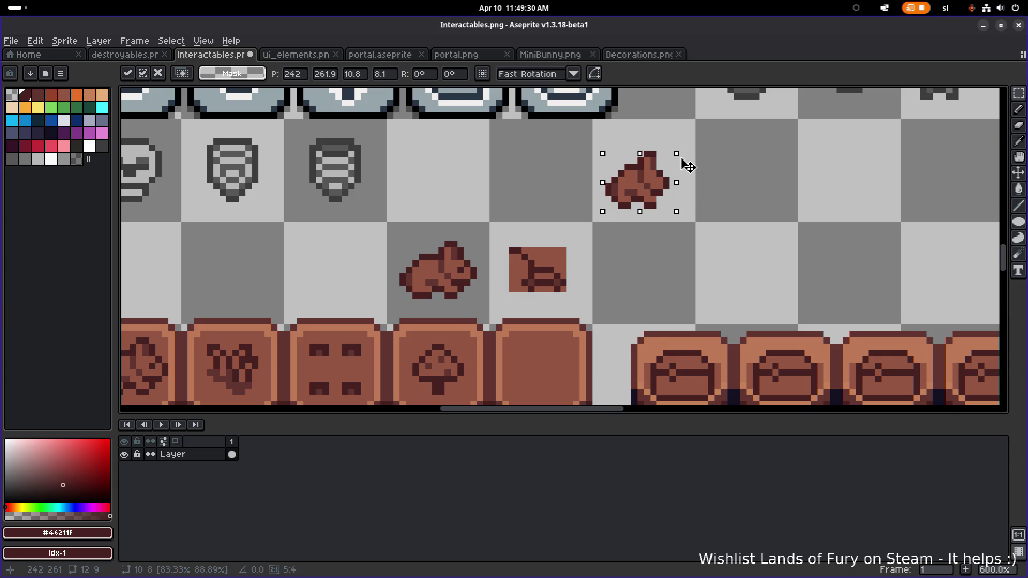
scroll(691, 169, "down", 2)
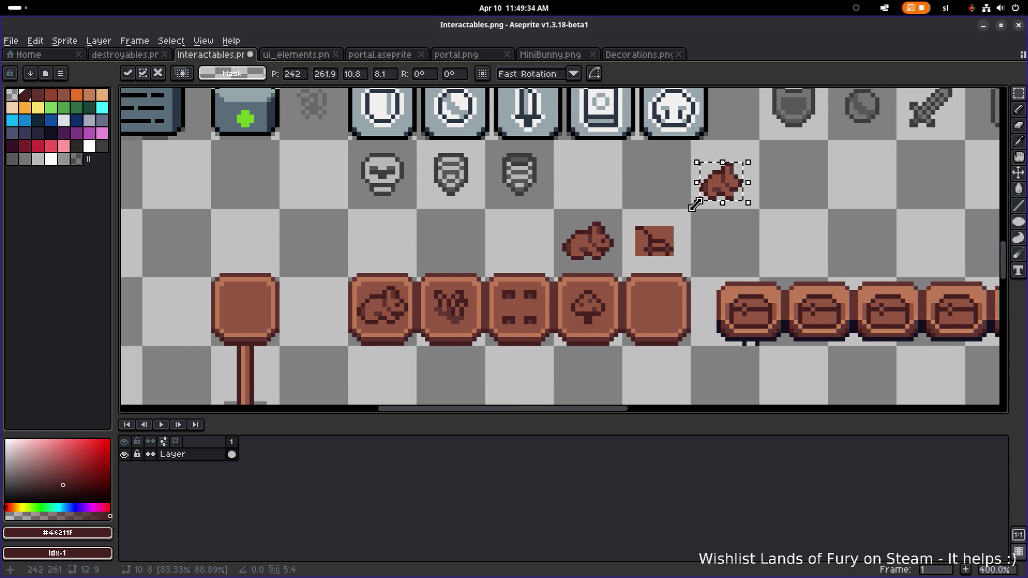
mouse_move(738, 185)
left_mouse_down()
mouse_move(401, 312)
mouse_move(412, 240)
left_mouse_up()
scroll(402, 259, "up", 1)
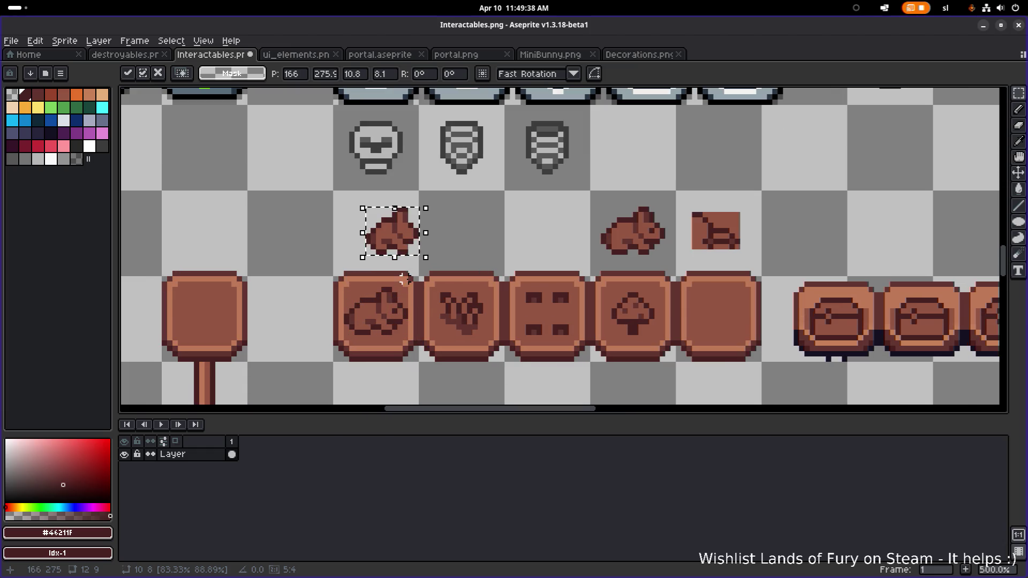
scroll(461, 274, "up", 2)
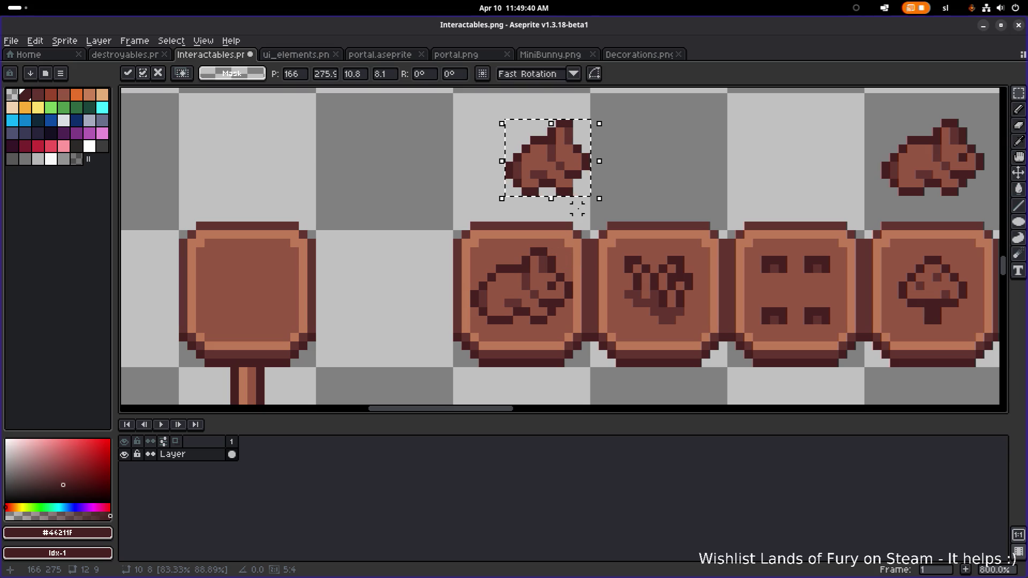
left_click(509, 252)
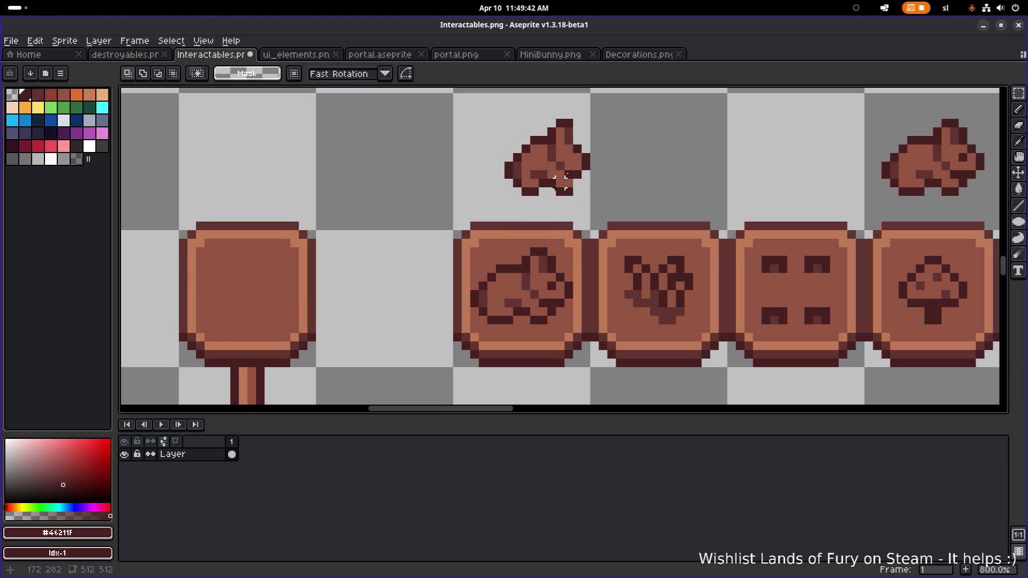
- Paint out the old large bunny outline on the first tile with the tile's brown
key("e")
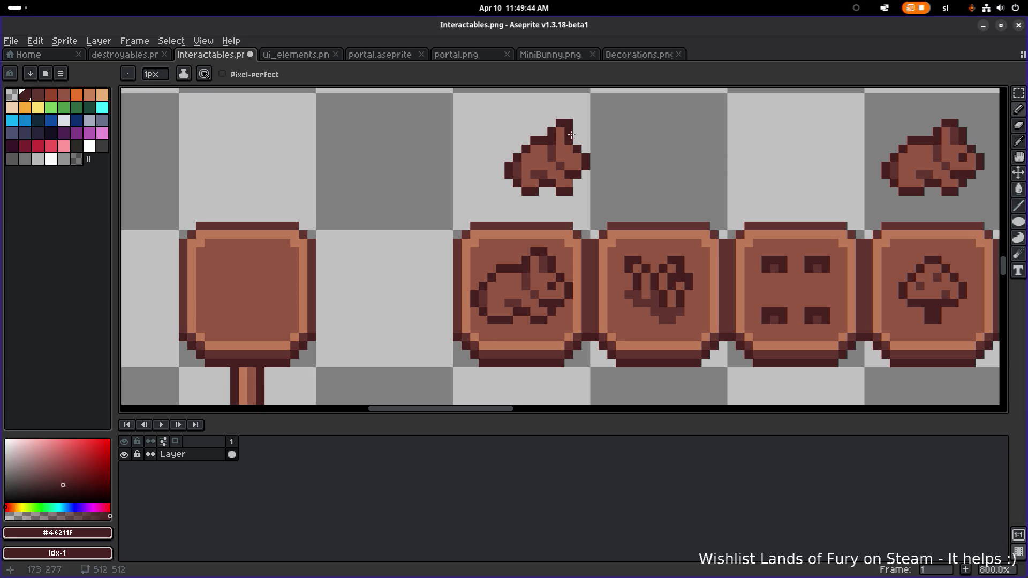
scroll(578, 125, "down", 2)
scroll(574, 143, "up", 2)
key("b")
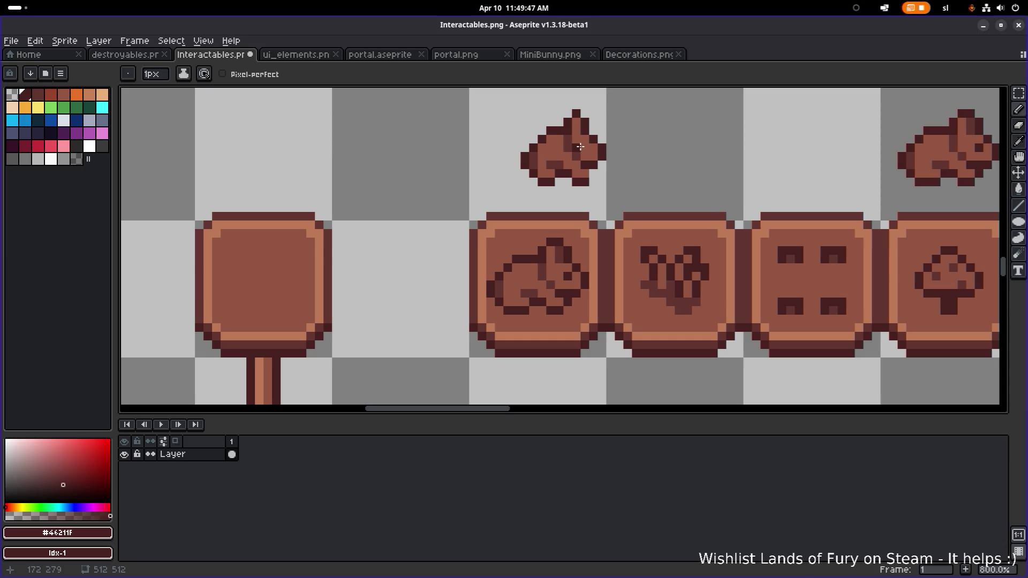
scroll(632, 187, "down", 1)
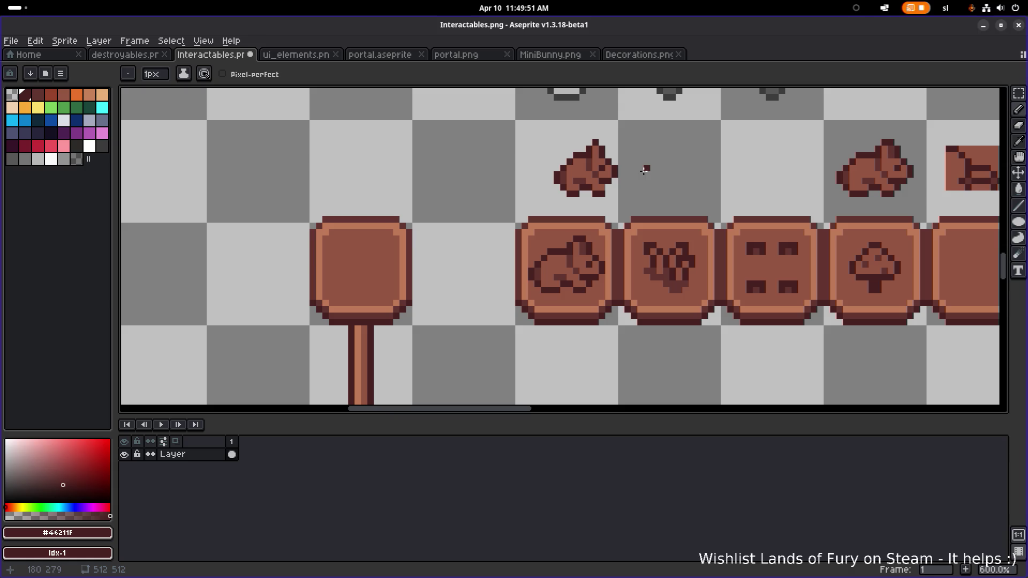
scroll(614, 188, "up", 1)
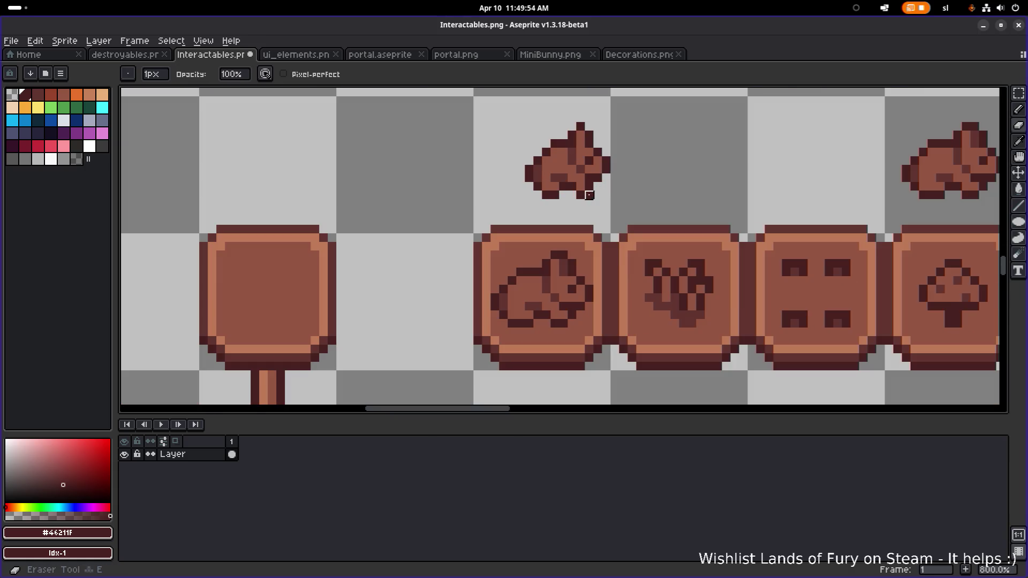
key("e")
scroll(634, 187, "down", 1)
scroll(614, 187, "up", 1)
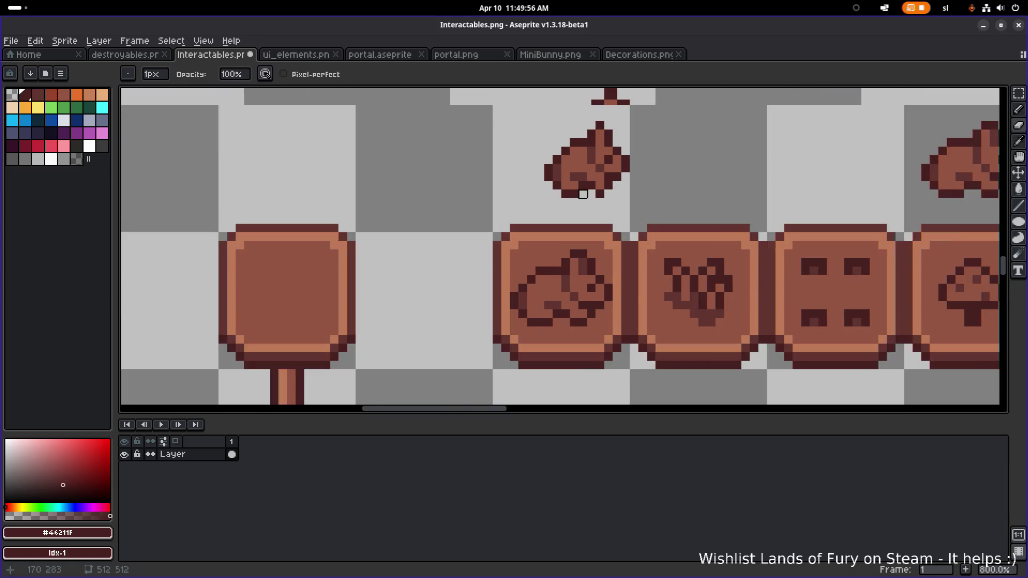
scroll(585, 181, "up", 1)
scroll(562, 246, "down", 1)
key("i")
left_click(513, 246, "alt")
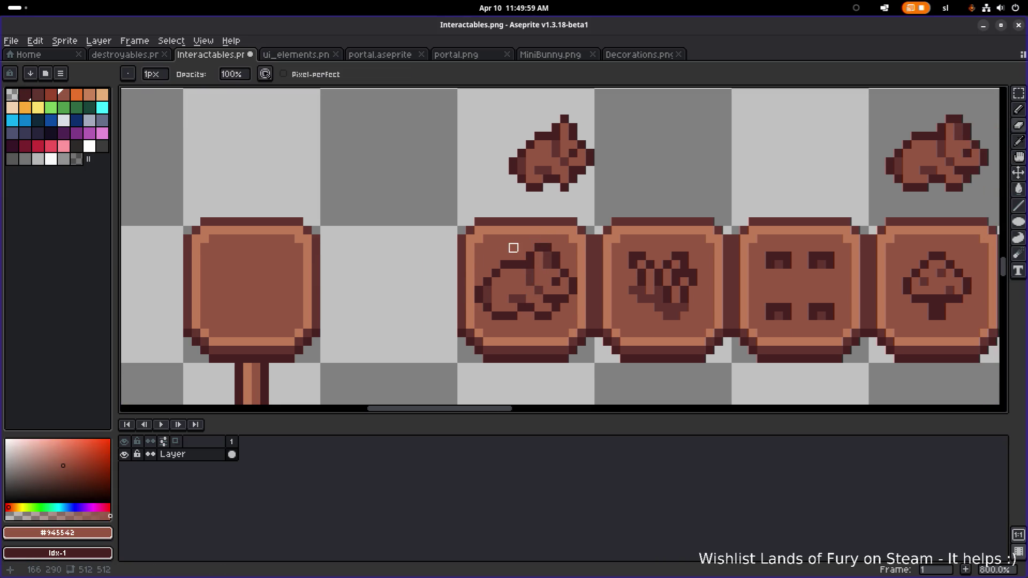
key("g")
left_click(504, 262)
key("b")
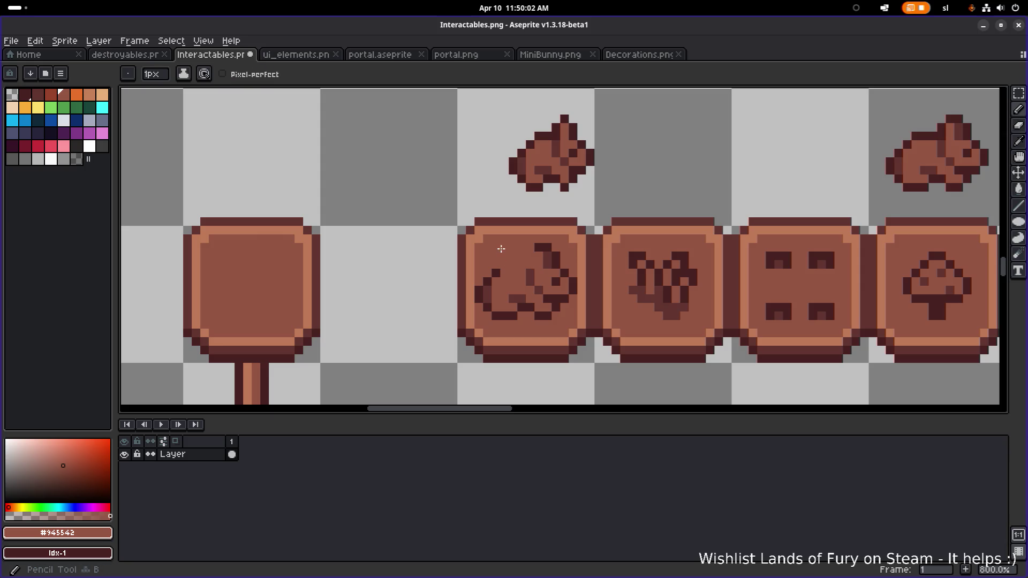
mouse_move(498, 272)
left_mouse_down()
mouse_move(481, 305)
mouse_move(516, 314)
mouse_move(508, 293)
mouse_move(562, 299)
mouse_move(569, 284)
mouse_move(549, 262)
mouse_move(555, 244)
mouse_move(525, 306)
left_mouse_up()
left_click(521, 307)
- Paste the small bunny onto the first tile and delete the leftover copy above
scroll(528, 223, "down", 2)
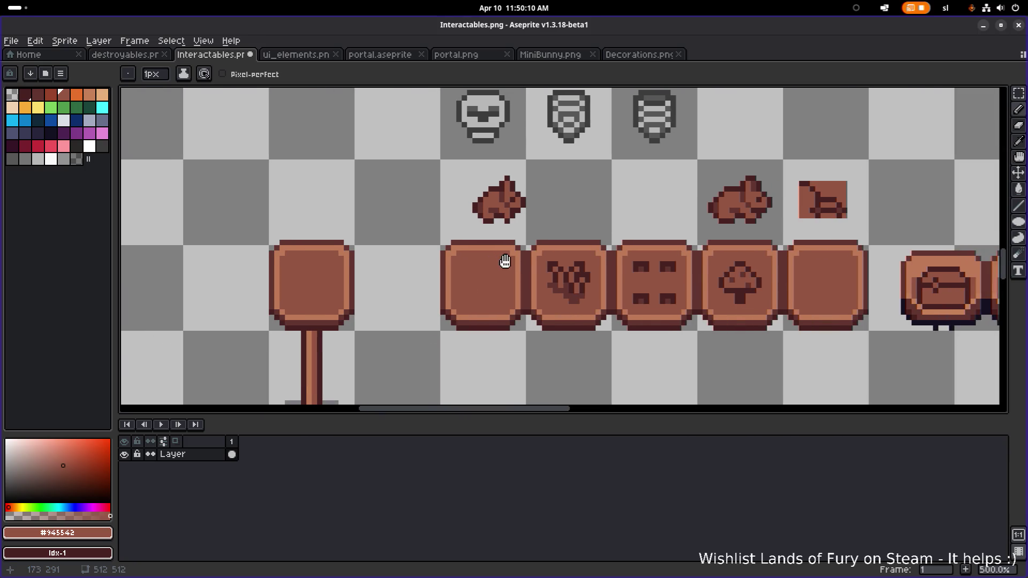
key("m")
left_click_drag(452, 236, 565, 168)
left_click_drag(509, 220, 492, 291)
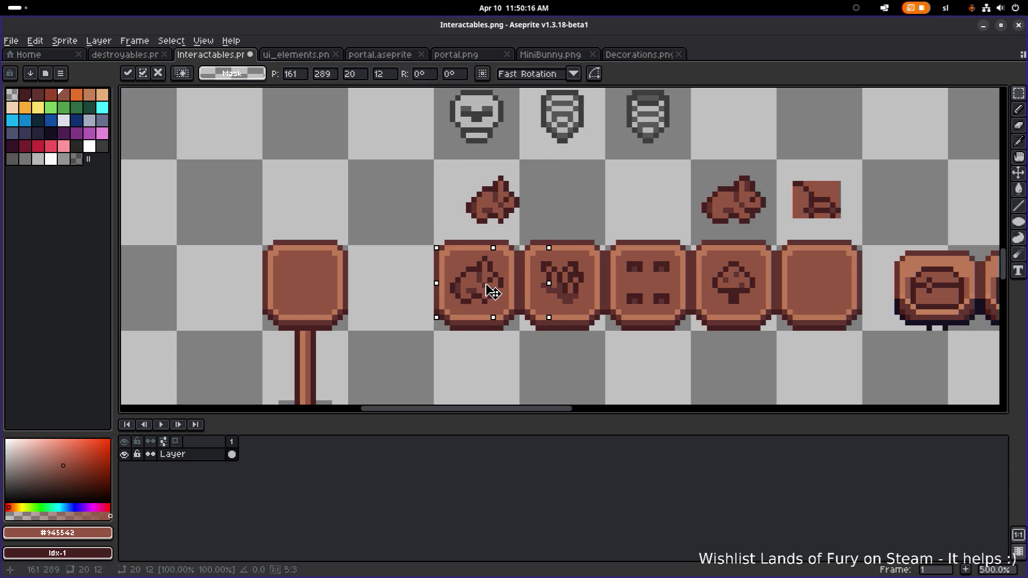
key("Return")
left_click_drag(548, 162, 458, 231)
key("Delete")
scroll(471, 223, "down", 1)
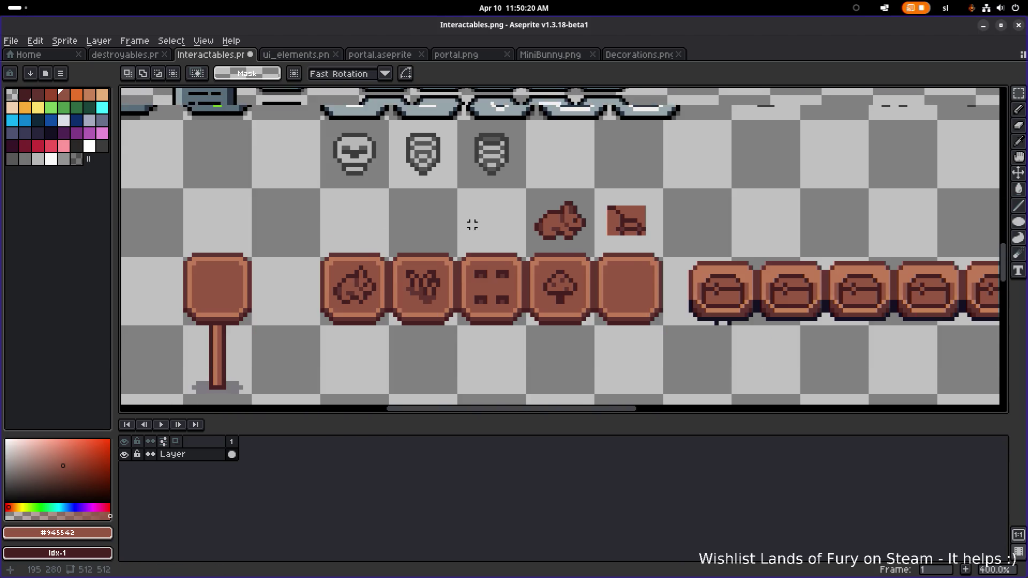
scroll(434, 274, "up", 1)
scroll(531, 277, "up", 2)
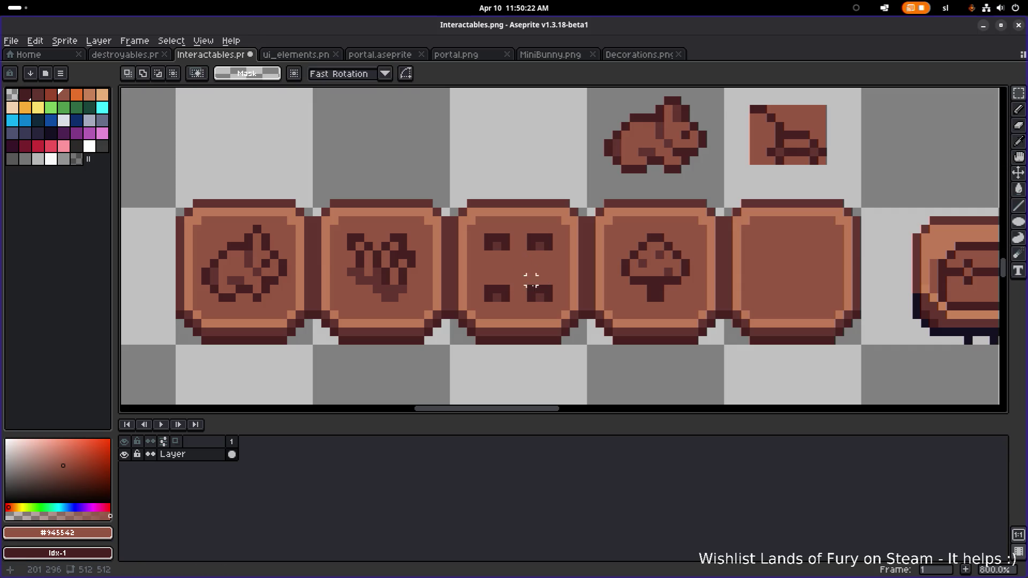
- Select the third tile's lower two marks and pick the darker mark colour for touch-ups
left_click_drag(548, 291, 484, 301)
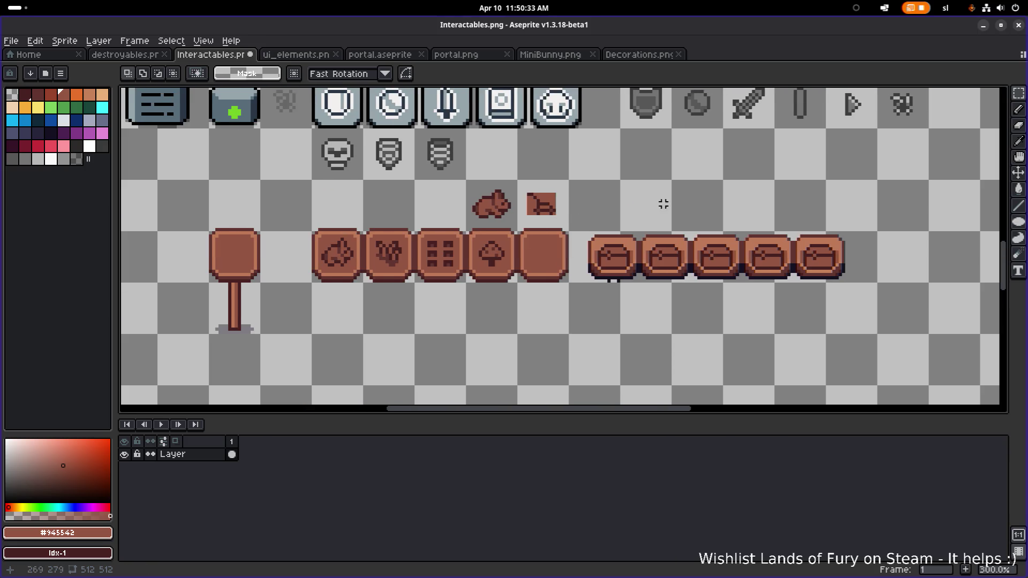
scroll(429, 257, "up", 4)
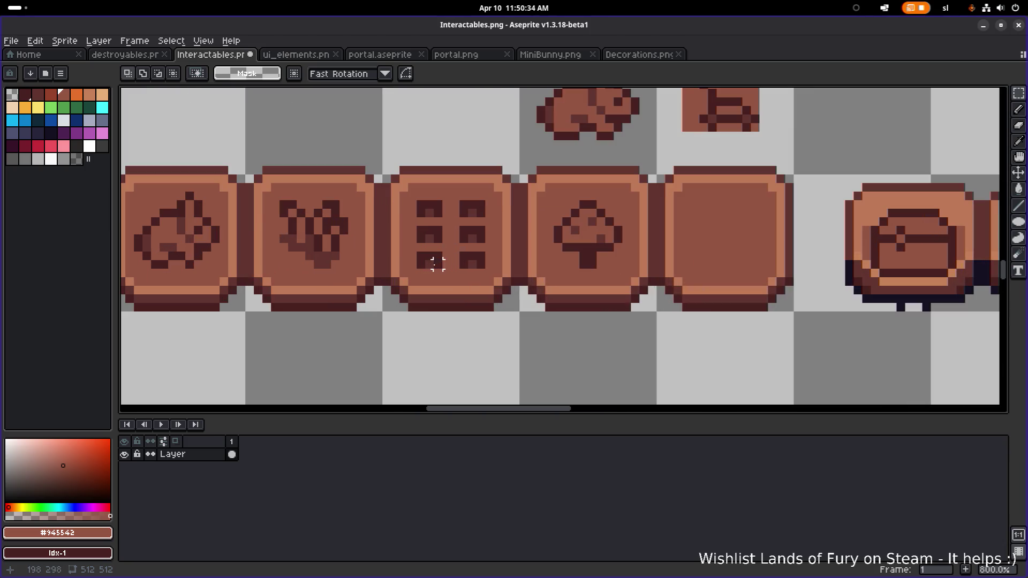
scroll(489, 255, "down", 4)
scroll(472, 252, "up", 6)
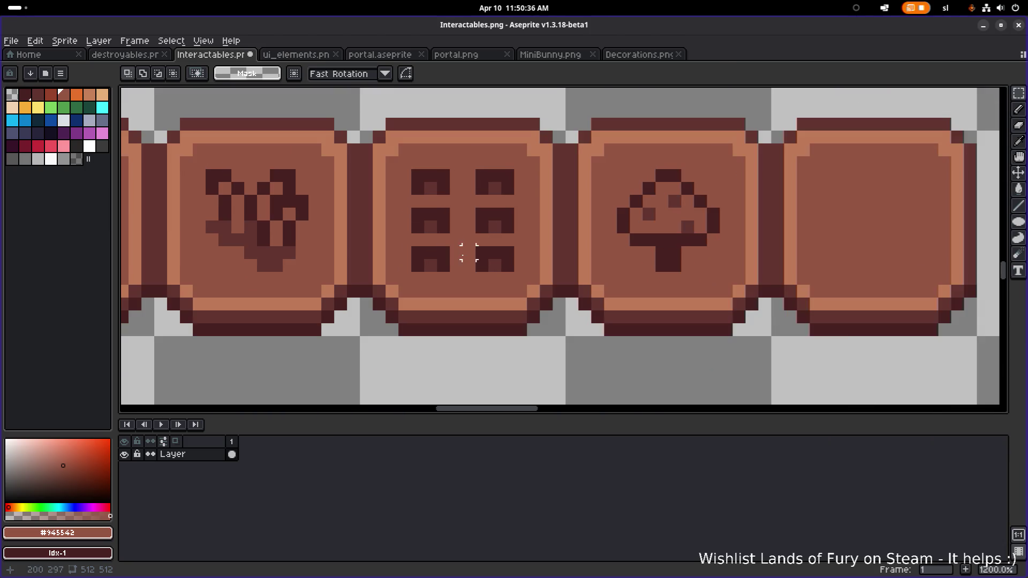
scroll(557, 255, "down", 1)
scroll(519, 270, "up", 2)
key("i")
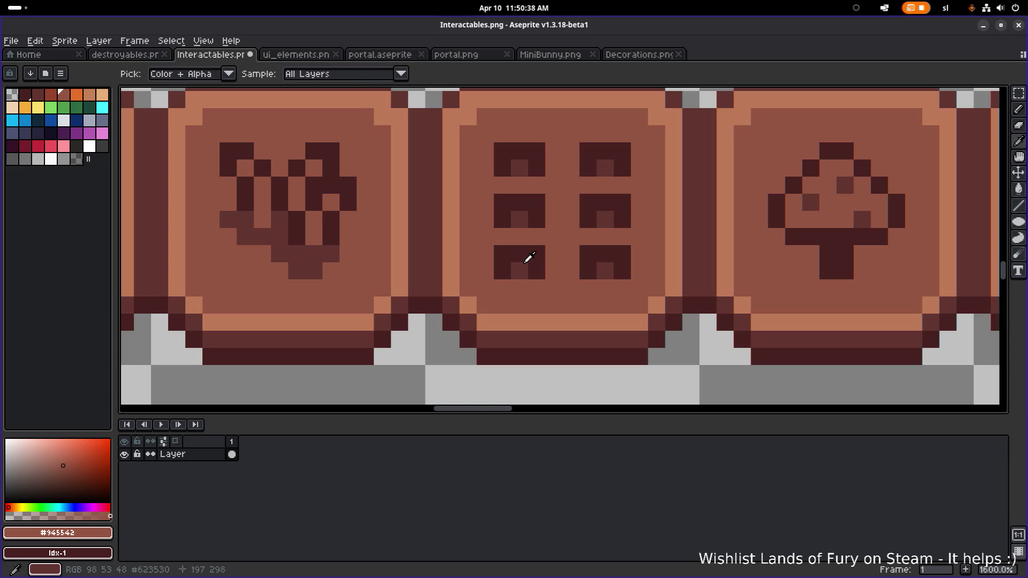
left_click(527, 265, "alt")
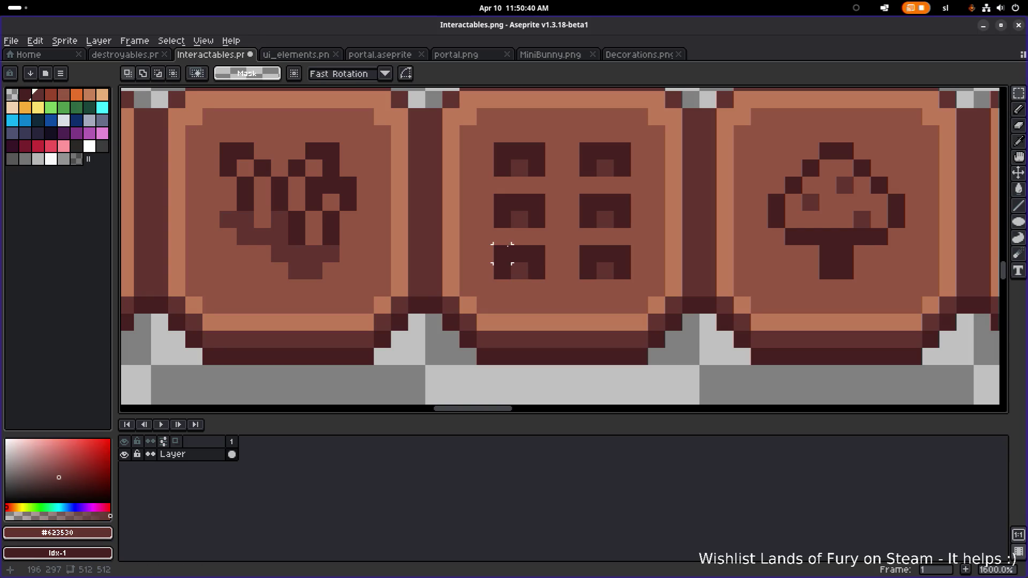
key("b")
scroll(504, 254, "down", 3)
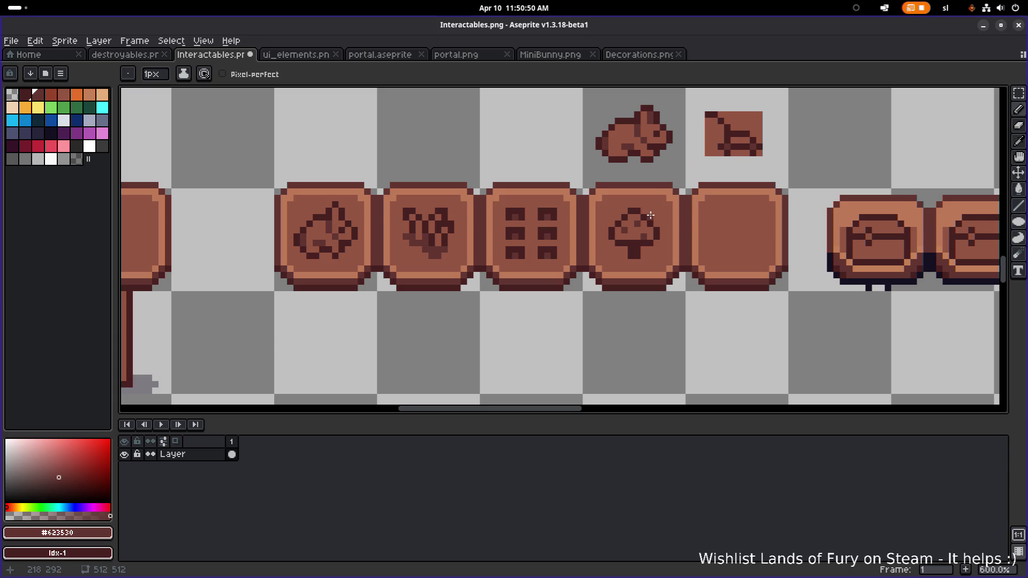
scroll(624, 230, "up", 4)
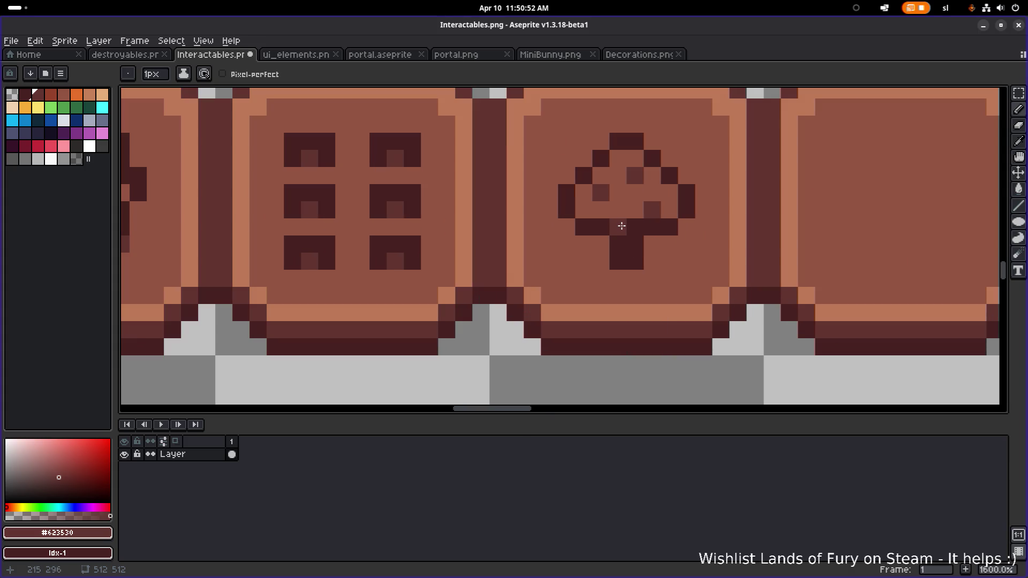
scroll(685, 220, "down", 4)
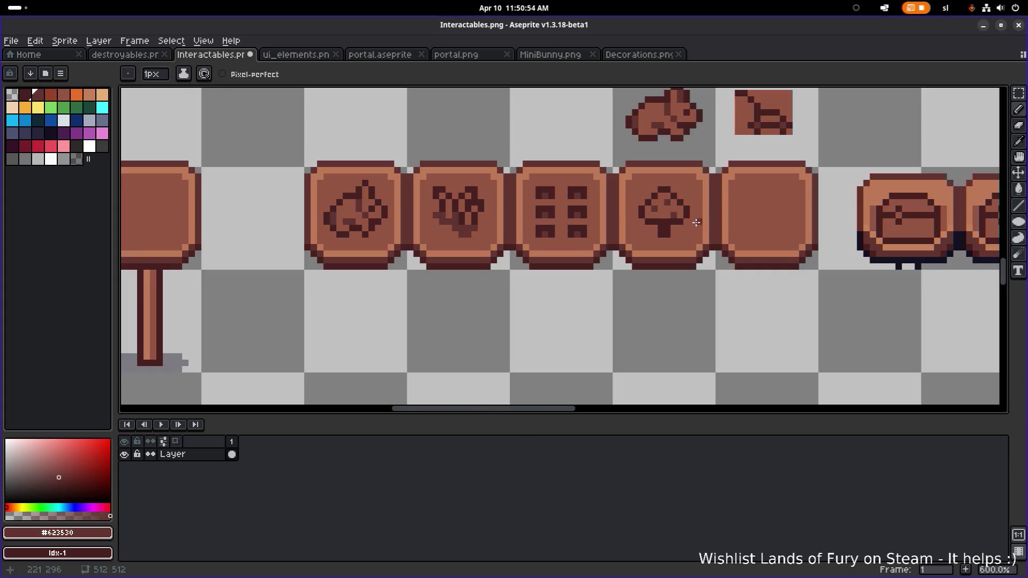
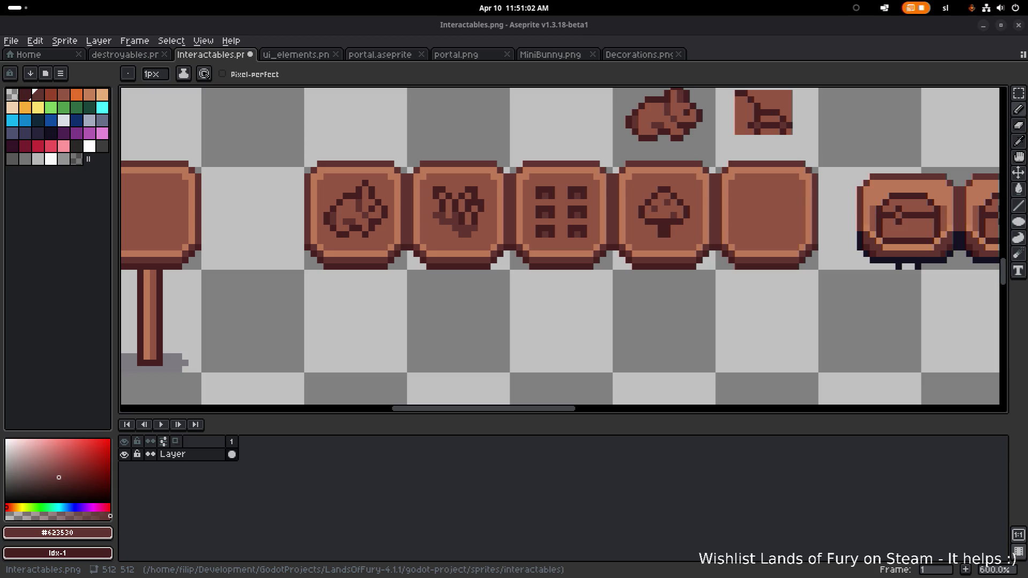
- Copy the gray arrow icon and drop the copy beside the small brown icons
left_click(153, 99)
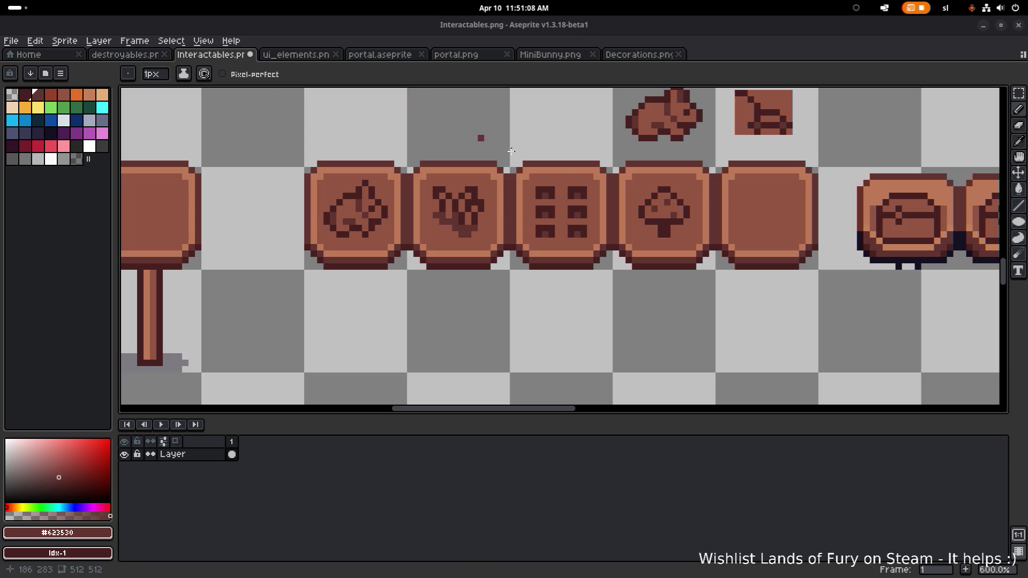
scroll(686, 266, "down", 3)
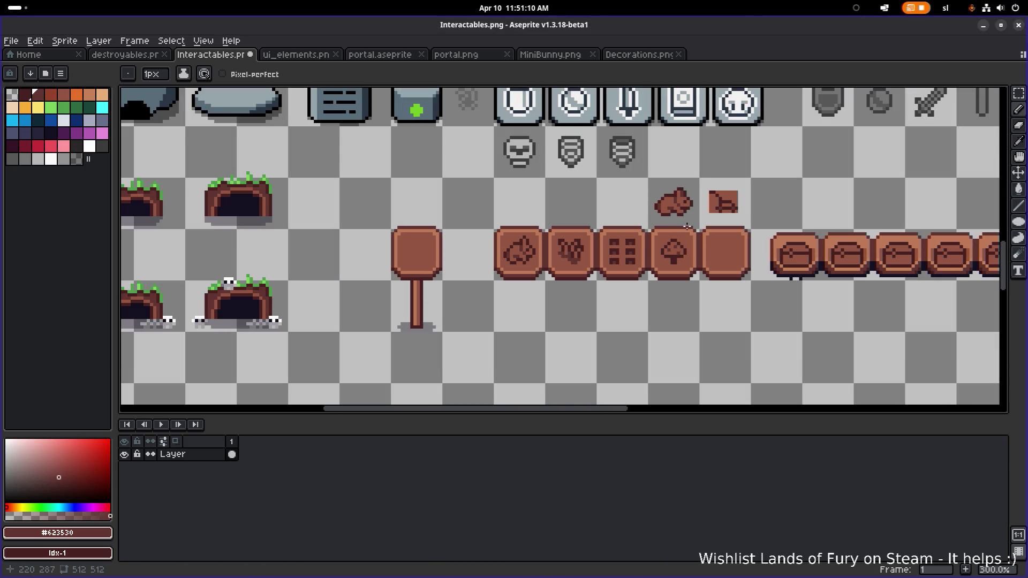
scroll(687, 226, "down", 2)
scroll(850, 172, "up", 1)
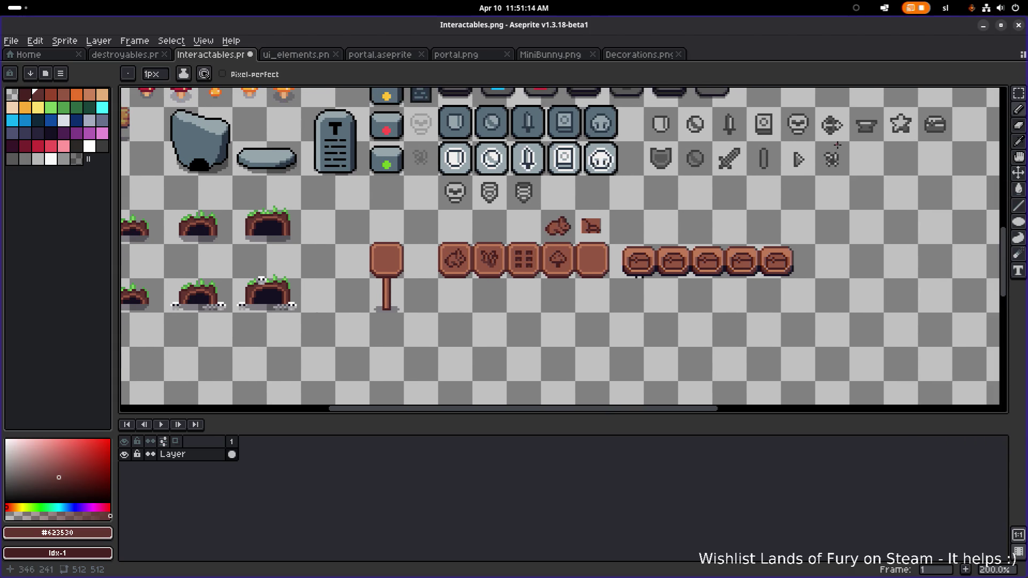
key("m")
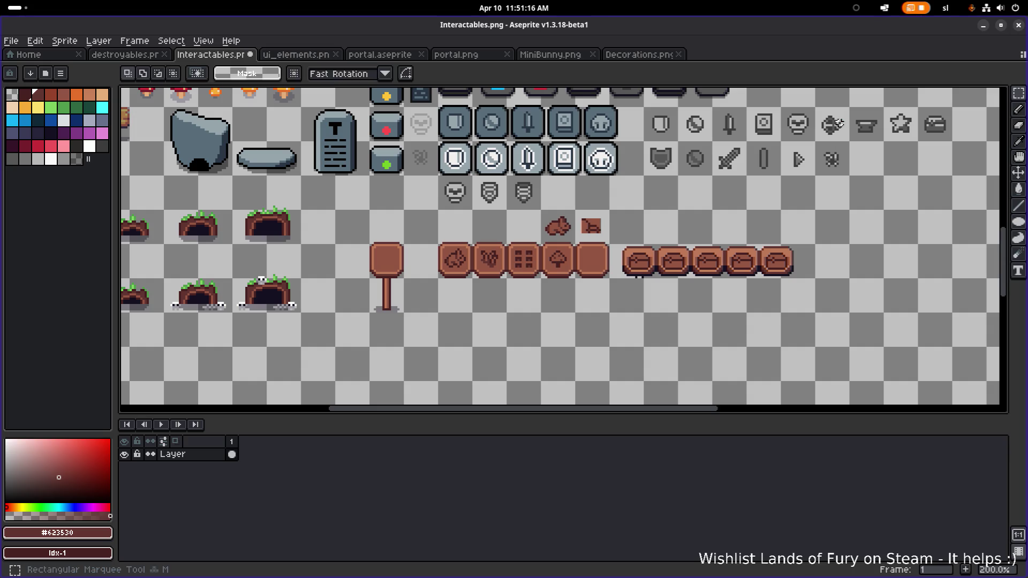
mouse_move(815, 104)
left_mouse_down()
mouse_move(849, 146)
mouse_move(627, 220)
left_mouse_up()
scroll(616, 215, "up", 3)
left_click_drag(730, 174, 657, 283)
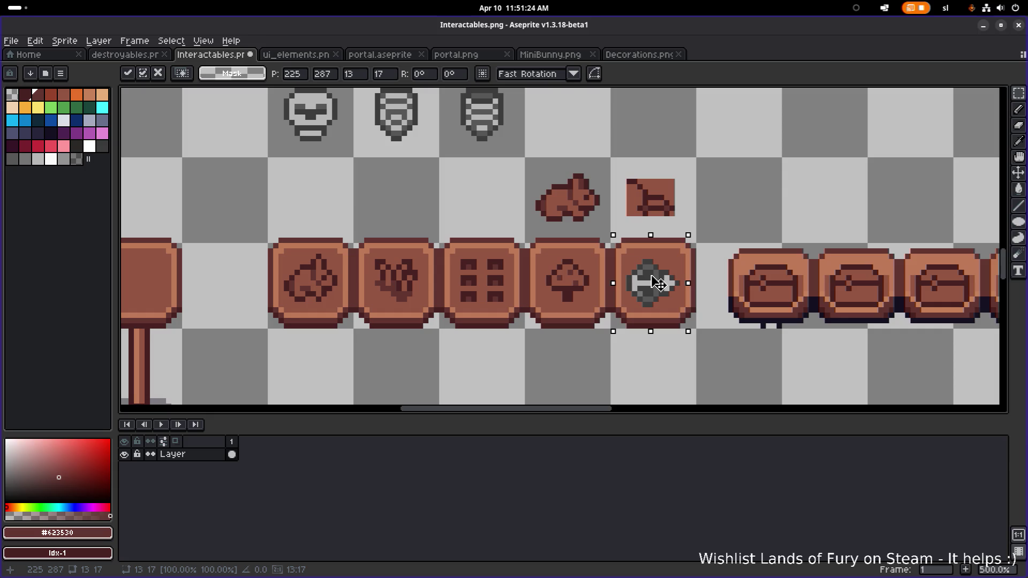
left_click_drag(658, 283, 746, 155)
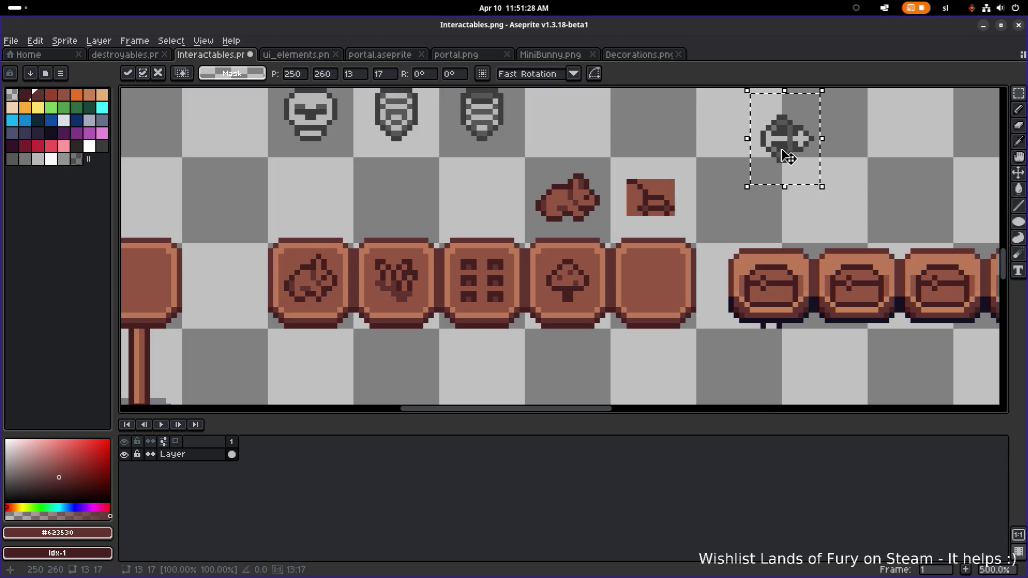
scroll(746, 155, "down", 1)
key("ctrl+d")
- Save the Interactables sprite sheet
scroll(696, 169, "left", 2)
scroll(709, 170, "down", 2)
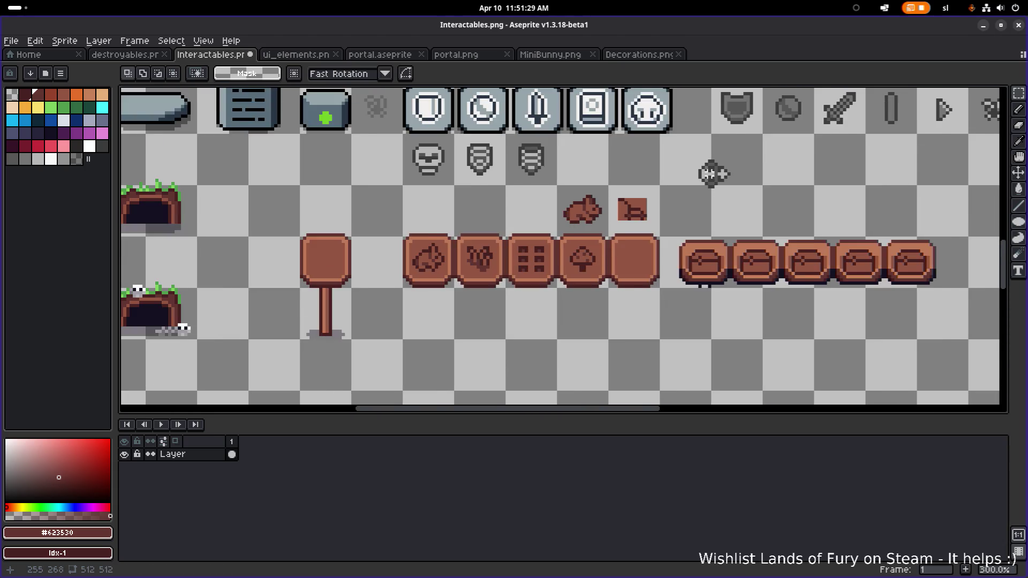
key("ctrl+s")
- Delete the row of brown chest tiles
scroll(673, 236, "up", 1)
scroll(738, 246, "right", 2)
scroll(587, 269, "up", 1)
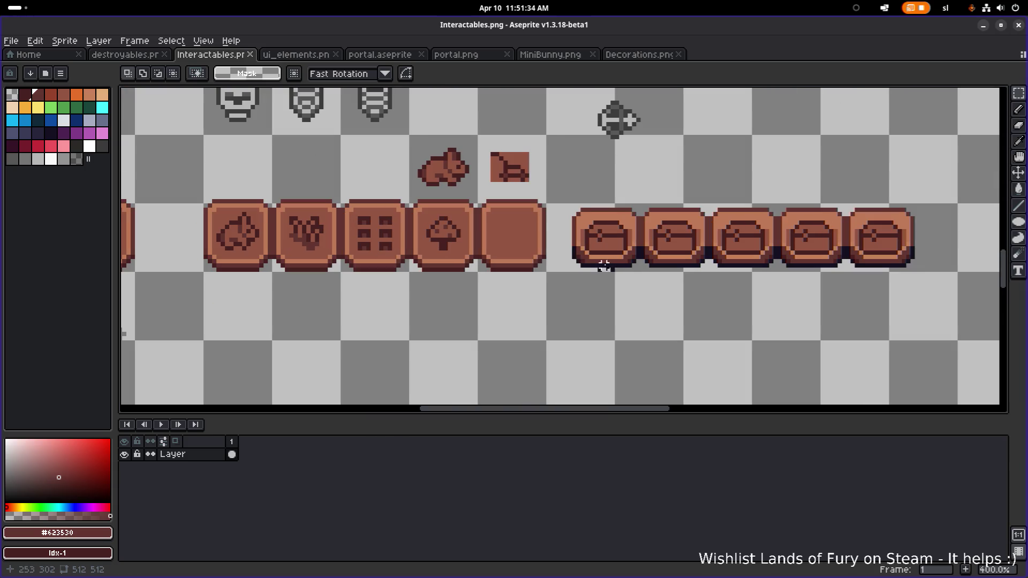
scroll(608, 266, "down", 1)
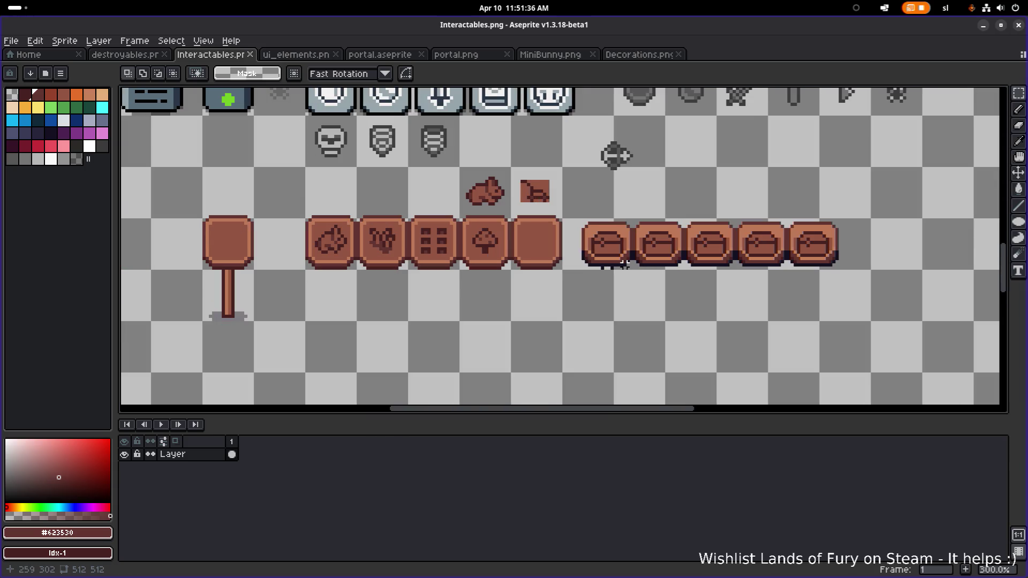
scroll(624, 264, "left", 3)
scroll(624, 252, "right", 2)
left_click_drag(610, 208, 900, 266)
key("Delete")
scroll(659, 221, "down", 2)
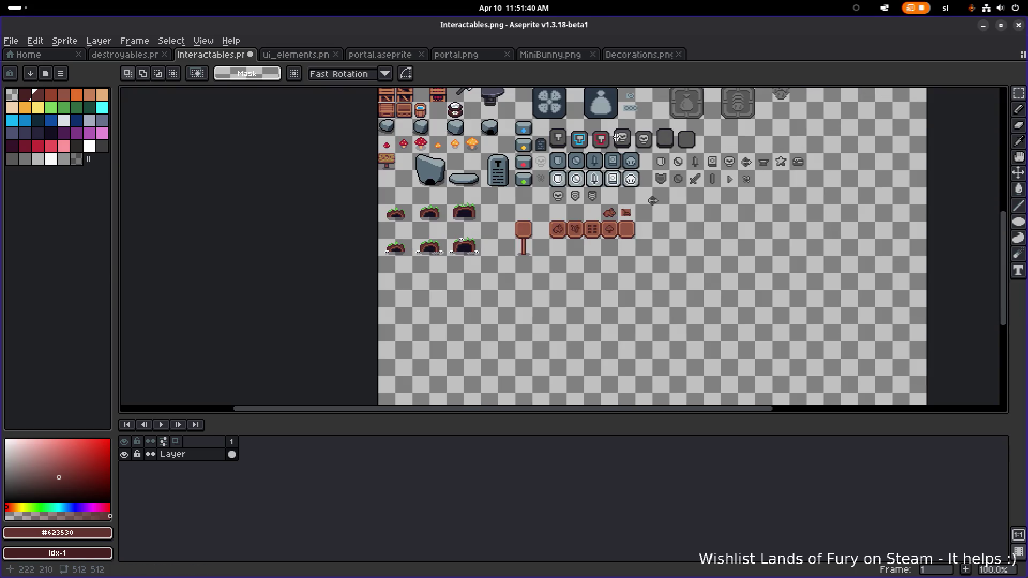
left_click(296, 54)
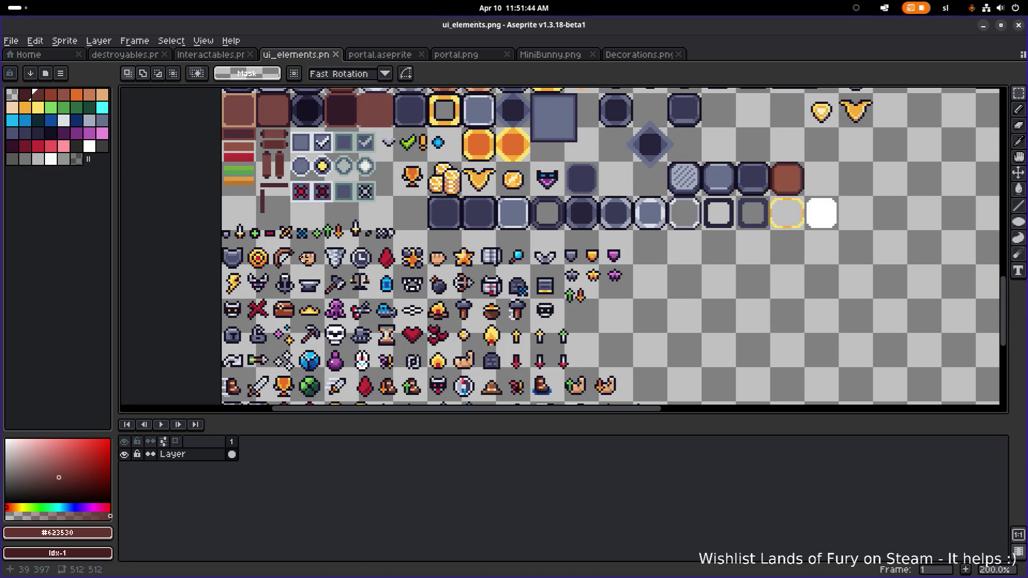
- Copy the colourful arrow from ui_elements and paste it into Interactables
scroll(363, 283, "down", 3)
scroll(364, 283, "left", 3)
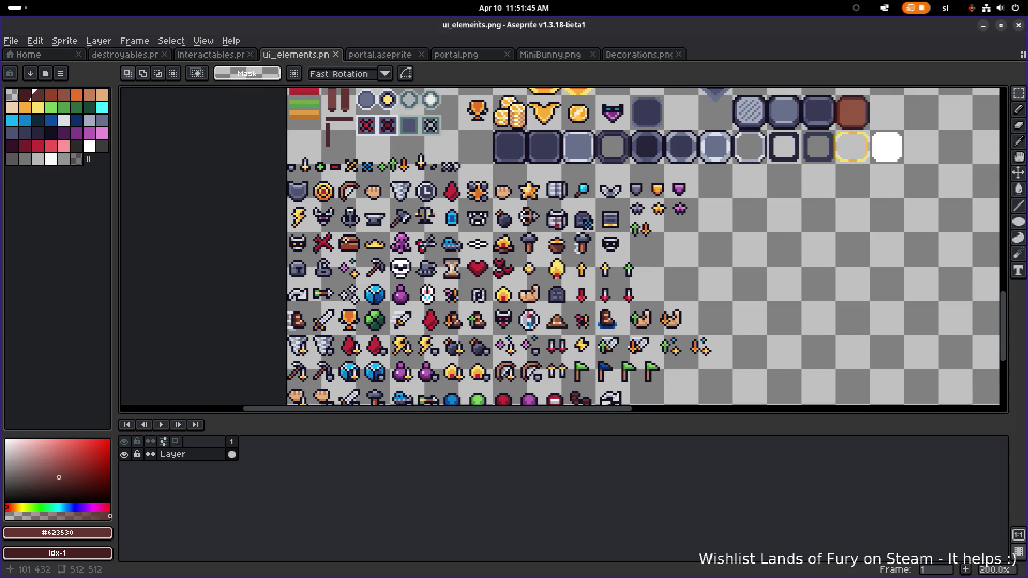
scroll(322, 302, "up", 3)
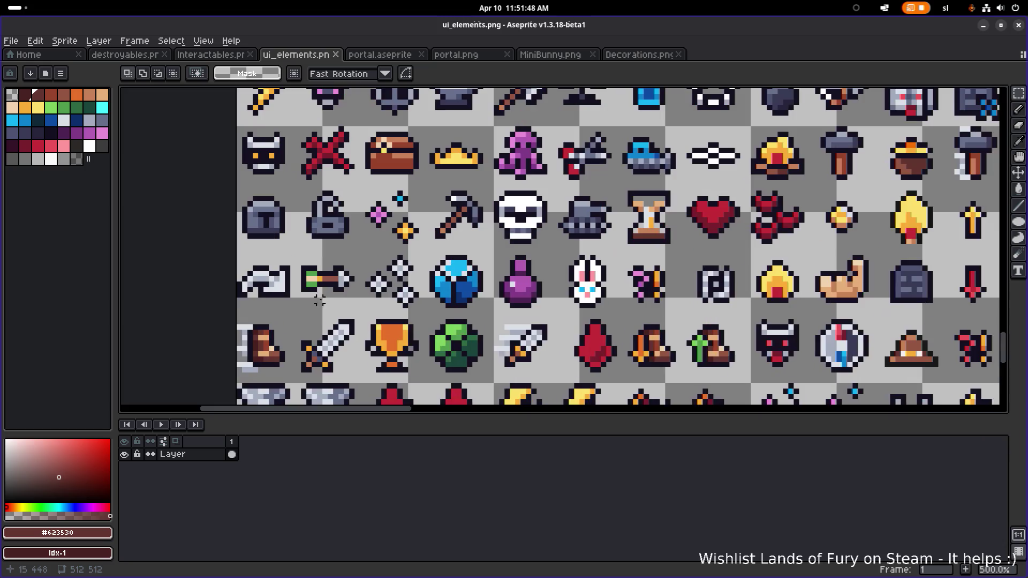
left_click_drag(299, 252, 358, 306)
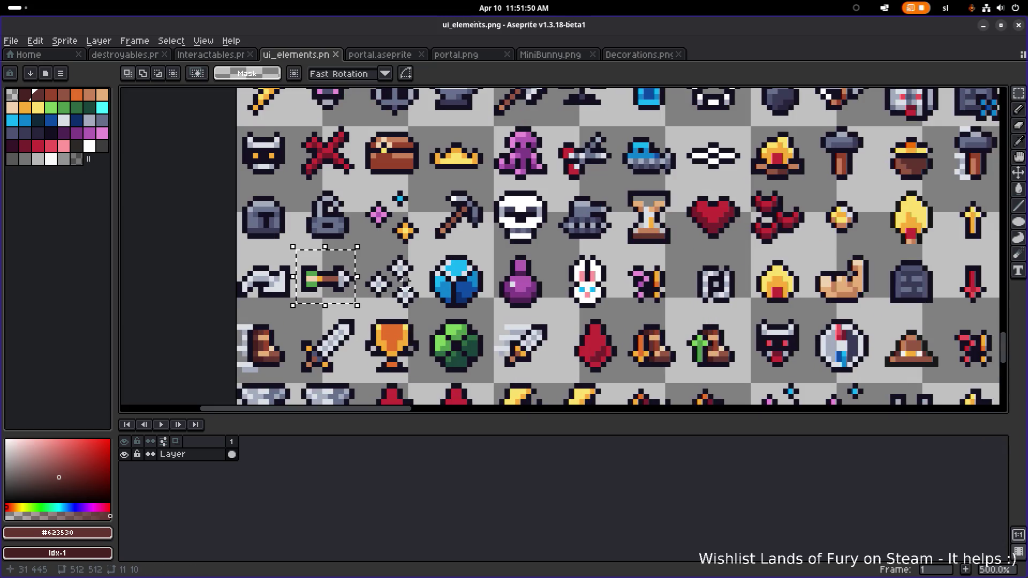
scroll(406, 290, "down", 3)
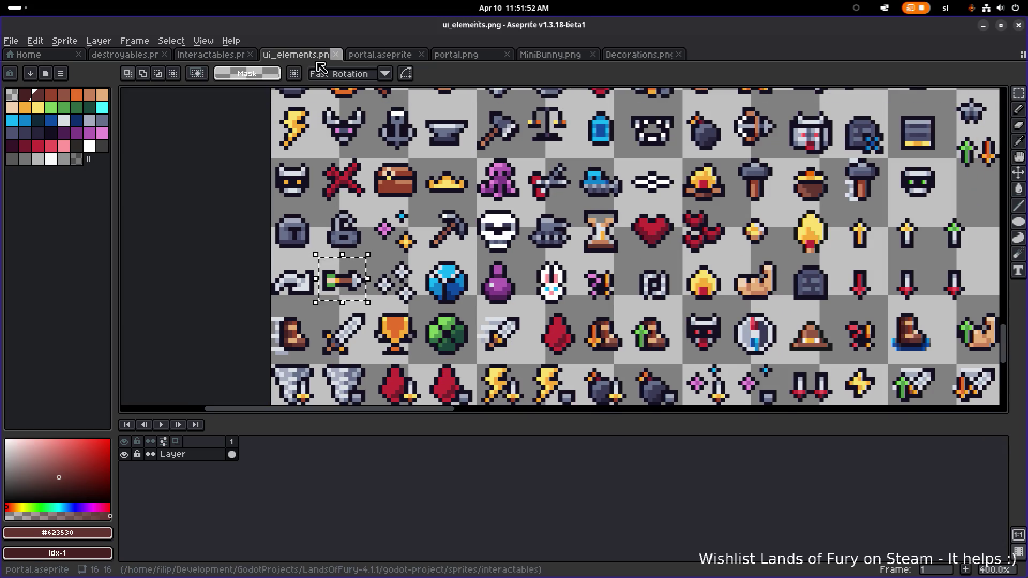
left_click(217, 55)
scroll(632, 224, "up", 4)
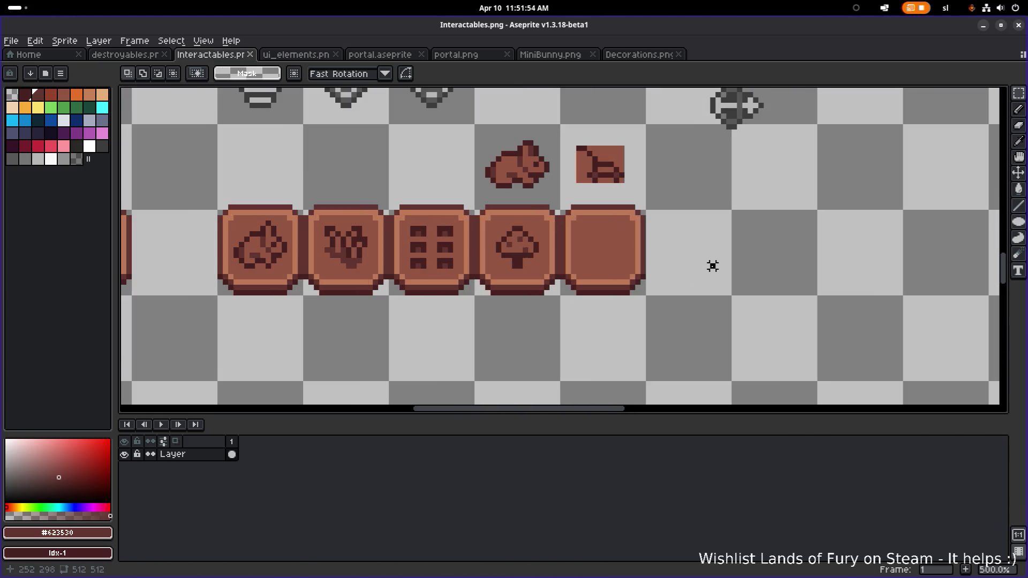
key("ctrl+v")
- Place the pasted arrow up in the small icon row
mouse_move(584, 255)
left_mouse_down()
mouse_move(707, 255)
mouse_move(624, 254)
left_mouse_up()
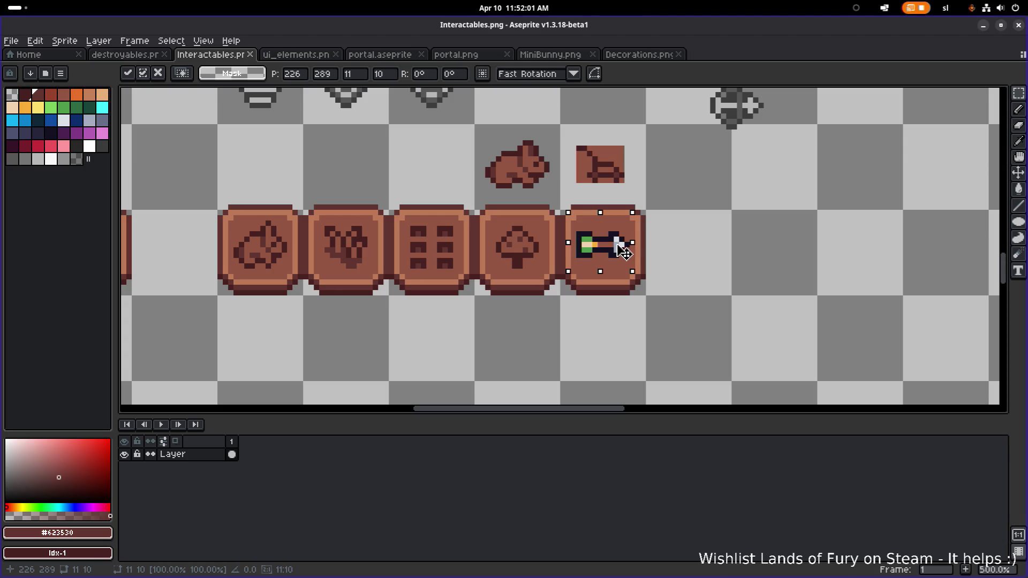
mouse_move(623, 251)
left_mouse_down()
mouse_move(722, 246)
mouse_move(711, 165)
left_mouse_up()
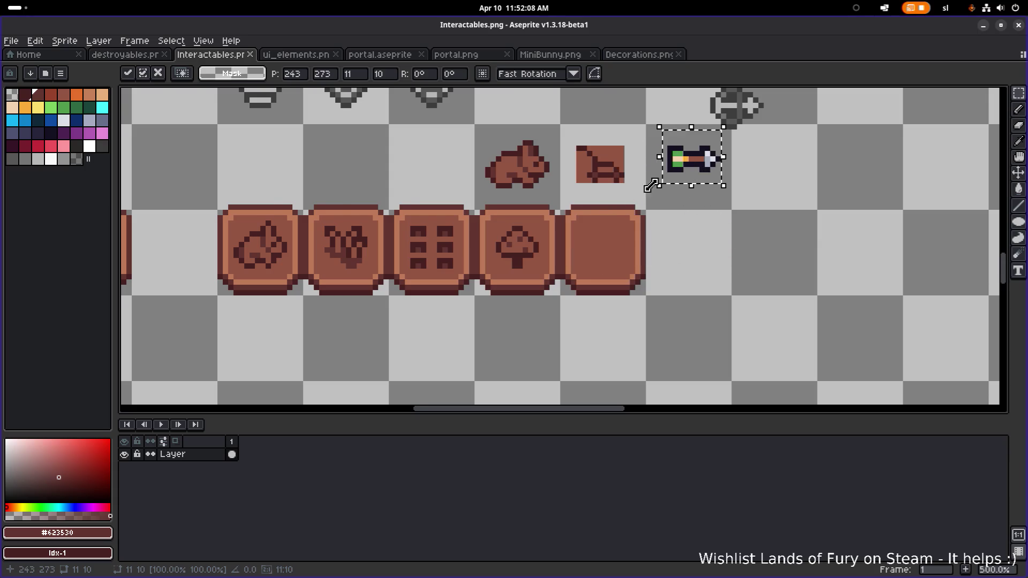
scroll(651, 184, "down", 1)
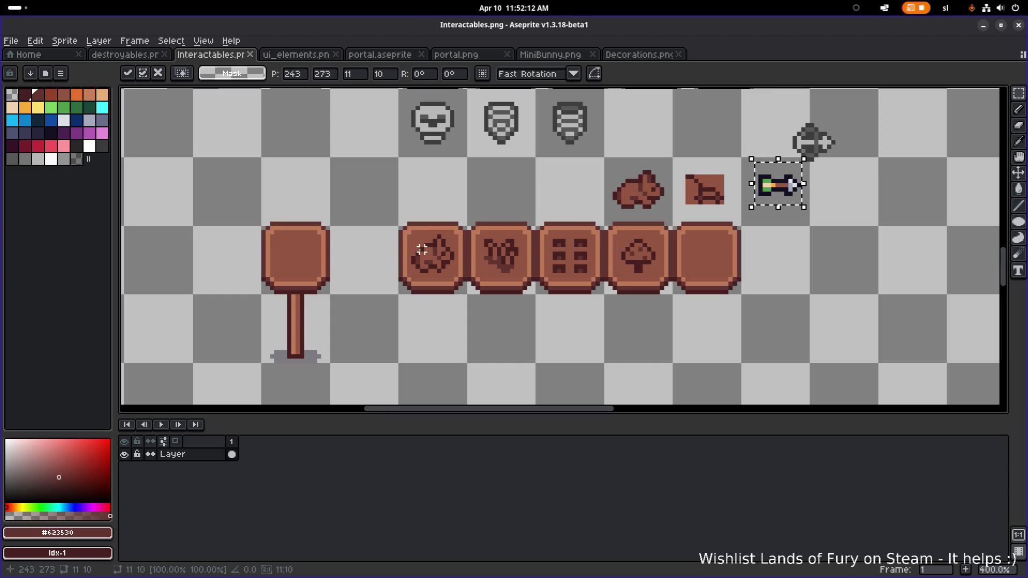
scroll(423, 251, "down", 1)
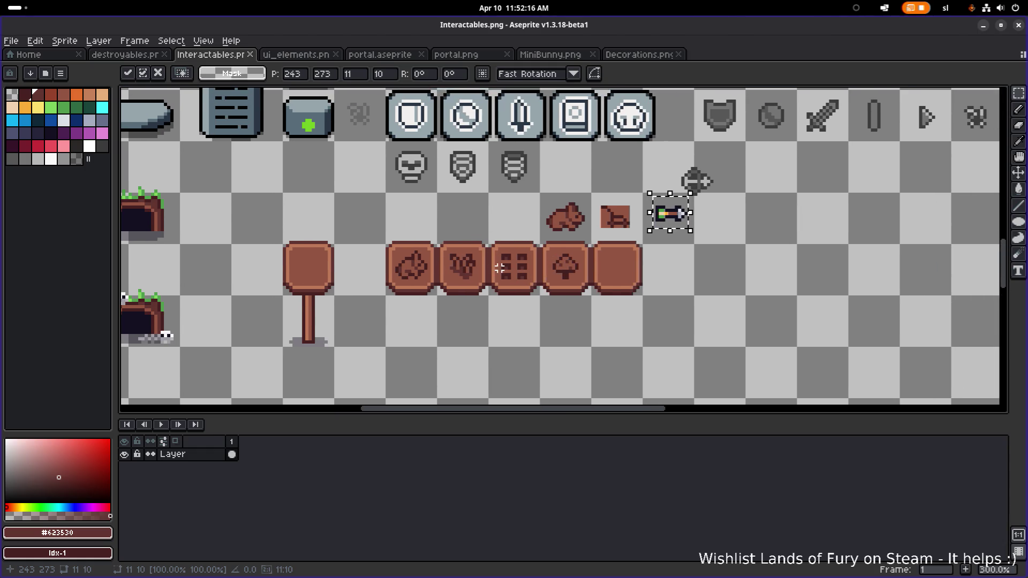
left_click_drag(336, 236, 280, 297)
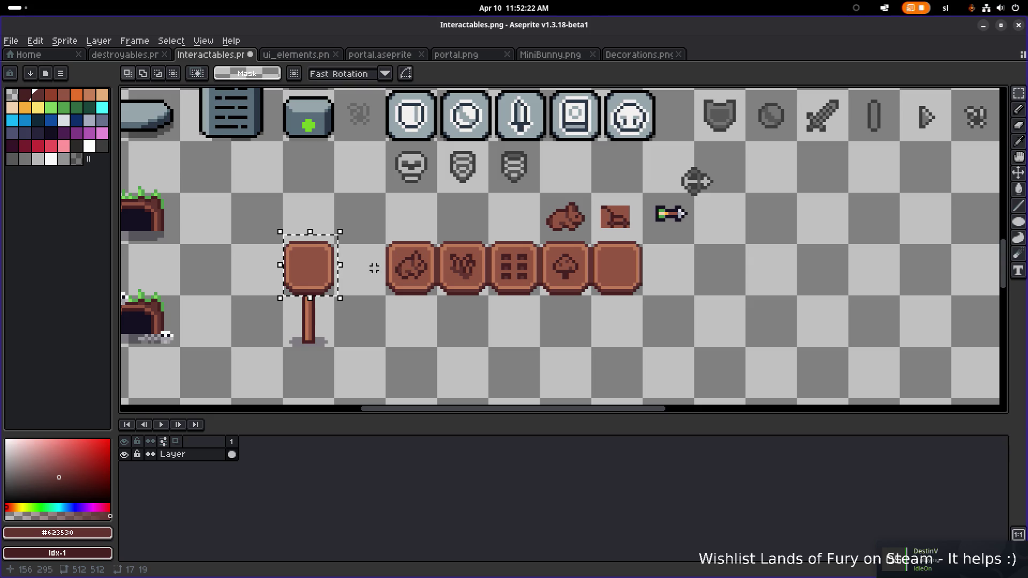
left_click_drag(384, 242, 401, 251)
left_click(413, 252)
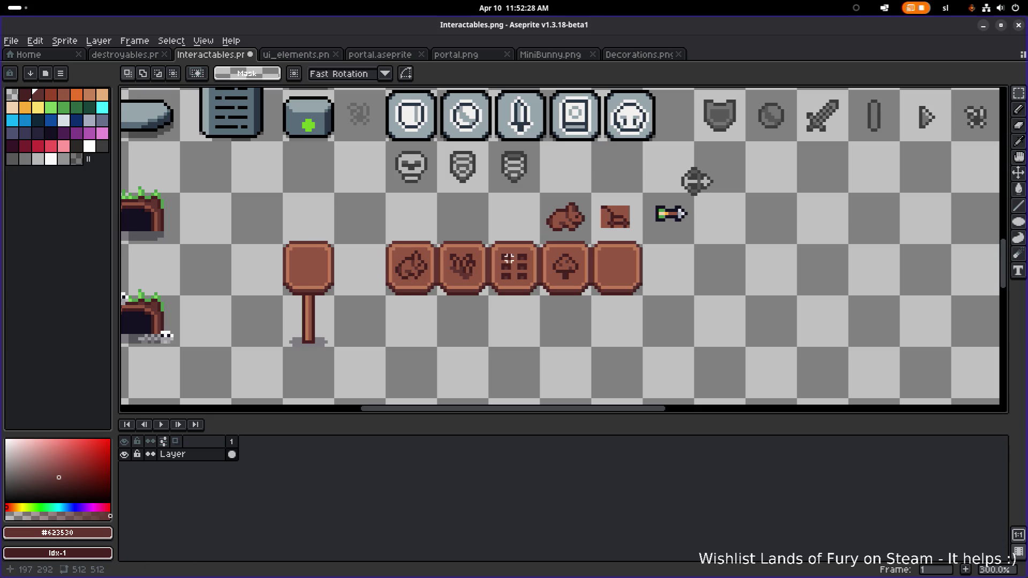
scroll(409, 274, "up", 1)
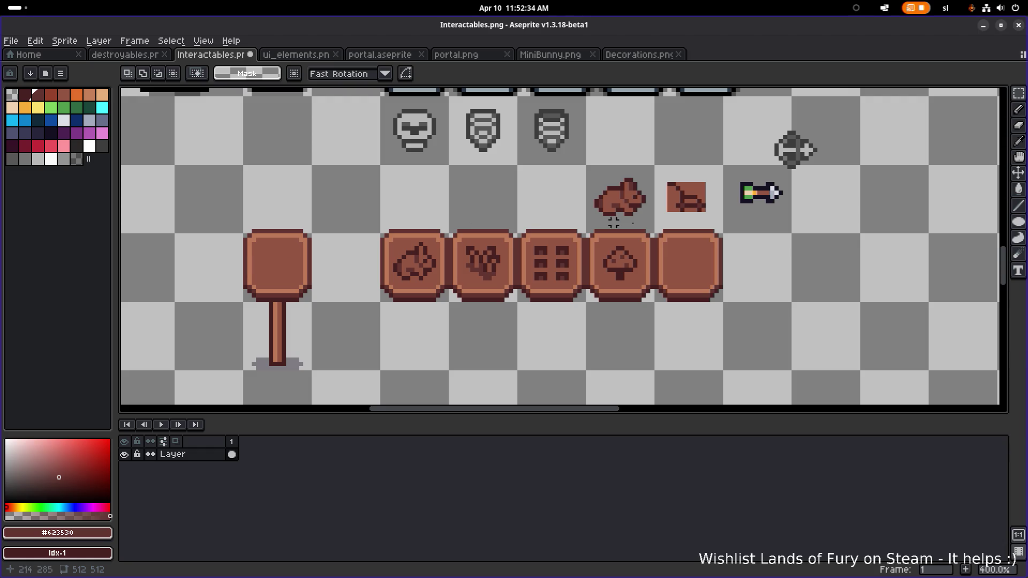
scroll(592, 222, "right", 5)
scroll(592, 223, "up", 1)
- Trim the arrow copy: darken its white tip pixel and shift the tip one pixel left
mouse_move(539, 246)
left_mouse_down()
mouse_move(620, 198)
mouse_move(599, 301)
left_mouse_up()
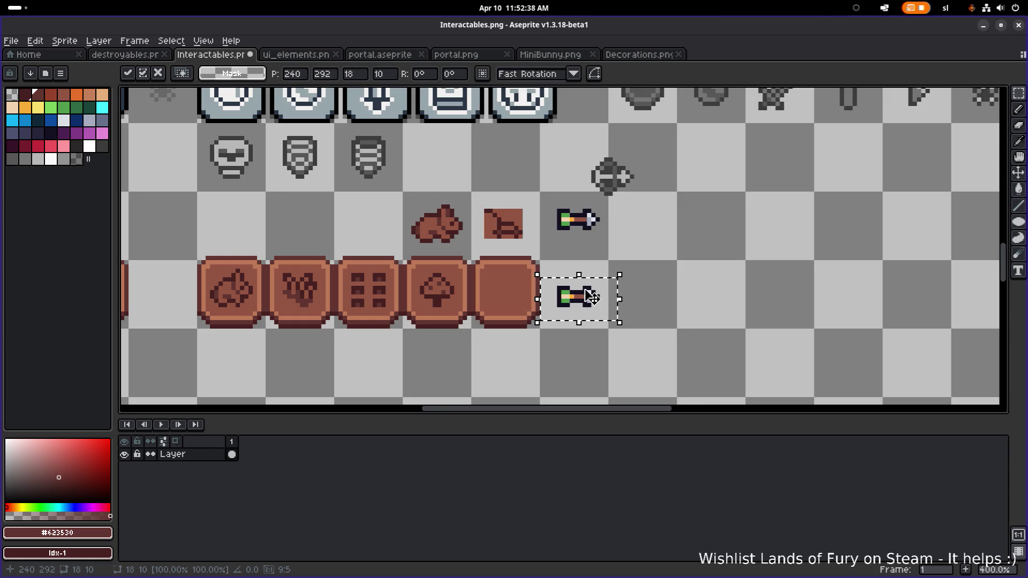
scroll(587, 320, "up", 5)
key("b")
left_click(585, 266, "alt")
left_click(585, 283)
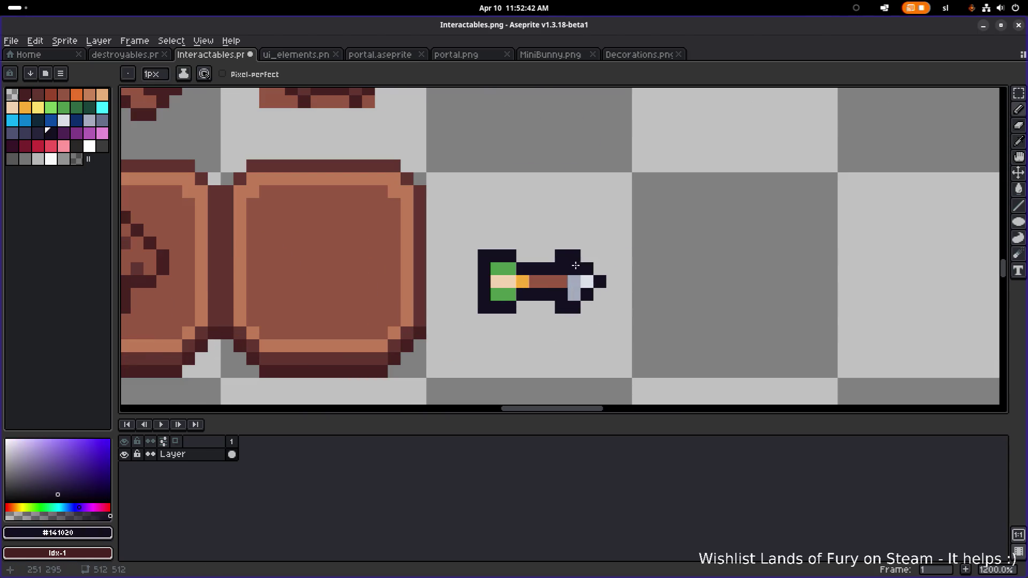
key("m")
mouse_move(556, 257)
left_mouse_down()
mouse_move(610, 304)
mouse_move(597, 303)
left_mouse_up()
key("Return")
- Move the shortened arrow onto the blank brown sign tile and sample its dark brown
scroll(675, 239, "down", 2)
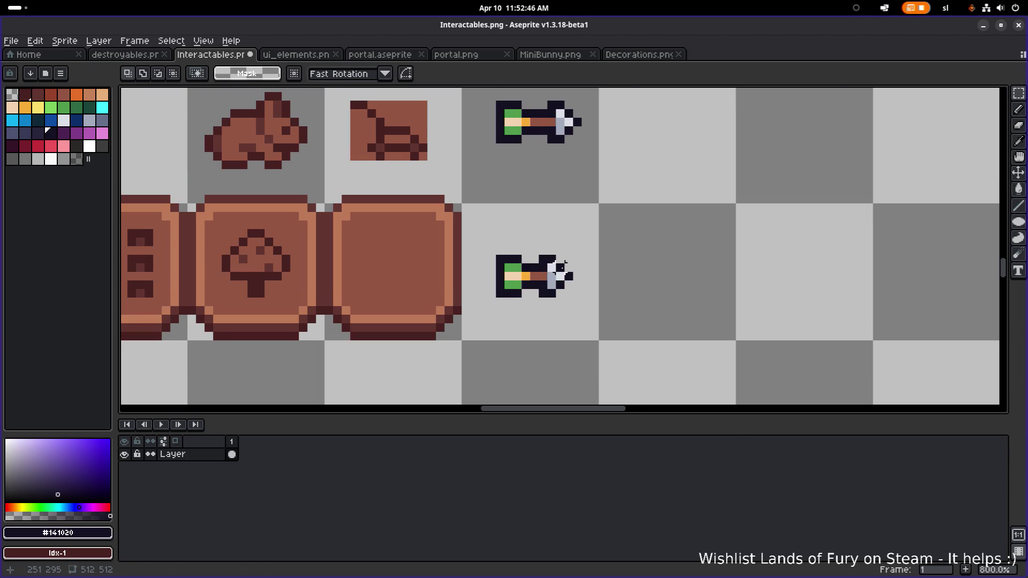
left_click_drag(632, 335, 734, 239)
left_click_drag(705, 278, 565, 264)
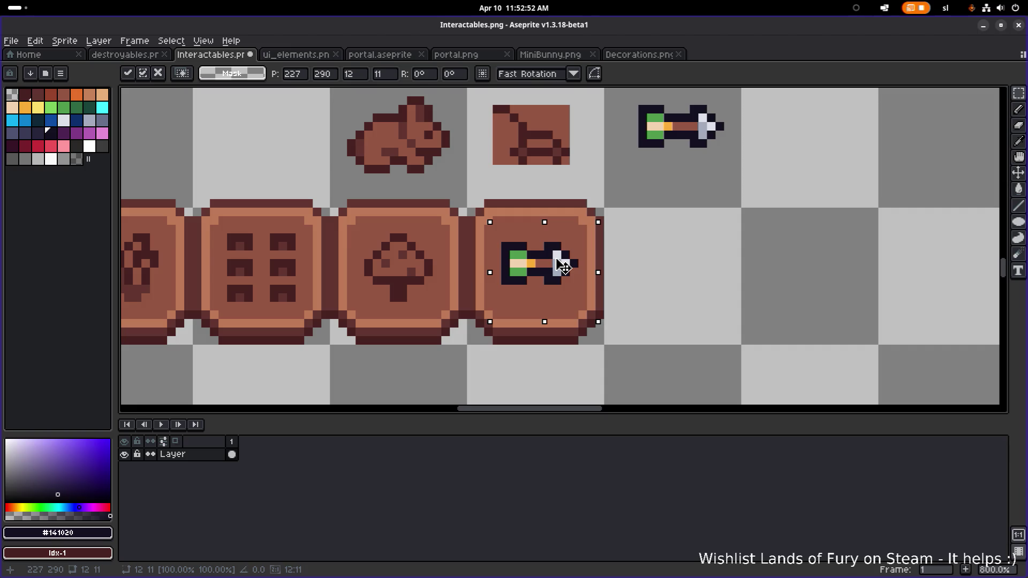
left_click(673, 221)
scroll(668, 223, "down", 3)
scroll(647, 227, "down", 1)
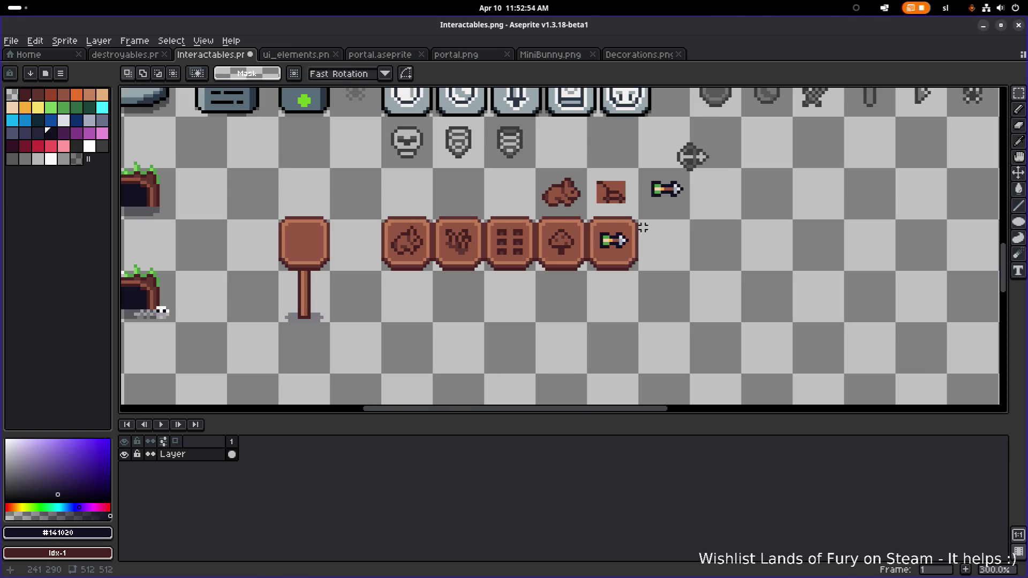
scroll(669, 228, "up", 2)
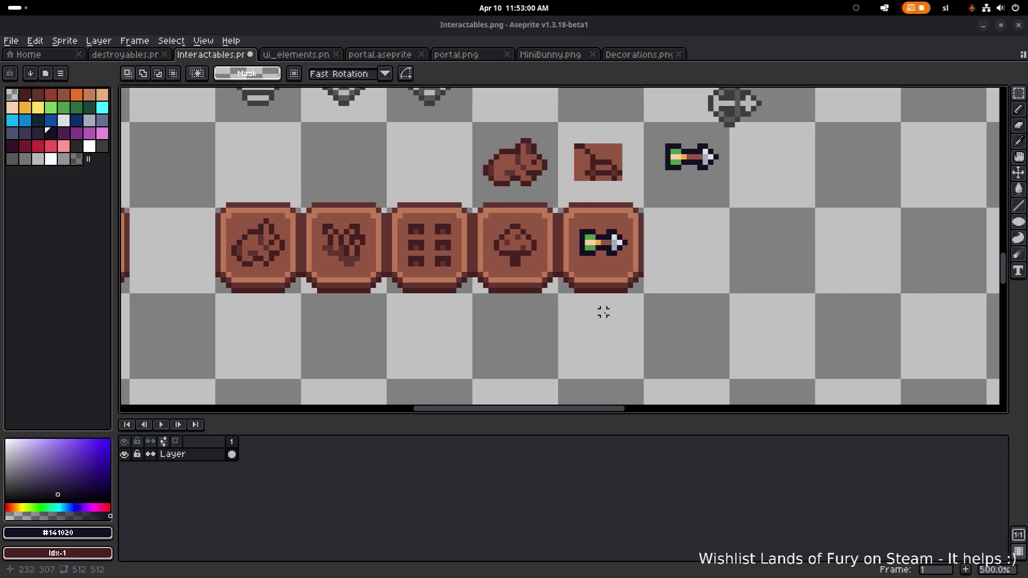
scroll(636, 294, "up", 4)
key("alt")
left_click(635, 239)
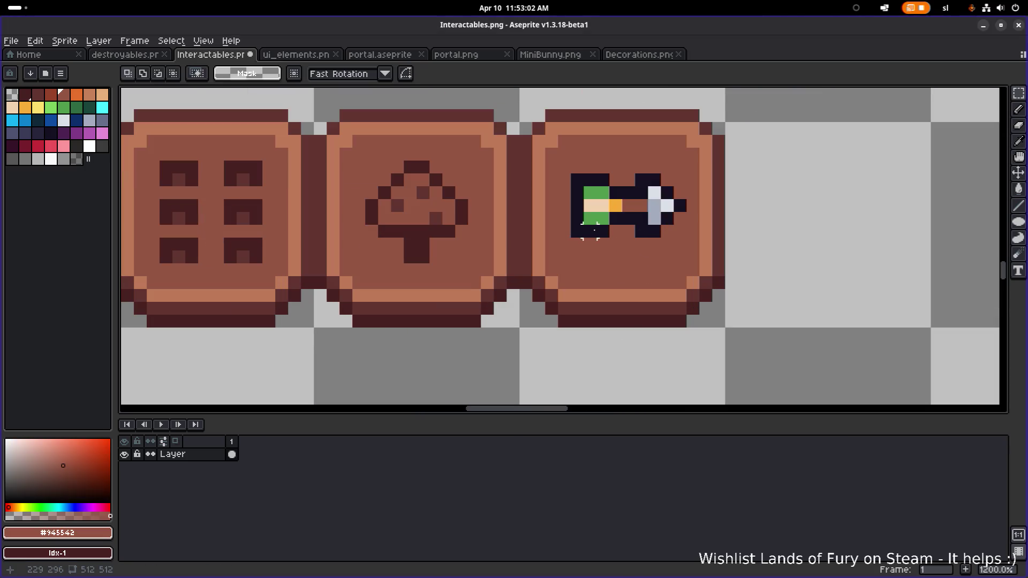
- Bucket-fill the arrow's black outline, top bar and head with dark brown
left_click(577, 231)
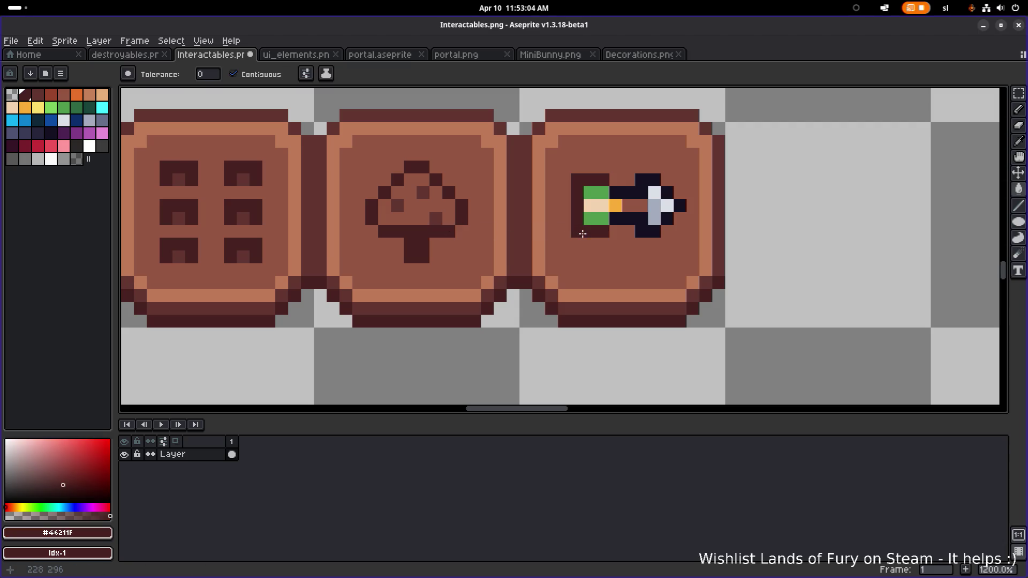
left_click(616, 194)
left_click(627, 219)
left_click(668, 219)
left_click(680, 206)
left_click(667, 193)
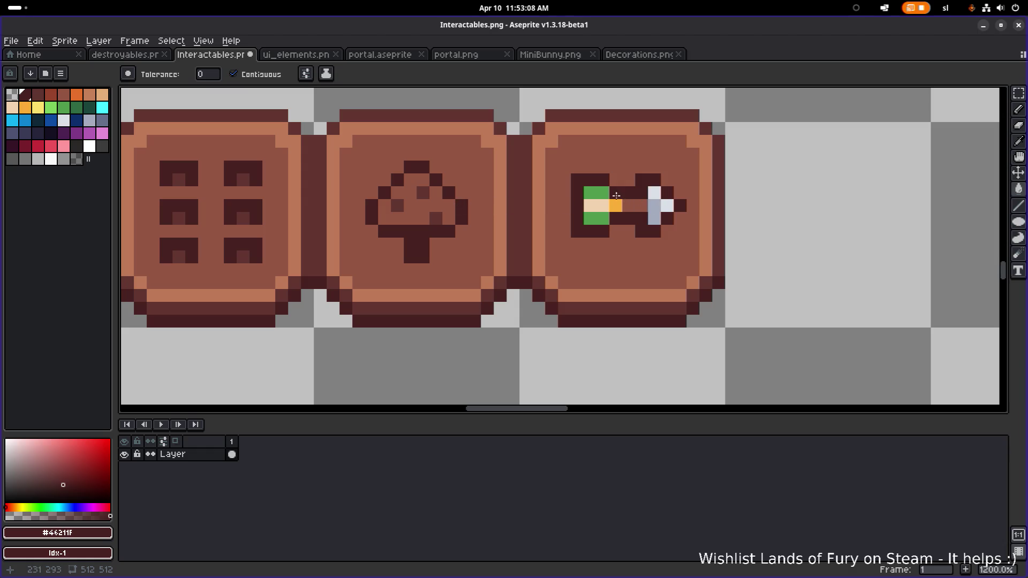
- Repaint the light-grey arrowhead pixels with browns #623530 and #945542
left_click(423, 191, "alt")
key("b")
left_click(654, 193)
left_click(667, 205)
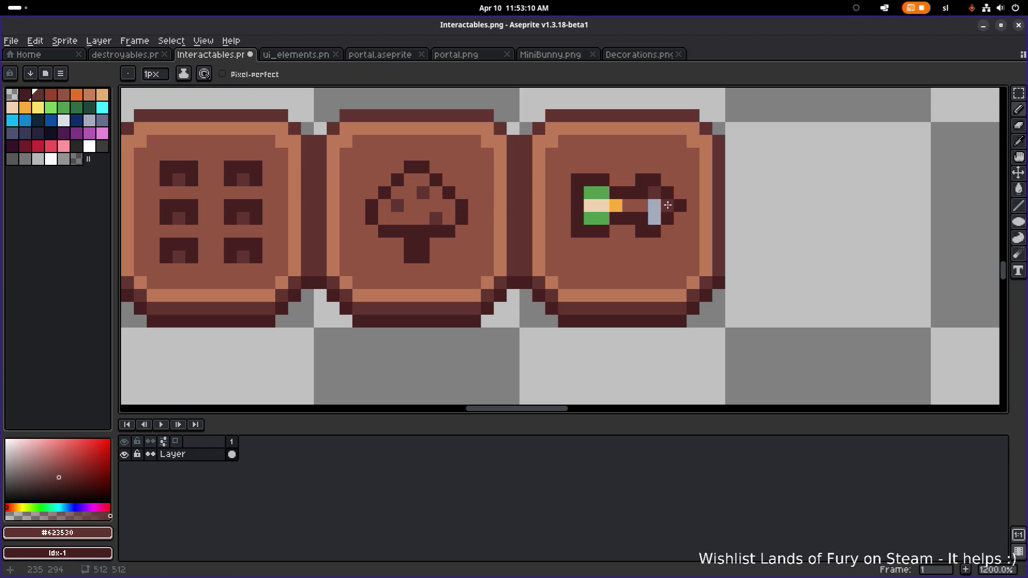
left_click(642, 206, "alt")
left_click(655, 192)
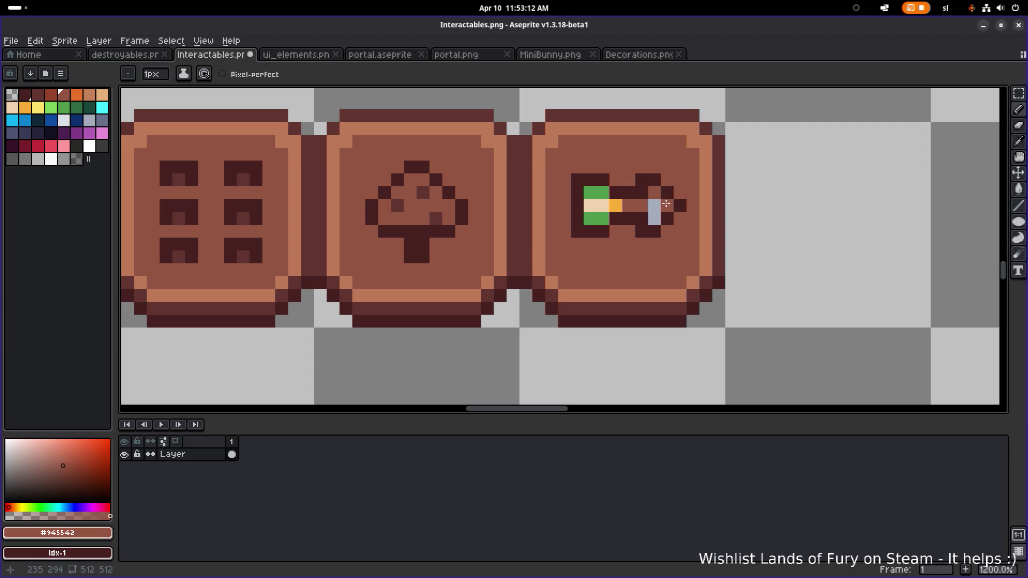
- Paint the grey and green pixels #623530 and the light and orange pixels #945542
left_click(431, 199, "alt")
mouse_move(654, 206)
left_mouse_down()
mouse_move(654, 218)
mouse_move(589, 218)
mouse_move(590, 206)
mouse_move(616, 205)
left_mouse_up()
left_click(589, 194)
left_click(603, 193)
left_click(629, 205, "alt")
left_click(597, 219, "alt")
left_click(680, 219)
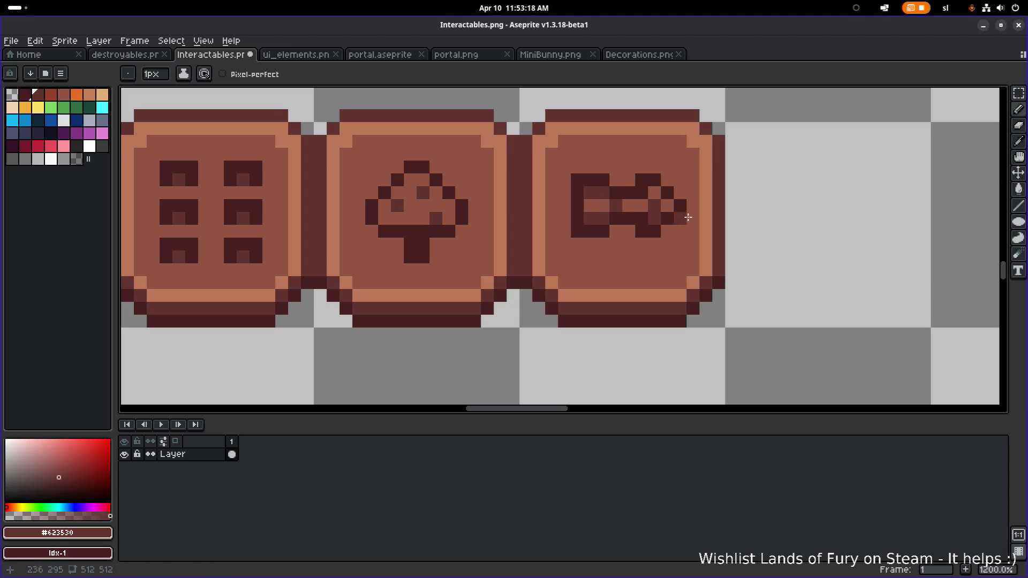
- Darken the leftover pixel inside the arrow's left block with #623530
scroll(696, 218, "down", 3)
scroll(725, 224, "down", 2)
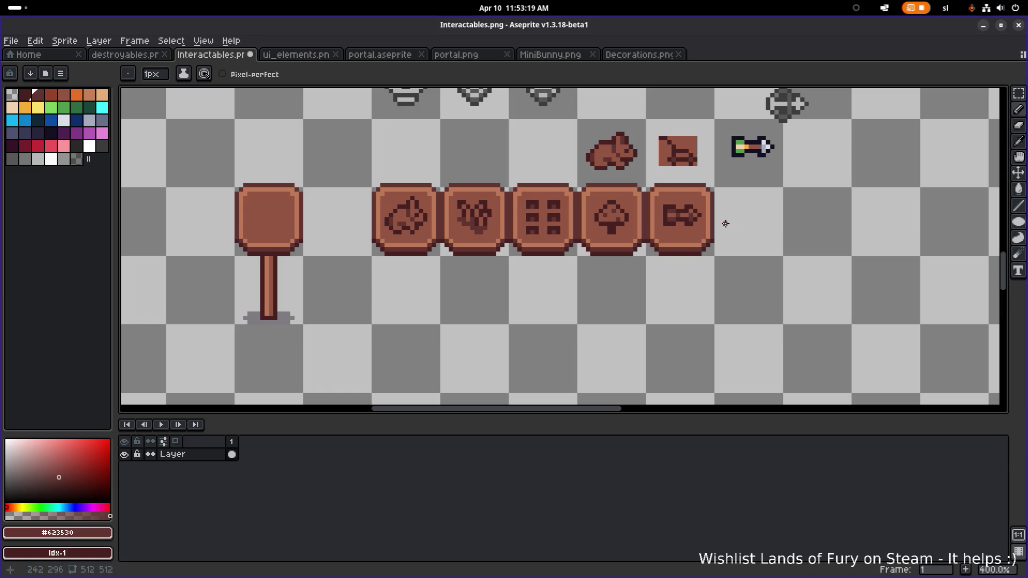
scroll(709, 219, "up", 5)
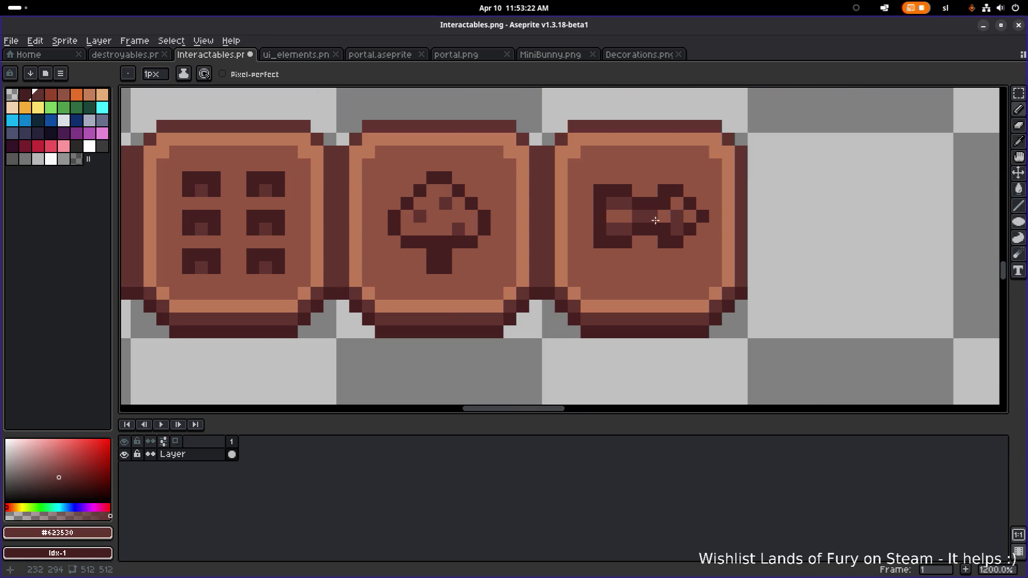
left_click(670, 214, "alt")
scroll(699, 224, "down", 5)
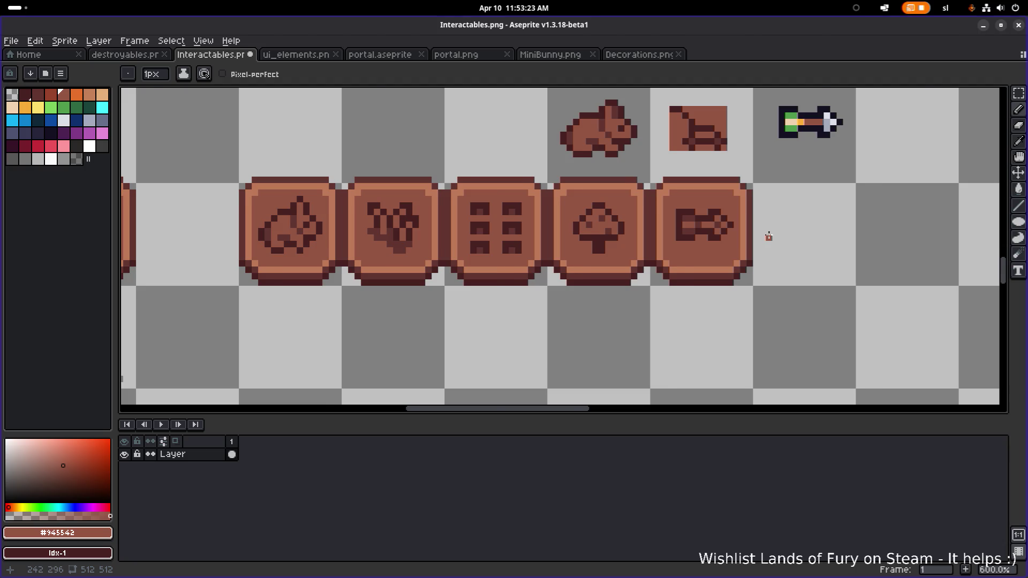
scroll(702, 232, "up", 4)
scroll(700, 232, "down", 2)
scroll(793, 239, "down", 3)
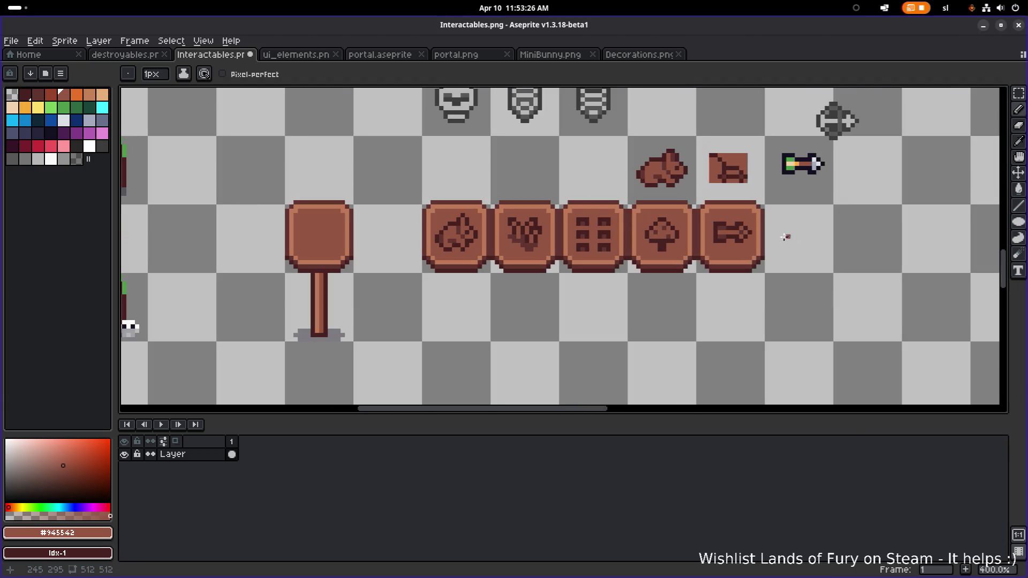
scroll(705, 224, "up", 3)
scroll(814, 241, "down", 4)
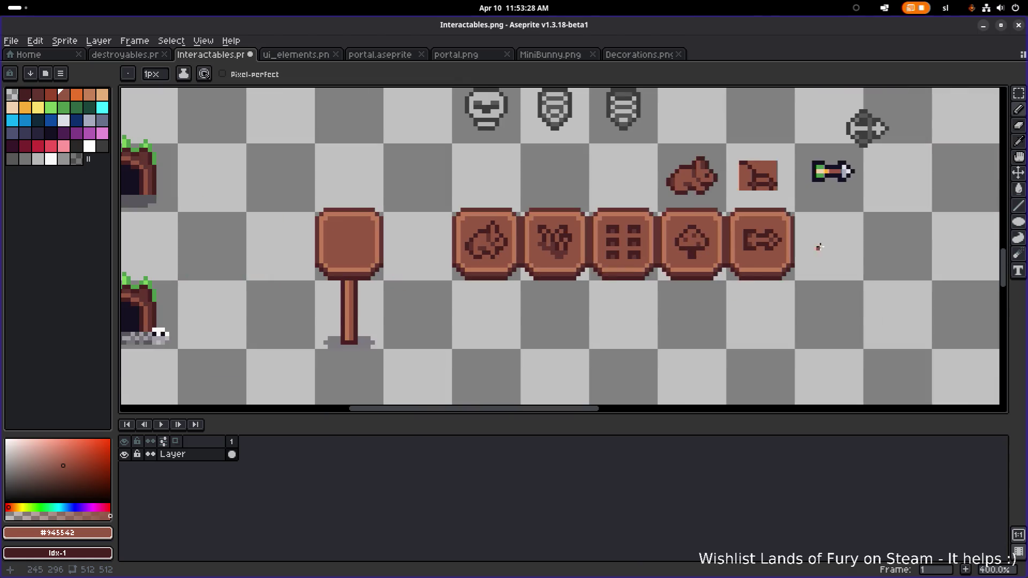
scroll(835, 244, "up", 3)
scroll(677, 239, "up", 1)
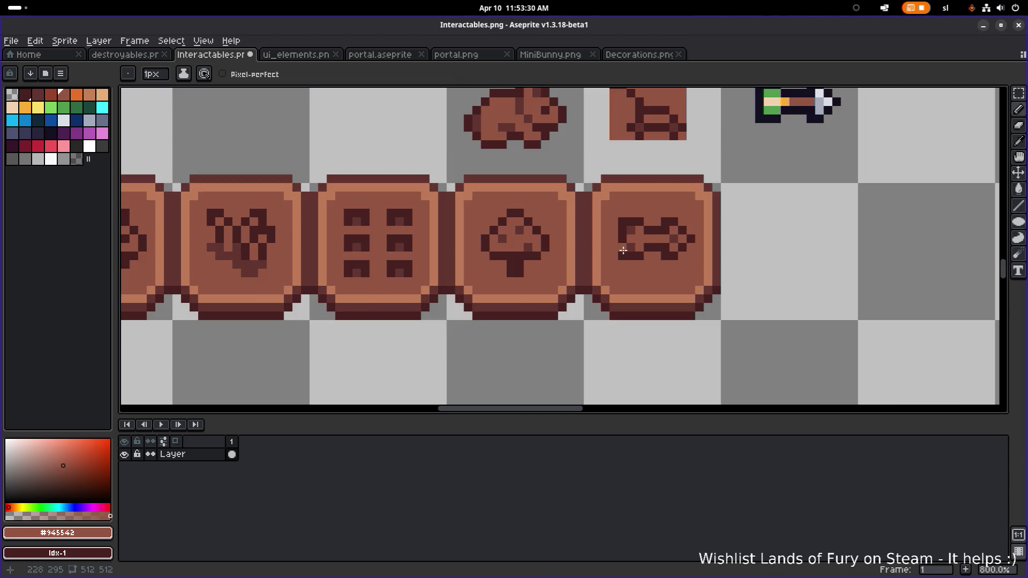
key("alt")
left_click(696, 238, "alt")
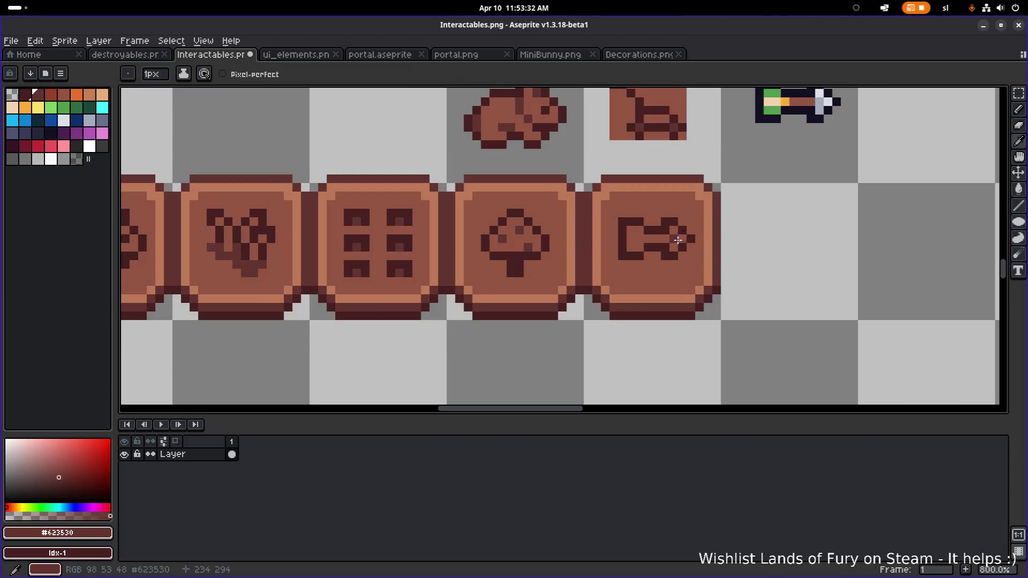
scroll(766, 247, "down", 3)
scroll(734, 245, "up", 1)
scroll(733, 245, "up", 1)
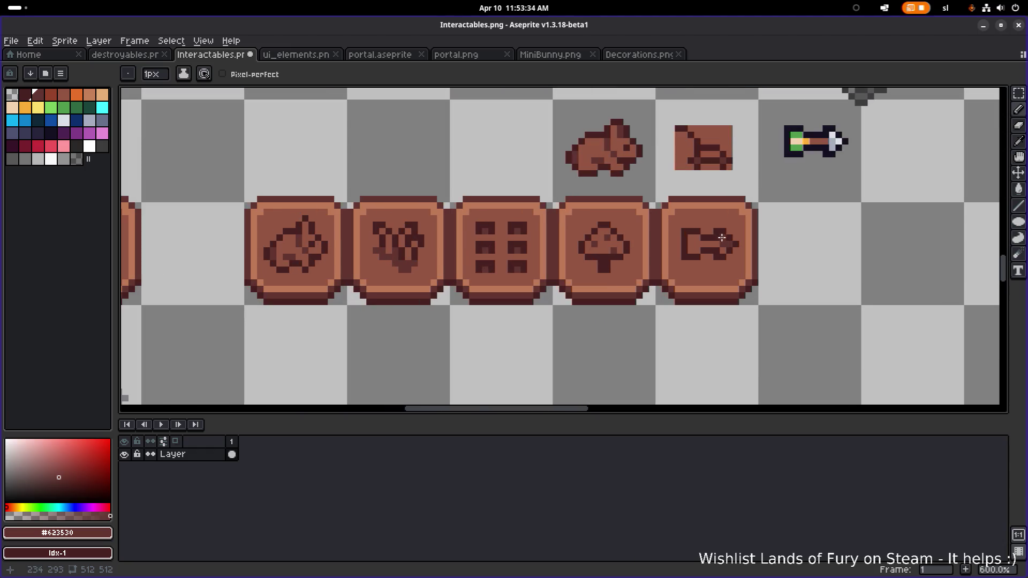
scroll(805, 247, "down", 2)
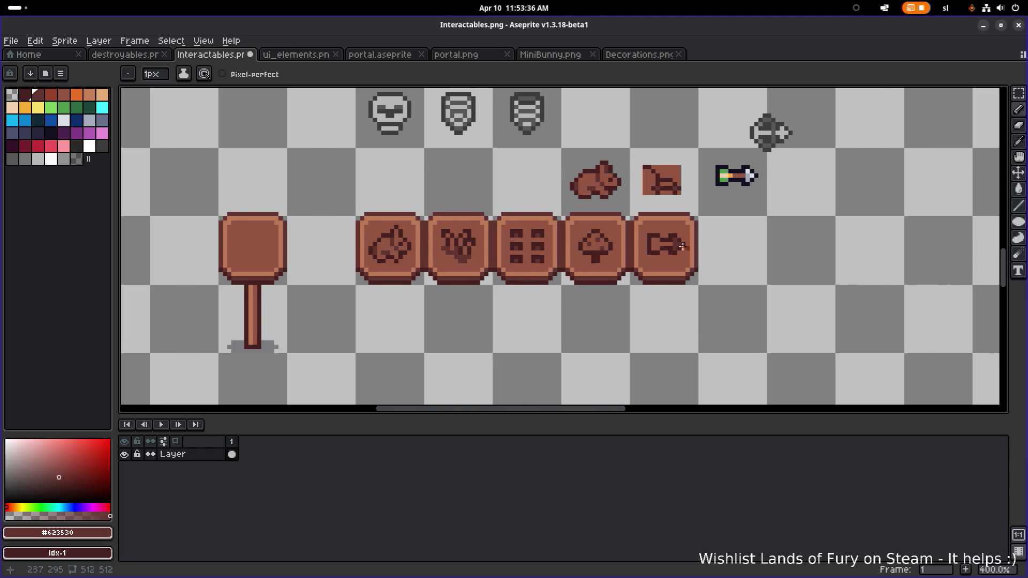
scroll(657, 243, "up", 2)
scroll(657, 244, "up", 4)
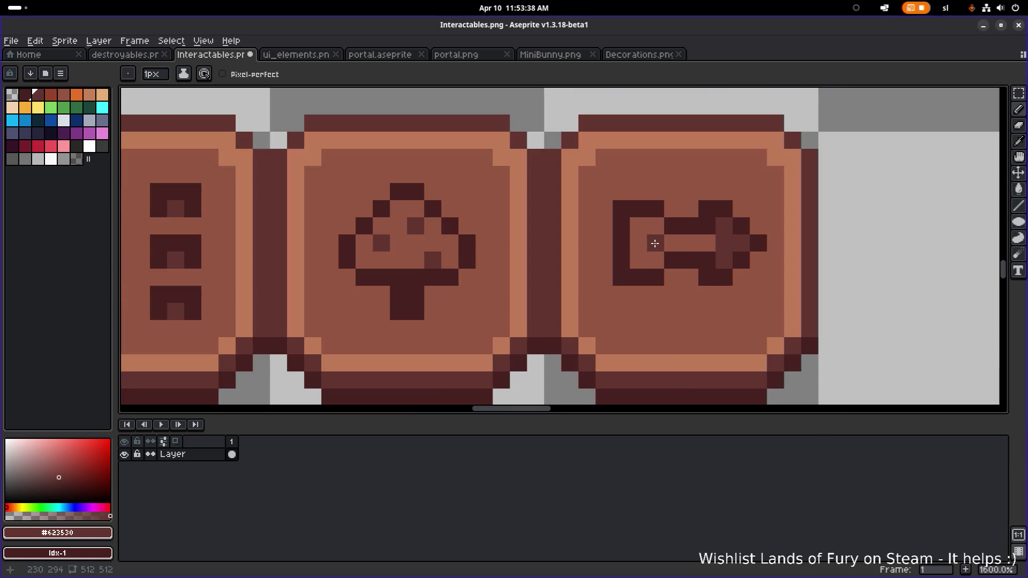
left_click(638, 225)
scroll(794, 259, "down", 6)
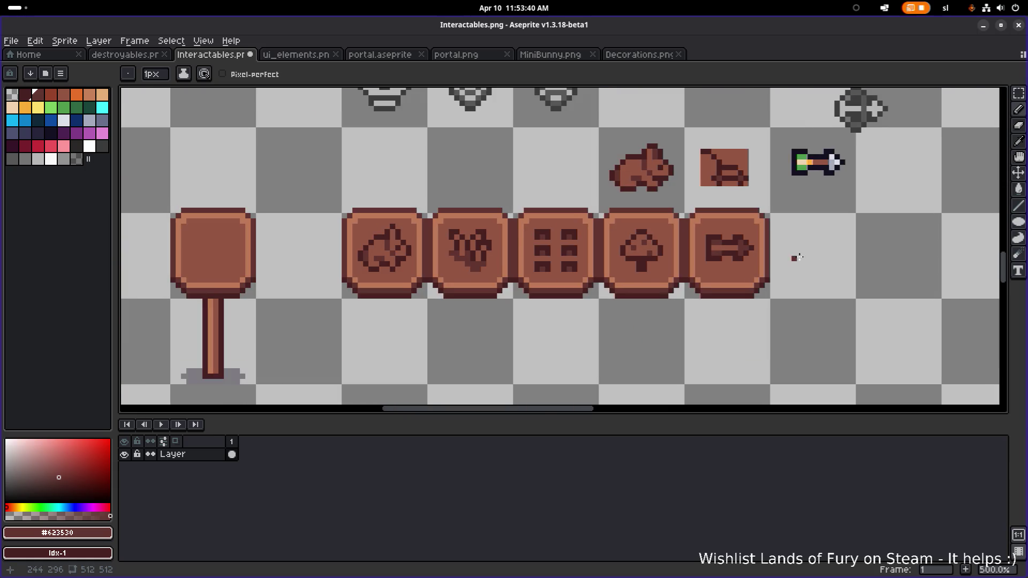
left_click_drag(802, 257, 757, 254)
scroll(766, 254, "up", 1)
scroll(780, 253, "down", 1)
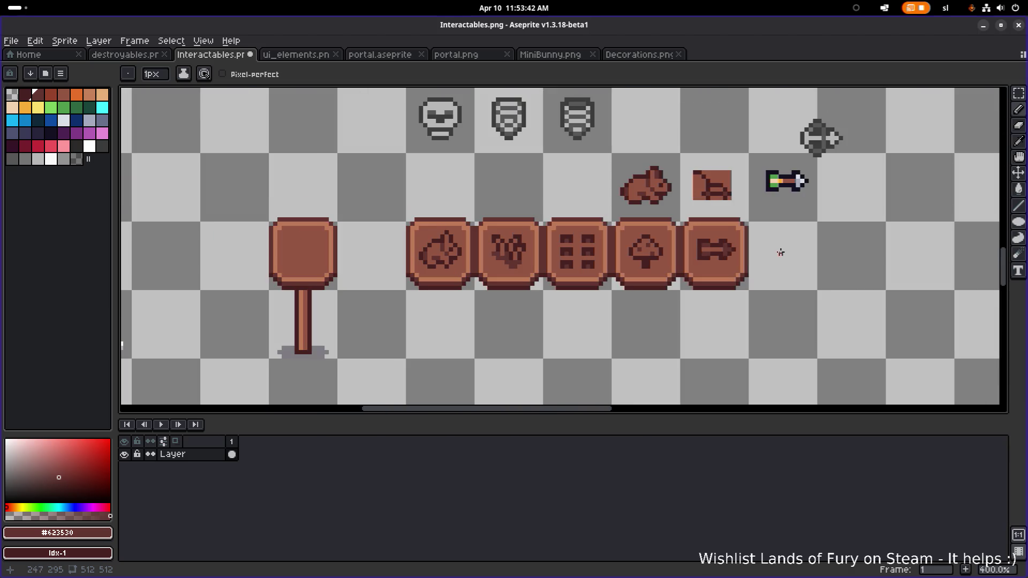
scroll(786, 252, "down", 1)
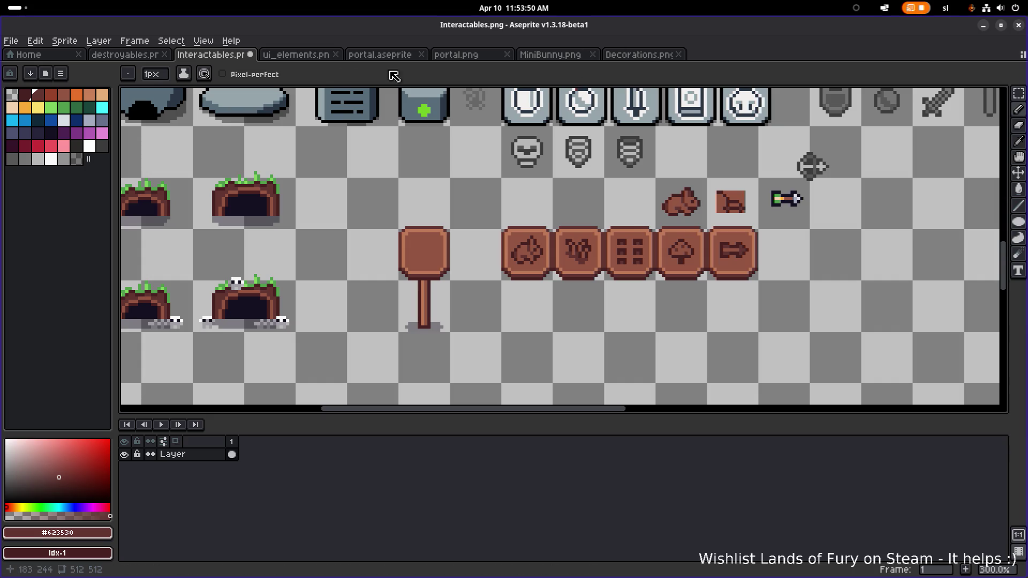
left_click(304, 56)
- Open Items.png from the sprites folder through File > Open
scroll(574, 212, "up", 4)
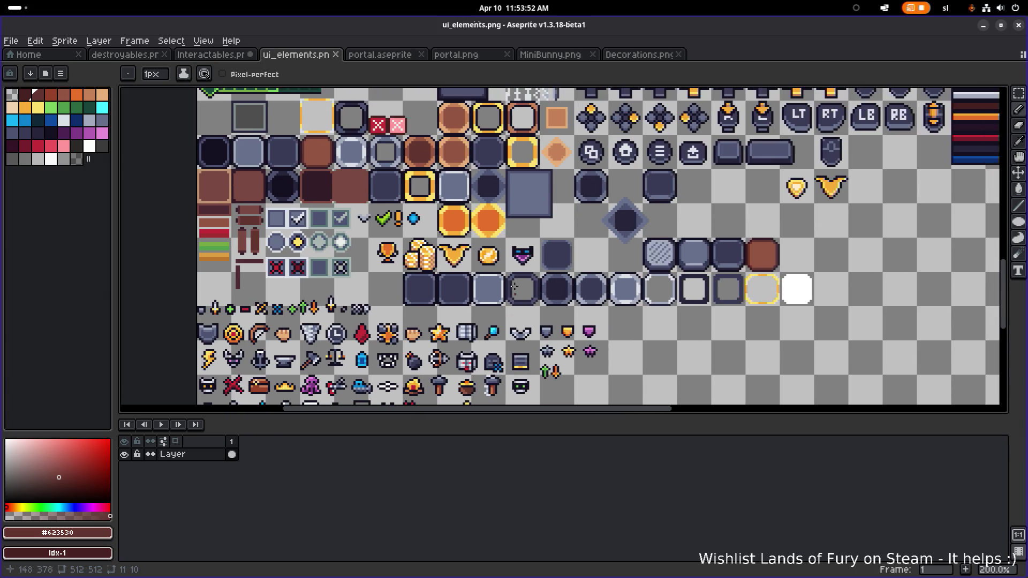
scroll(576, 211, "down", 3)
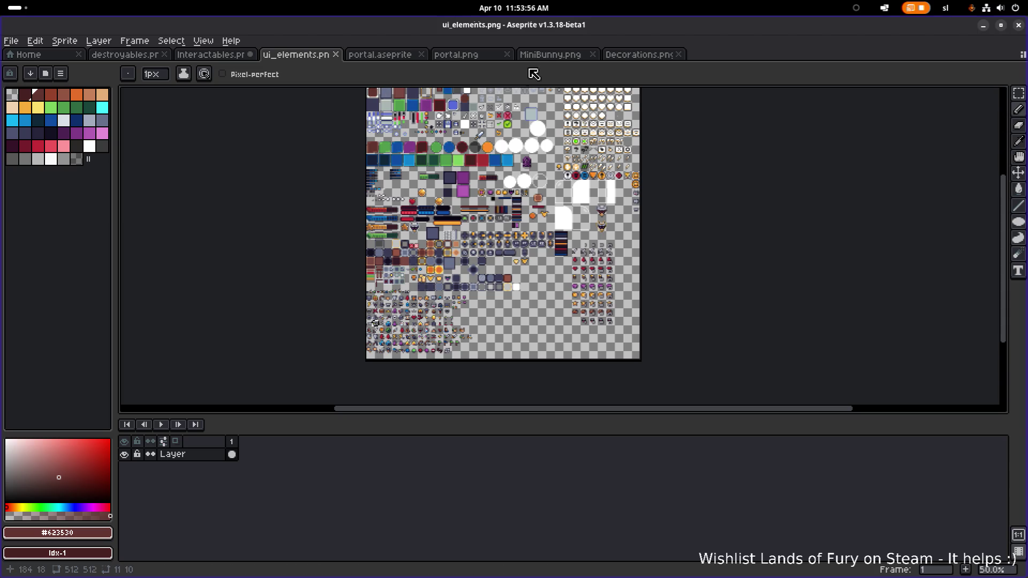
left_click(11, 40)
left_click(29, 69)
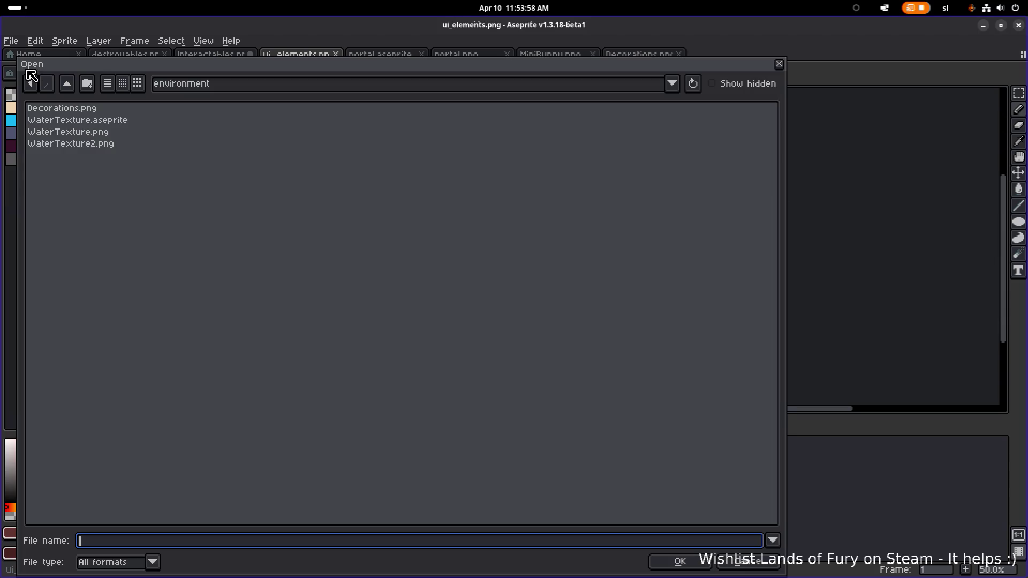
left_click(67, 83)
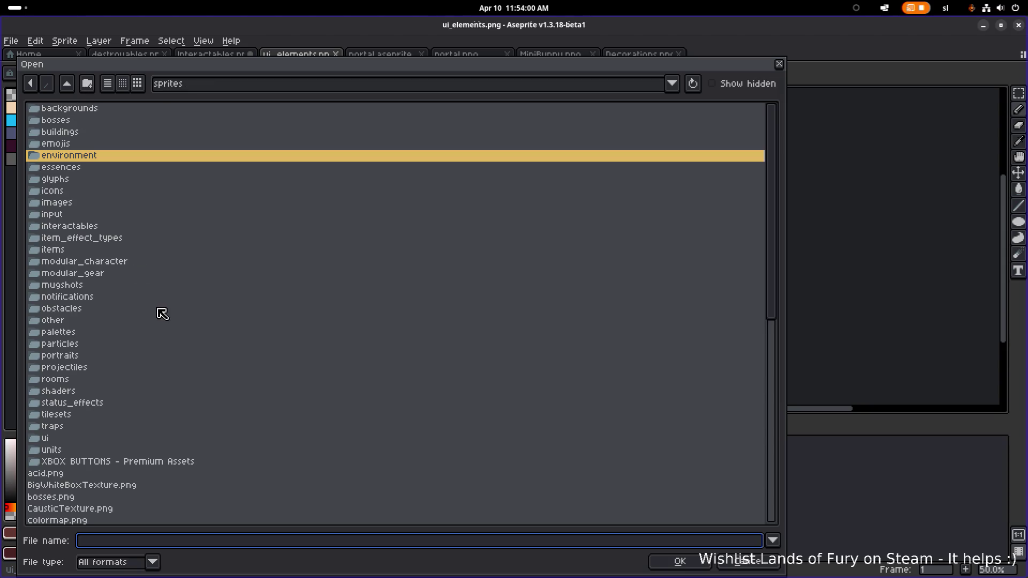
double_click(73, 250)
scroll(131, 313, "down", 10)
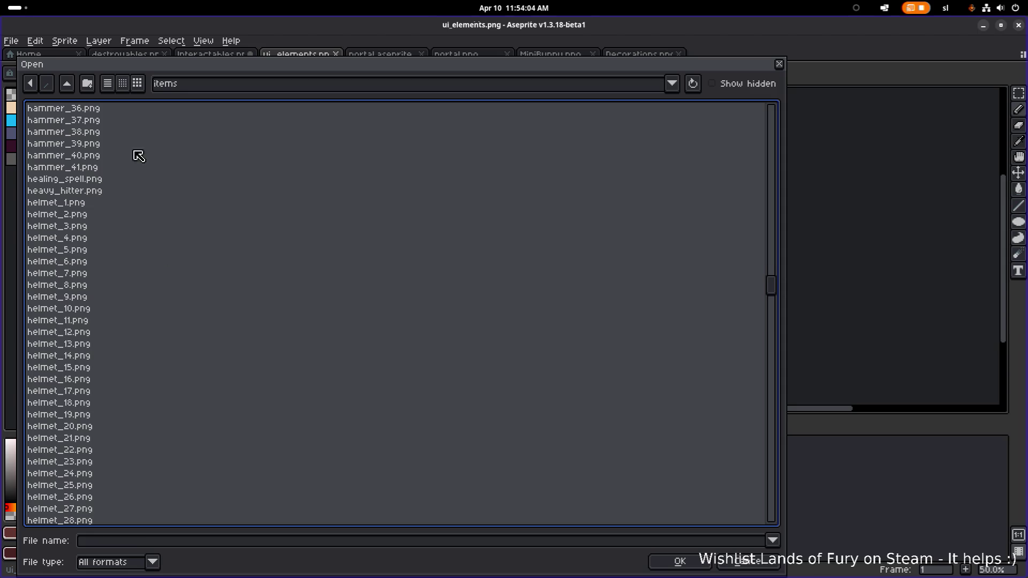
left_click(67, 83)
scroll(131, 245, "down", 5)
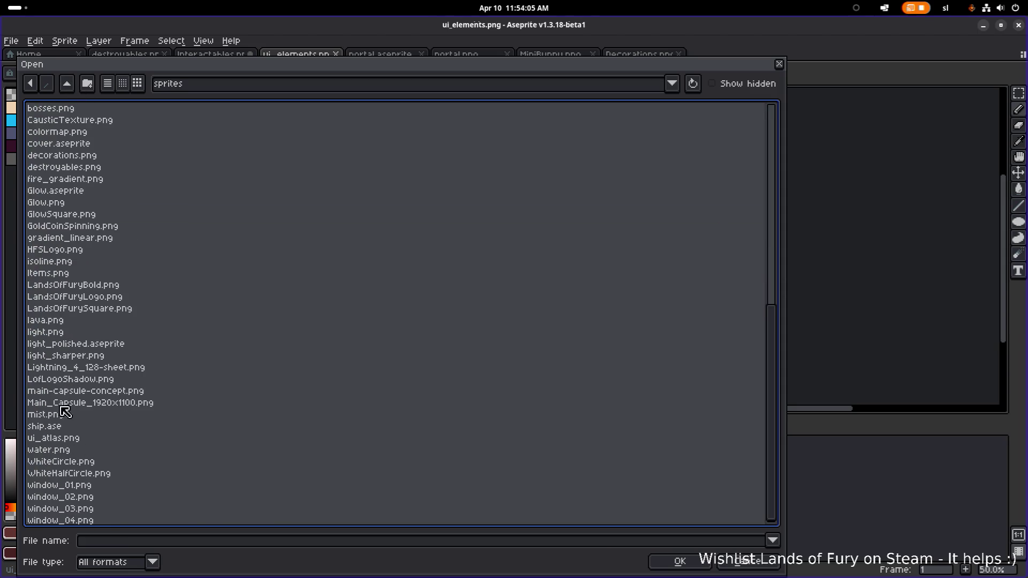
double_click(75, 274)
- Pan around Items.png to look over its item icons
scroll(370, 234, "down", 4)
scroll(476, 285, "up", 1)
scroll(476, 285, "up", 6)
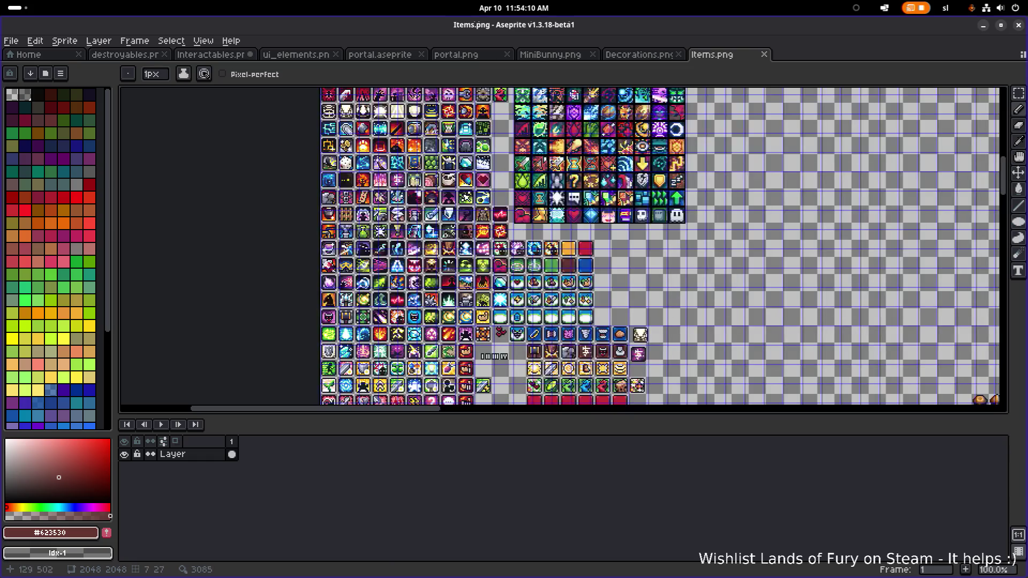
scroll(587, 341, "up", 1)
left_click_drag(587, 341, 382, 264)
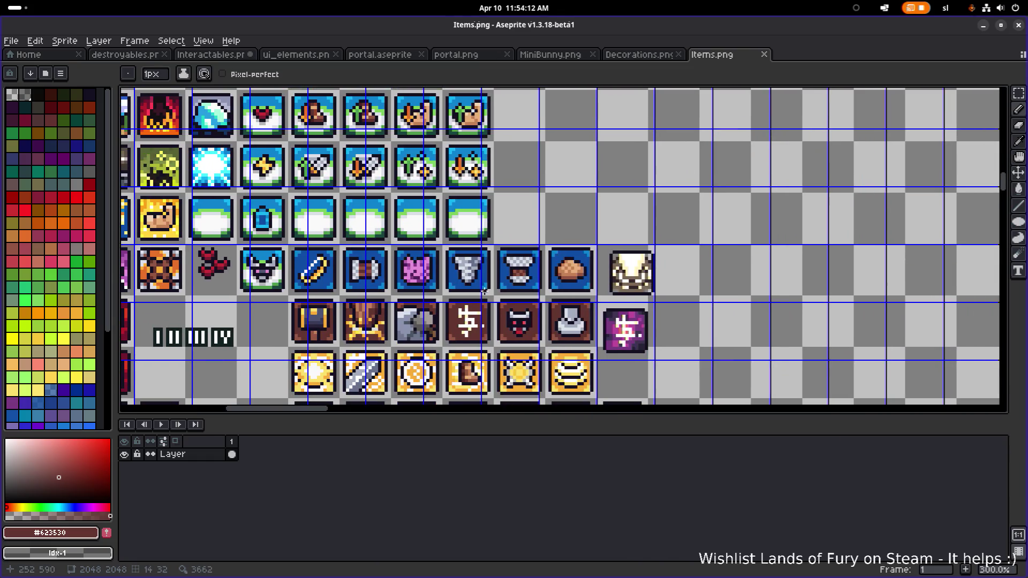
scroll(514, 277, "down", 1)
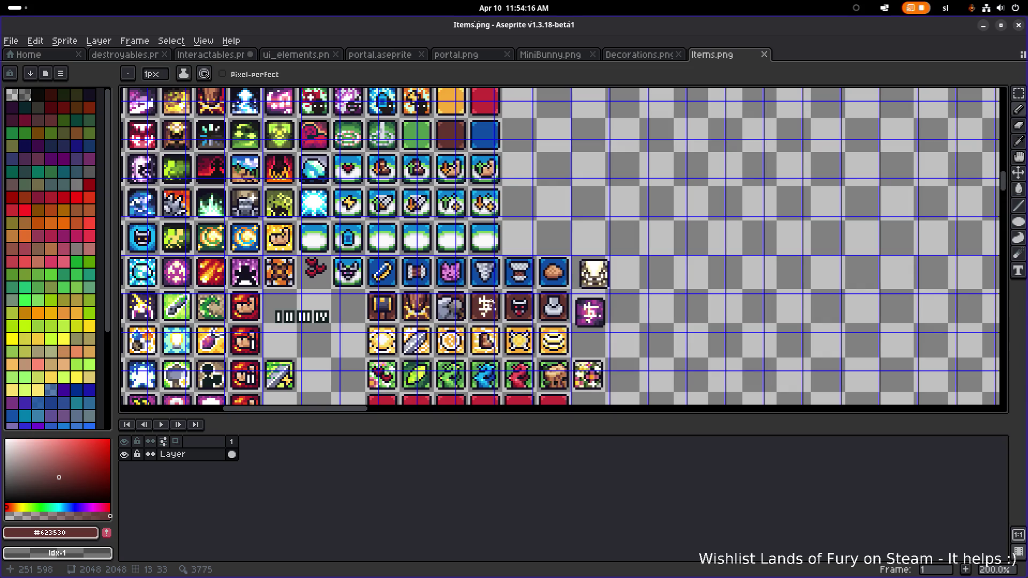
scroll(468, 303, "down", 1)
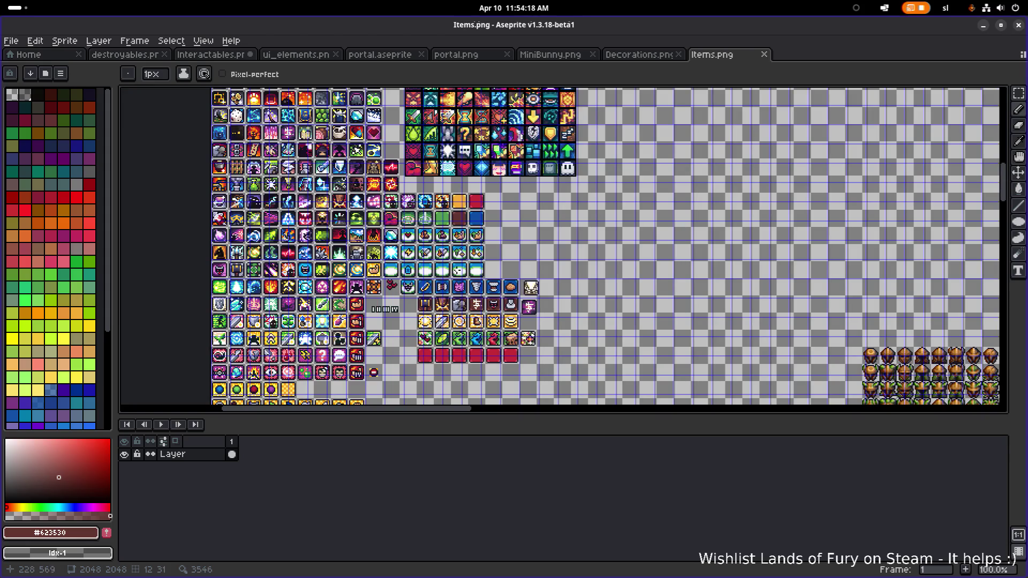
scroll(490, 302, "up", 2)
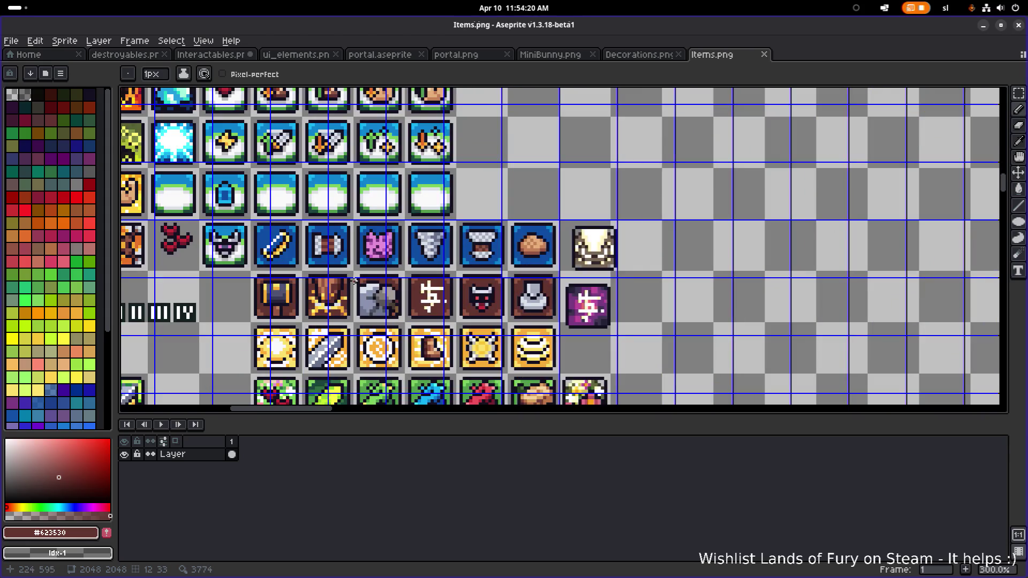
left_click_drag(378, 277, 501, 367)
scroll(460, 263, "up", 10)
scroll(460, 264, "left", 8)
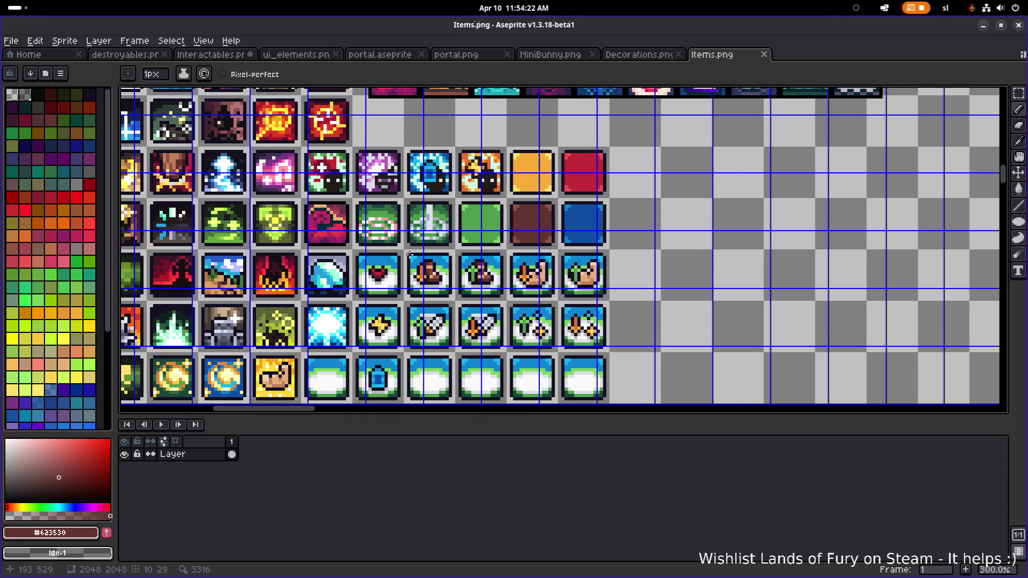
scroll(460, 263, "up", 10)
scroll(461, 264, "left", 2)
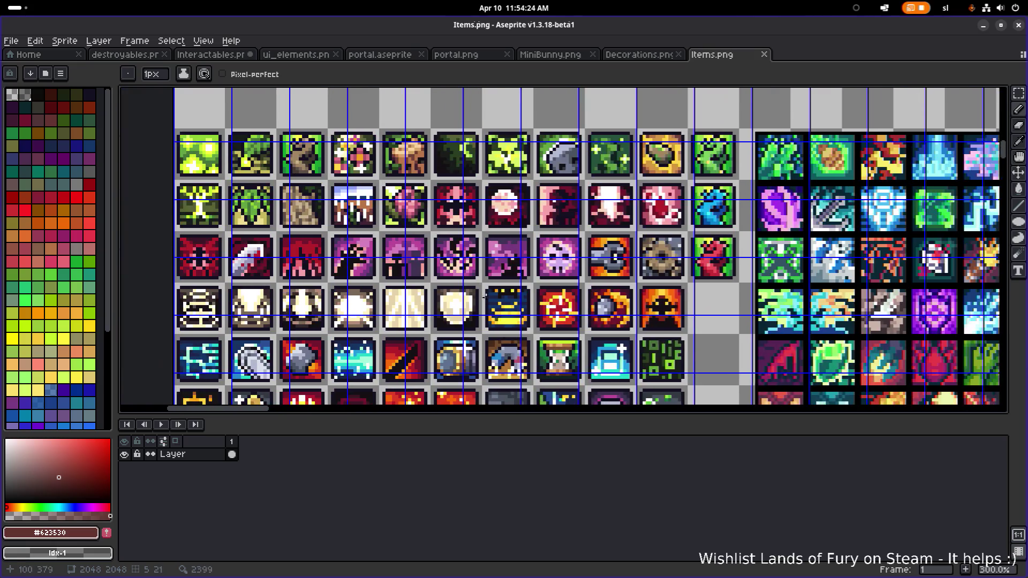
scroll(489, 305, "up", 5)
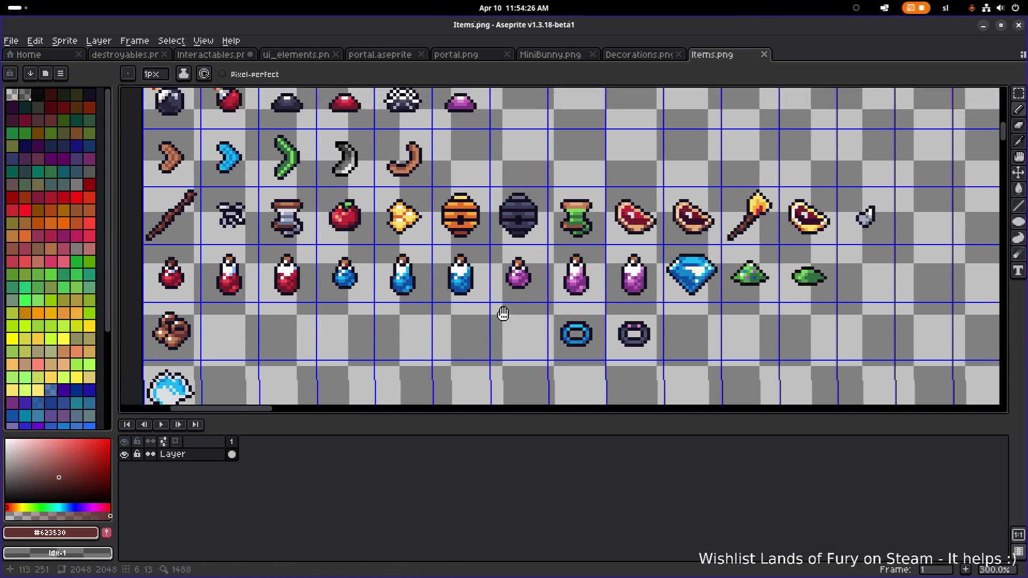
scroll(484, 309, "down", 1)
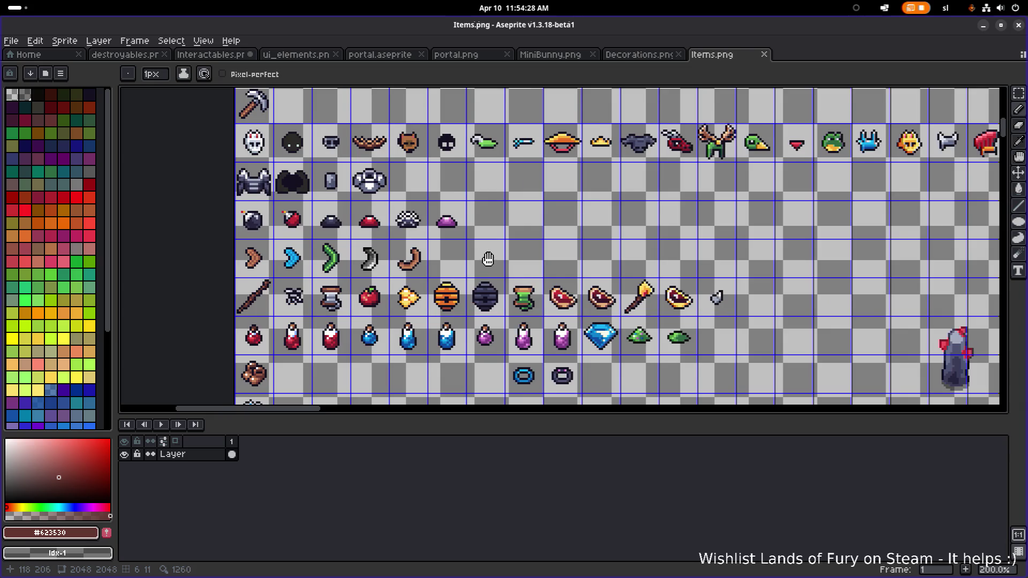
scroll(487, 316, "up", 3)
- Glance at the Decorations and MiniBunny sheets, then return to Interactables.png
left_click(638, 56)
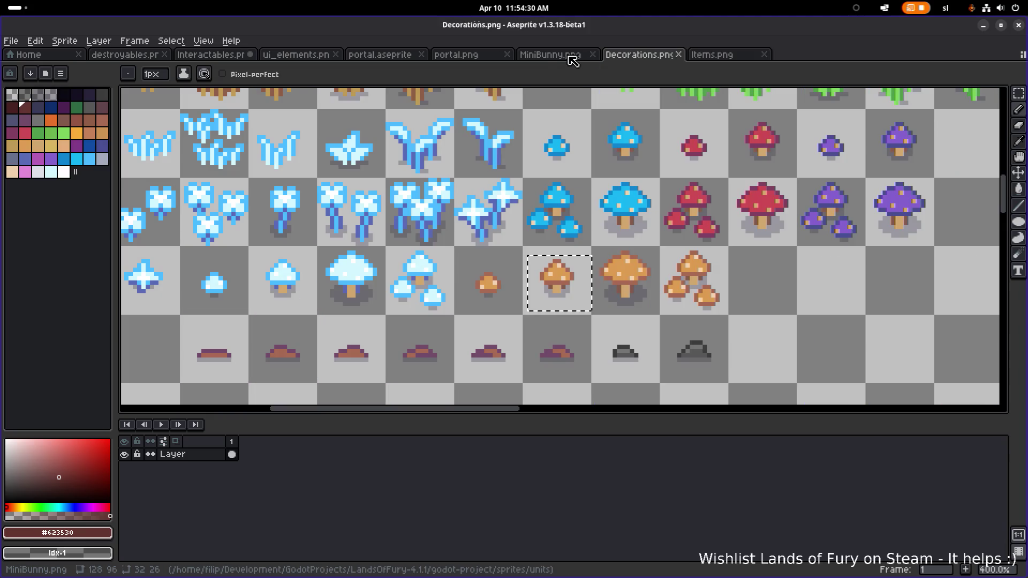
left_click(554, 55)
left_click(211, 55)
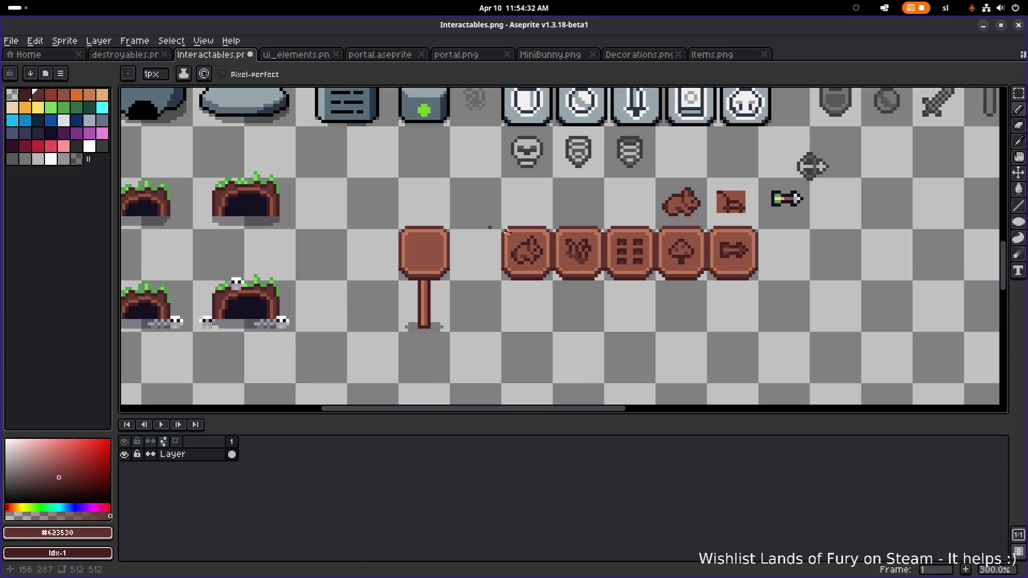
scroll(498, 262, "right", 3)
scroll(531, 263, "right", 1)
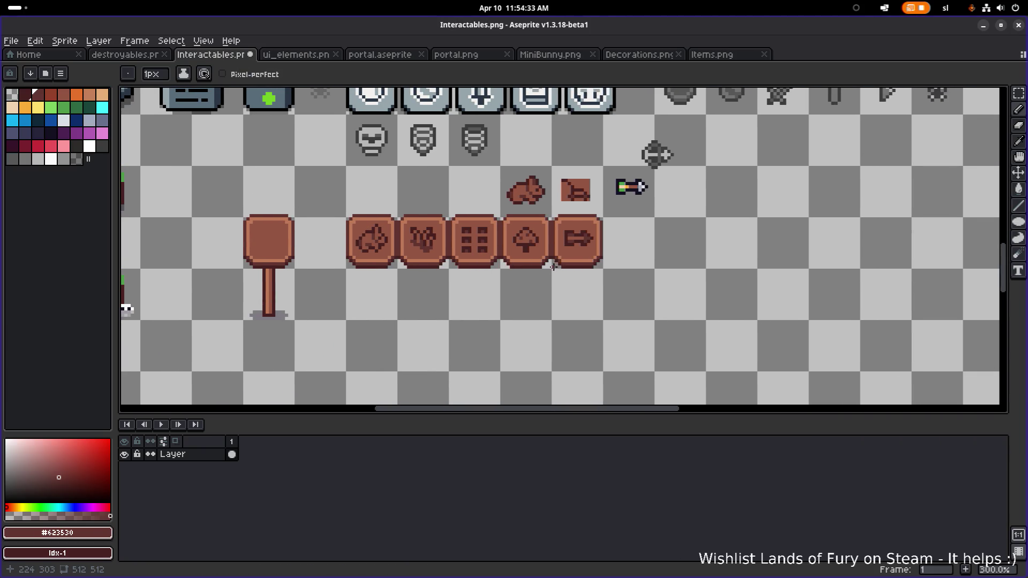
scroll(479, 275, "up", 1)
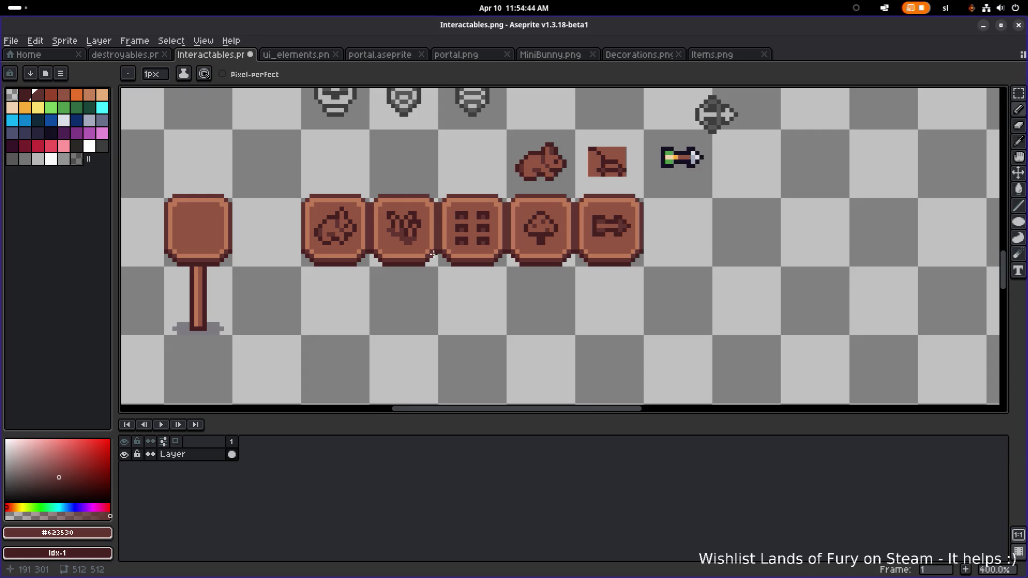
scroll(399, 244, "down", 1)
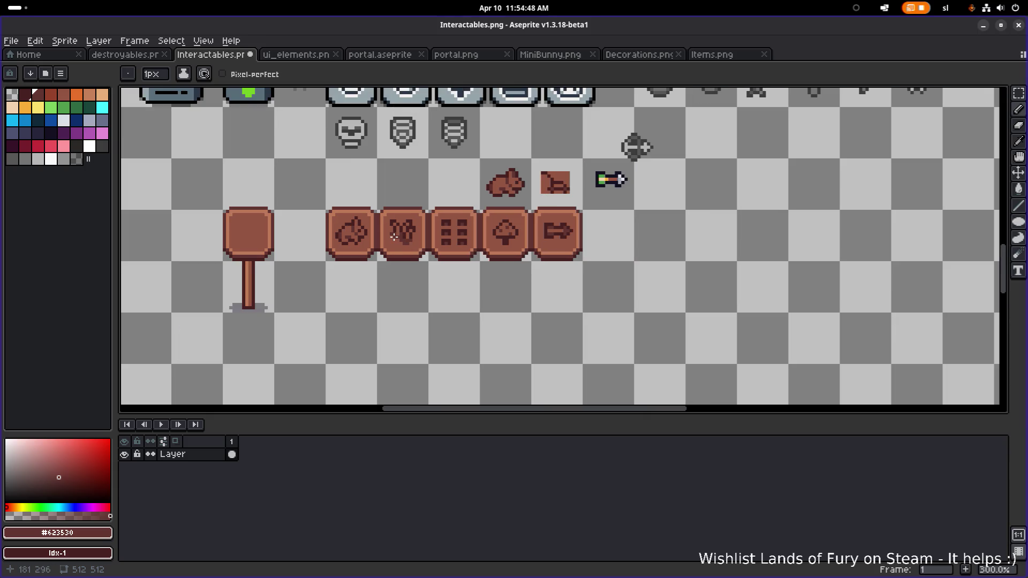
scroll(394, 237, "up", 1)
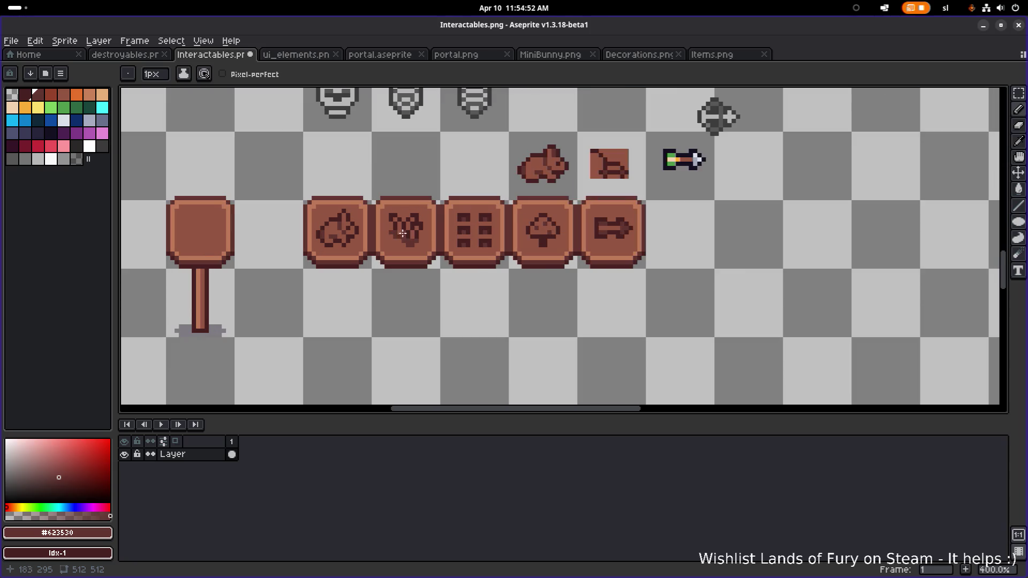
scroll(347, 217, "up", 2)
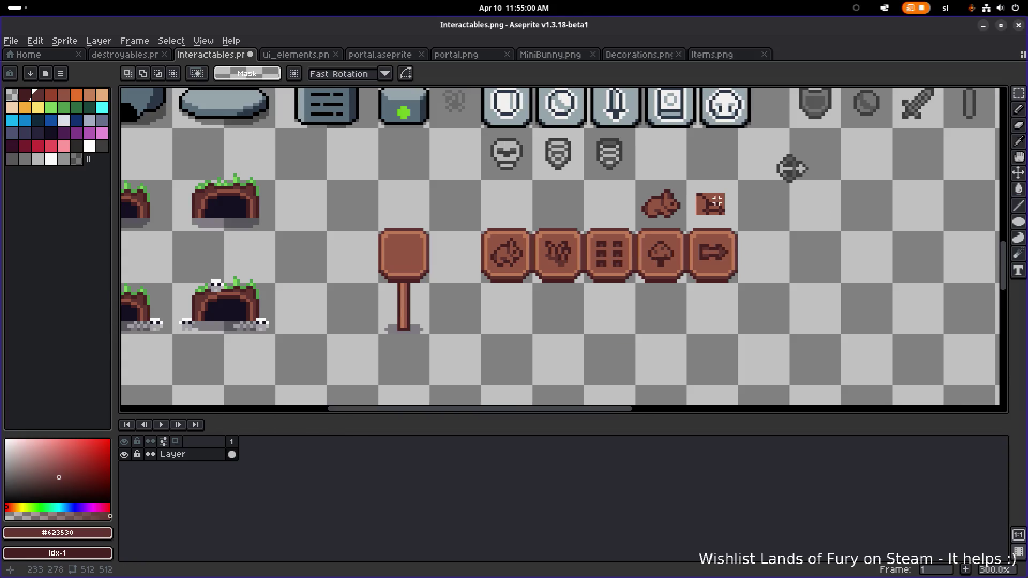
scroll(621, 210, "left", 1)
scroll(682, 206, "up", 1)
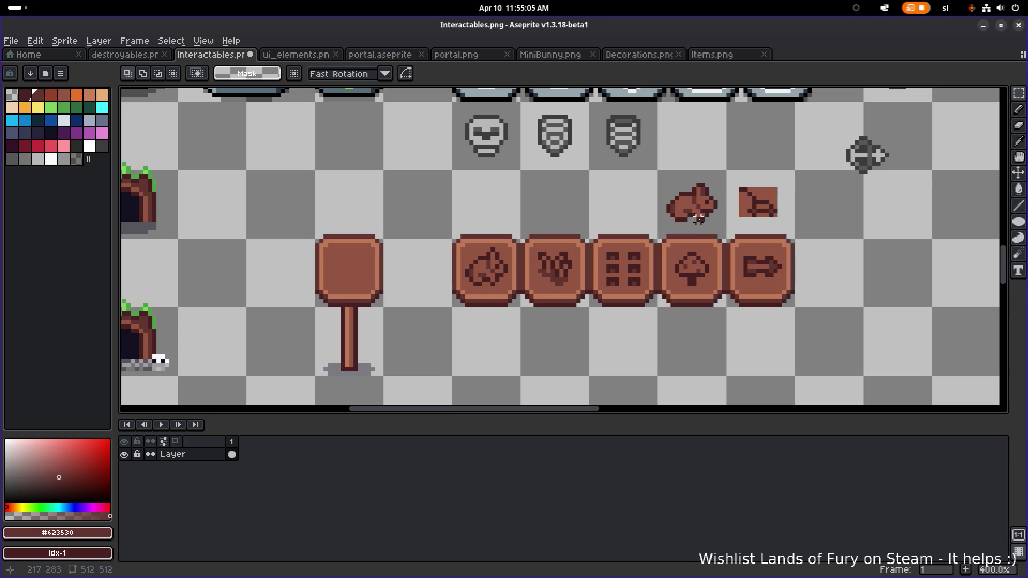
scroll(699, 219, "up", 5)
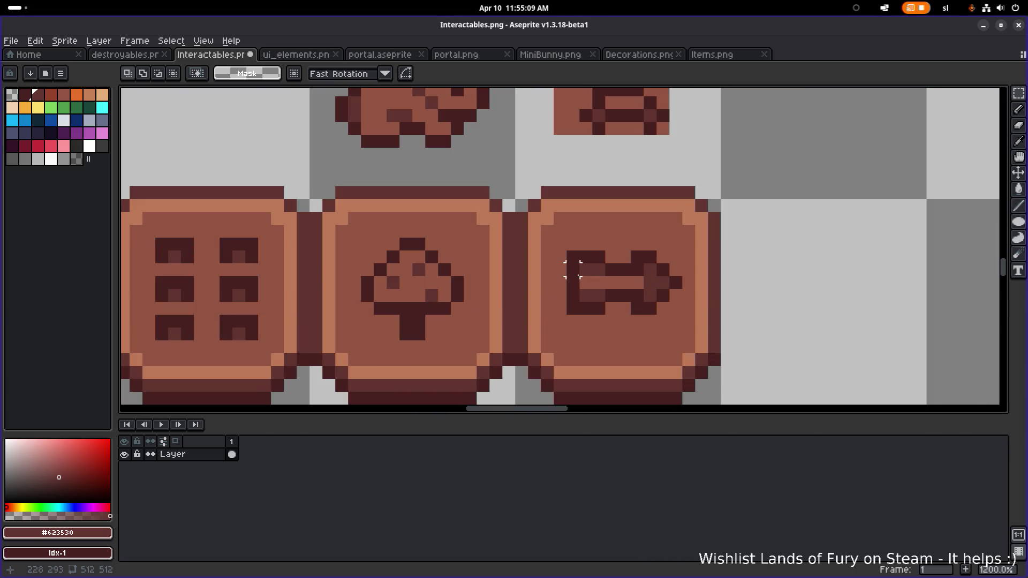
left_click_drag(568, 252, 609, 317)
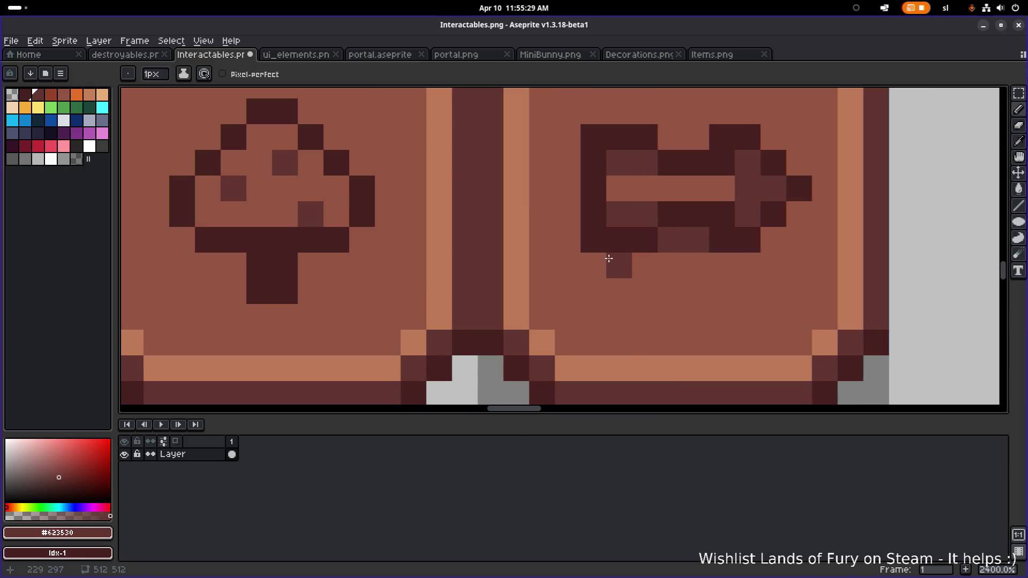
- Try a dark pencil stroke beside the arrow sign, then undo it
left_click_drag(590, 266, 645, 265)
mouse_move(722, 265)
left_mouse_down()
mouse_move(748, 259)
mouse_move(797, 217)
left_mouse_up()
scroll(798, 217, "down", 5)
left_click_drag(872, 218, 818, 232)
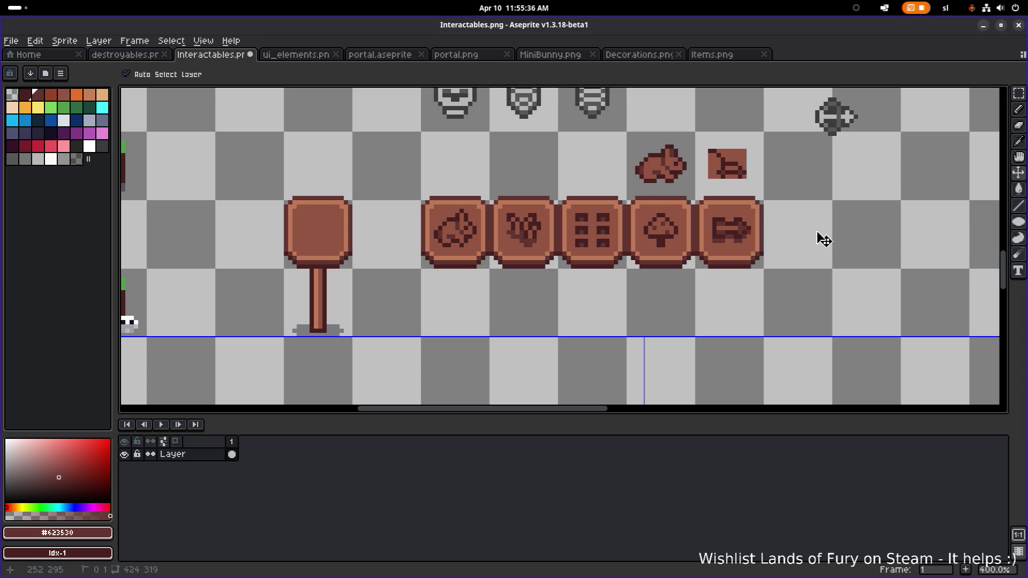
key("ctrl+z")
key("b")
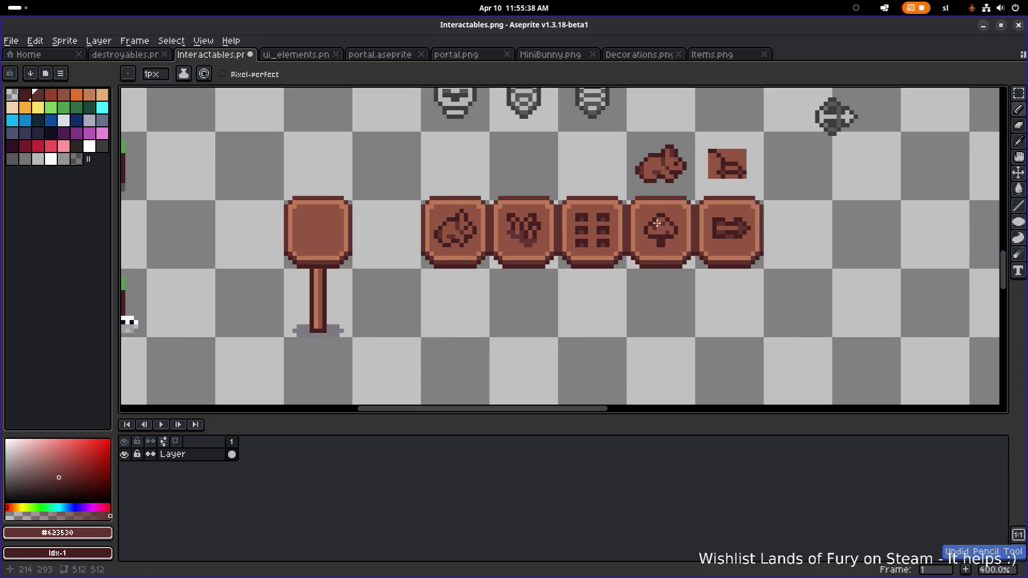
left_click_drag(611, 230, 681, 231)
scroll(706, 232, "up", 6)
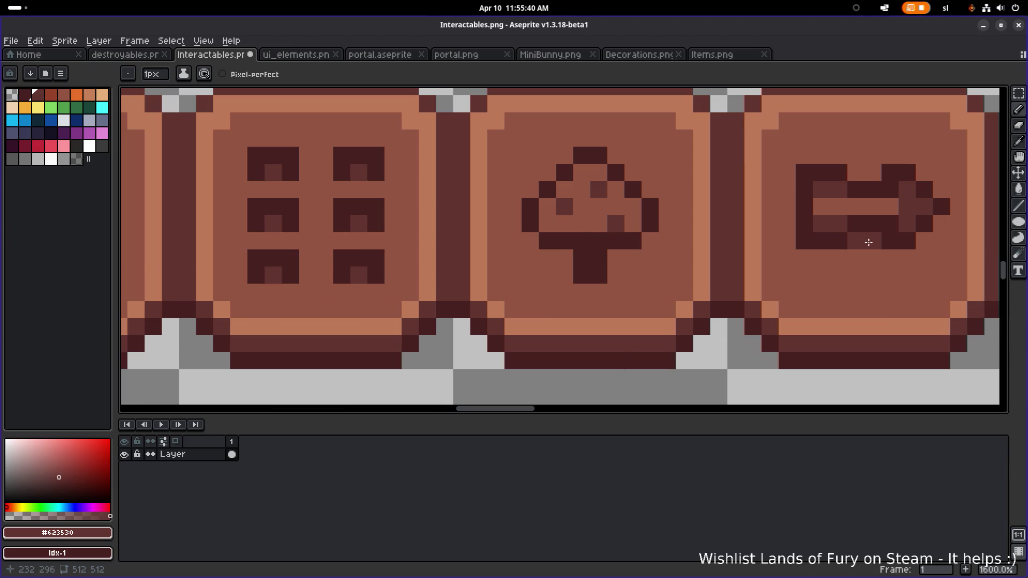
- Sample the mid-brown sign colour, then marquee and cut away the rabbit and boat icons
left_click(877, 247, "alt")
scroll(854, 241, "down", 4)
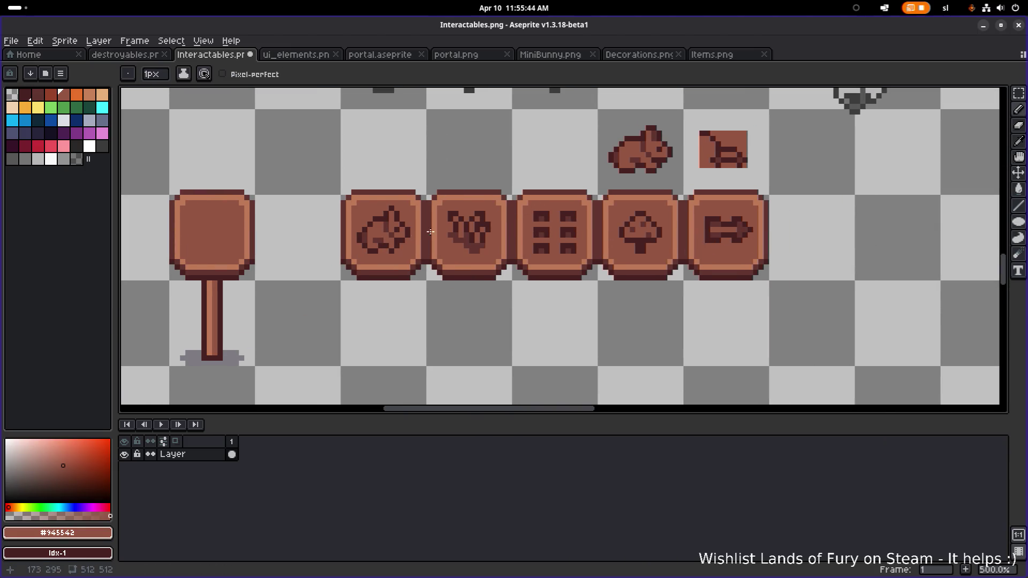
key("m")
scroll(541, 179, "down", 1)
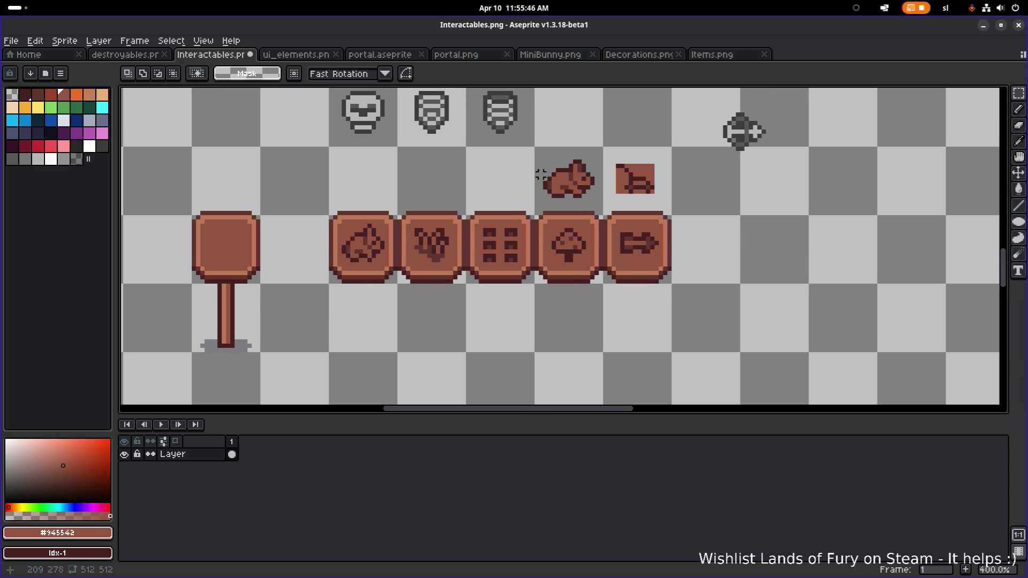
left_click_drag(540, 156, 665, 211)
key("ctrl+x")
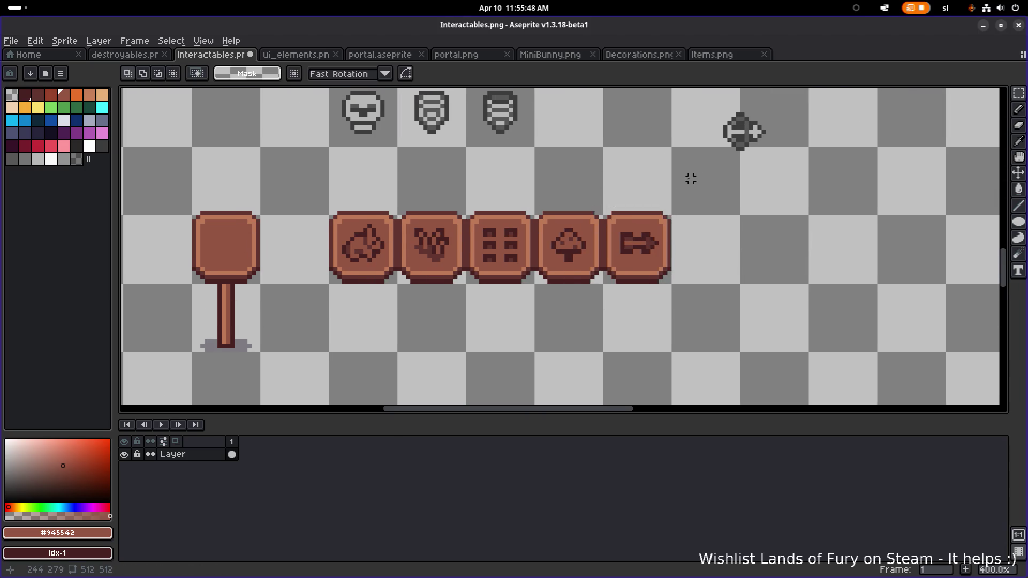
- Copy the whole sign-tile row below the original, nudge it into place, and drop it
left_click_drag(676, 315, 699, 317)
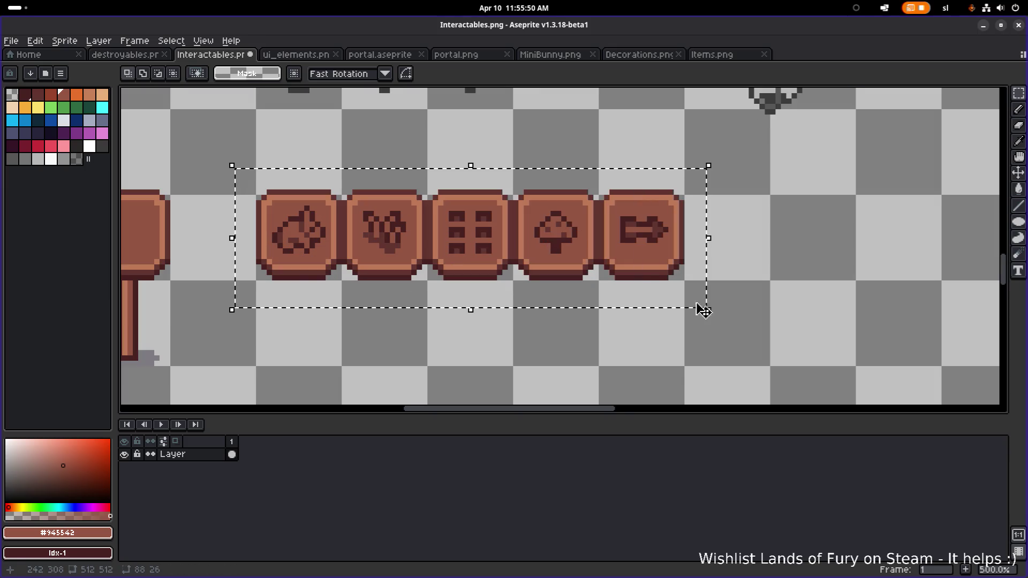
scroll(686, 252, "down", 2)
key("ctrl+d")
scroll(422, 236, "up", 1)
mouse_move(417, 233)
left_mouse_down()
mouse_move(706, 304)
mouse_move(756, 304)
left_mouse_up()
scroll(750, 300, "down", 2)
mouse_move(530, 211)
left_mouse_down("ctrl")
mouse_move(528, 294)
mouse_move(561, 266)
left_mouse_up("ctrl")
scroll(563, 278, "up", 1)
scroll(559, 293, "up", 2)
left_click_drag(672, 280, 509, 271)
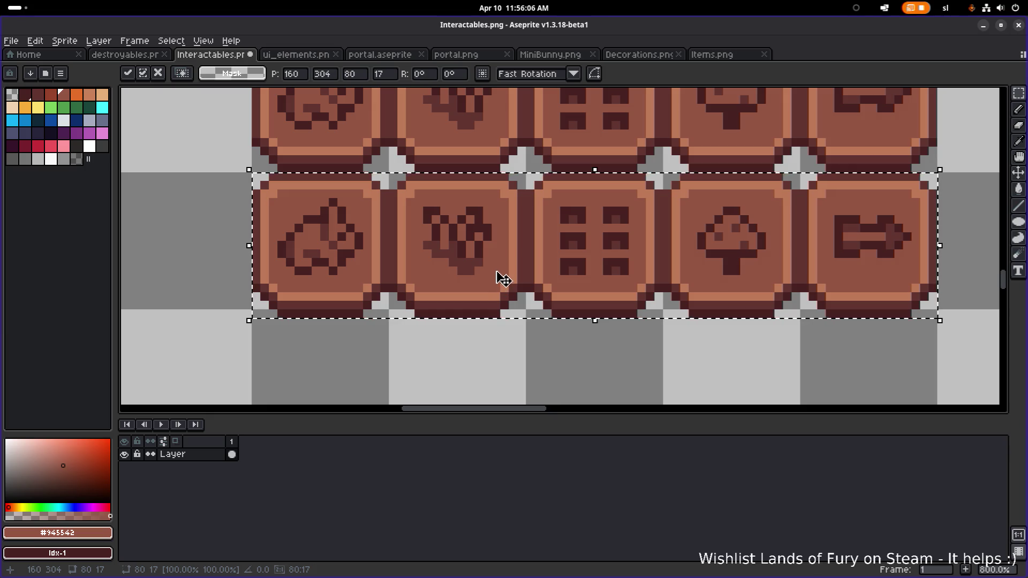
left_click_drag(498, 272, 497, 277)
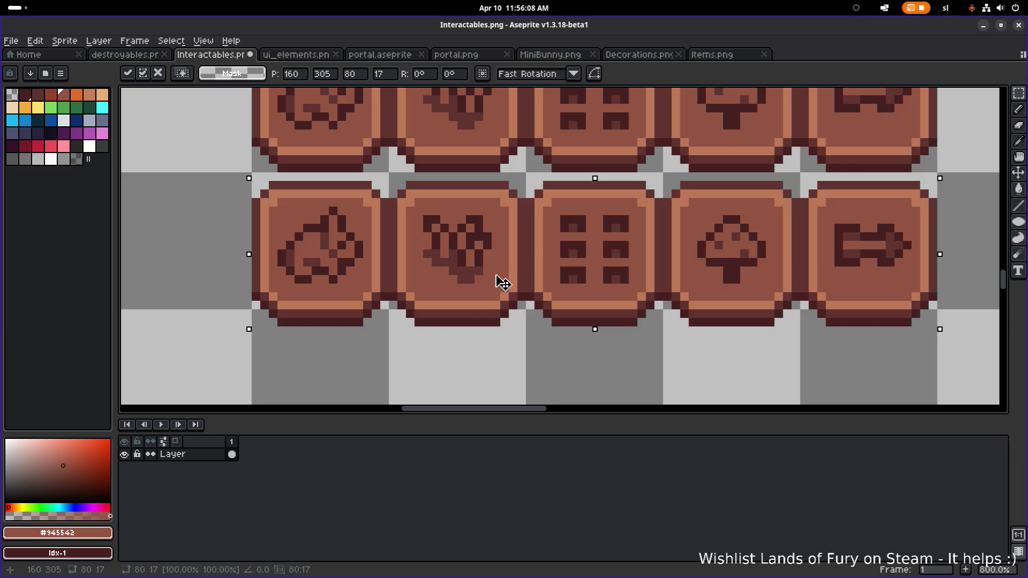
key("Up")
left_click(513, 348)
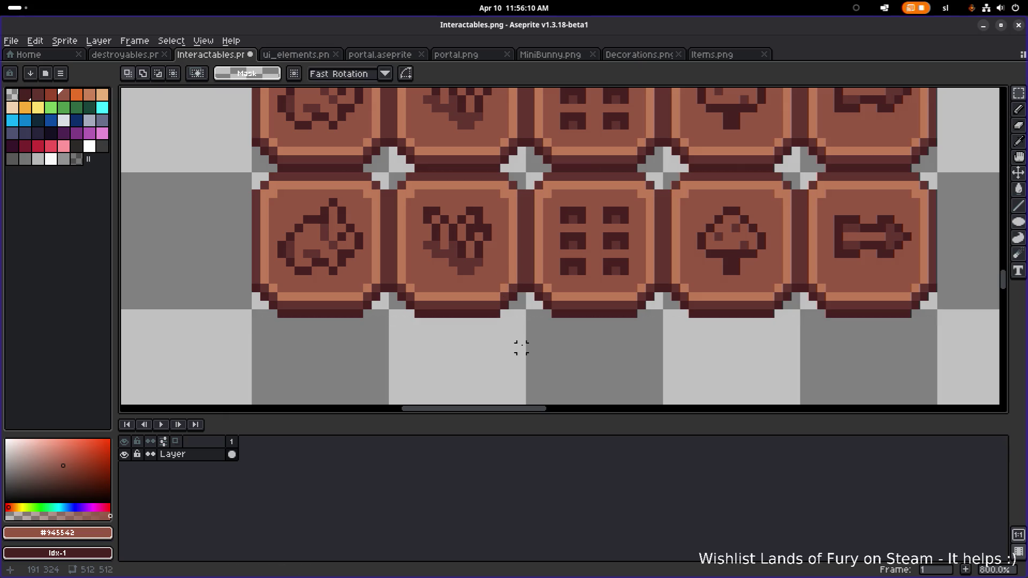
- Erase the copy's bottom rims and left edge column, then select the rim strip between rows
mouse_move(213, 366)
left_mouse_down()
mouse_move(573, 313)
mouse_move(967, 280)
mouse_move(950, 279)
left_mouse_up()
key("Delete")
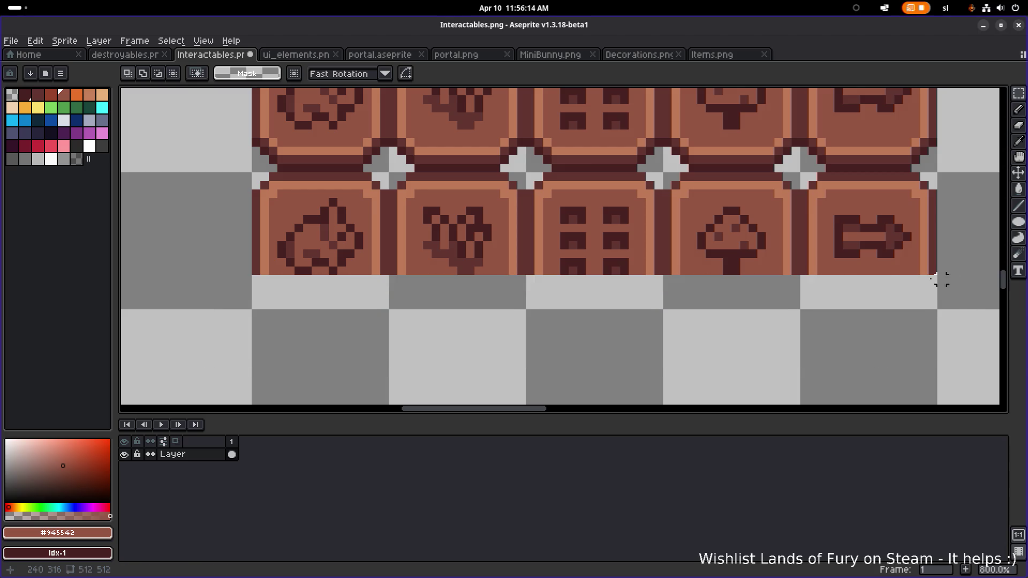
mouse_move(247, 182)
left_mouse_down()
mouse_move(270, 231)
mouse_move(275, 275)
left_mouse_up()
key("Delete")
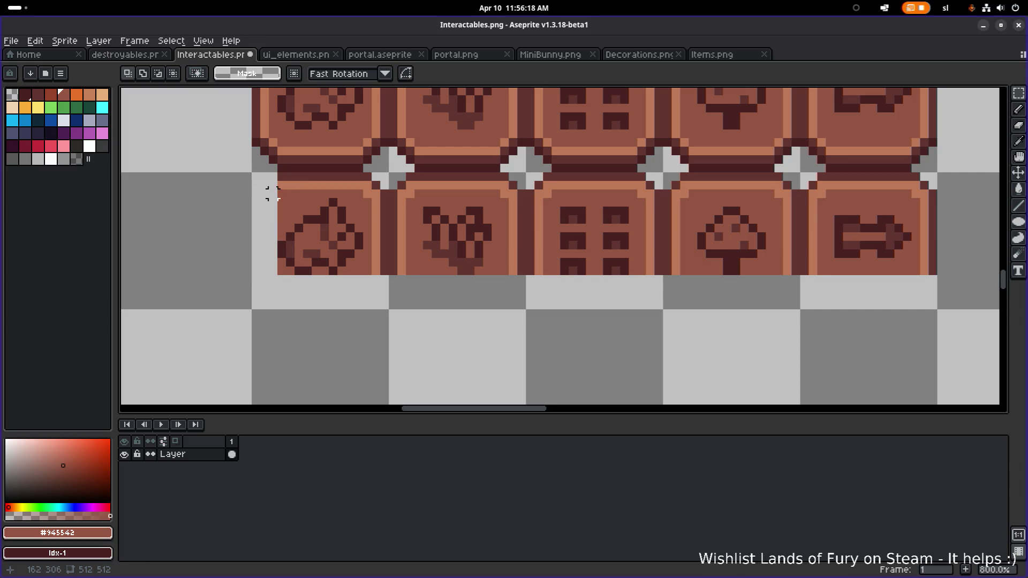
mouse_move(272, 175)
left_mouse_down()
mouse_move(793, 185)
mouse_move(953, 205)
left_mouse_up()
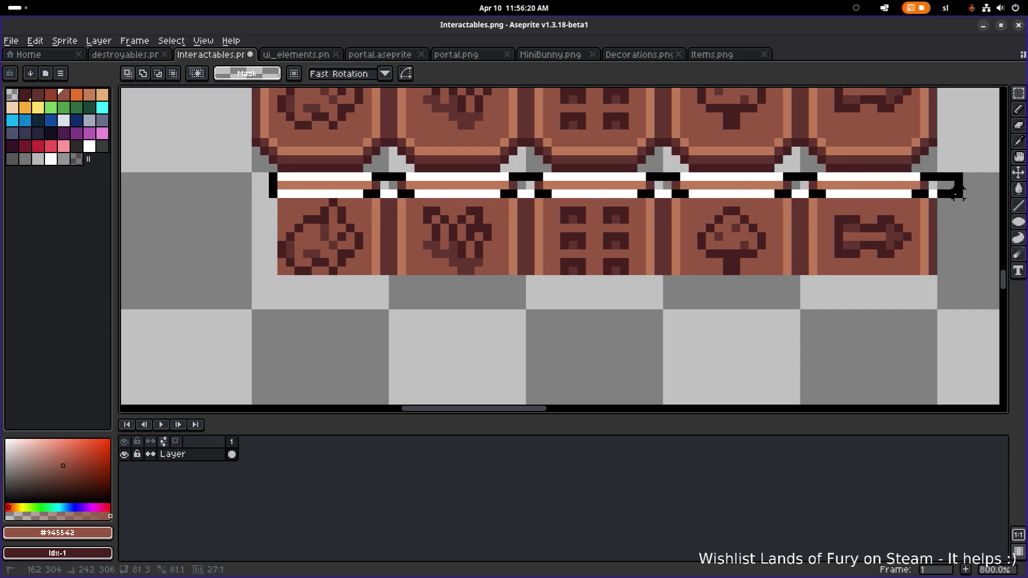
- Clear the rim strip, then magic-wand and delete the first two copied tiles' backgrounds
key("Delete")
key("w")
left_click(375, 210)
left_click(376, 208, "shift")
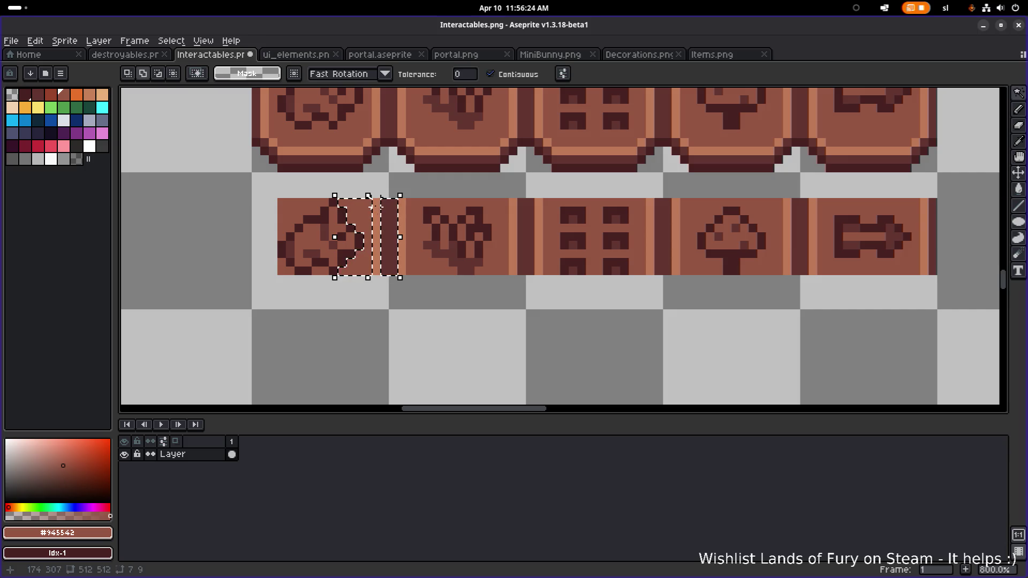
left_click(403, 241, "shift")
left_click(455, 267, "shift")
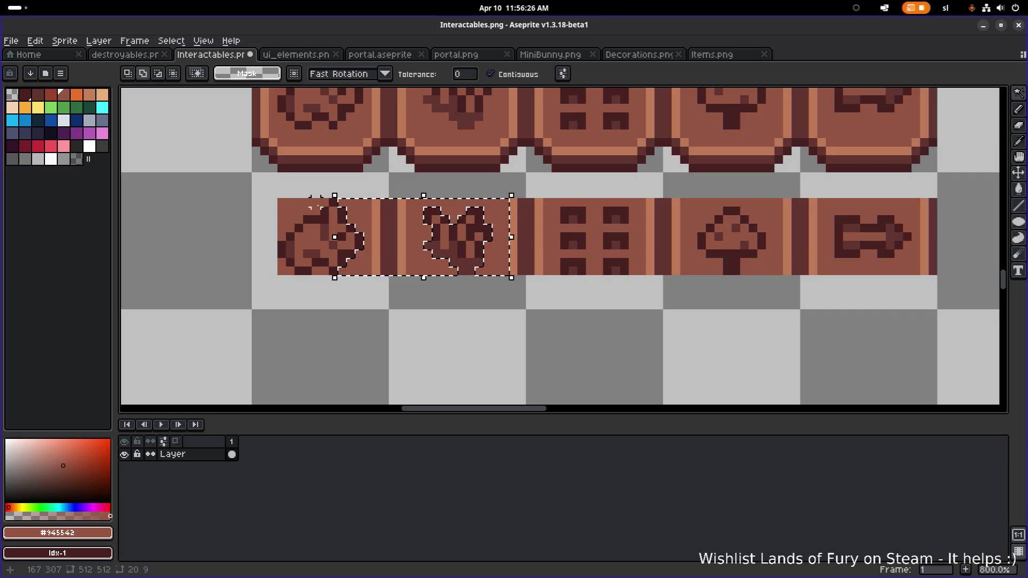
left_click(299, 210, "shift")
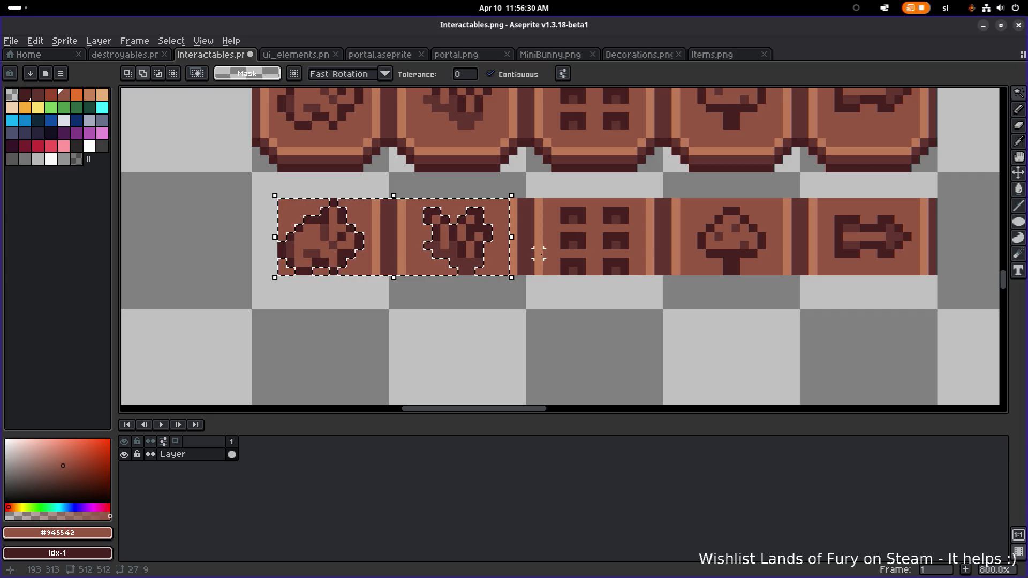
key("Delete")
- Add the window-grid, mushroom and arrow tiles' backgrounds and dark strips to the selection
left_click_drag(558, 257, 471, 255)
left_click(465, 245, "shift")
left_click(575, 243, "shift")
left_click_drag(602, 236, 551, 242)
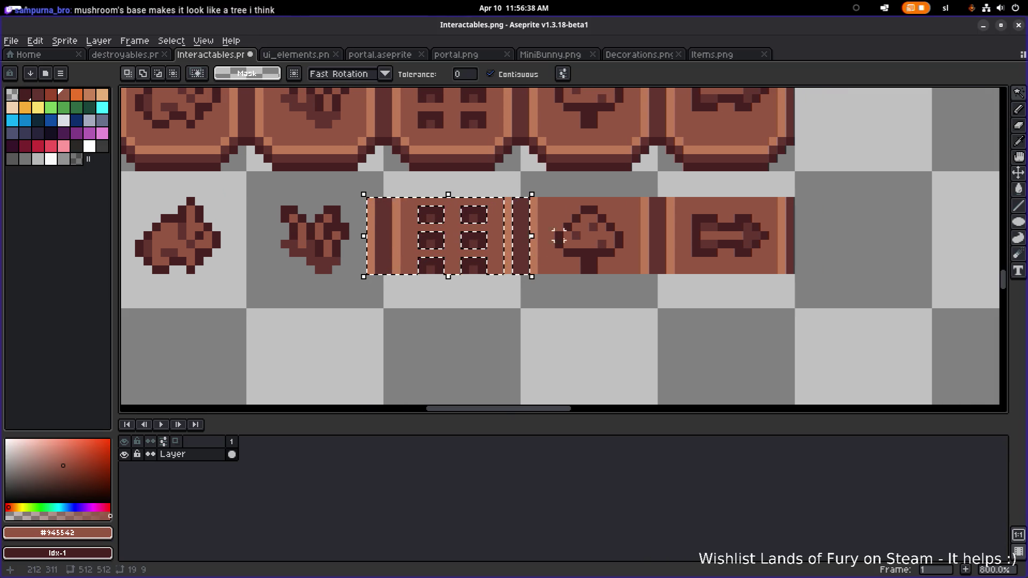
scroll(559, 243, "up", 2)
scroll(506, 234, "down", 2)
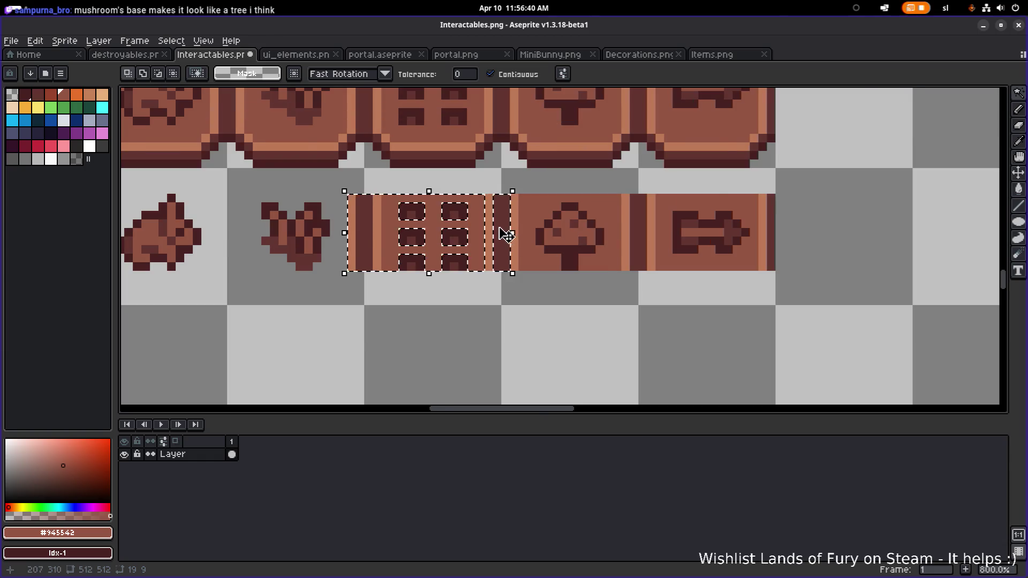
scroll(506, 234, "up", 2)
left_click(541, 203, "shift")
scroll(509, 231, "right", 5)
left_click(492, 228, "shift")
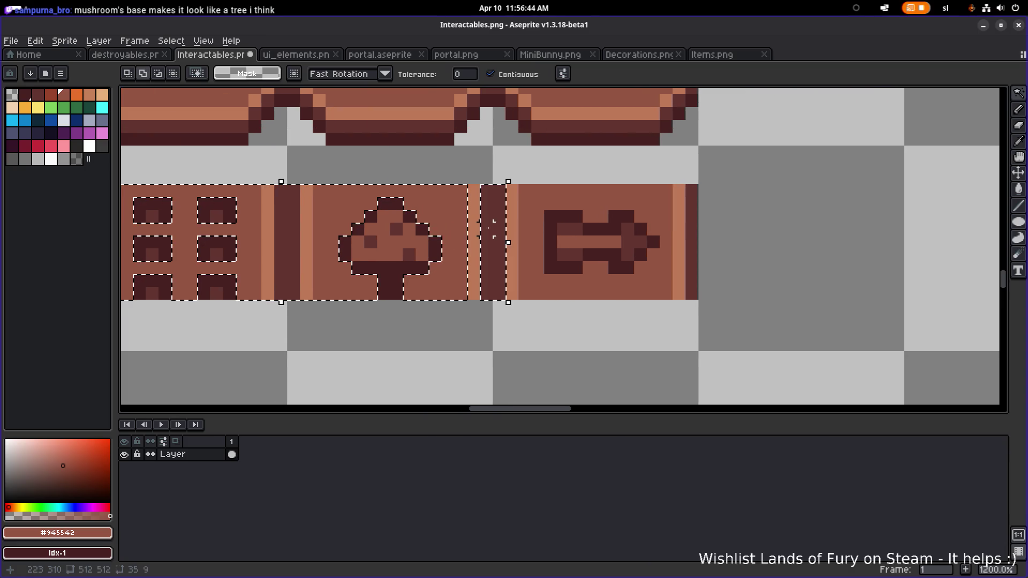
left_click(530, 214, "shift")
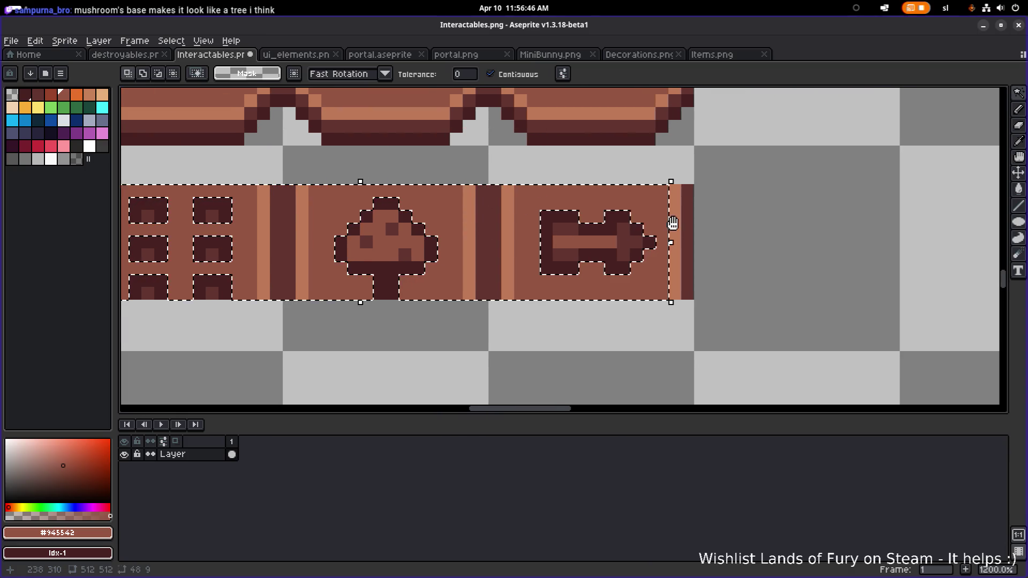
scroll(673, 223, "right", 1)
left_click(656, 230, "shift")
left_click(669, 231, "shift")
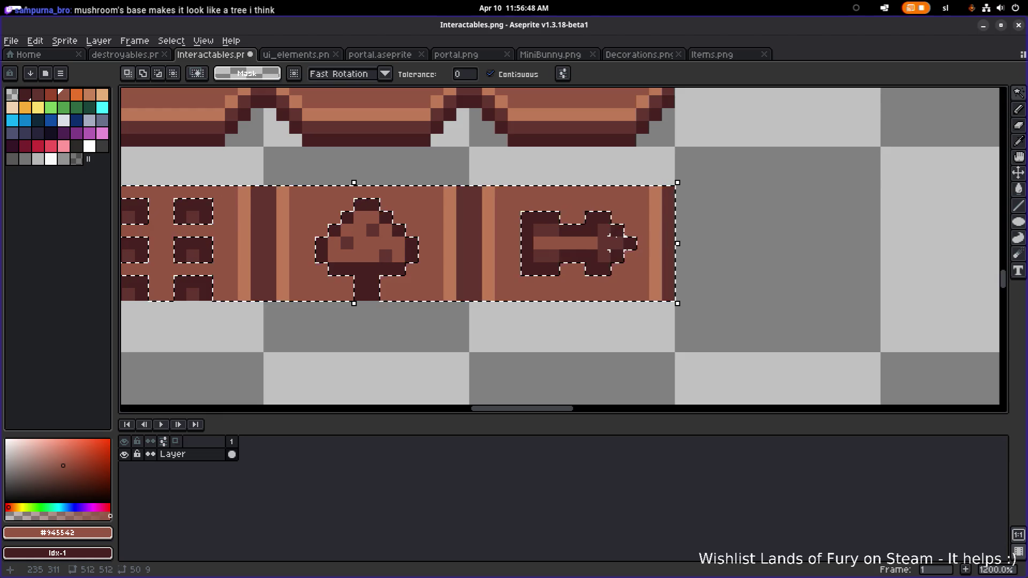
- Deselect everything and zoom out to review the signs above their icons
key("ctrl+d")
scroll(479, 281, "down", 4)
scroll(417, 292, "up", 1)
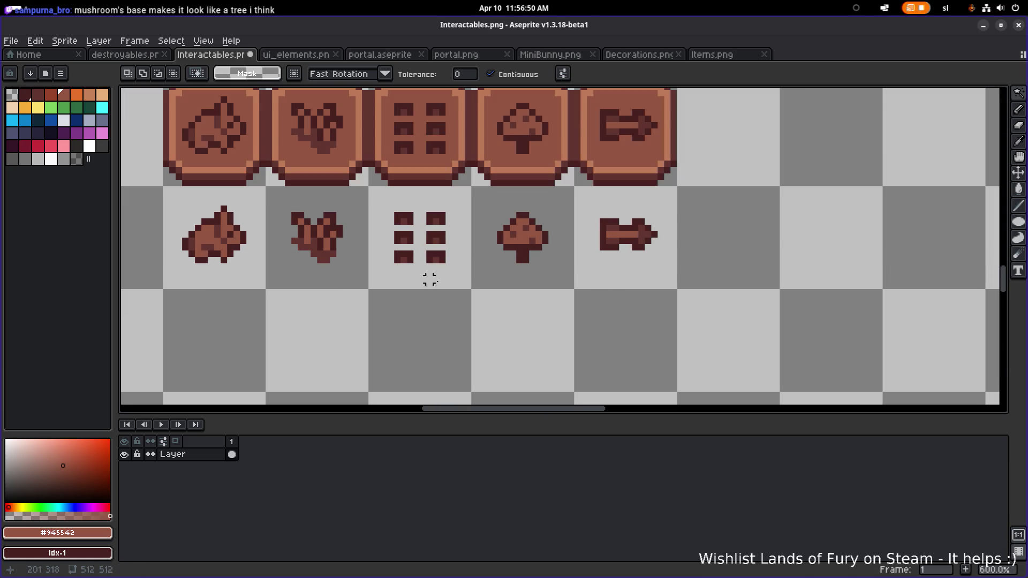
scroll(532, 286, "down", 1)
key("m")
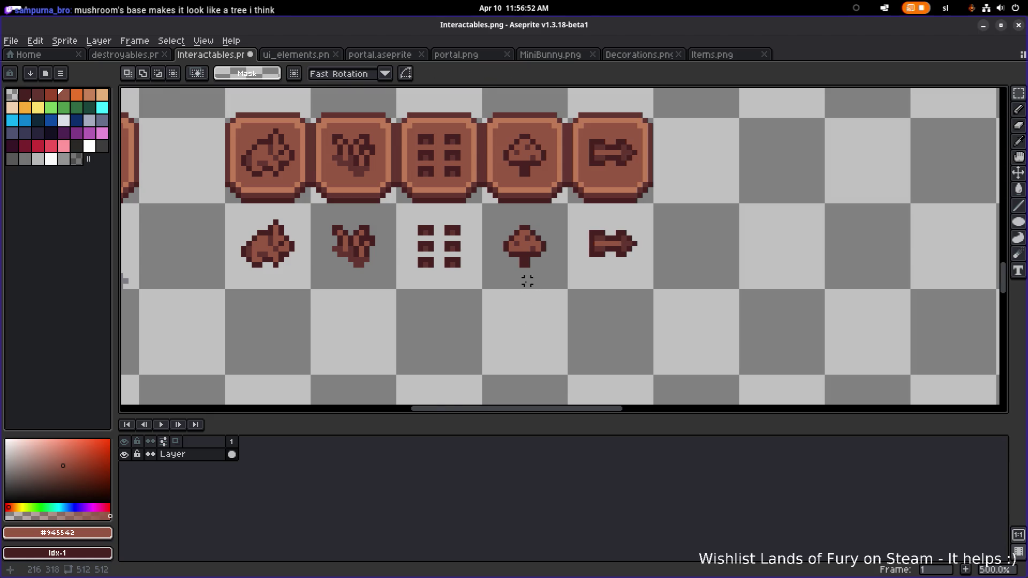
scroll(526, 284, "up", 2)
scroll(537, 256, "up", 2)
scroll(541, 258, "down", 5)
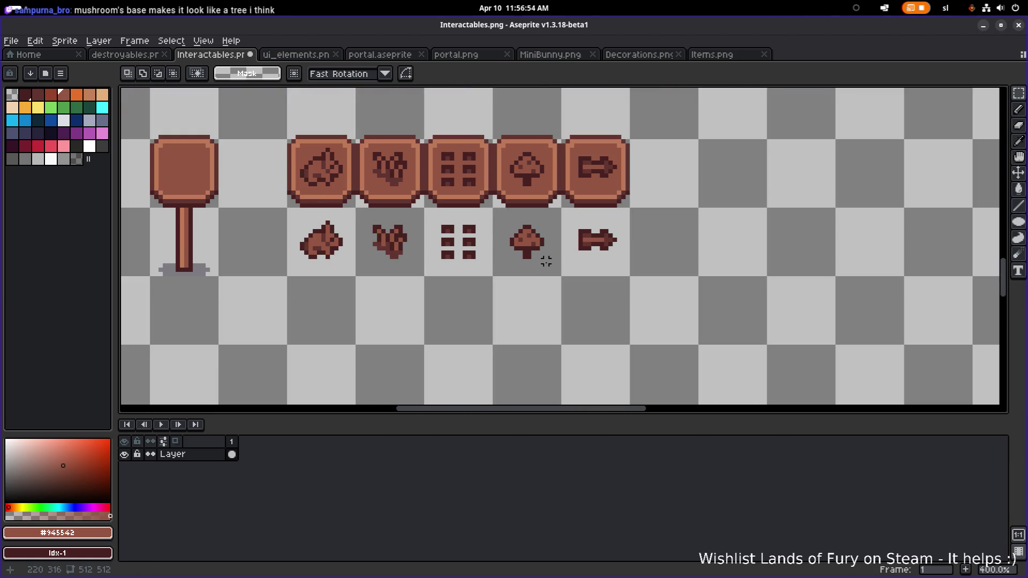
left_click(718, 55)
left_click(637, 54)
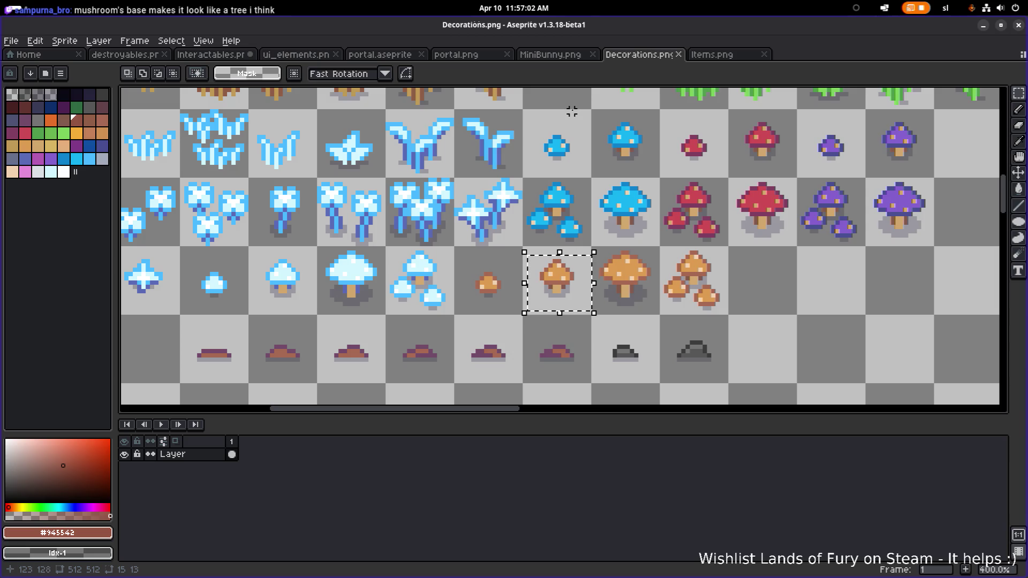
left_click(571, 63)
left_click(666, 55)
left_click(712, 55)
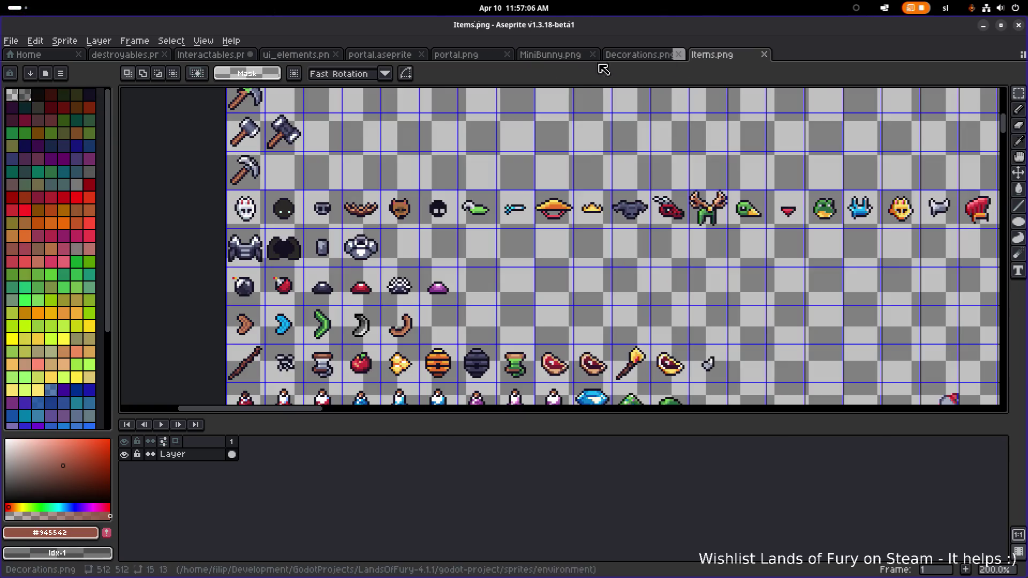
left_click(482, 64)
left_click(581, 63)
left_click(370, 58)
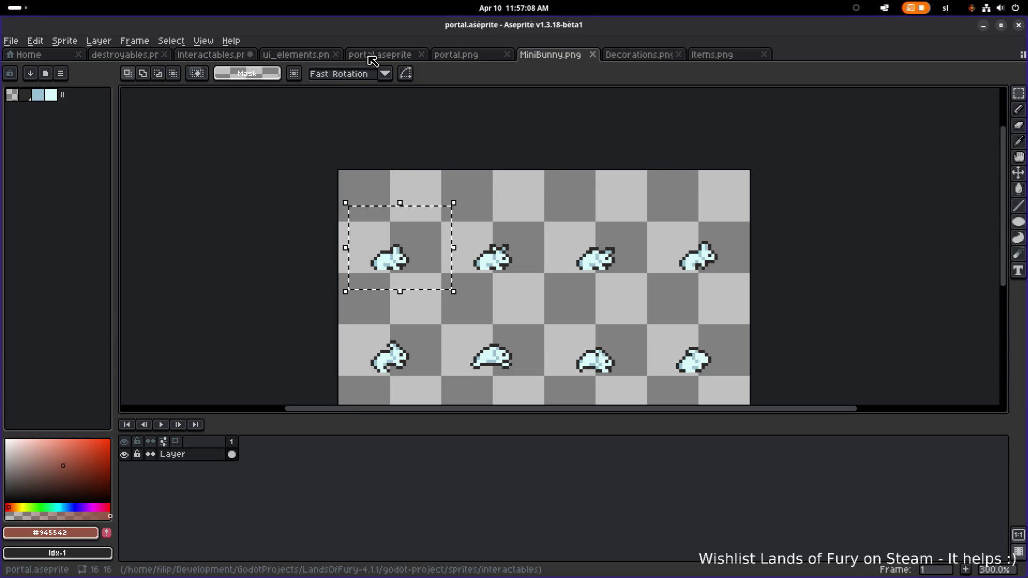
left_click(210, 54)
scroll(560, 262, "up", 3)
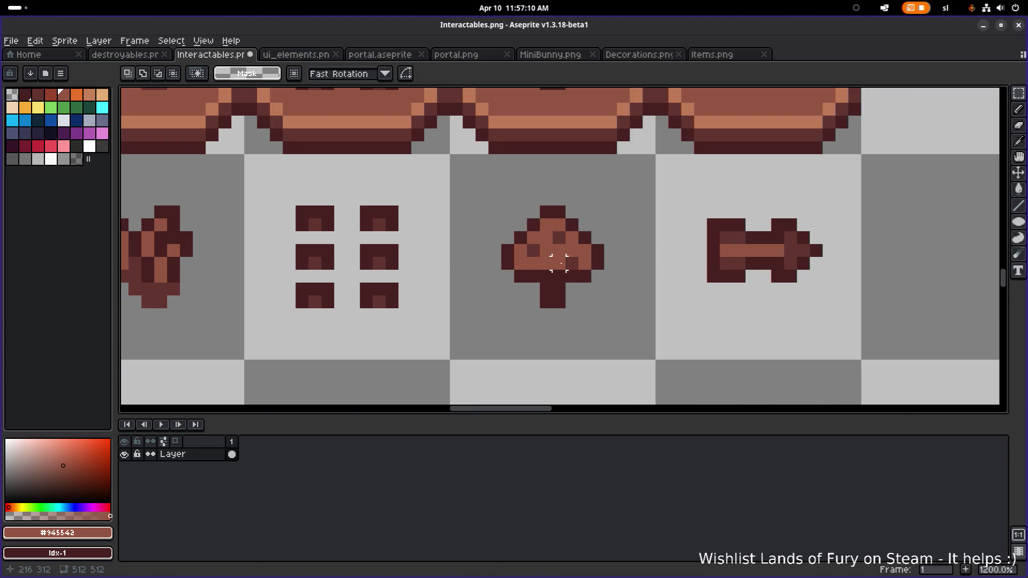
- Sample the dark brown from the mushroom icon as the pencil colour
key("i")
key("b")
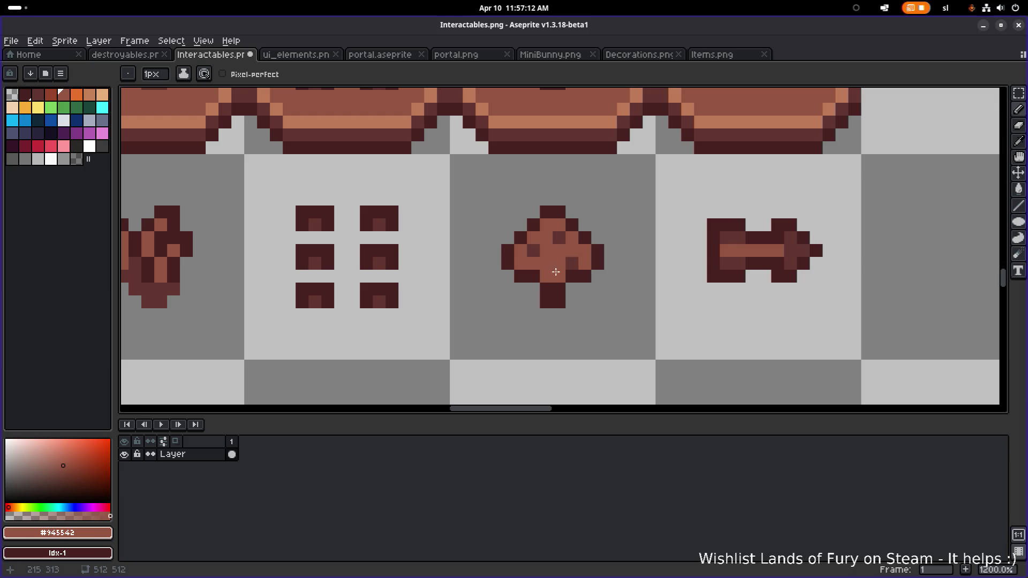
scroll(556, 275, "down", 4)
scroll(611, 262, "up", 5)
key("i")
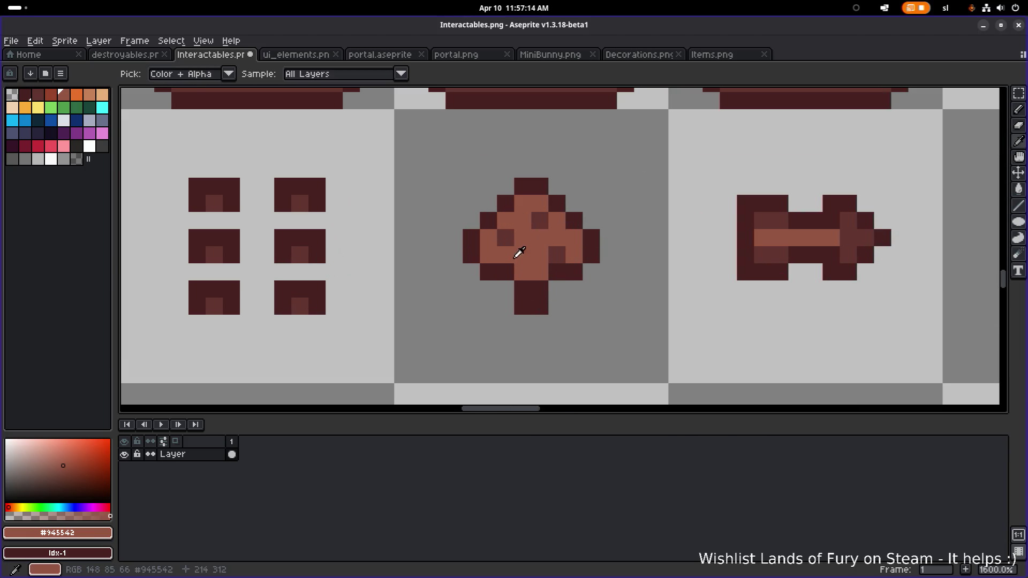
left_click(506, 237)
key("b")
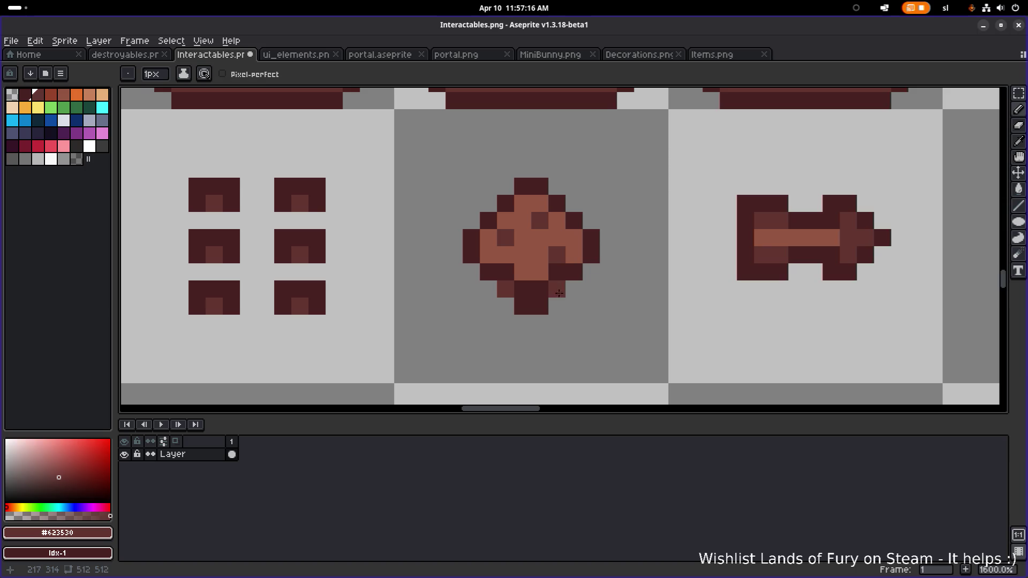
scroll(607, 268, "down", 5)
scroll(643, 267, "down", 2)
scroll(626, 269, "up", 7)
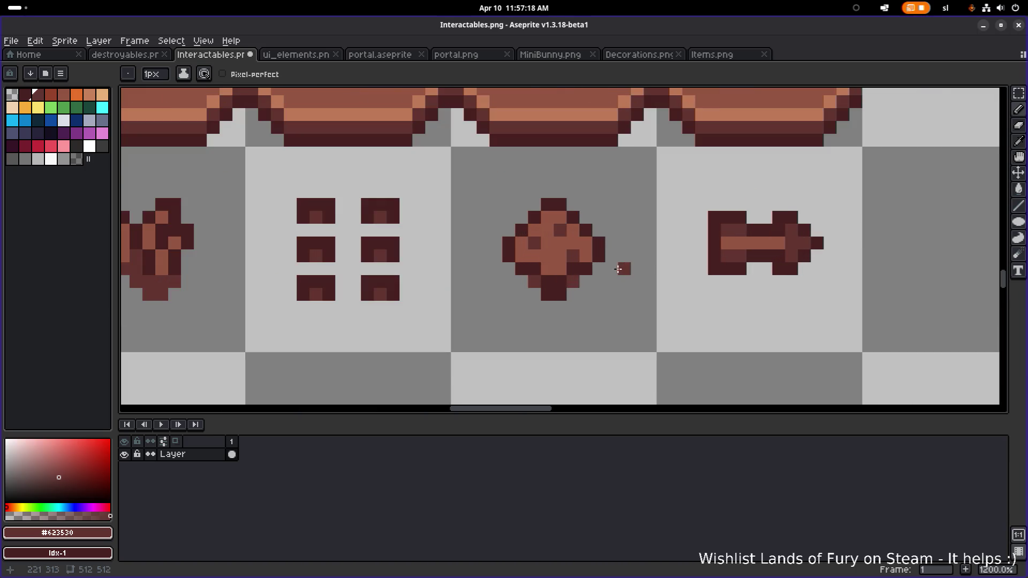
- Undo and redo the mushroom pixel edits, then recolour a pixel on its stem
key("ctrl+z")
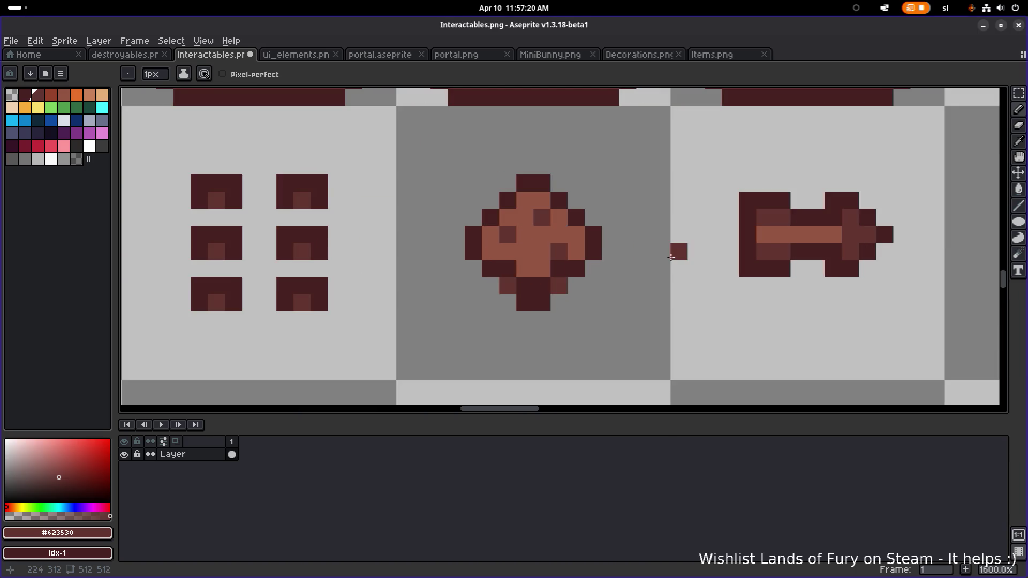
key("v")
key("ctrl+z")
key("ctrl+y")
key("ctrl+y")
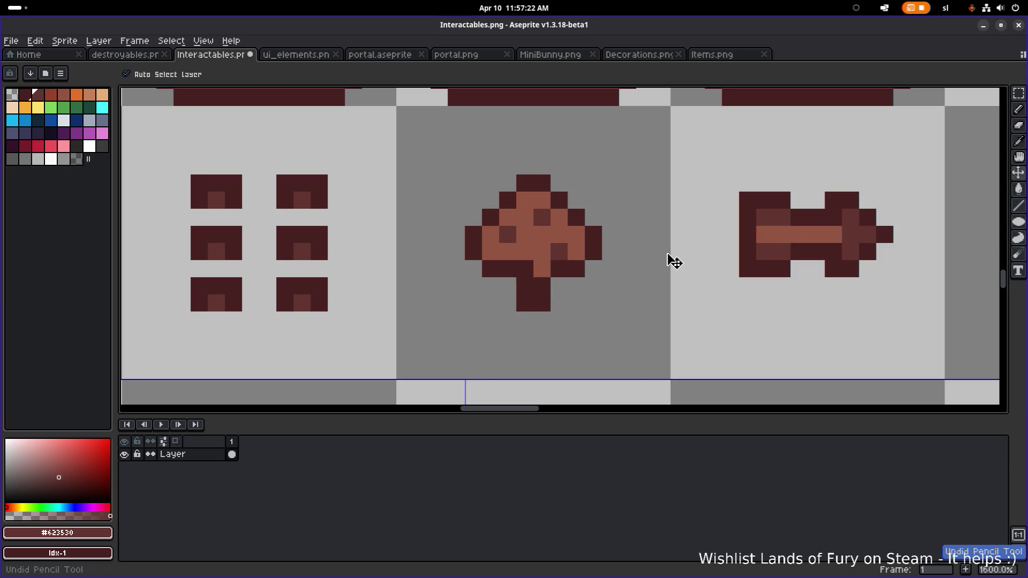
key("b")
left_click(539, 286)
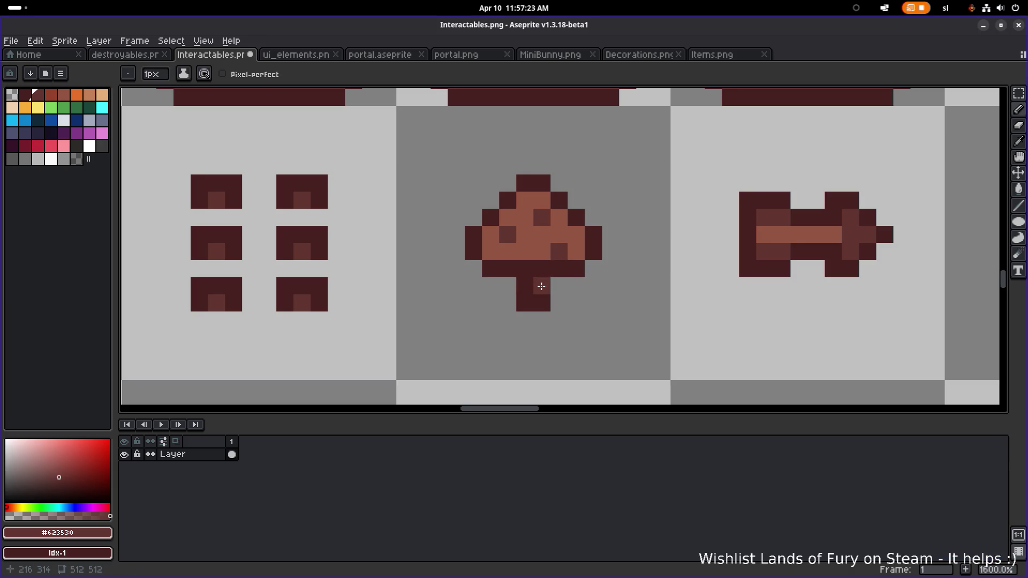
- Save Interactables.png, confirming the format warning, then save it once more
scroll(641, 278, "down", 3)
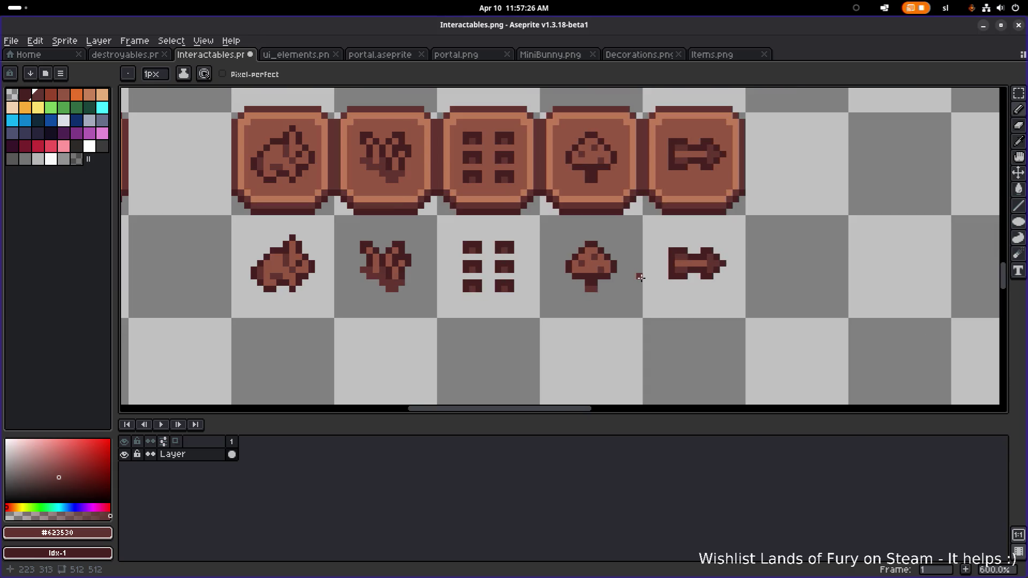
scroll(639, 278, "down", 2)
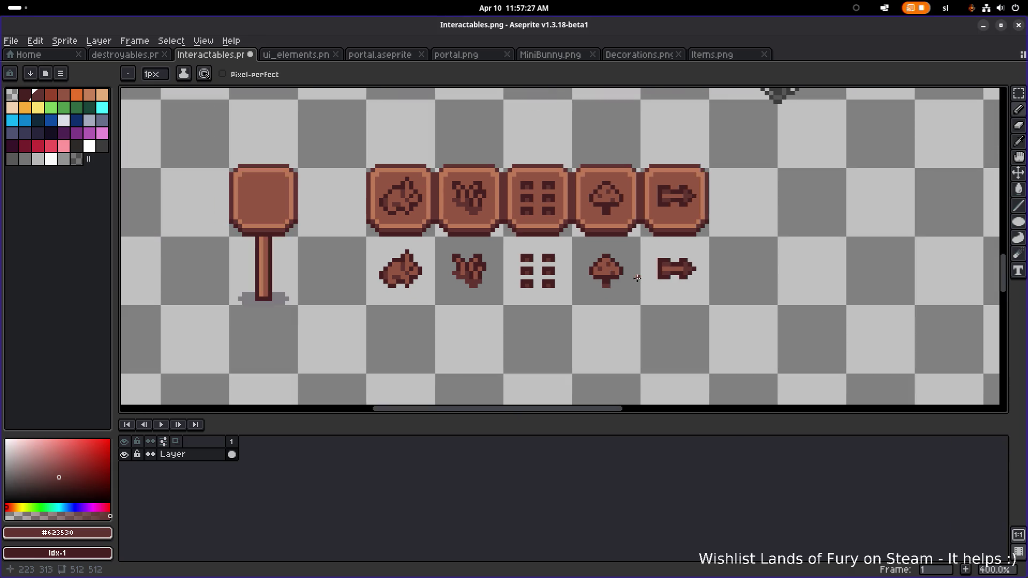
scroll(612, 280, "up", 5)
scroll(608, 280, "down", 4)
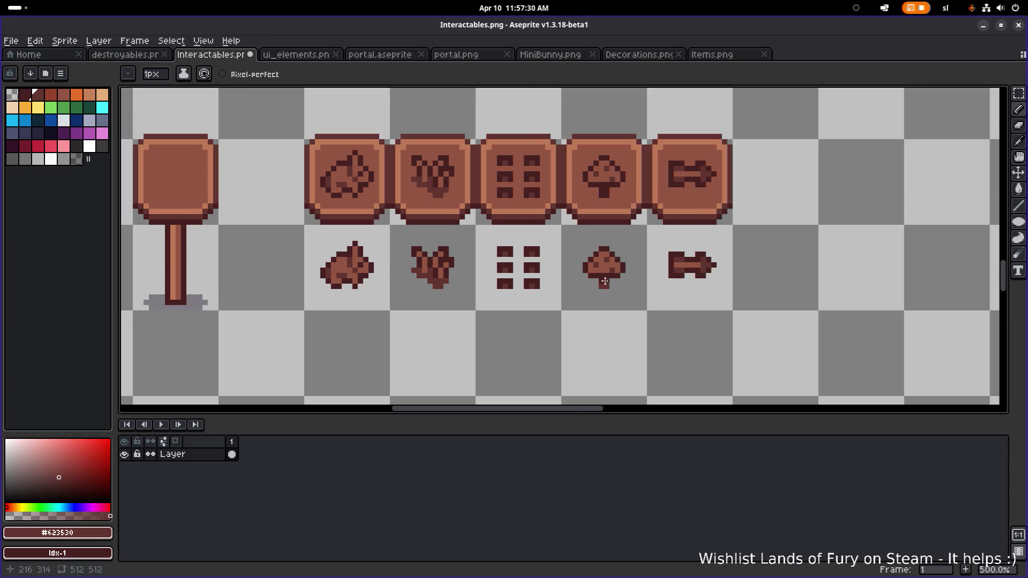
scroll(590, 282, "left", 2)
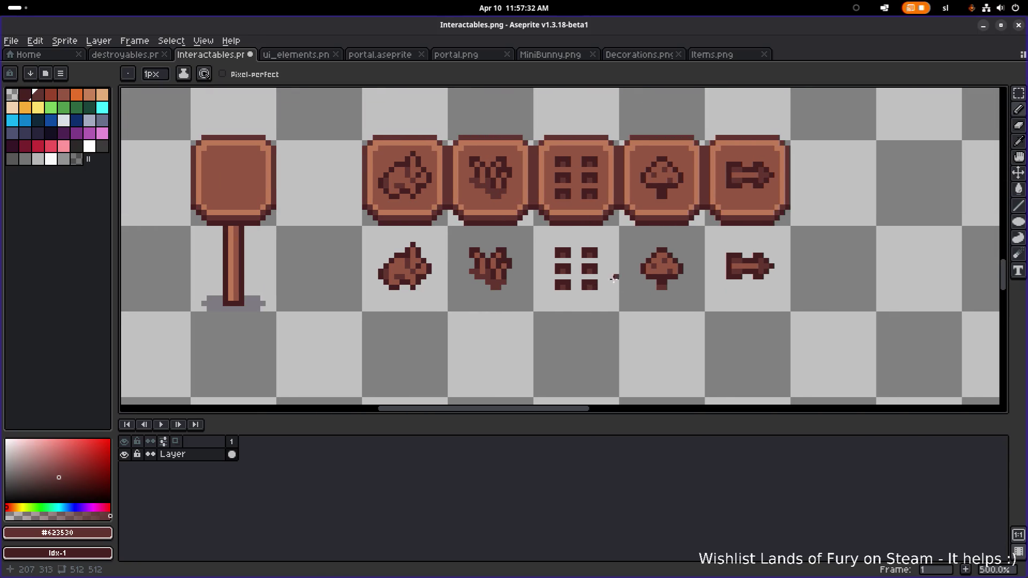
scroll(557, 290, "down", 1)
key("ctrl+s")
key("Return")
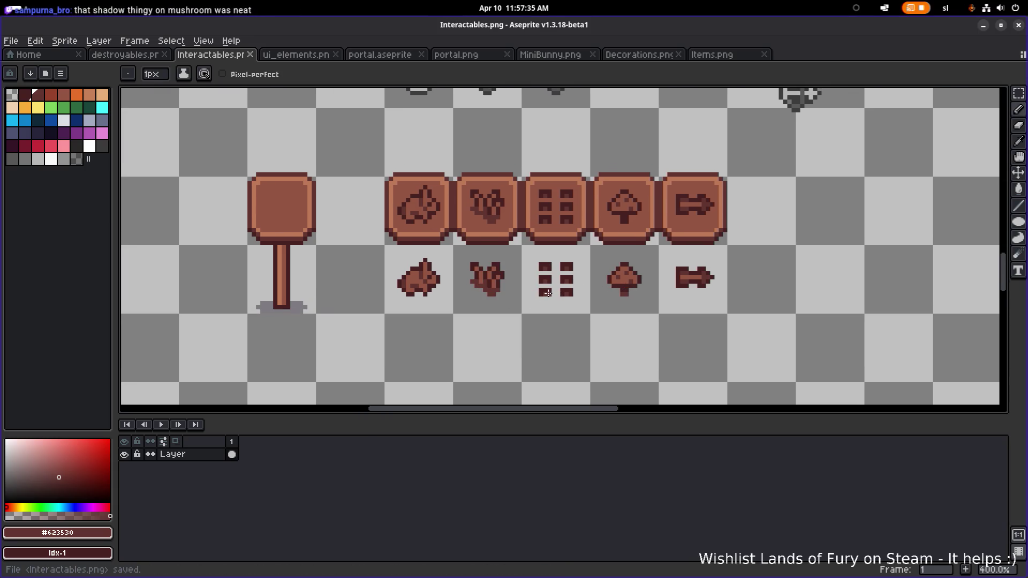
scroll(648, 281, "up", 2)
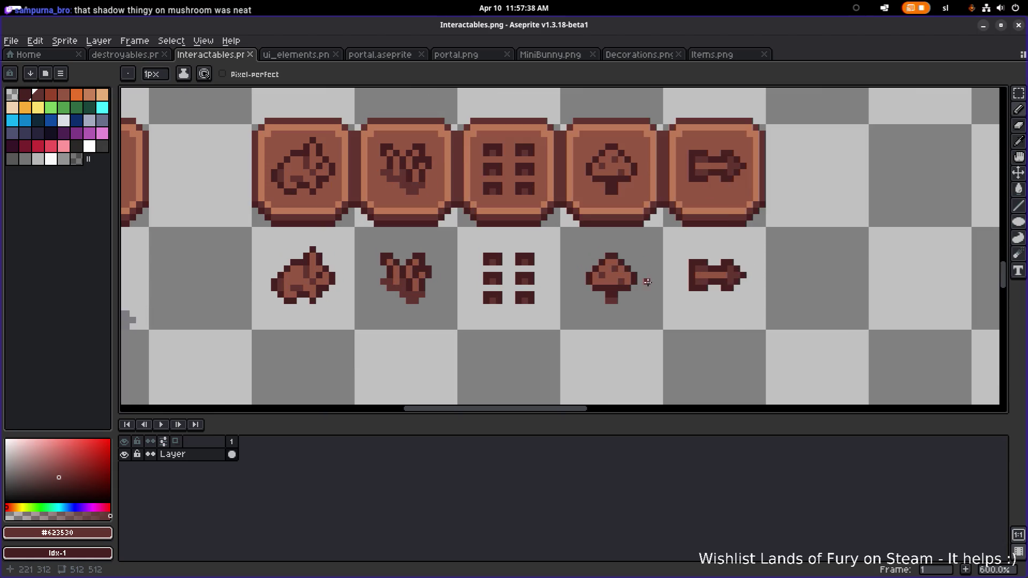
scroll(598, 299, "up", 1)
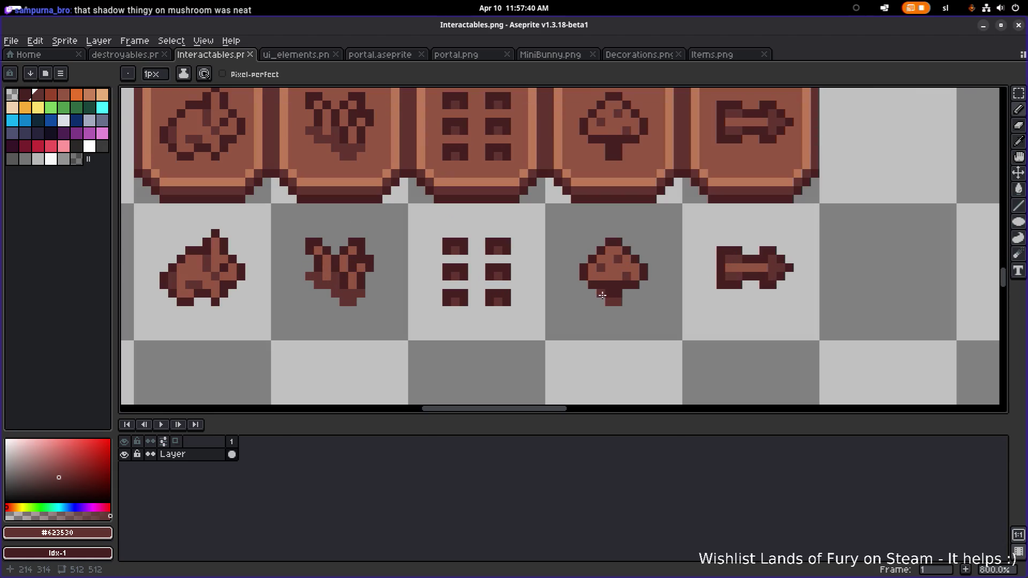
scroll(630, 294, "down", 4)
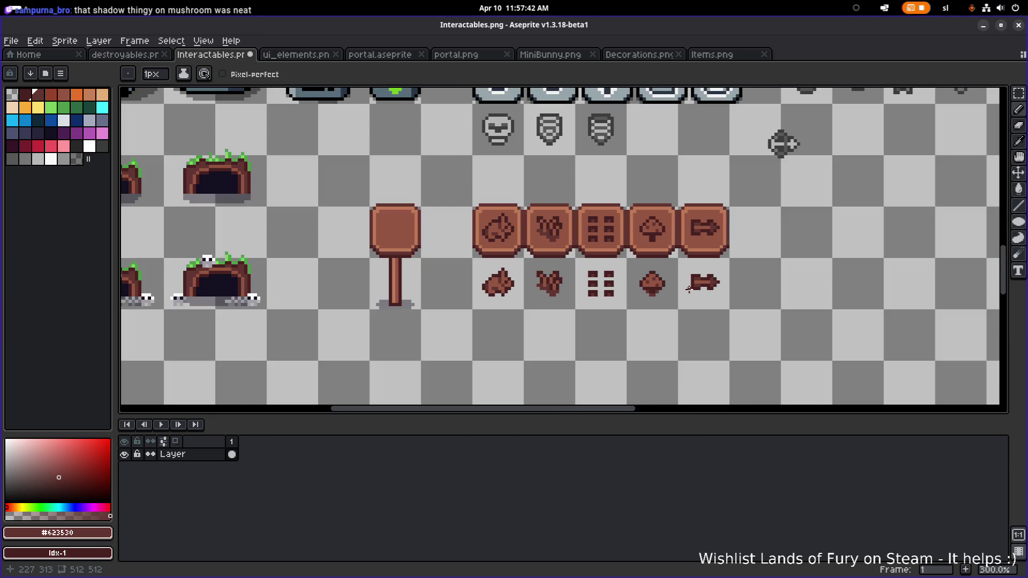
key("ctrl+s")
key("m")
scroll(516, 293, "up", 2)
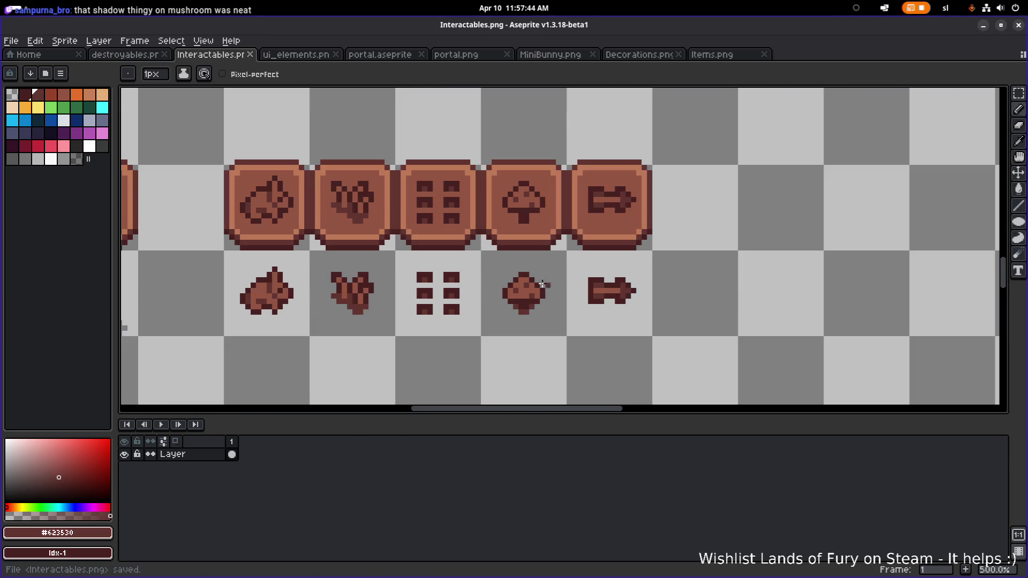
- Move the new mushroom shape up onto its sign tile and deselect
left_click_drag(486, 340, 564, 257)
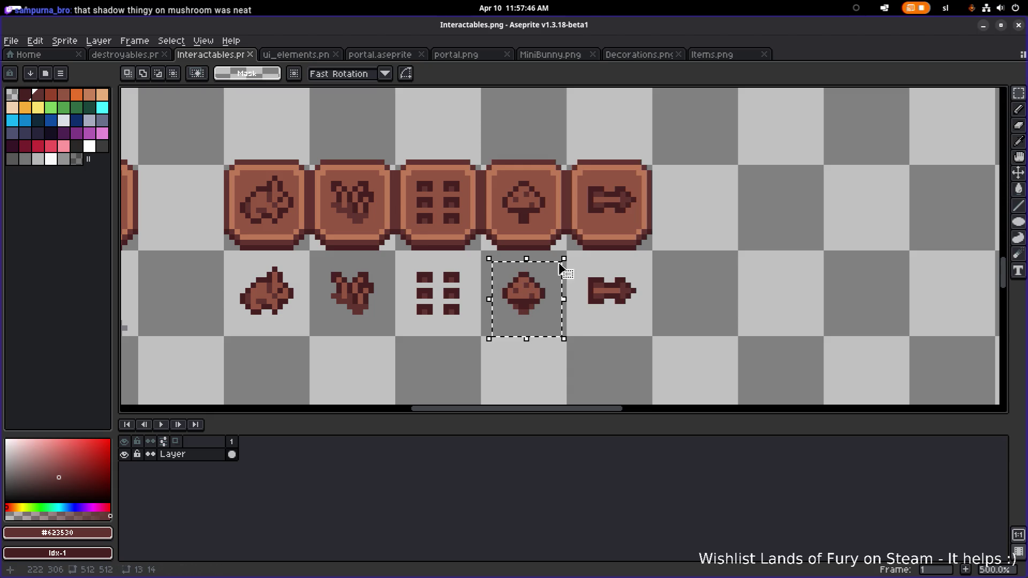
left_click_drag(540, 298, 541, 200)
left_click(726, 172)
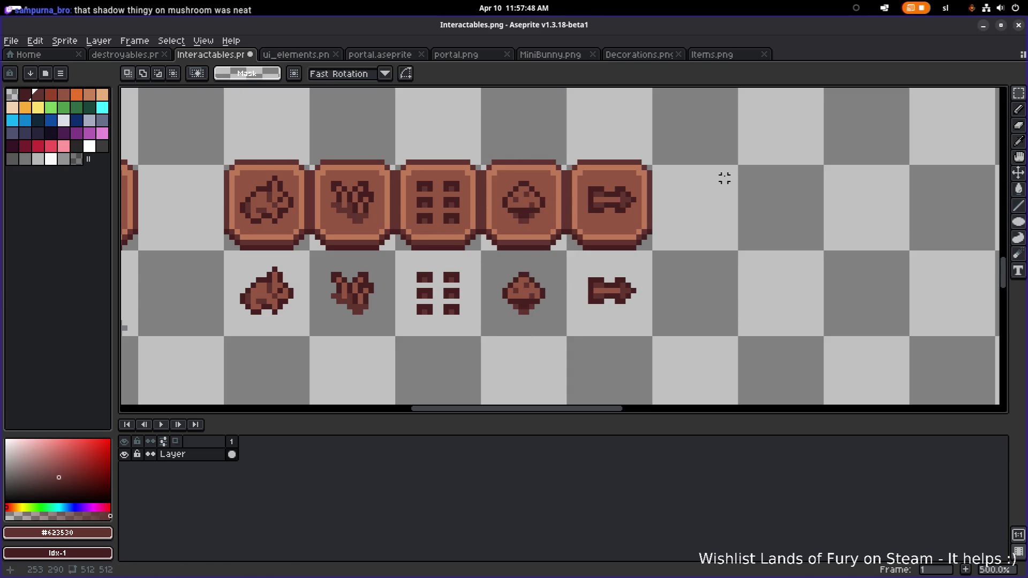
scroll(720, 186, "down", 1)
scroll(720, 195, "down", 1)
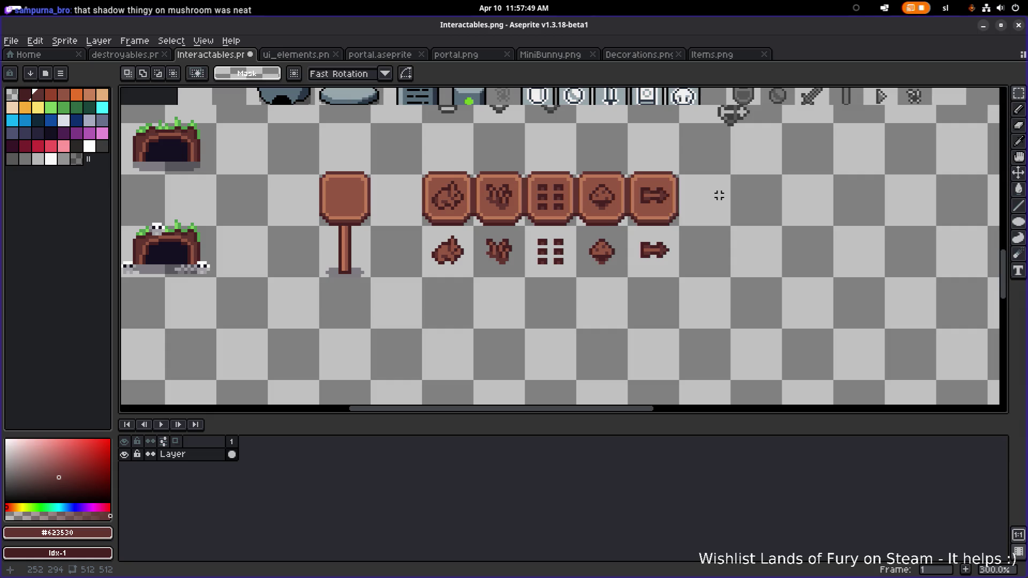
scroll(719, 195, "up", 6)
scroll(643, 225, "down", 2)
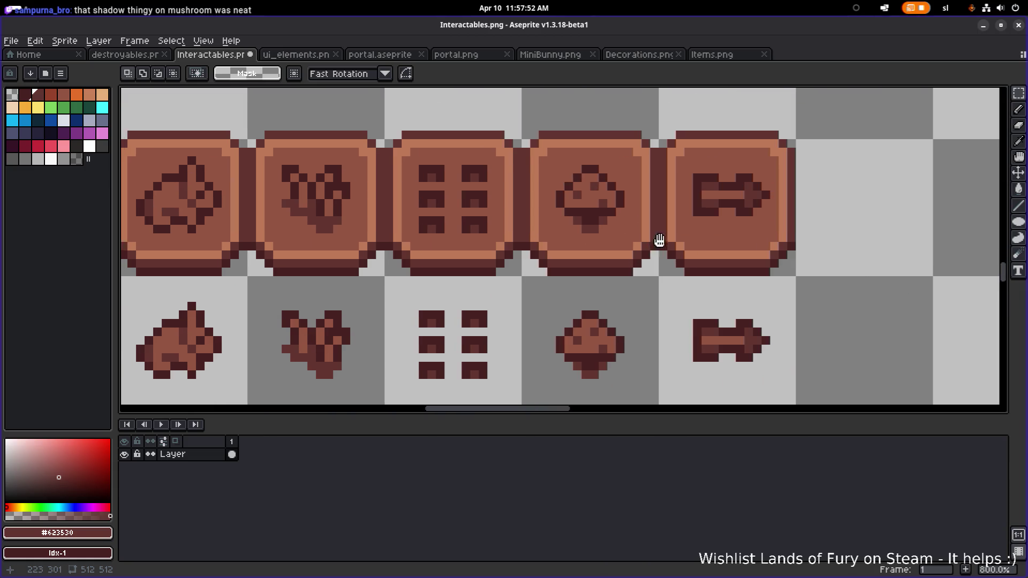
left_click_drag(659, 241, 687, 184)
left_click_drag(644, 263, 630, 273)
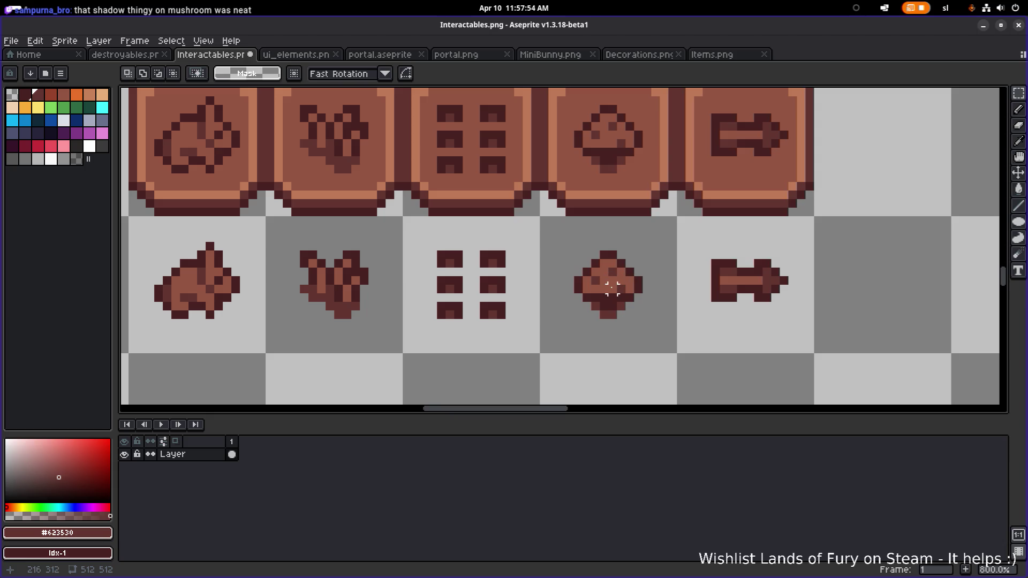
- Undo a stray pixel edit and take the mushroom's dark brown as the drawing colour
left_click(612, 289, "alt")
key("b")
scroll(675, 276, "down", 2)
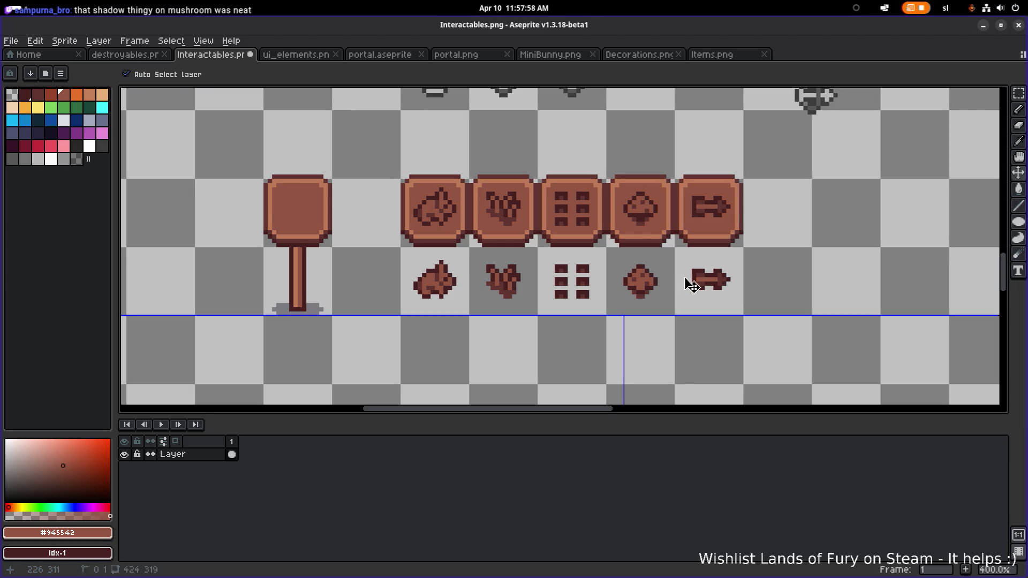
key("ctrl+z")
scroll(642, 287, "up", 5)
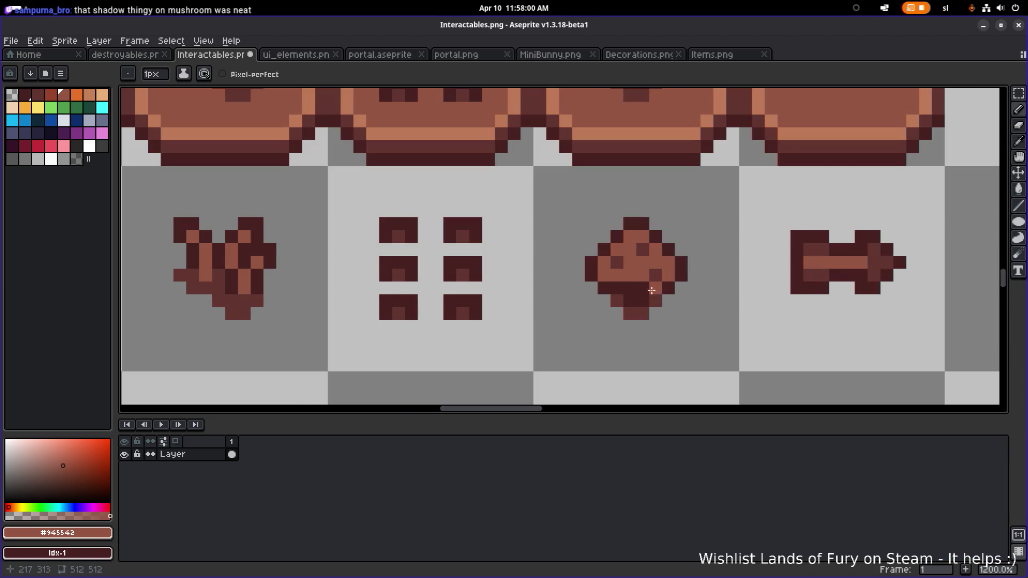
left_click(648, 300, "alt")
scroll(630, 301, "down", 5)
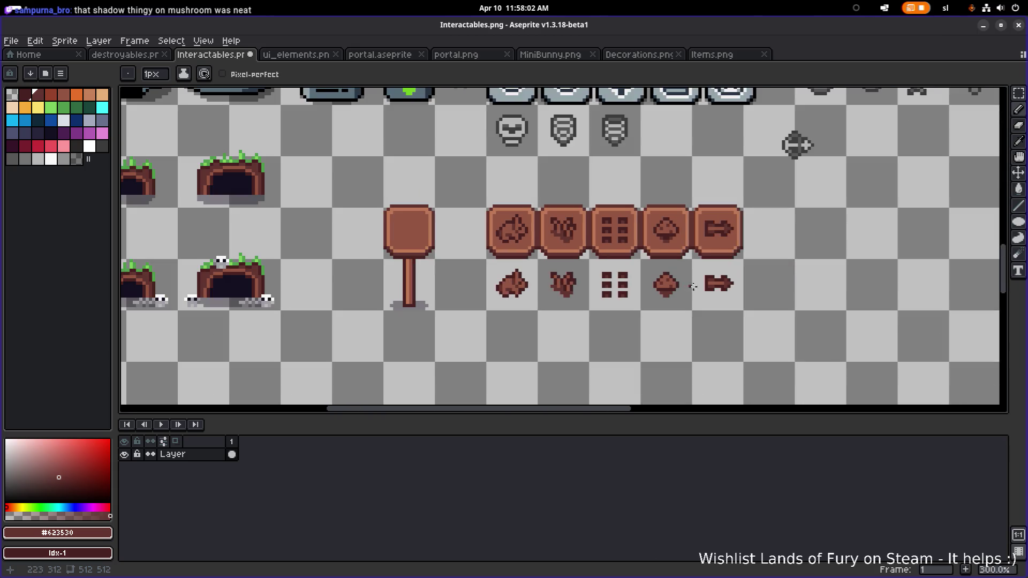
scroll(685, 284, "up", 5)
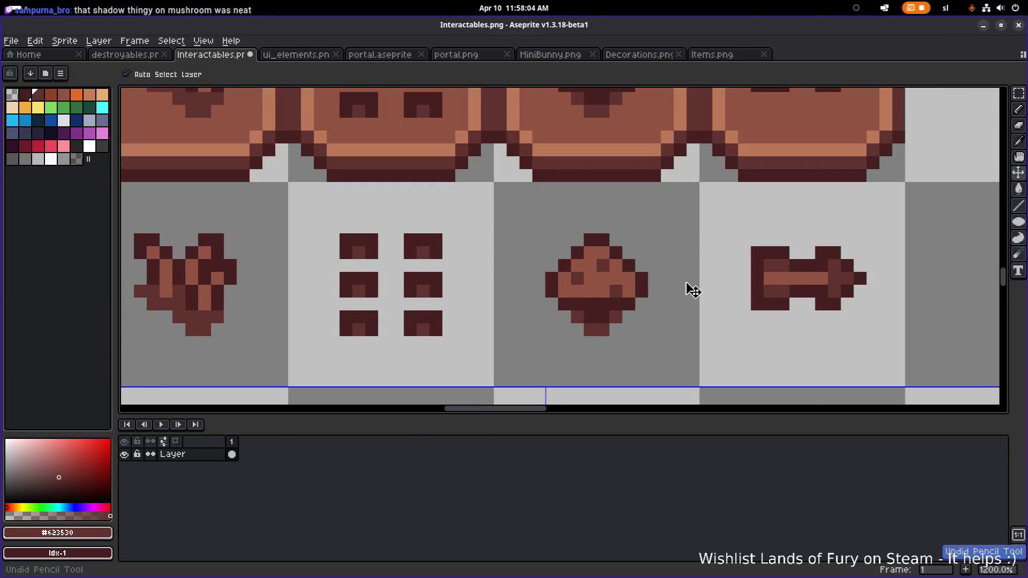
scroll(685, 282, "down", 5)
- Save the Interactables sheet with Ctrl+S
key("ctrl+s")
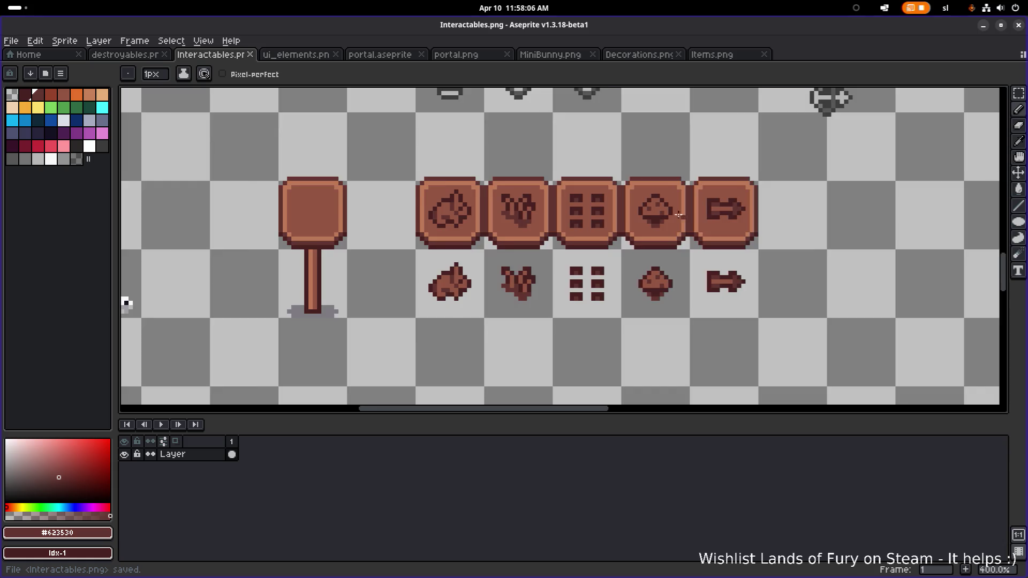
scroll(662, 207, "up", 4)
scroll(656, 215, "down", 3)
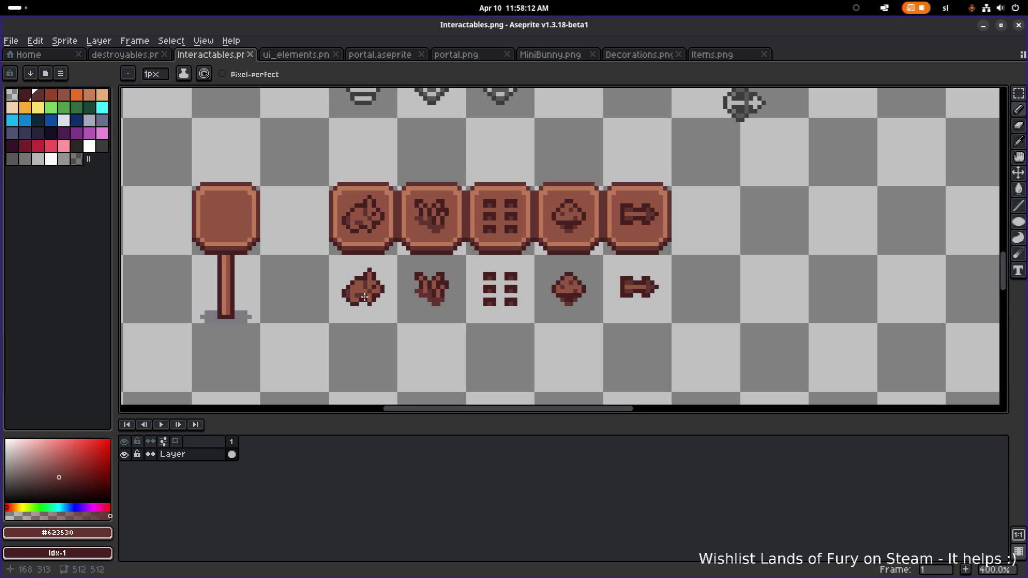
scroll(650, 283, "down", 2)
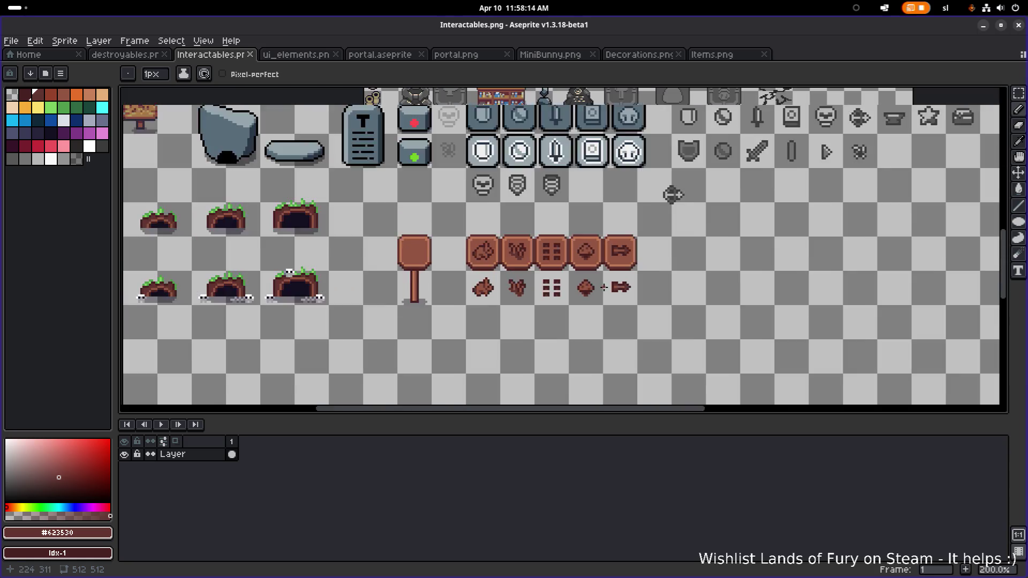
- Marquee-select the full row of five brown engraved sign tiles, then look over the sheet
scroll(590, 247, "up", 1)
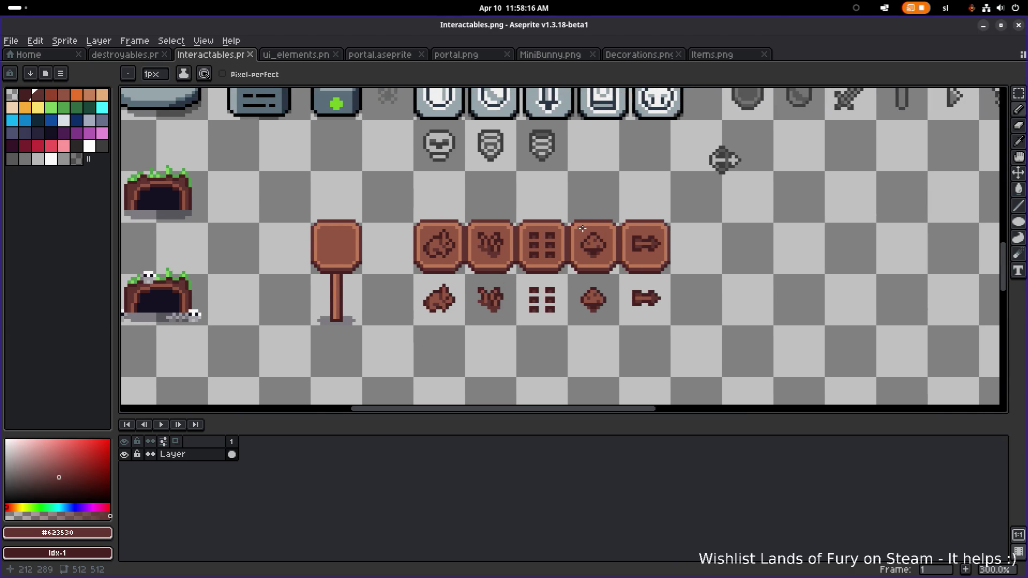
key("m")
scroll(415, 217, "up", 3)
mouse_move(411, 212)
left_mouse_down()
mouse_move(857, 259)
mouse_move(933, 322)
left_mouse_up()
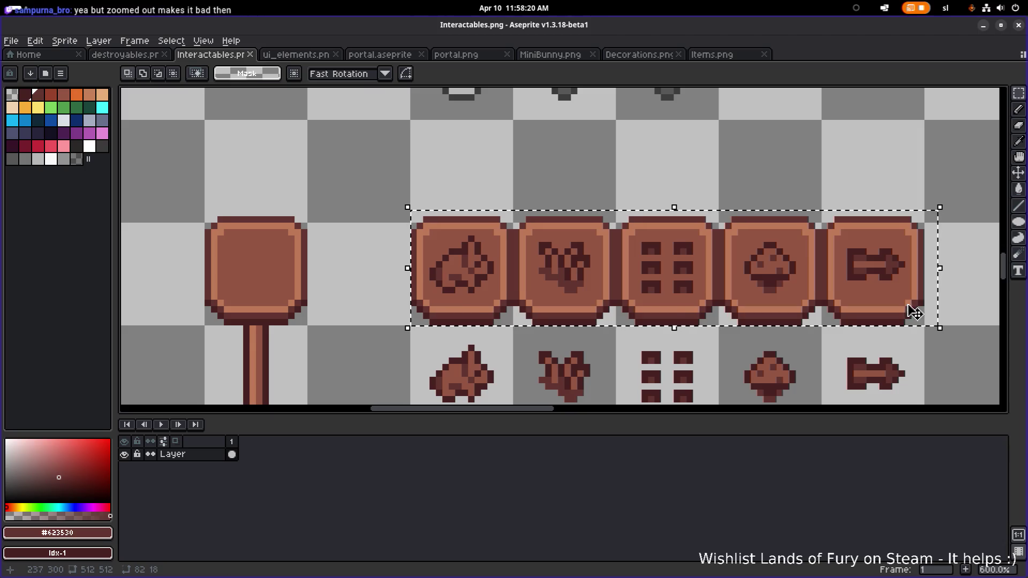
scroll(795, 292, "right", 2)
scroll(750, 295, "right", 1)
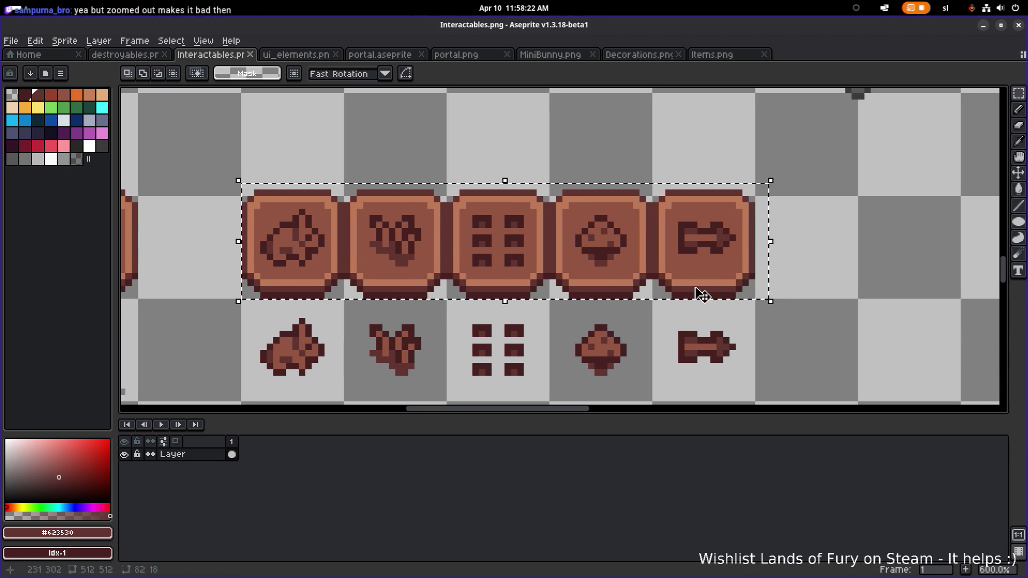
scroll(691, 284, "down", 3)
scroll(687, 280, "up", 1)
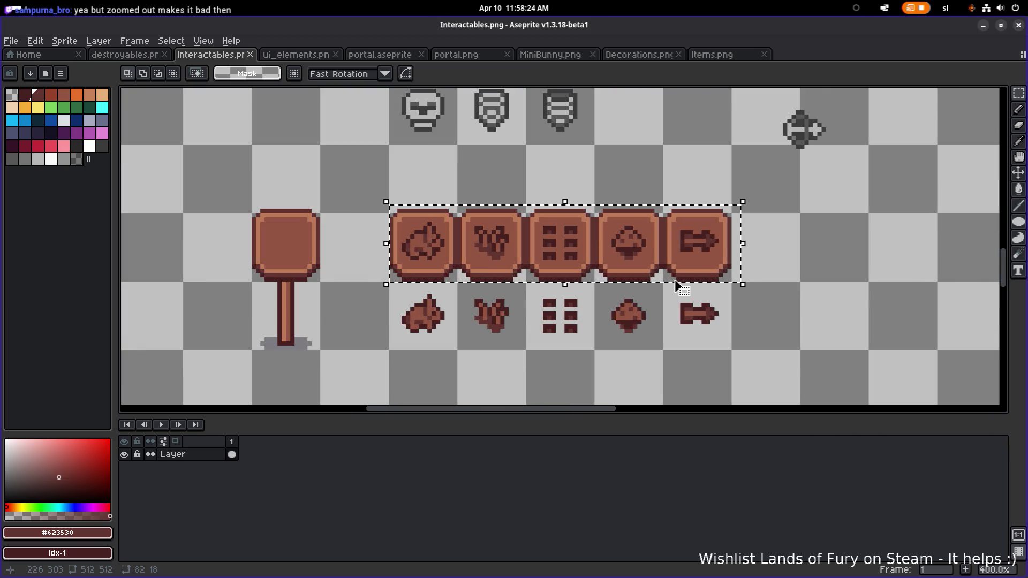
scroll(672, 284, "right", 1)
scroll(663, 282, "left", 1)
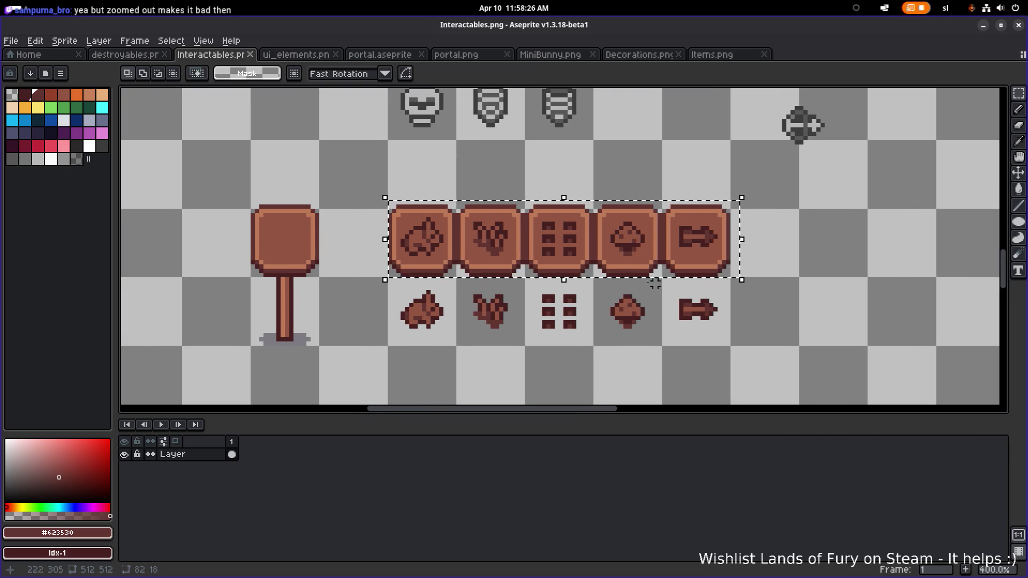
scroll(639, 282, "up", 1)
scroll(643, 320, "right", 1)
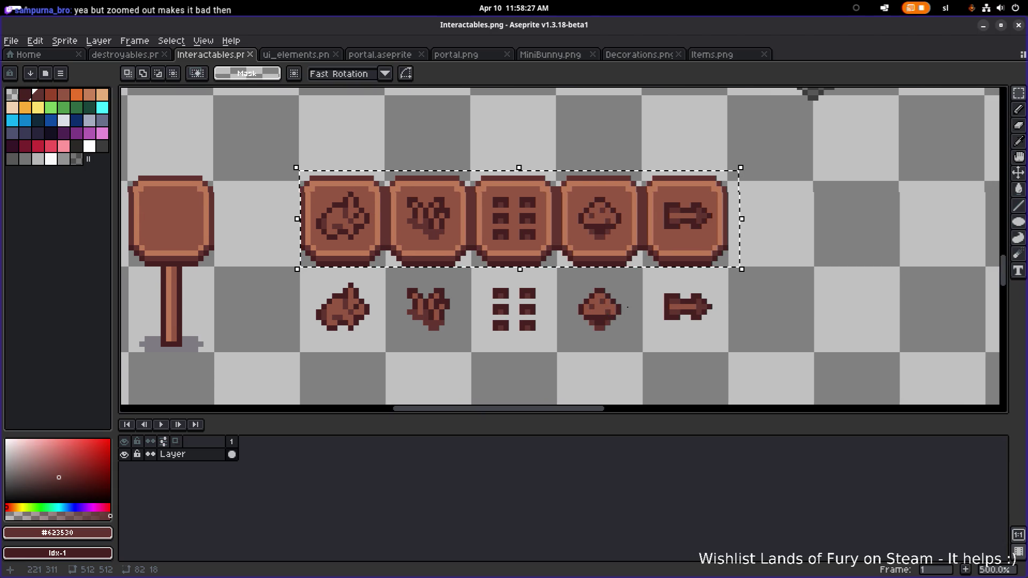
scroll(624, 325, "up", 1)
scroll(608, 324, "up", 3)
scroll(624, 324, "down", 3)
scroll(632, 325, "down", 2)
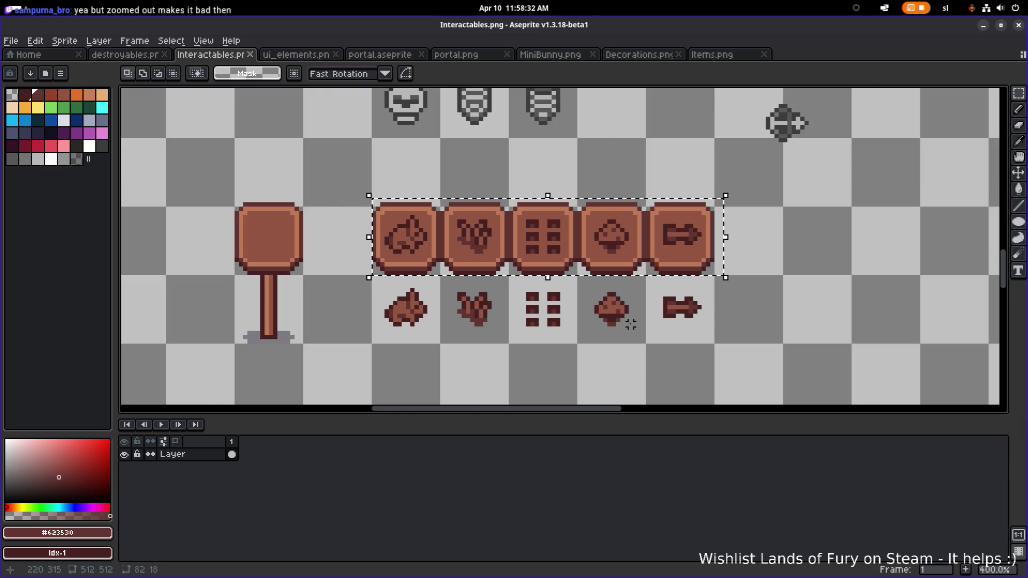
scroll(629, 322, "up", 3)
- Pick the sign brown #945542 from a sign tile and save Interactables.png
key("b")
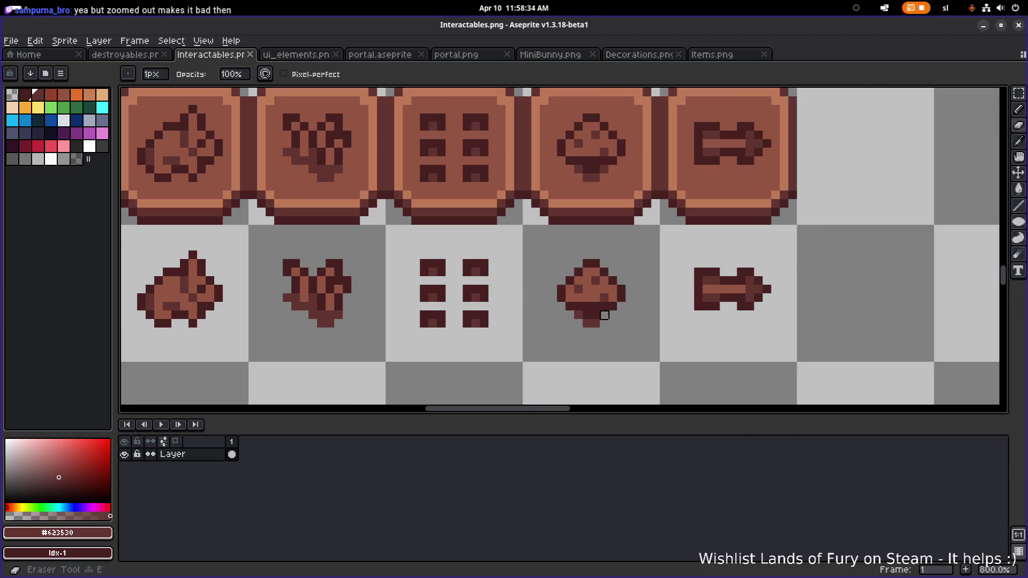
scroll(643, 314, "down", 4)
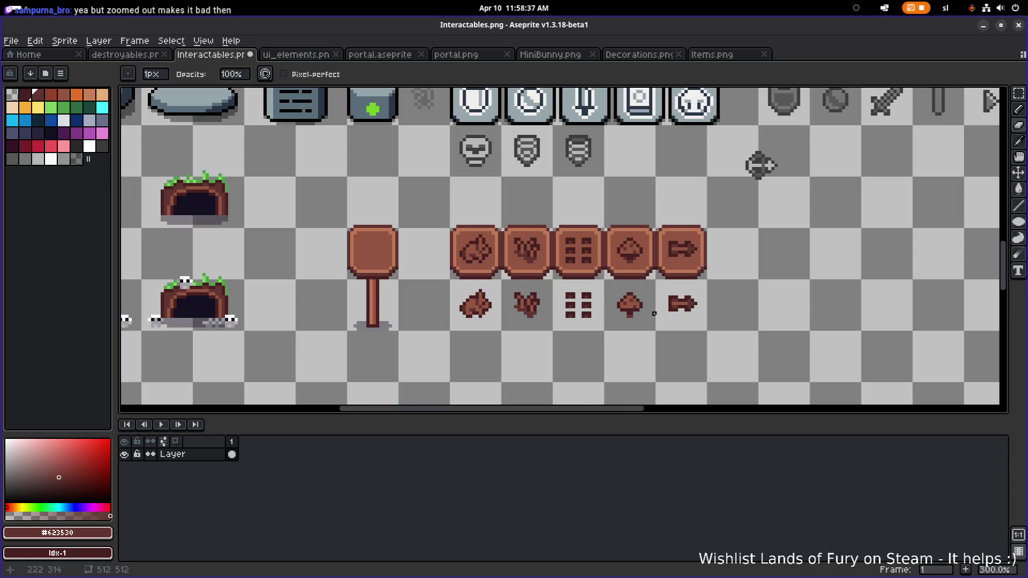
scroll(654, 314, "up", 3)
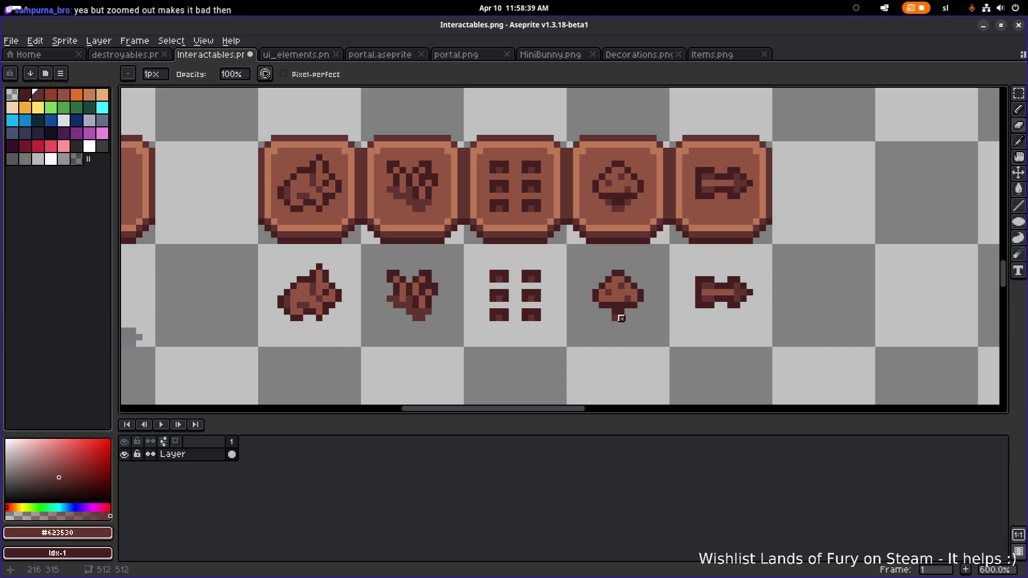
scroll(621, 319, "down", 4)
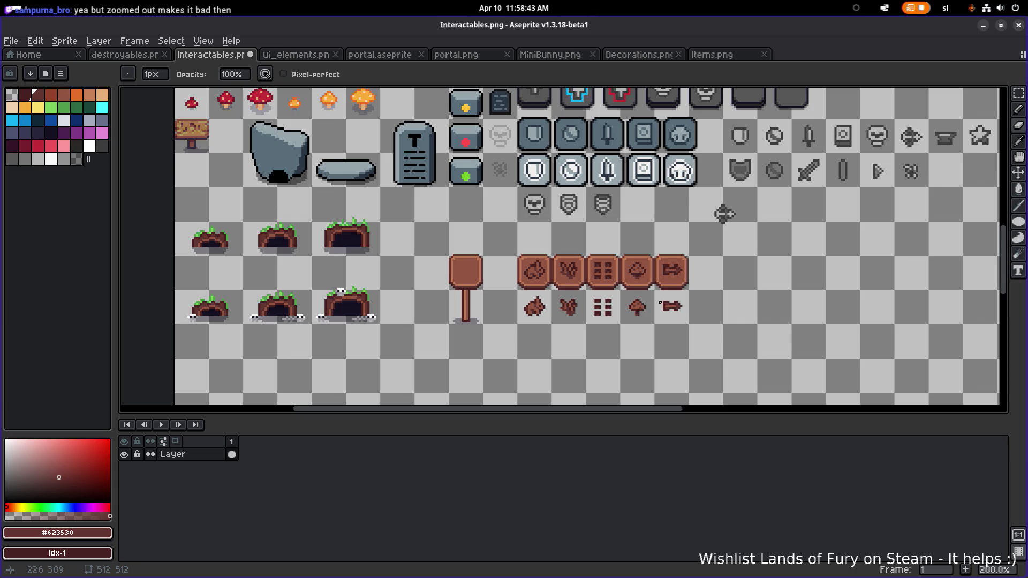
scroll(660, 303, "up", 4)
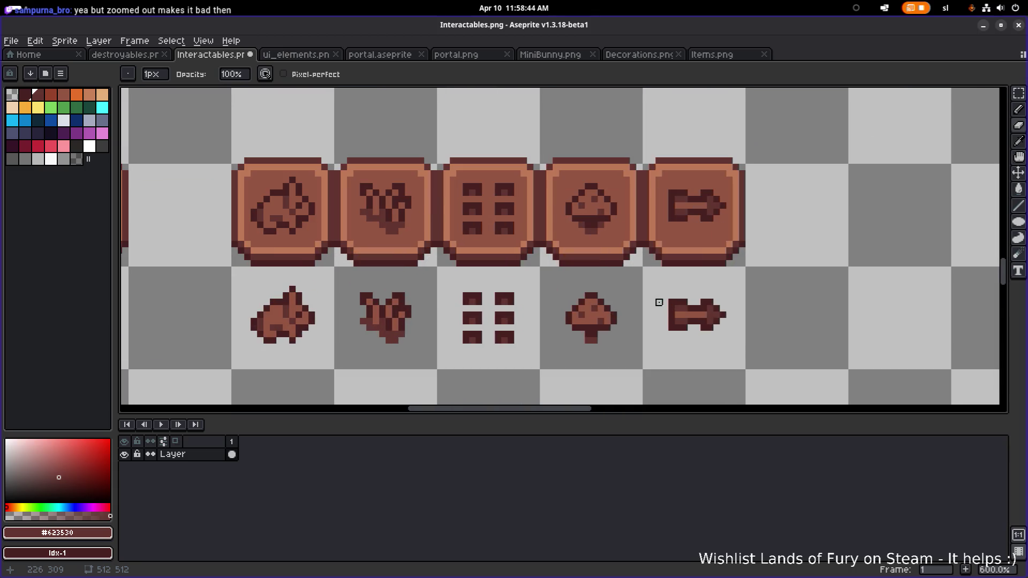
left_click(605, 230, "alt")
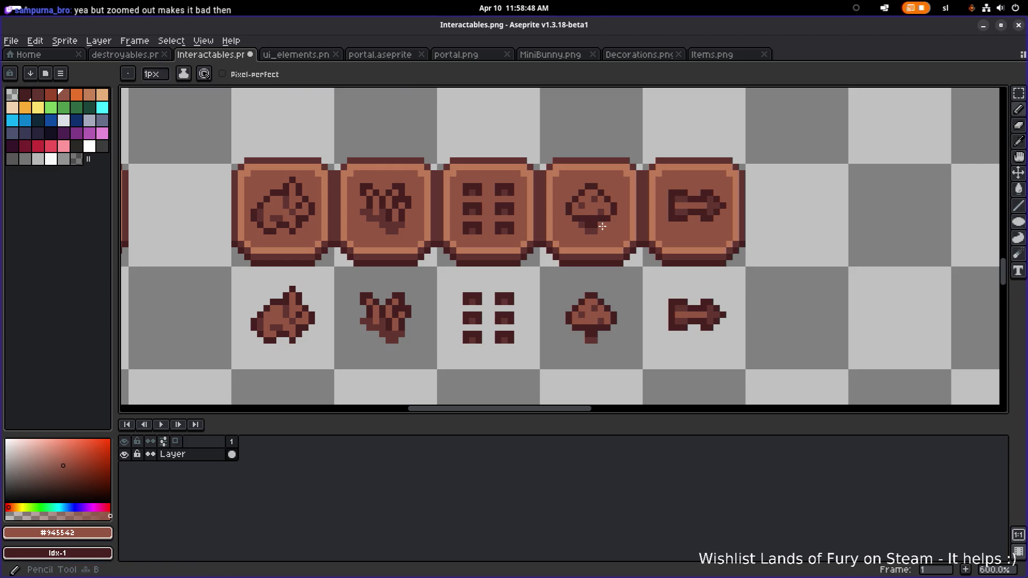
scroll(580, 226, "down", 4)
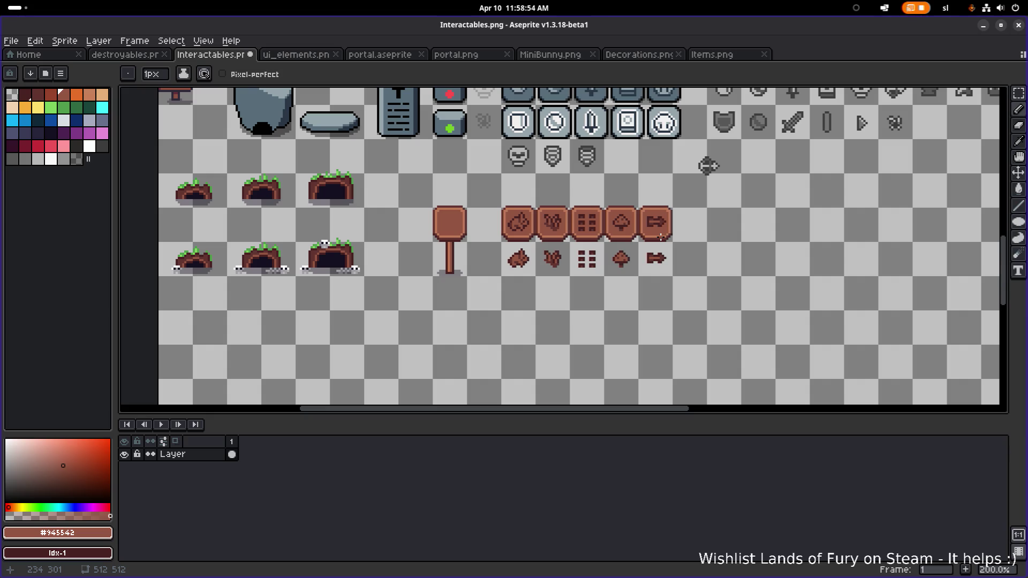
scroll(661, 238, "up", 3)
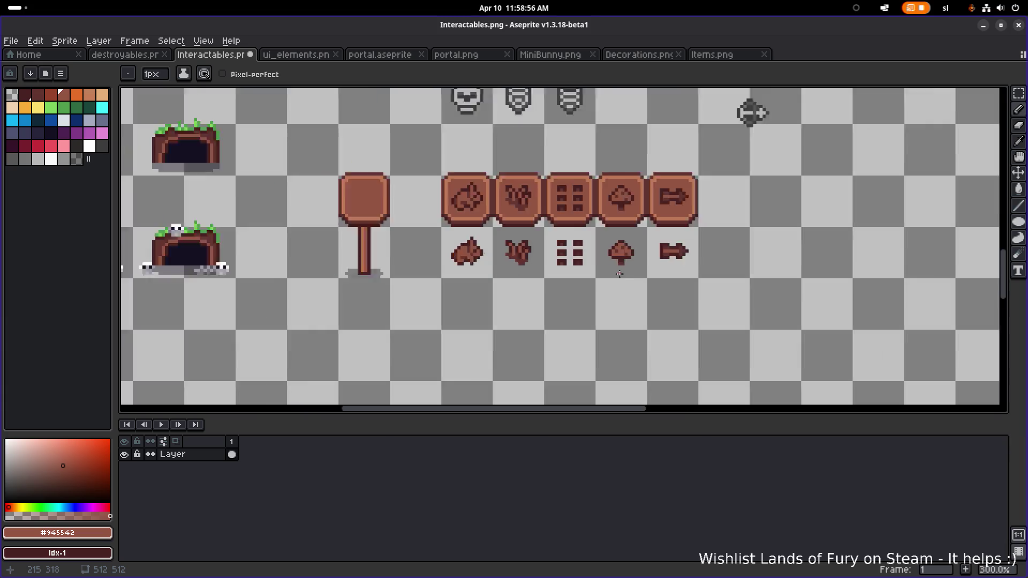
key("ctrl+s")
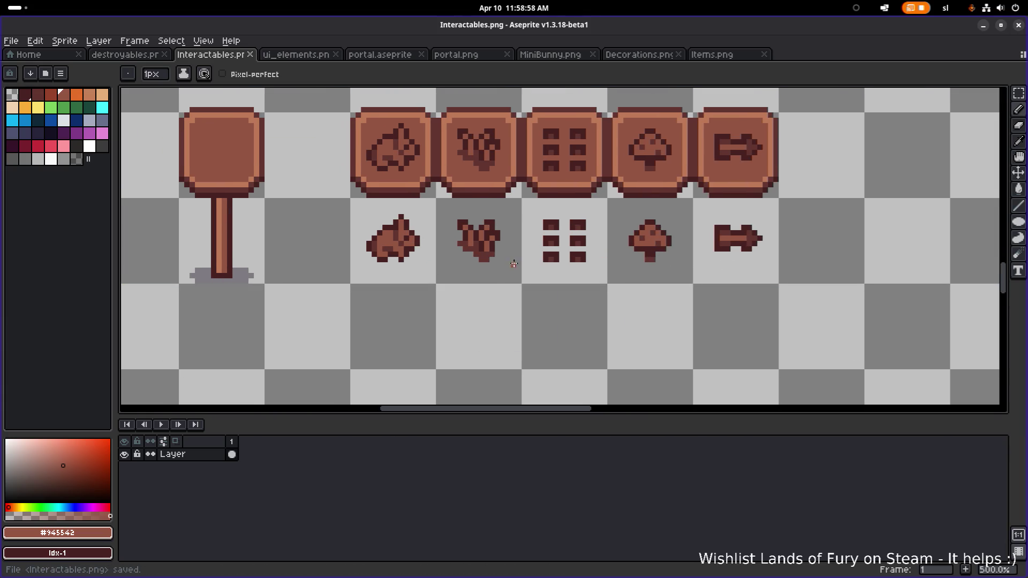
scroll(394, 256, "up", 4)
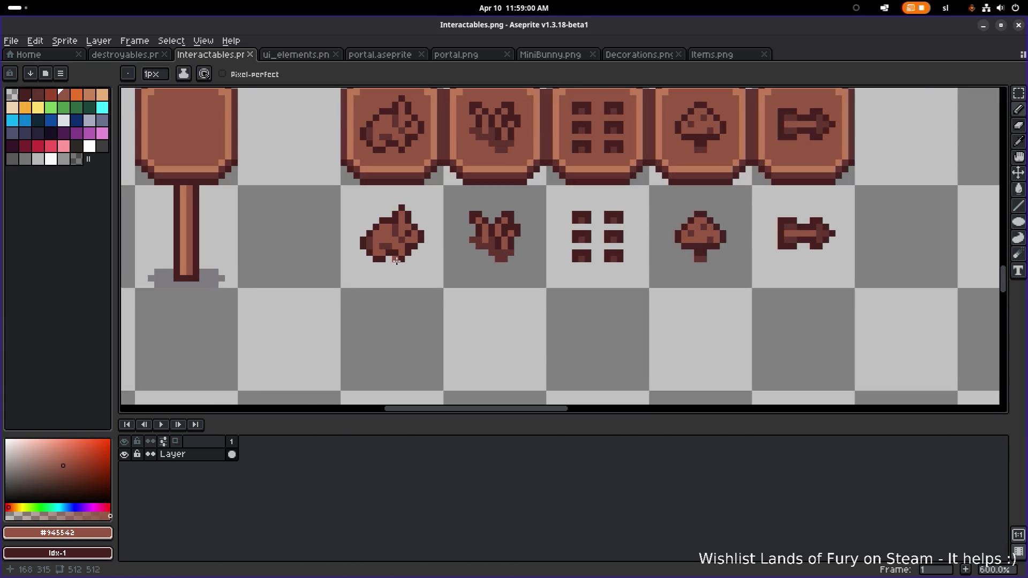
- Touch up the bunny icon's edge pixel in dark brown #46211f, undoing a stray edit
left_click(409, 247, "alt")
left_click(392, 256)
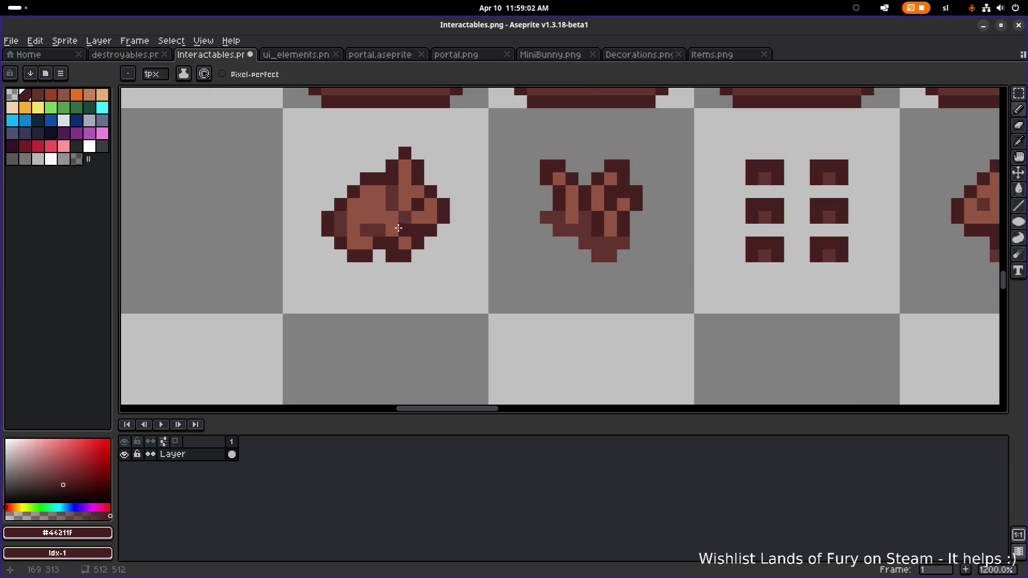
left_click(395, 239, "alt")
scroll(395, 239, "down", 3)
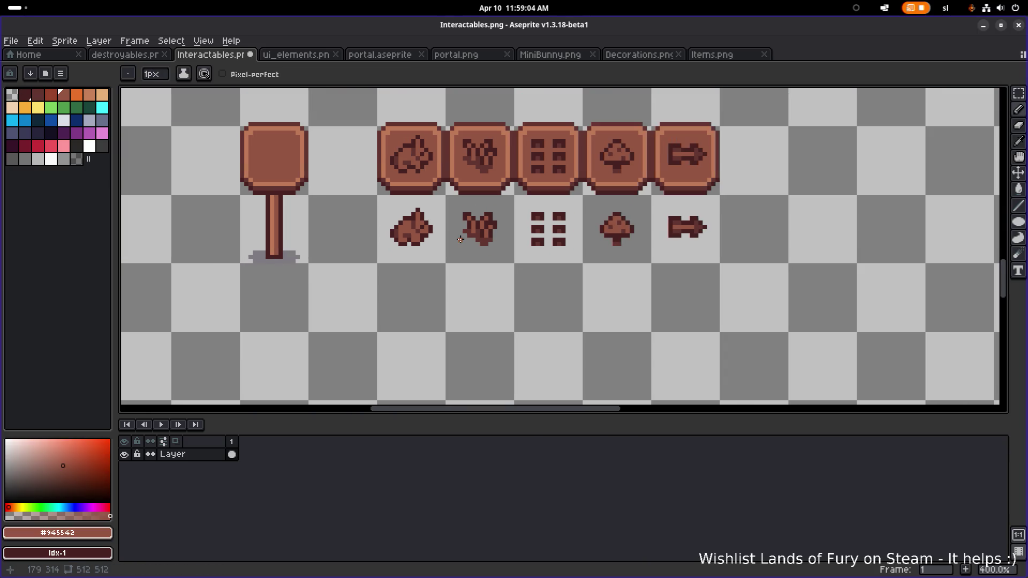
key("v")
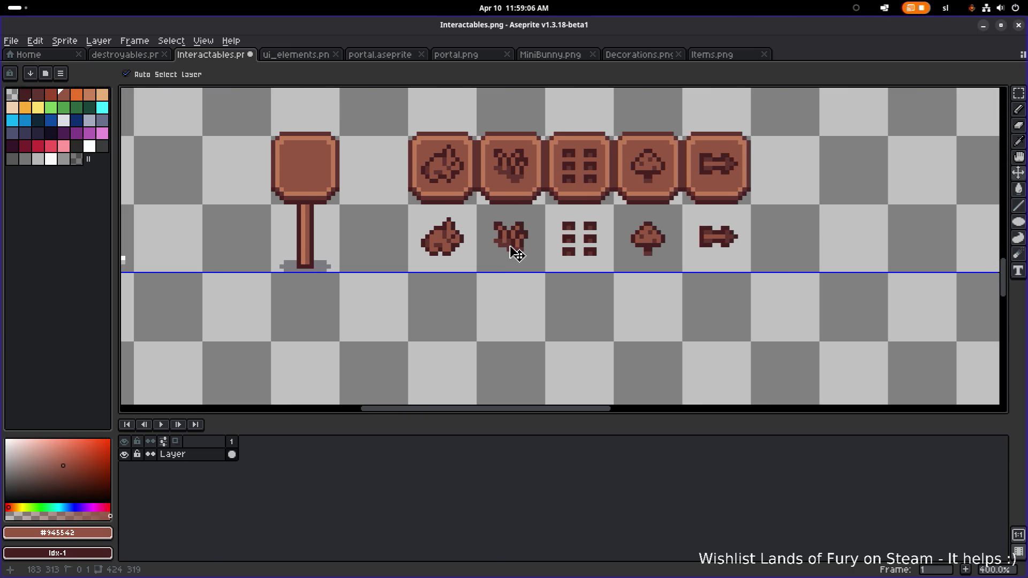
key("ctrl+z")
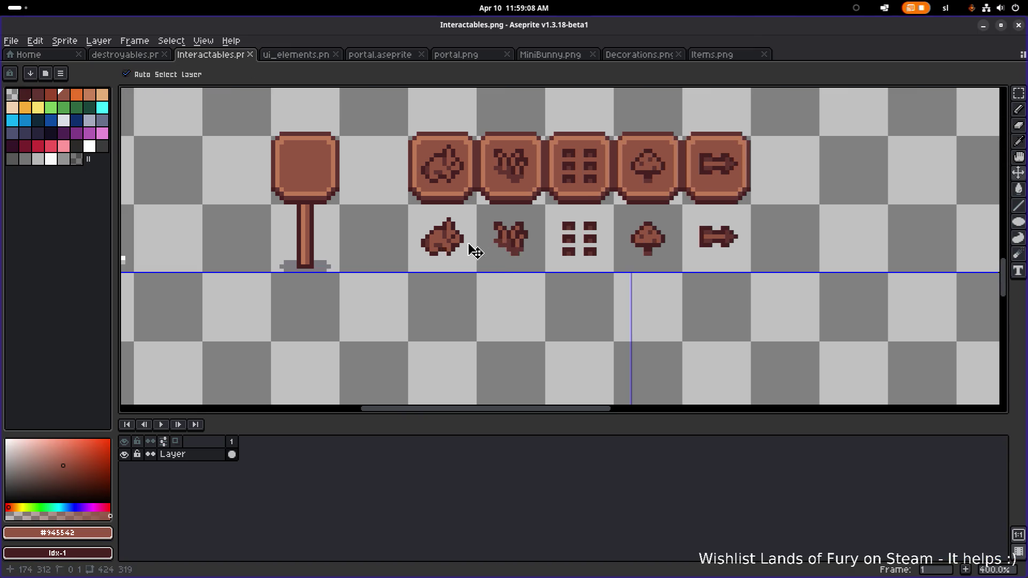
key("b")
scroll(476, 248, "up", 3)
left_click(459, 263, "alt")
- Save the Interactables sheet with the bunny pixel fix
scroll(504, 262, "down", 3)
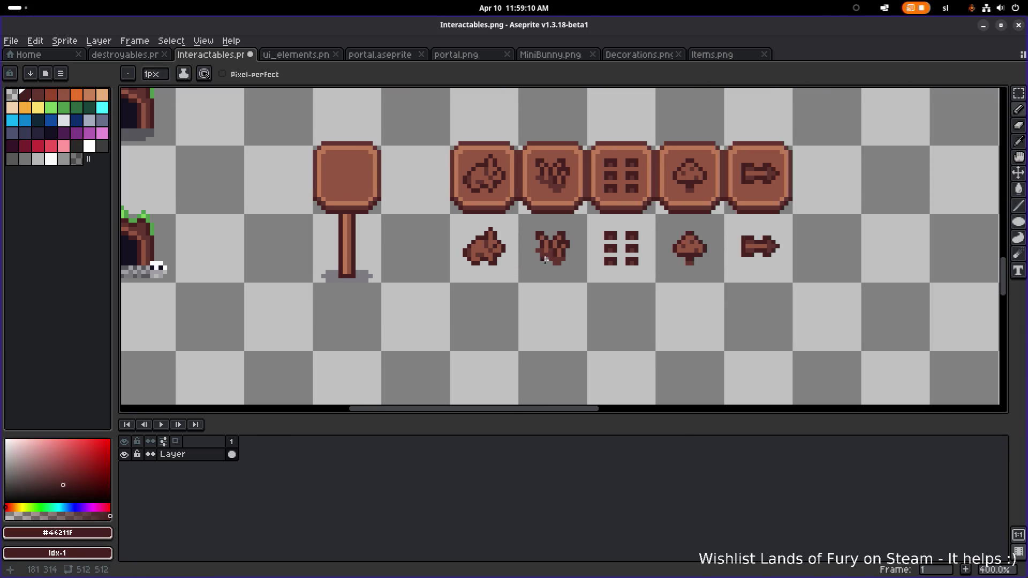
scroll(546, 264, "up", 1)
scroll(449, 182, "up", 1)
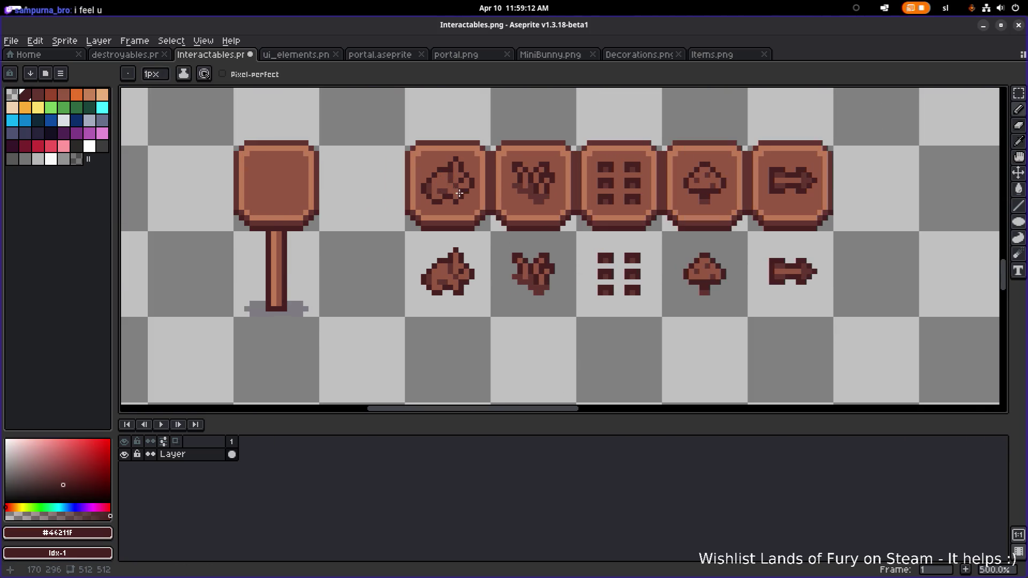
scroll(550, 194, "down", 1)
key("ctrl+s")
scroll(574, 195, "down", 2)
scroll(574, 195, "up", 1)
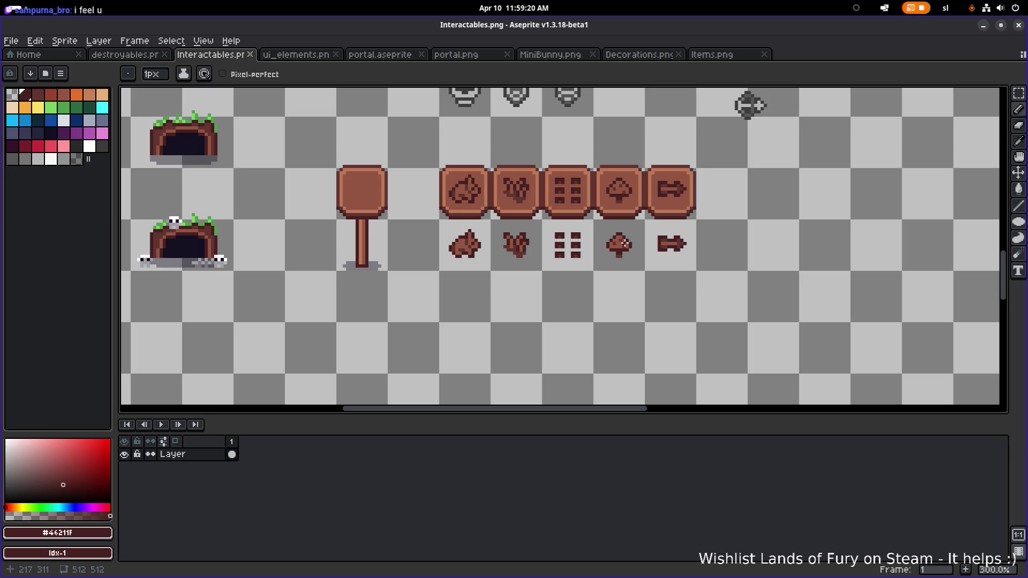
scroll(612, 224, "right", 2)
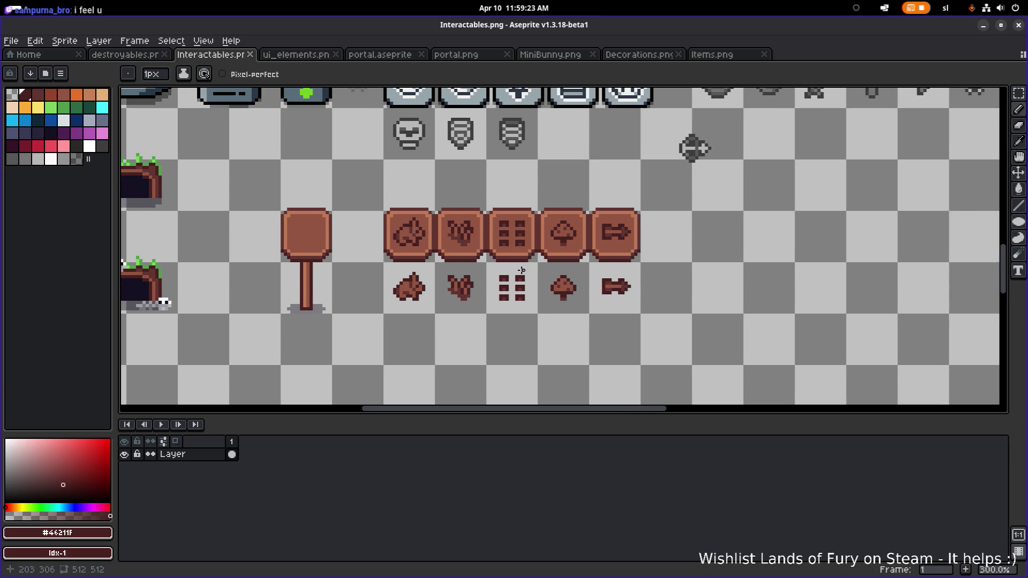
key("m")
scroll(410, 312, "up", 1)
scroll(427, 307, "right", 2)
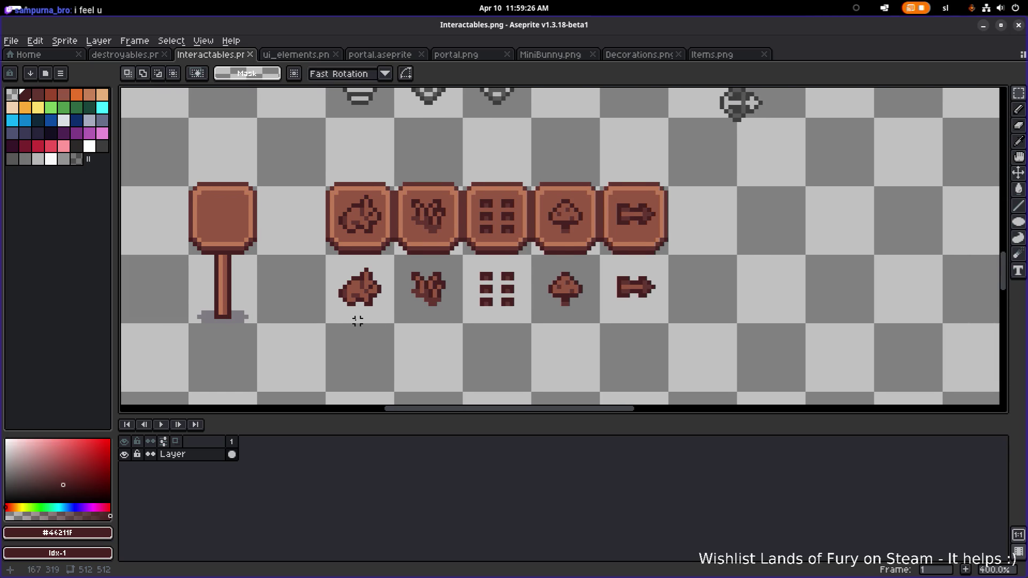
- Marquee-select the lower row of standalone icons
left_click_drag(319, 329, 656, 271)
scroll(658, 270, "up", 2)
scroll(661, 265, "left", 2)
left_click(798, 230)
mouse_move(792, 230)
left_mouse_down()
mouse_move(345, 332)
mouse_move(284, 328)
left_mouse_up()
scroll(442, 260, "left", 2)
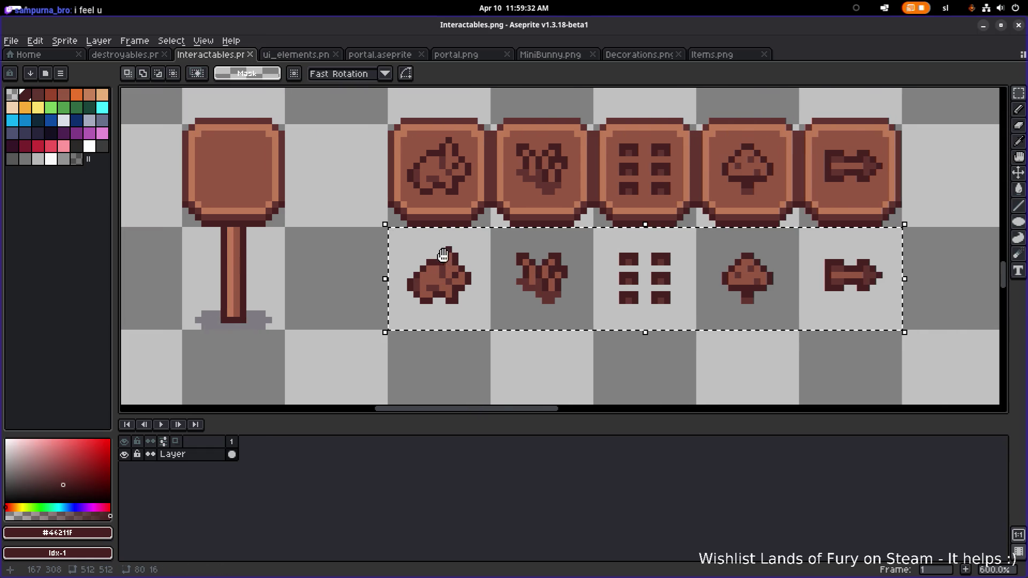
- Zoom in and resize the palette to add new black swatches, reaching 49 colours
scroll(504, 252, "up", 1)
scroll(436, 264, "up", 3)
scroll(459, 264, "down", 3)
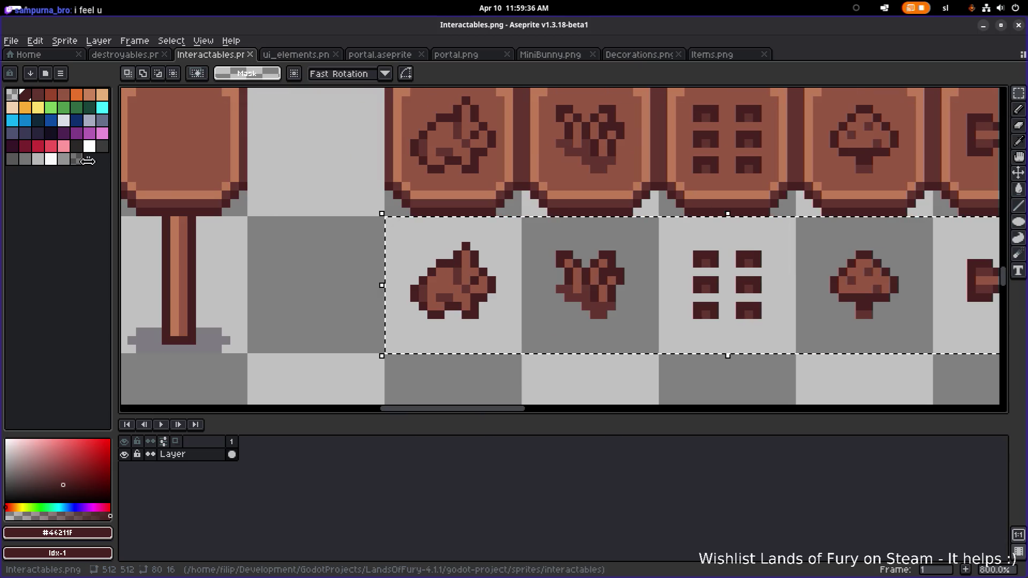
mouse_move(91, 159)
left_mouse_down()
mouse_move(123, 161)
mouse_move(26, 172)
left_mouse_up()
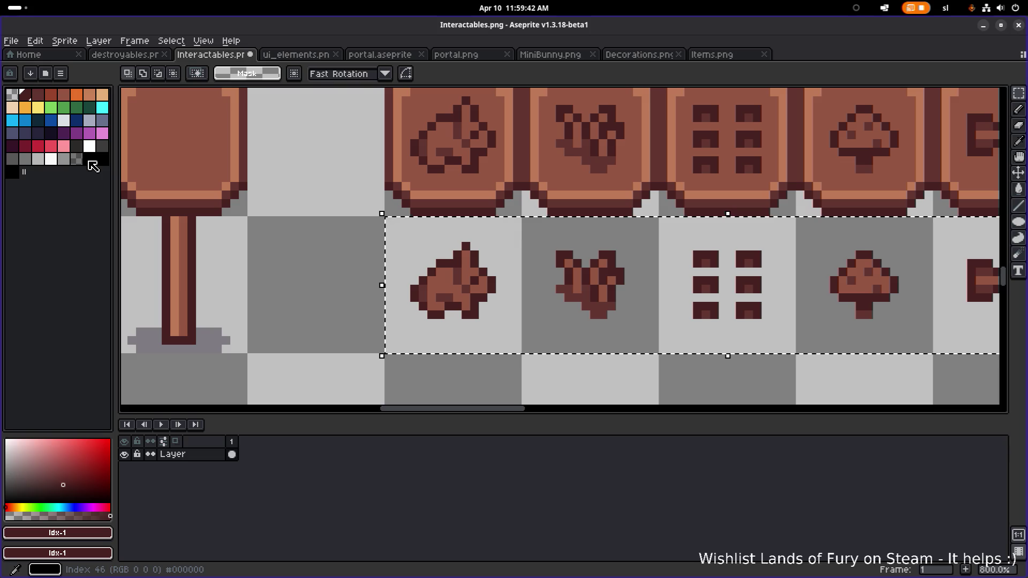
- Select the first new black swatch and make black the background colour
left_click(90, 159)
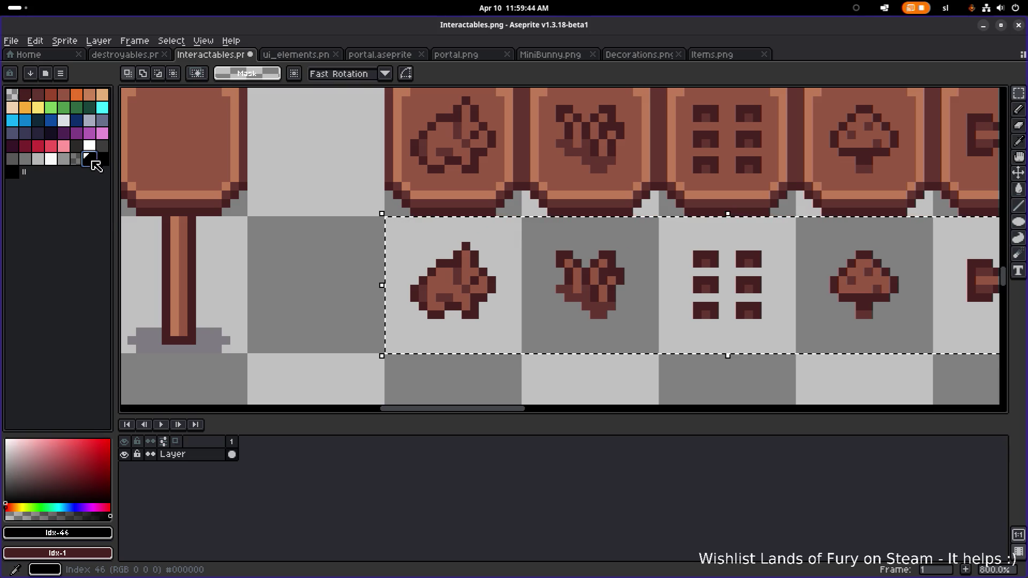
left_click(57, 533)
left_click(310, 516)
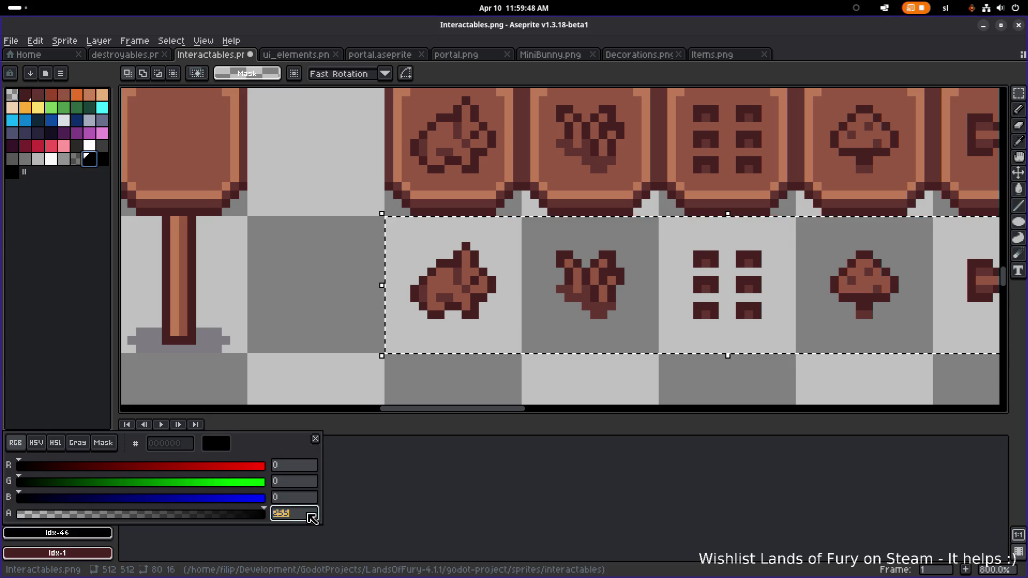
key("Return")
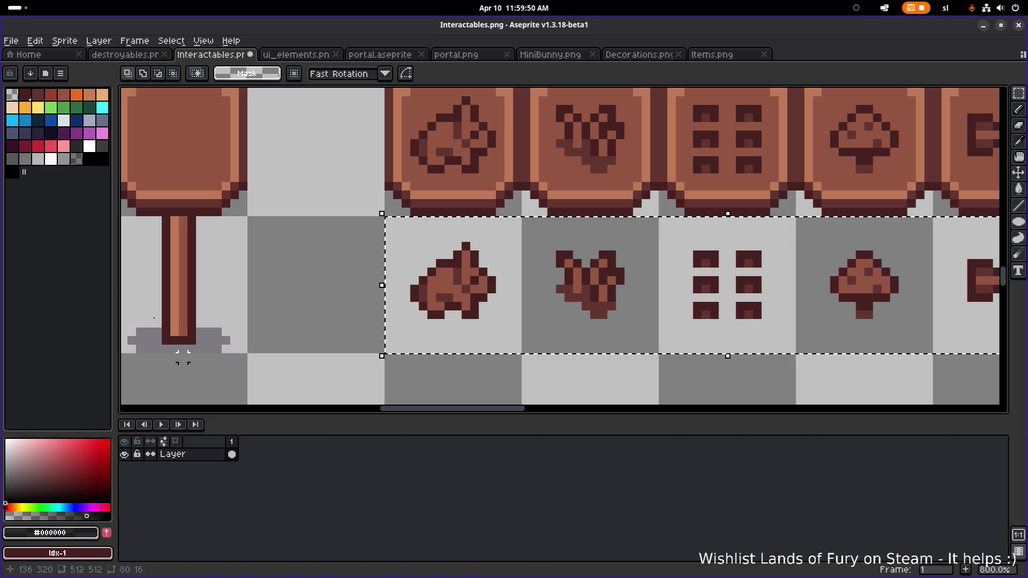
left_click(92, 161)
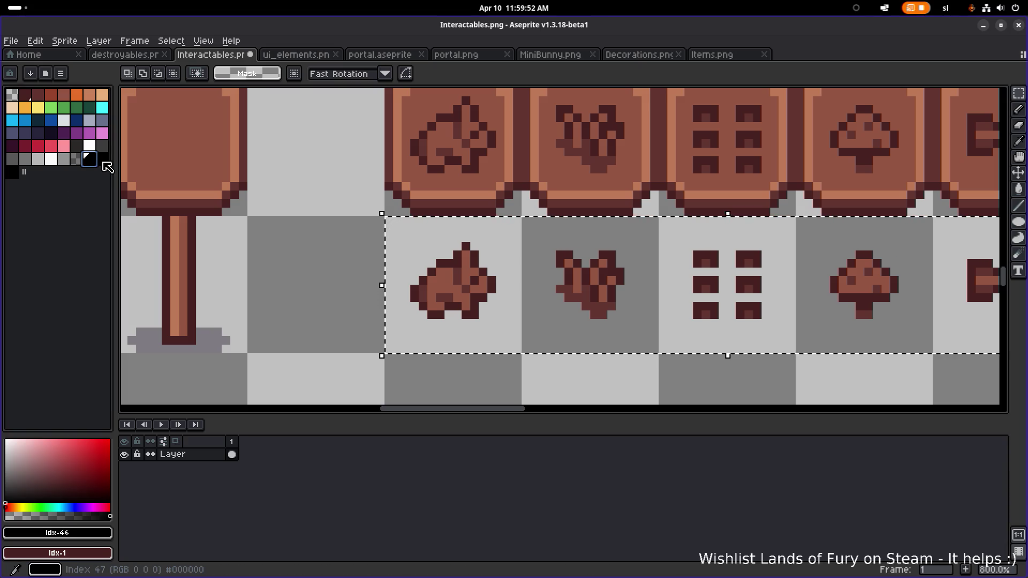
left_click(92, 162)
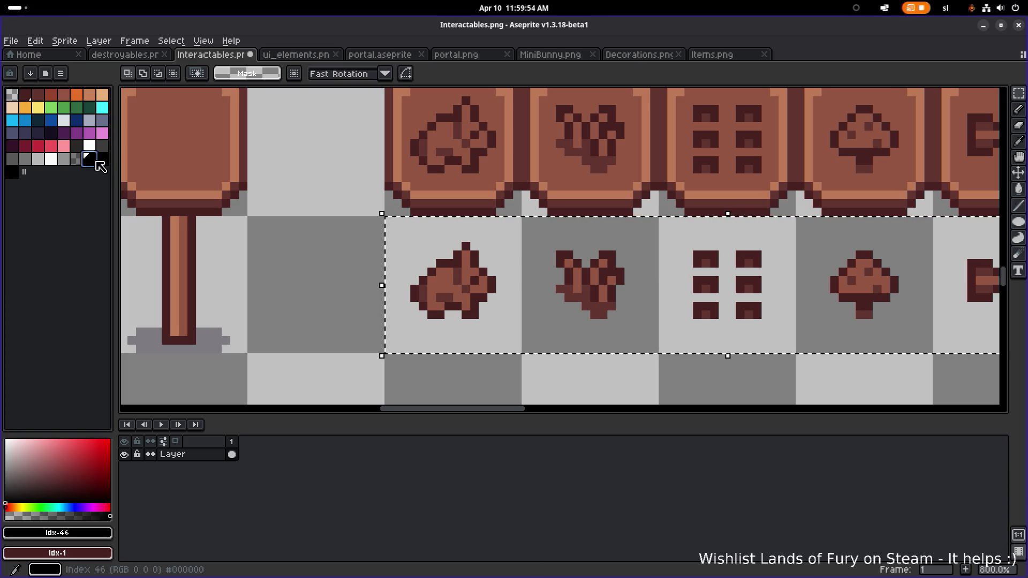
right_click(90, 162)
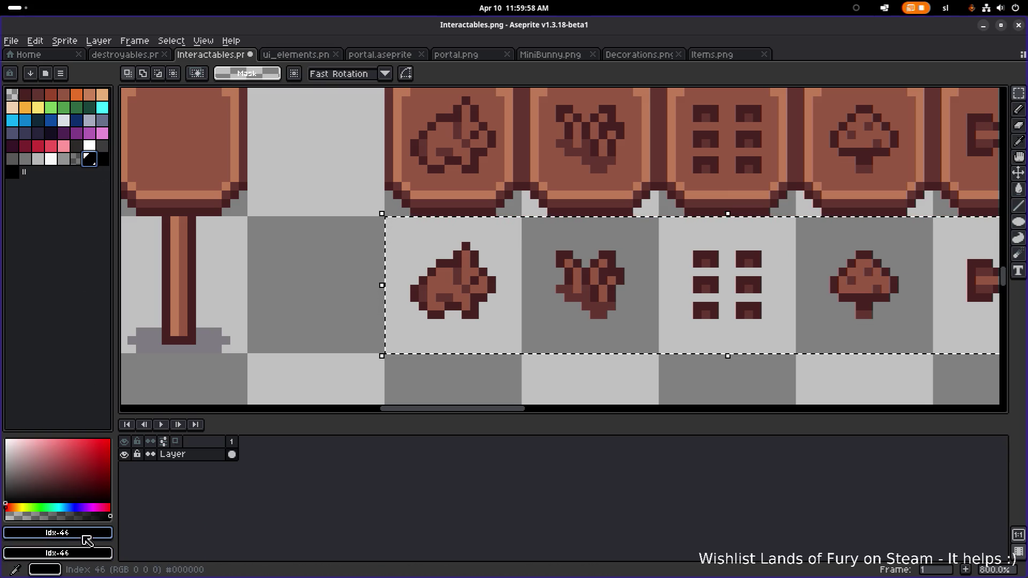
- Add a fully transparent black (alpha 0) to the palette
left_click(86, 541)
left_click(310, 515)
type("0")
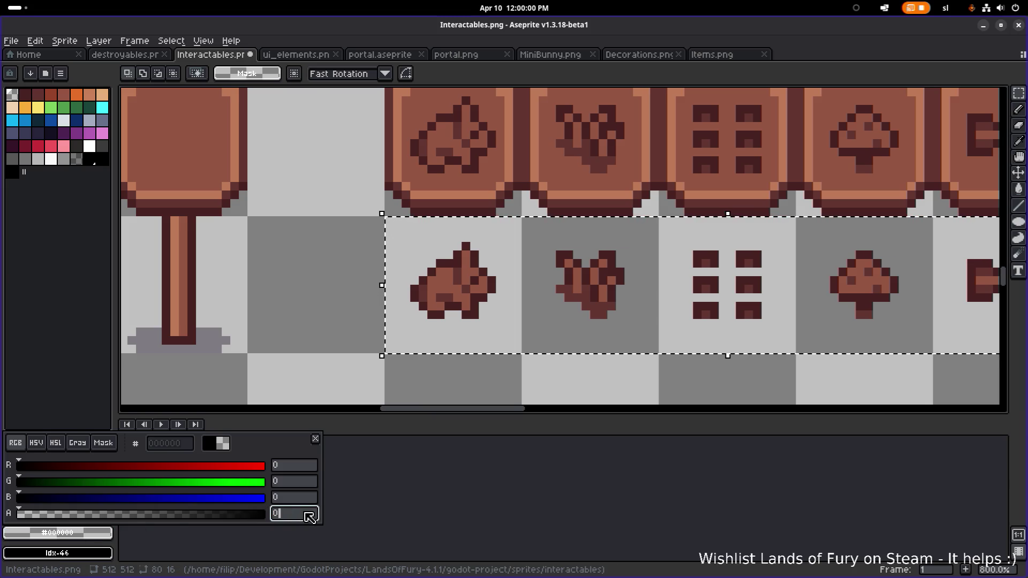
key("Return")
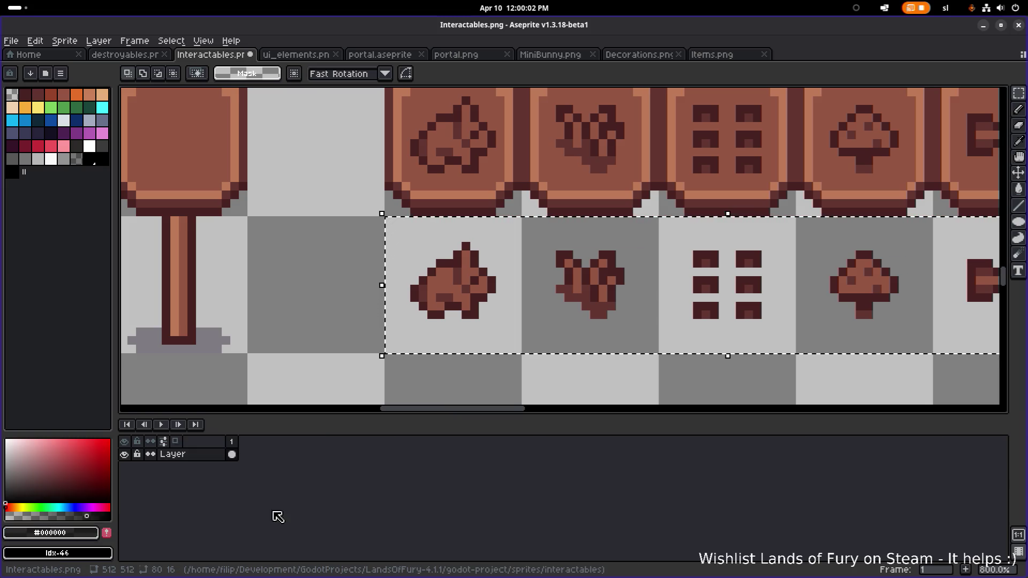
left_click(107, 533)
- Add a semi-transparent black with alpha 150 to the palette
left_click(107, 533)
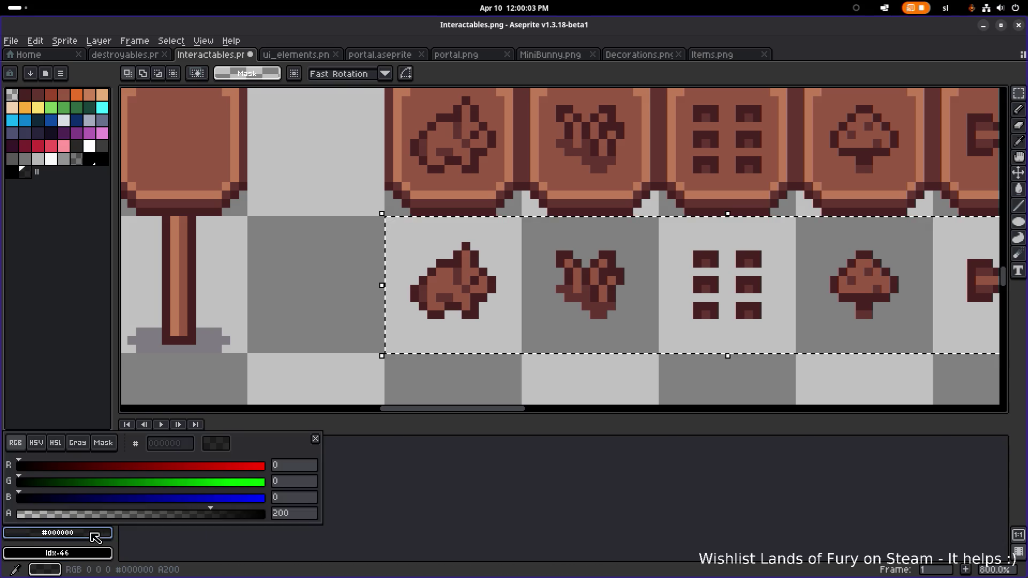
left_click(315, 515)
type("150")
key("Return")
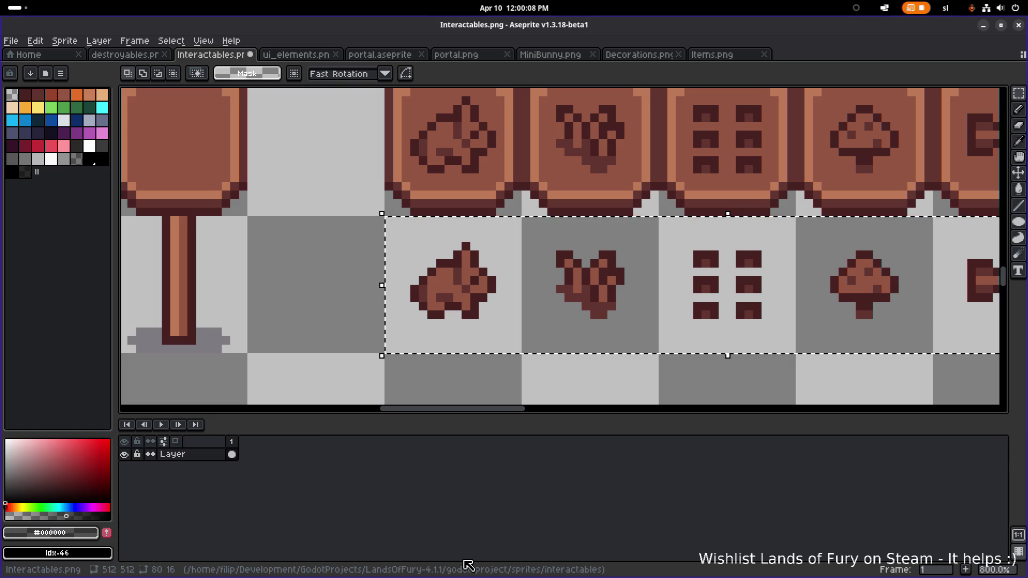
left_click(107, 533)
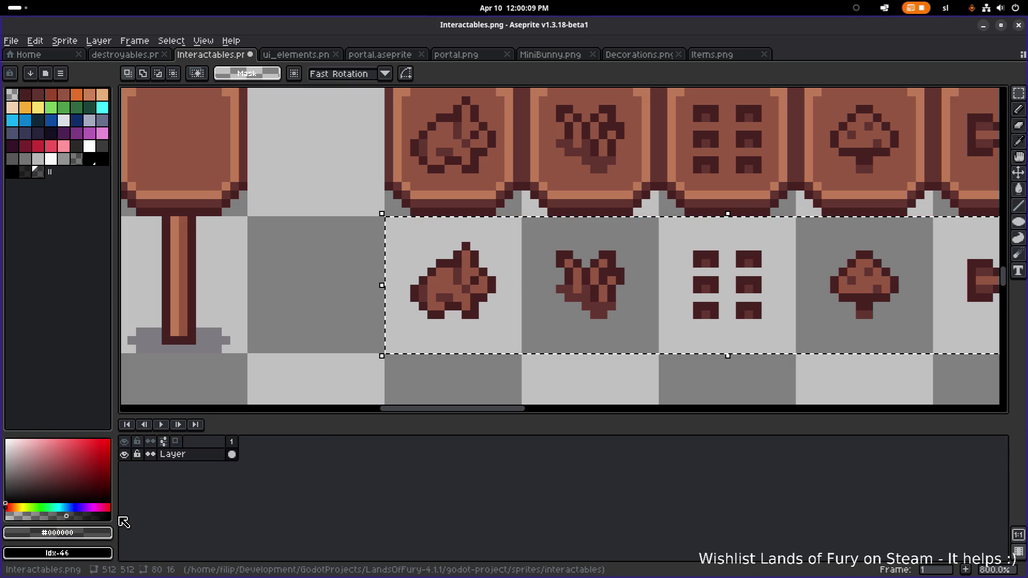
- Set the foreground to black with alpha 100
left_click(83, 535)
left_click(300, 515)
type("100")
key("Return")
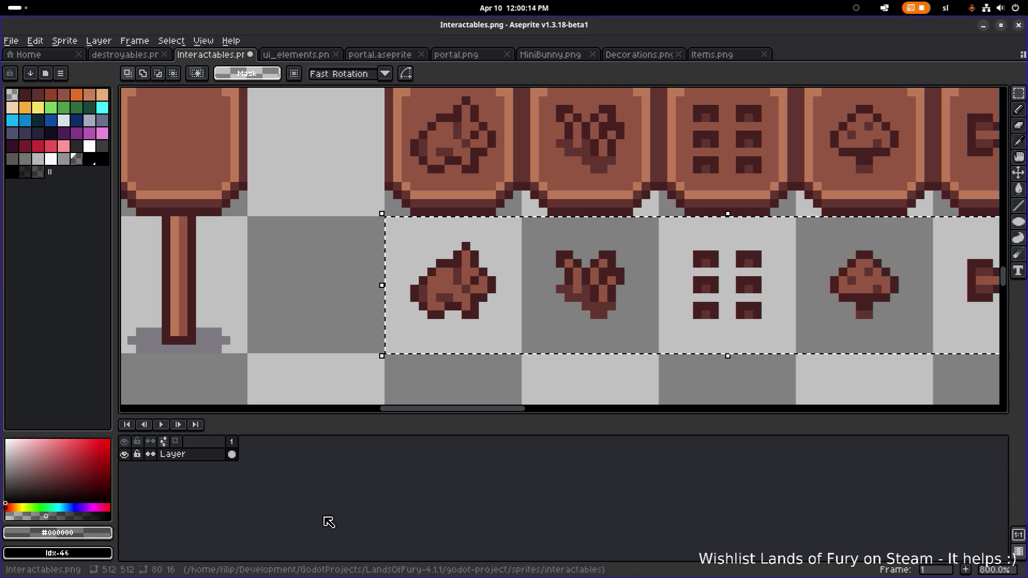
left_click(107, 538)
left_click(291, 516)
key("Return")
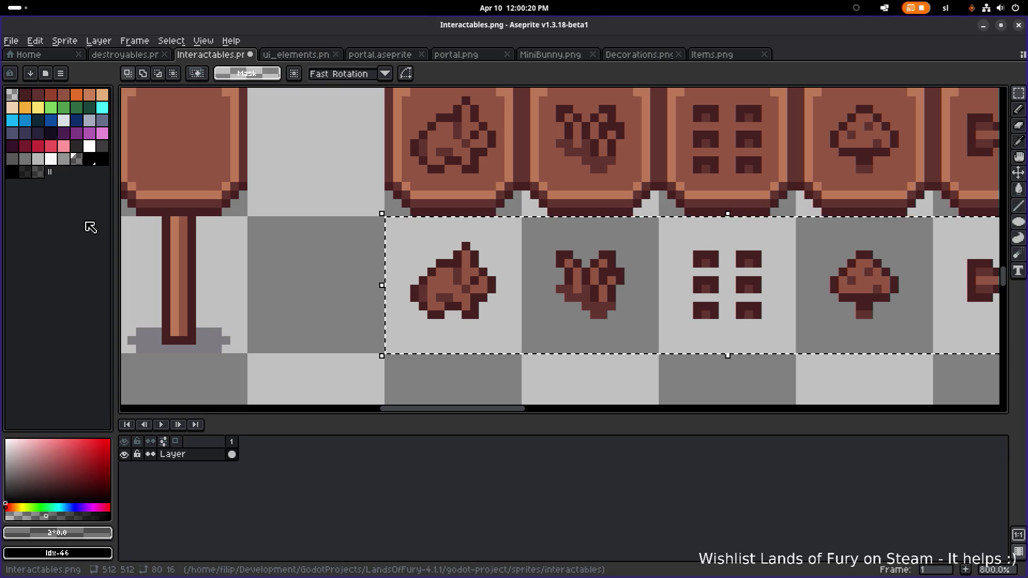
- Move the alpha 100 black swatch to palette slot 50, then sample the icons' dark outline
left_click(37, 171)
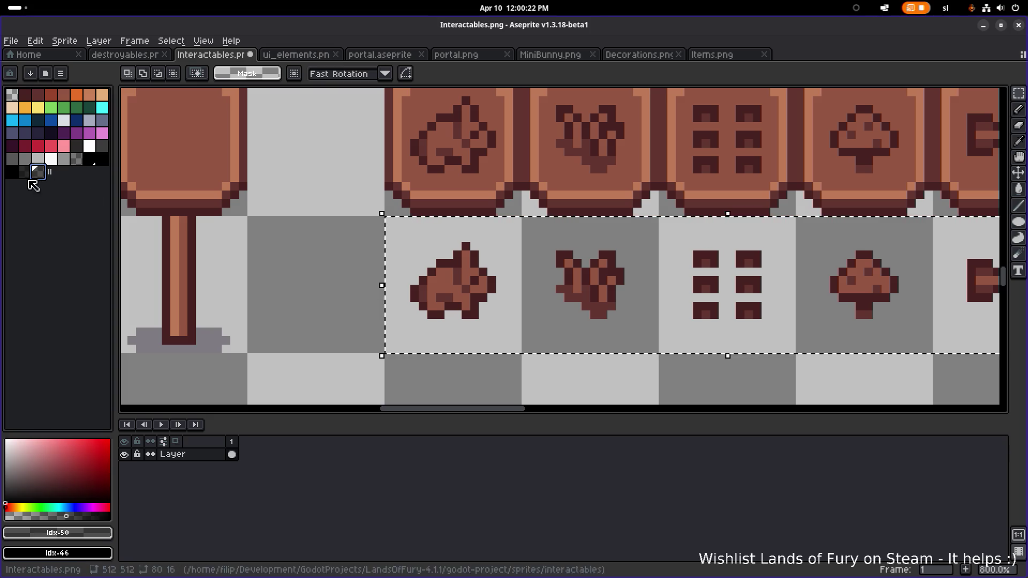
left_click_drag(64, 159, 78, 160)
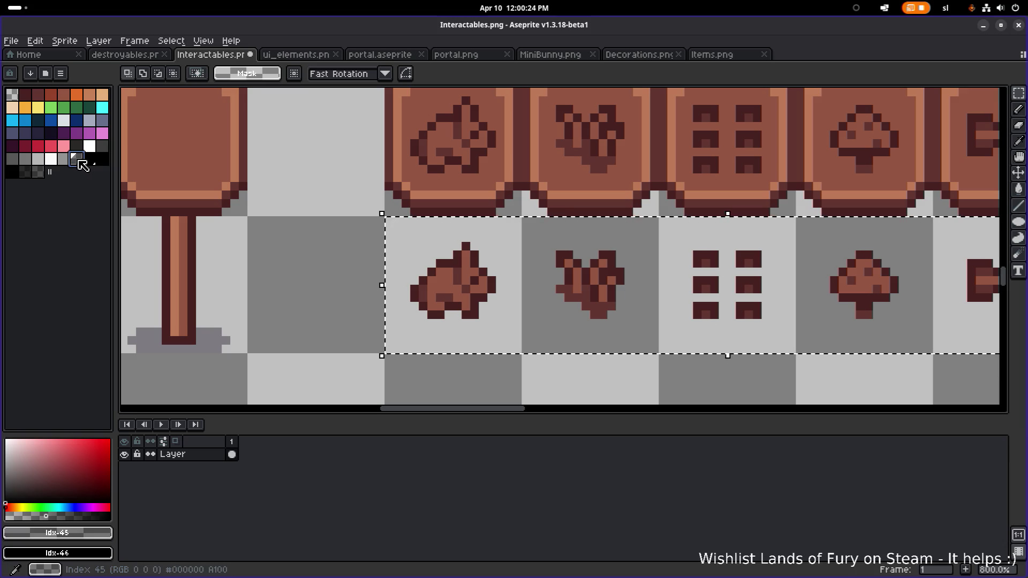
left_click(77, 159)
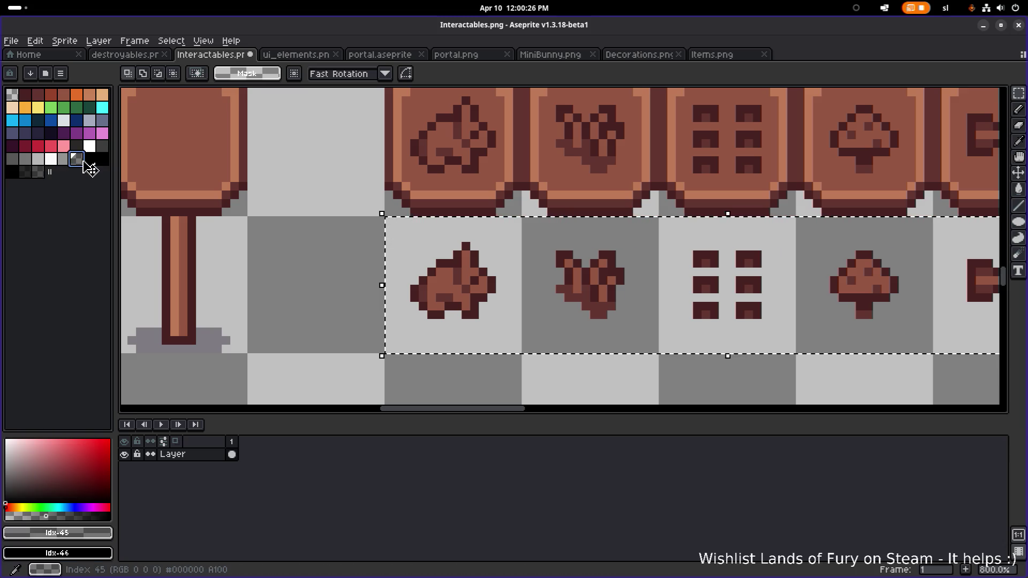
left_click_drag(87, 164, 42, 180)
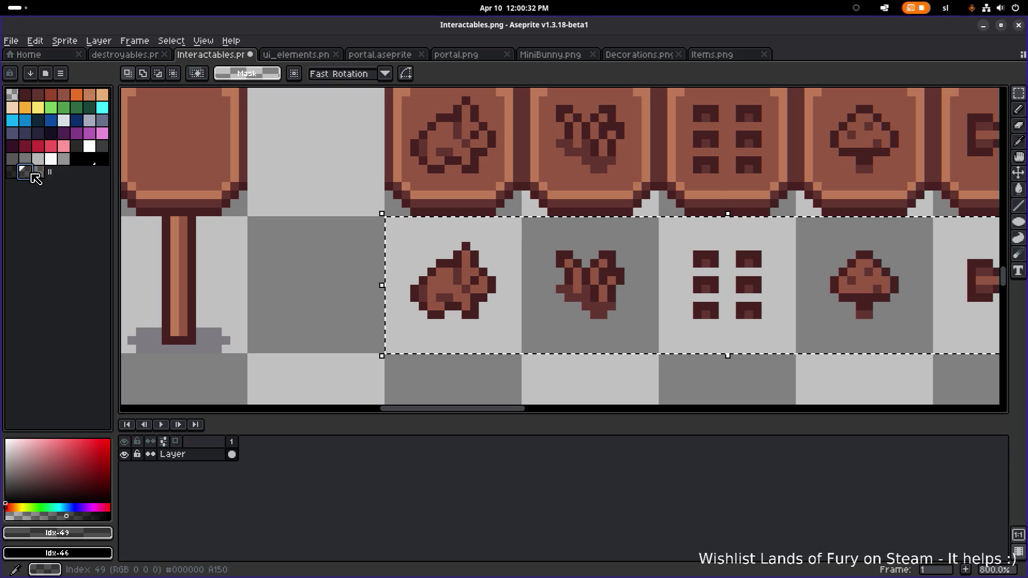
left_click(37, 171)
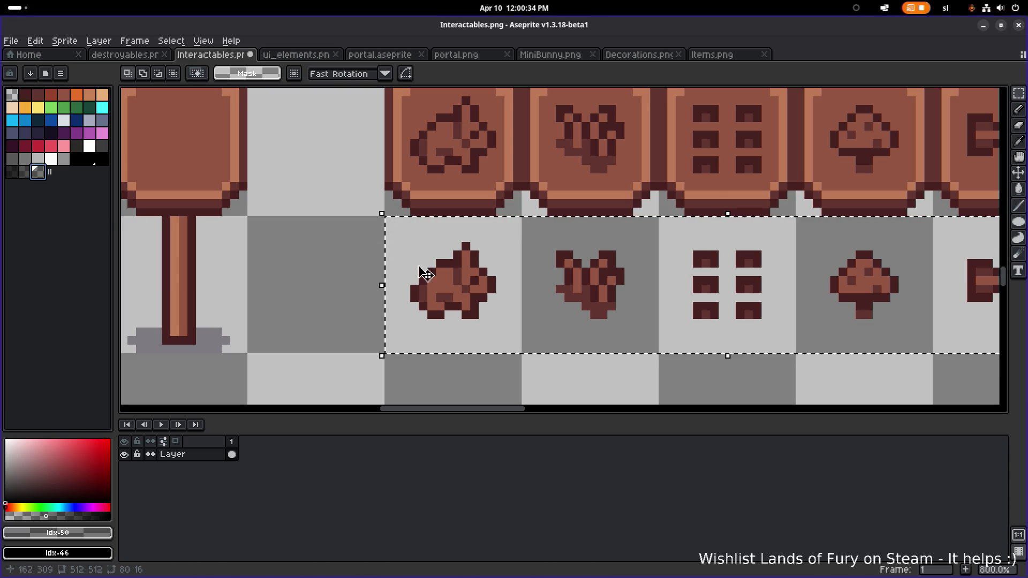
scroll(401, 270, "down", 2)
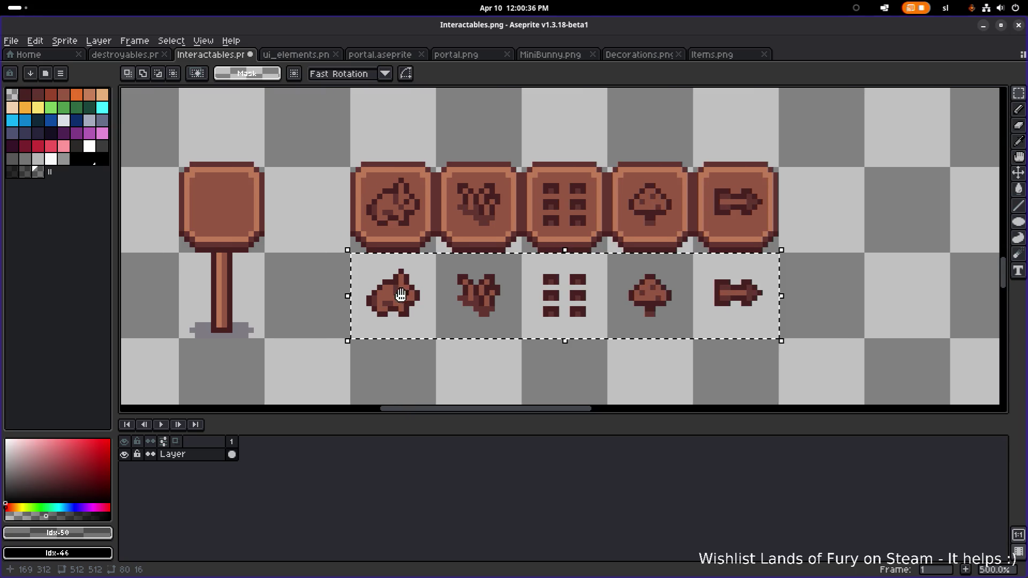
scroll(396, 295, "up", 2)
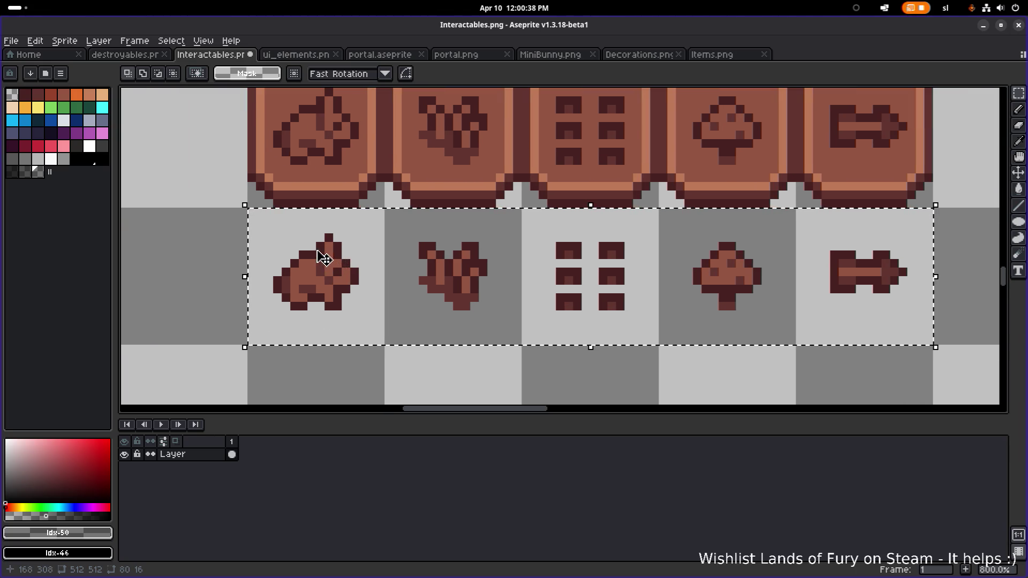
left_click(320, 249, "alt")
- Replace the icons' dark brown outline #46211f with semi-transparent black
key("shift+r")
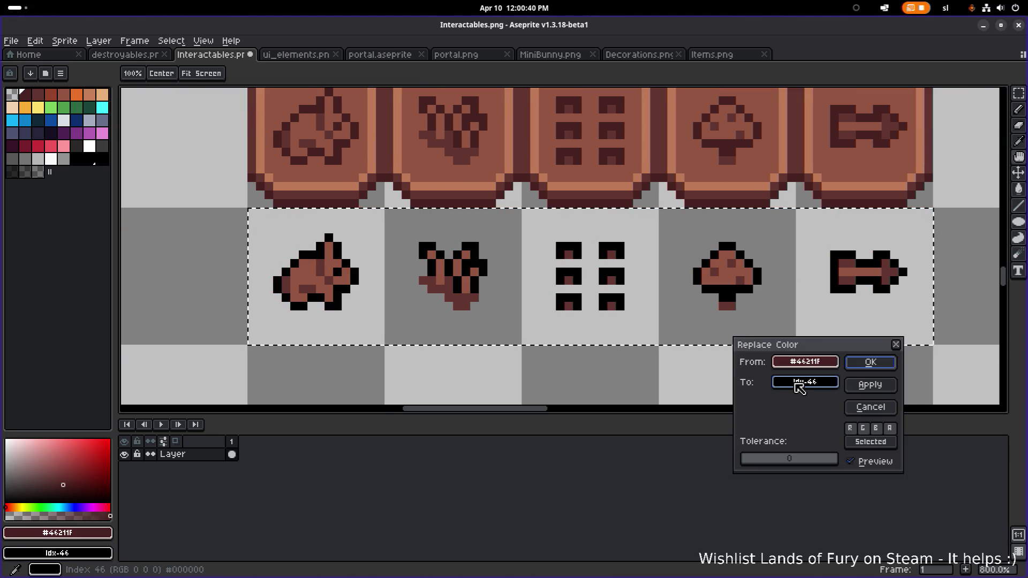
left_click(805, 383)
left_click(832, 437)
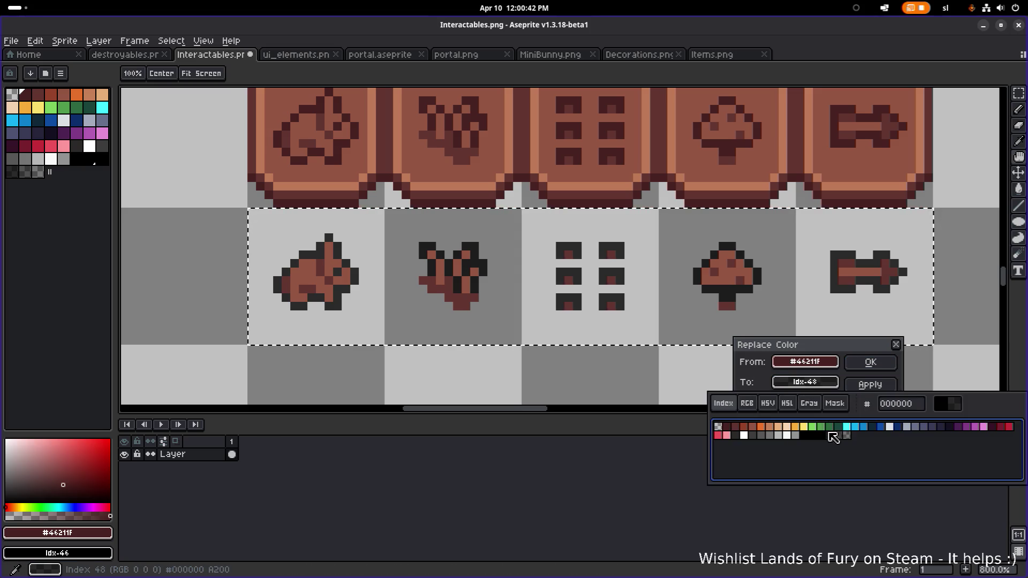
left_click(871, 363)
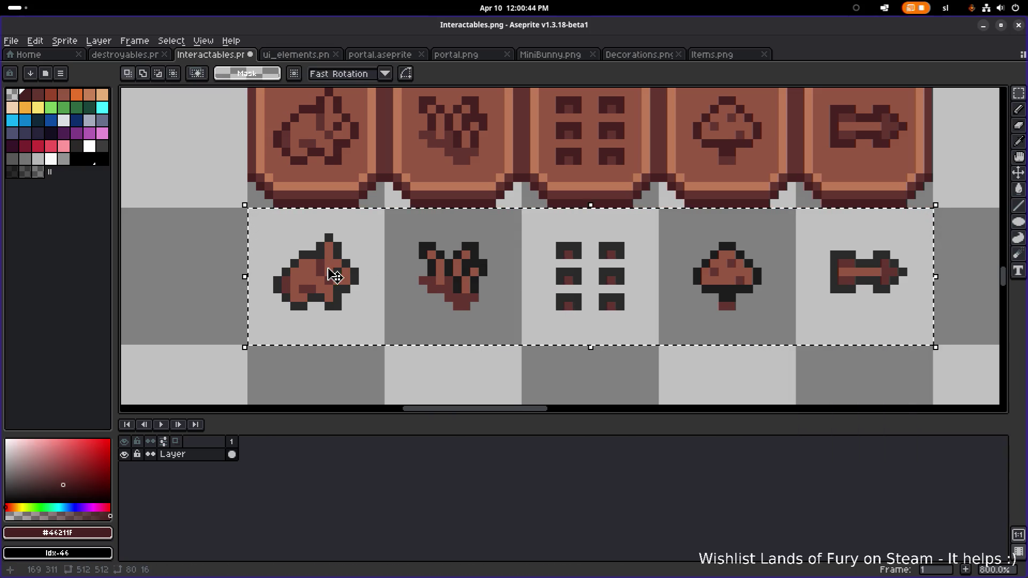
- Replace the darker brown #623530 with a dark-grey shadow shade
left_click(332, 276, "alt")
key("shift+r")
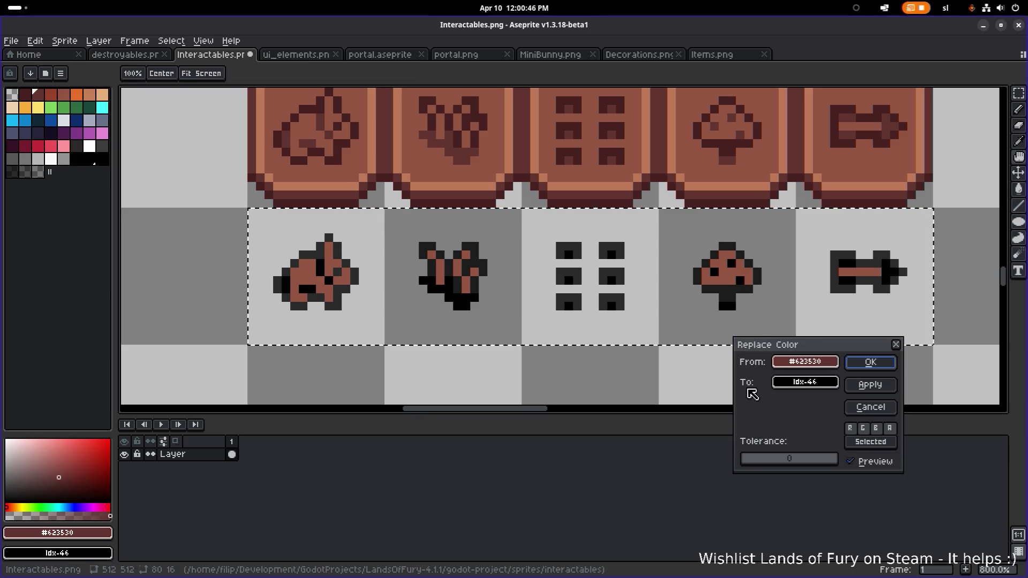
left_click(792, 383)
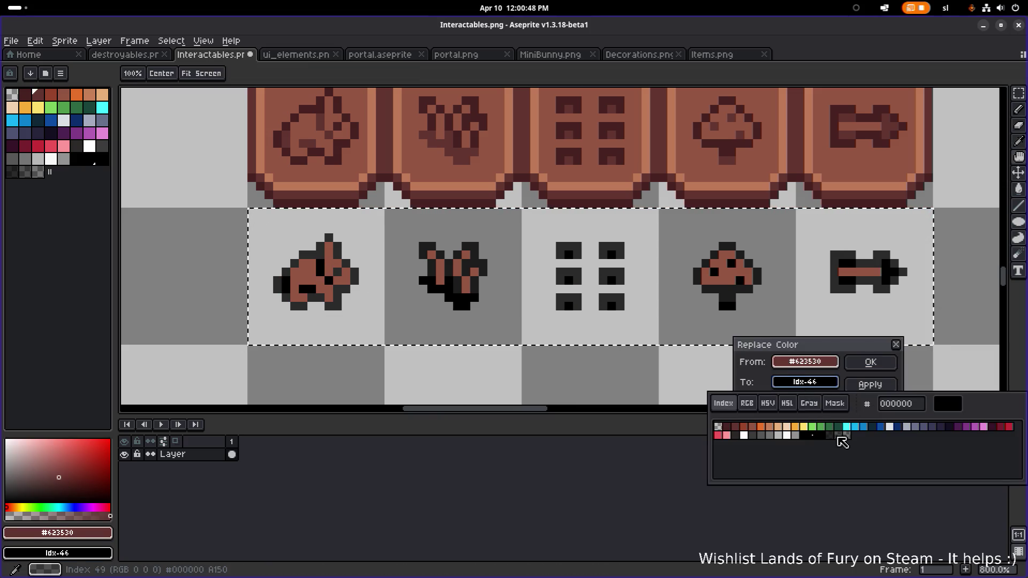
left_click(839, 438)
left_click(871, 362)
left_click(871, 363)
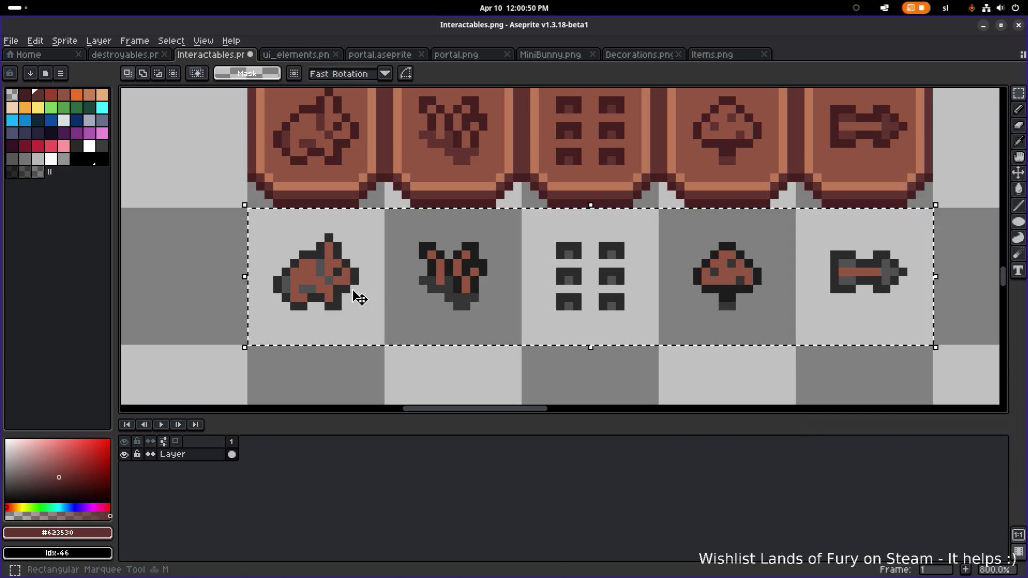
- Replace the lighter brown #945542 with dark grey and clear the selection
left_click(338, 260, "alt")
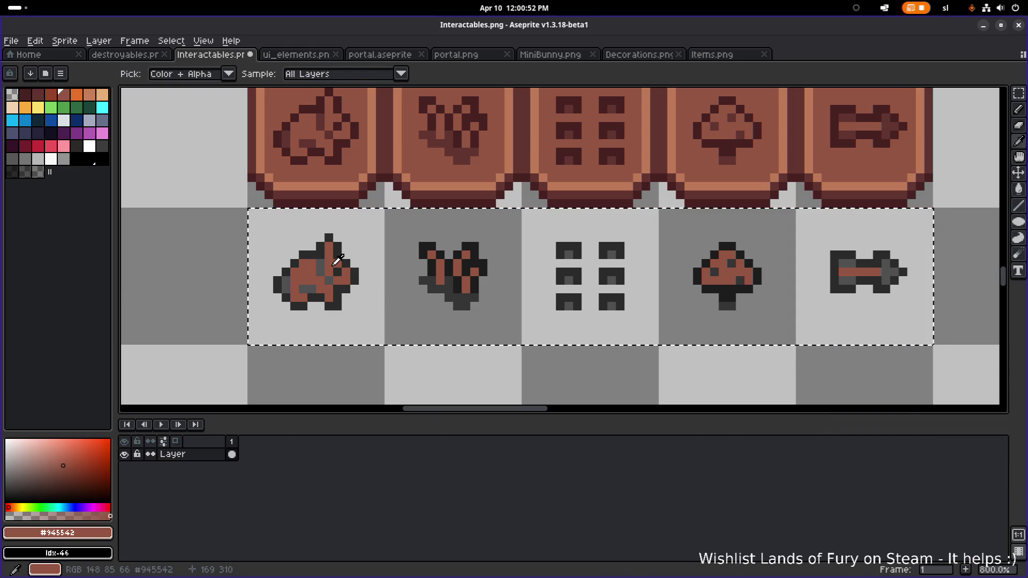
key("shift+r")
left_click(821, 384)
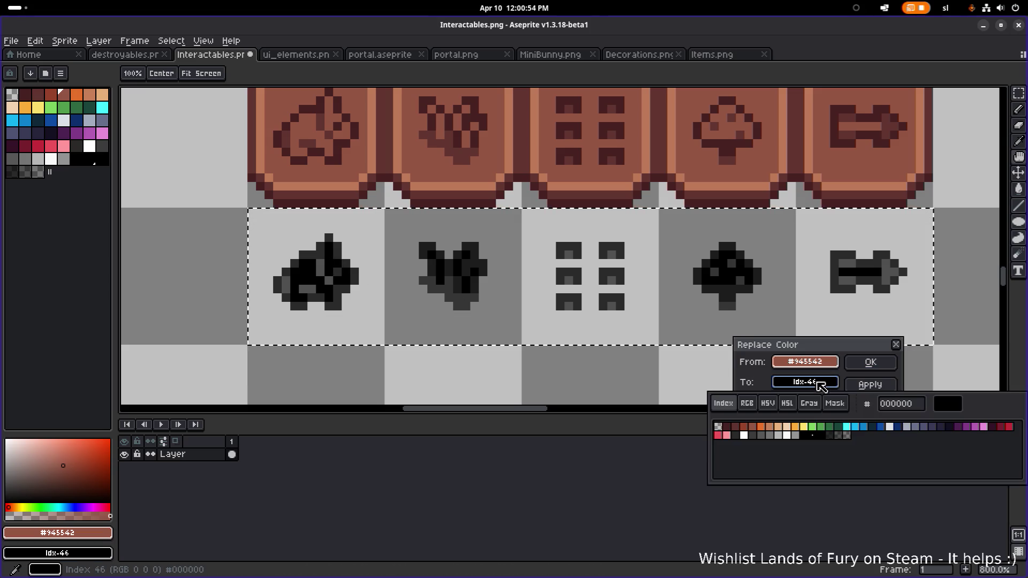
left_click(847, 435)
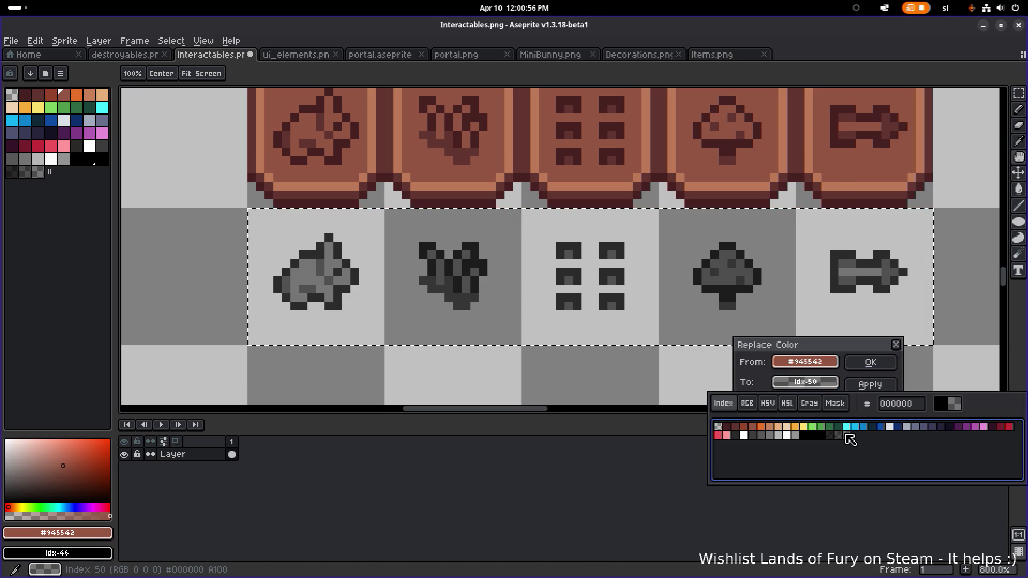
left_click(871, 364)
scroll(558, 349, "down", 2)
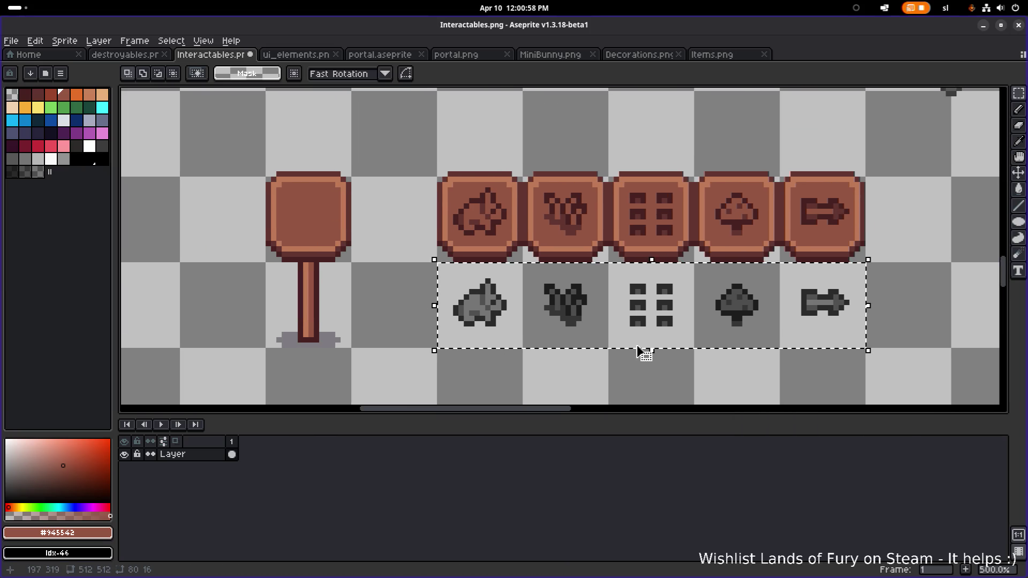
left_click(583, 362)
- Discard a trial bunny copy on the sign, reselect the lower icon row and sample black
mouse_move(431, 349)
left_mouse_down()
mouse_move(514, 265)
mouse_move(614, 317)
mouse_move(424, 257)
mouse_move(413, 237)
mouse_move(415, 246)
left_mouse_up()
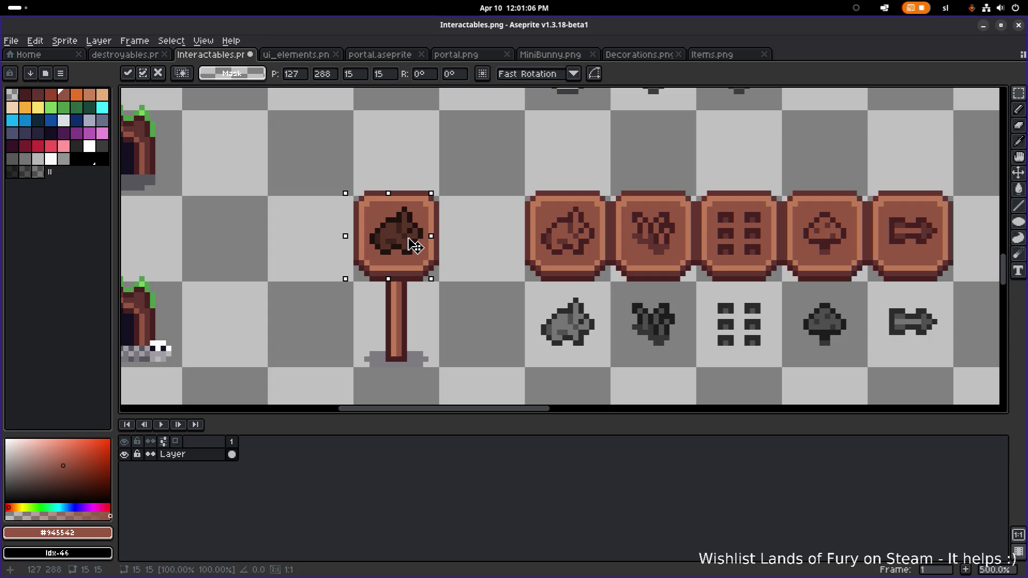
scroll(507, 270, "down", 2)
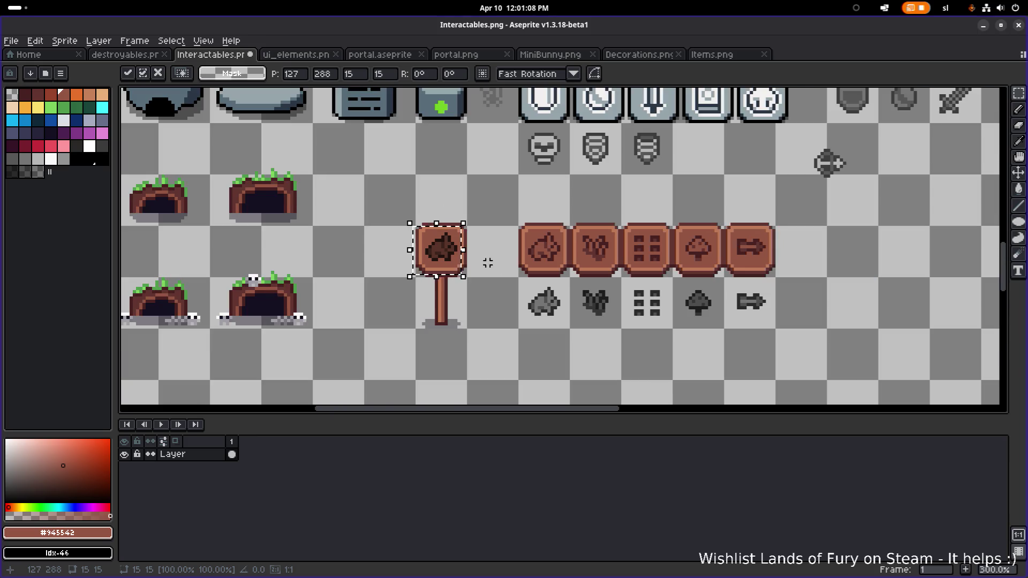
key("Escape")
left_click_drag(518, 276, 775, 328)
scroll(556, 312, "up", 6)
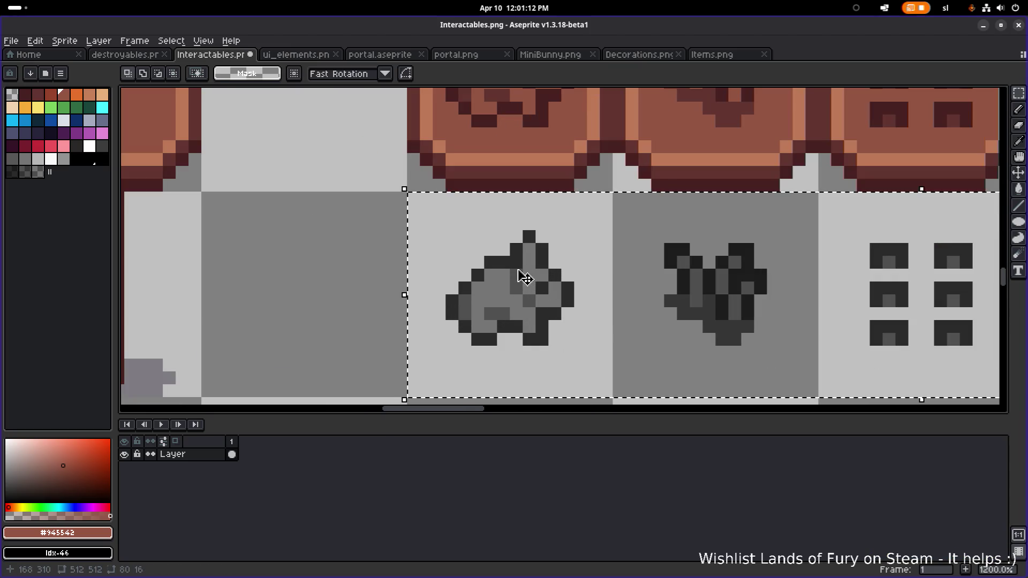
left_click(525, 292, "alt")
- Replace the icons' solid black with transparent
key("shift+r")
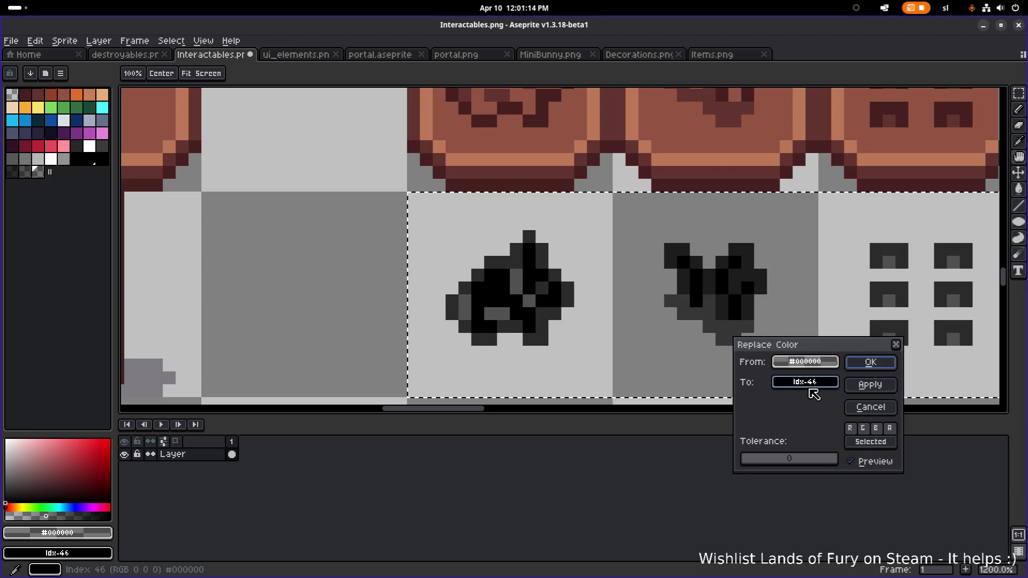
left_click(805, 382)
left_click(718, 427)
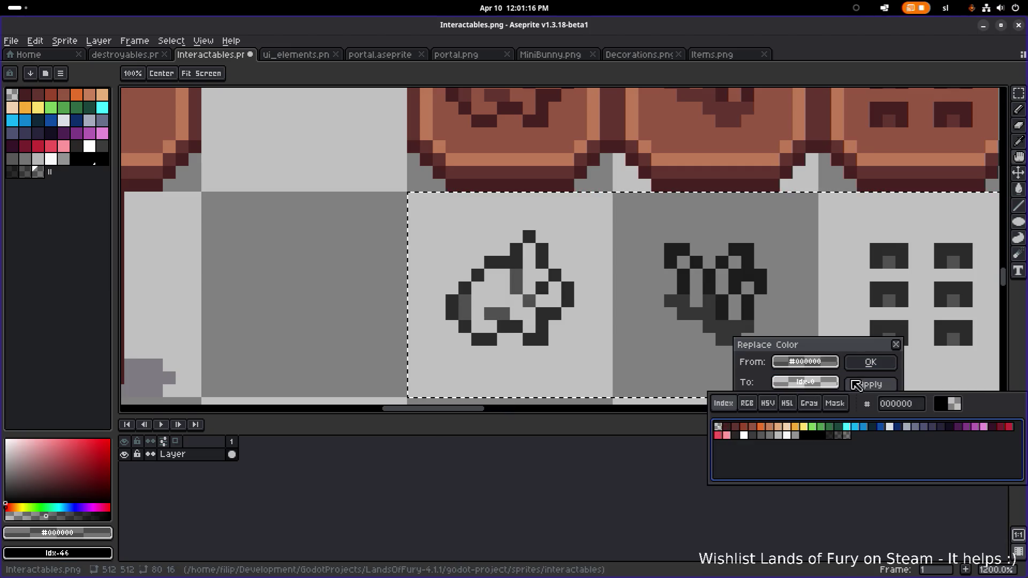
left_click(871, 362)
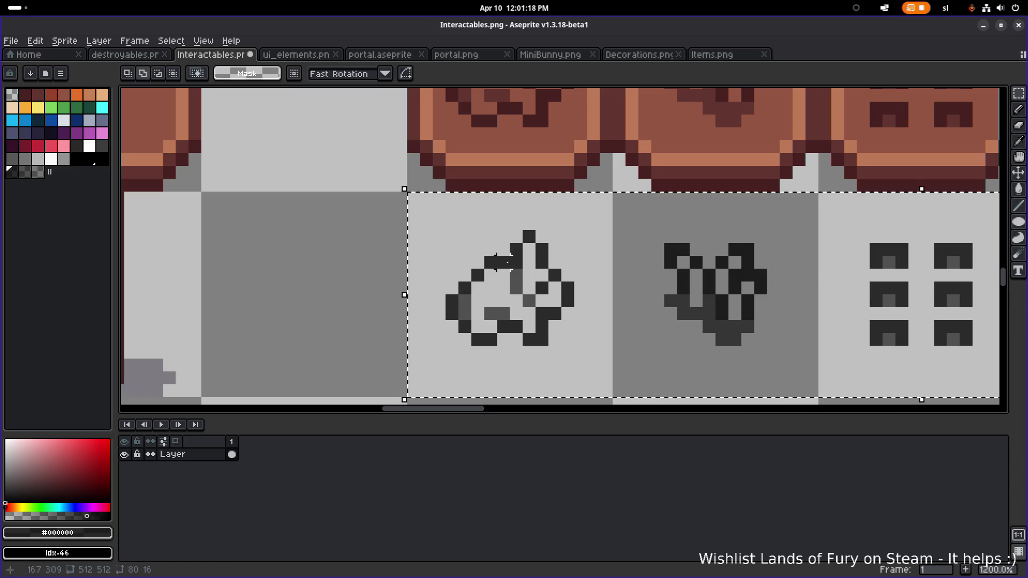
- Replace the remaining black in the icon row with a dark-grey shade
key("shift+r")
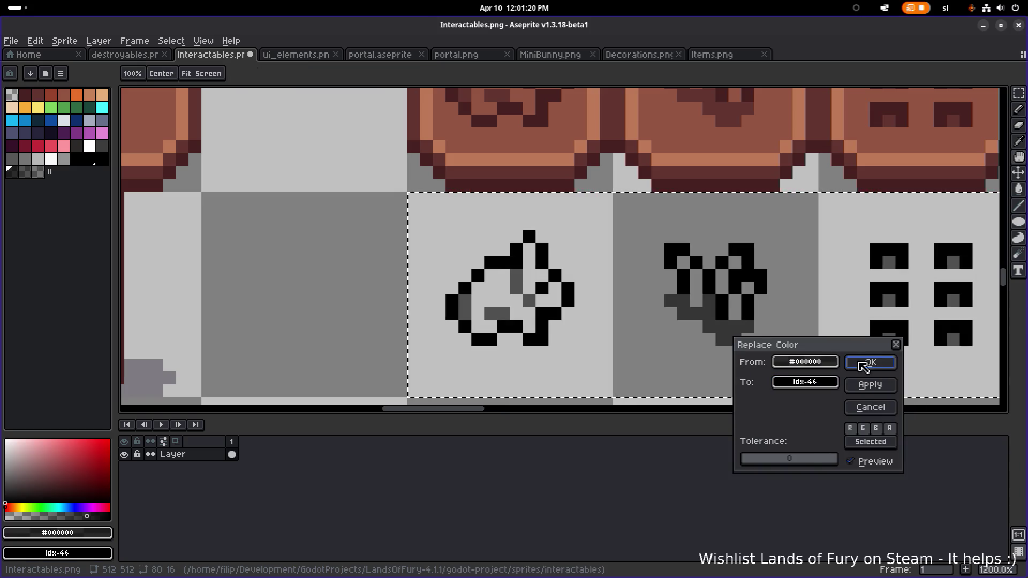
left_click(897, 344)
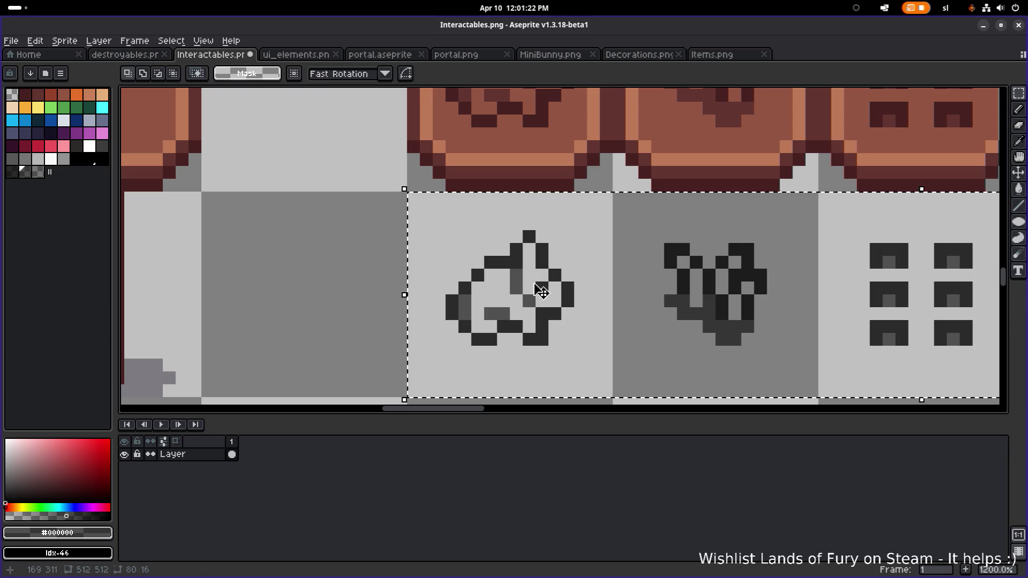
key("shift+r")
left_click(805, 381)
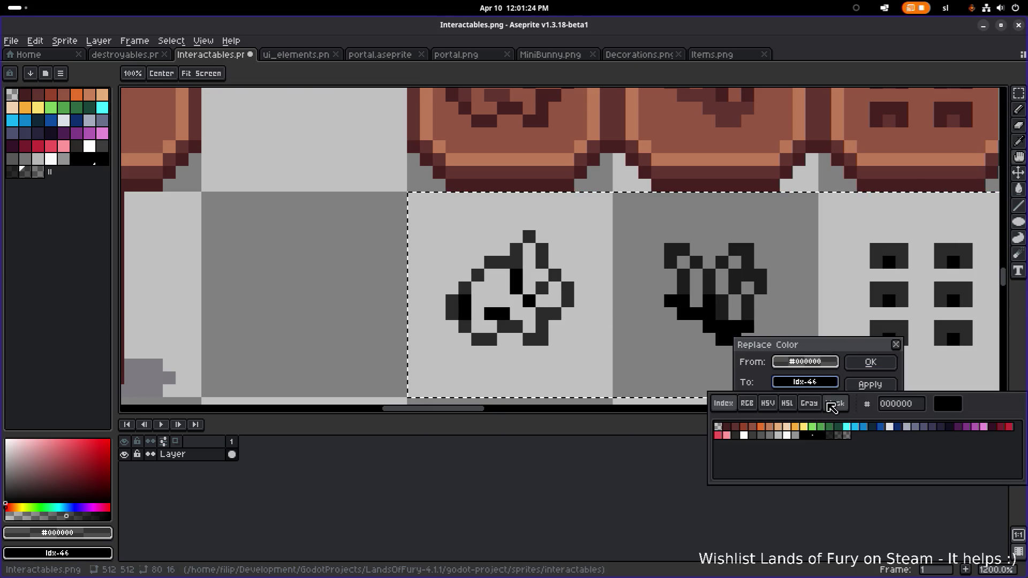
left_click(840, 436)
left_click(848, 389)
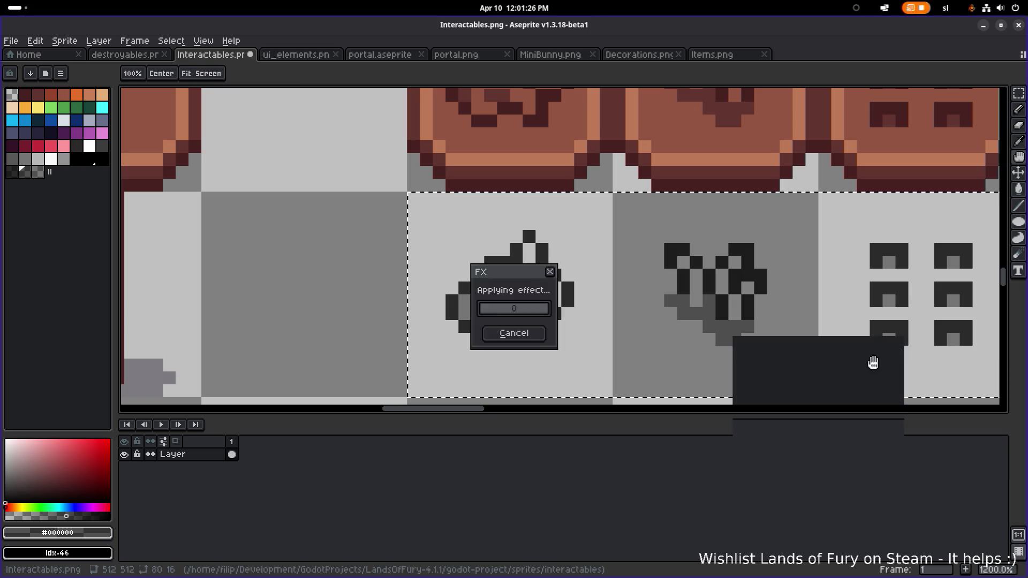
key("ctrl+z")
key("shift+r")
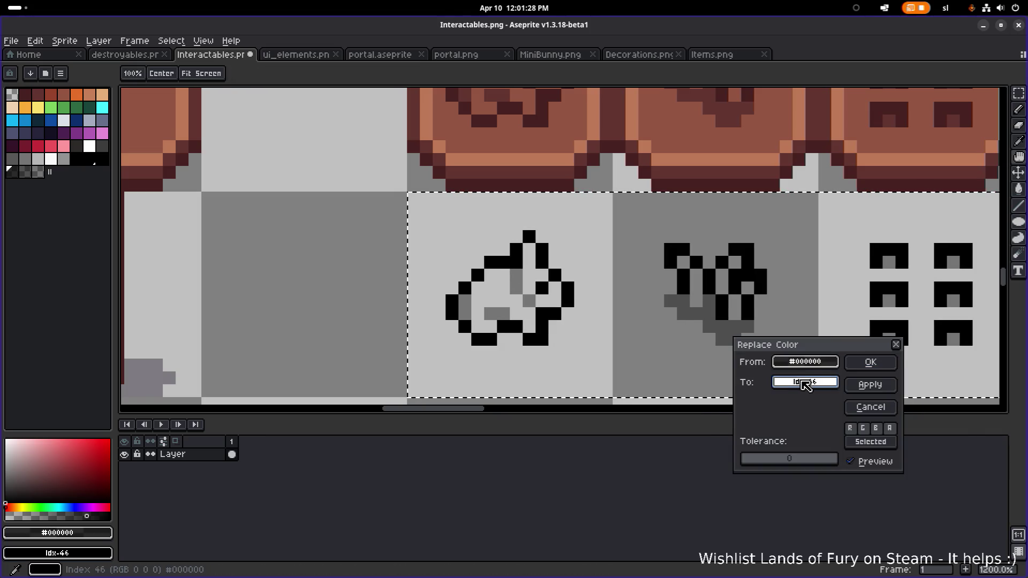
left_click(805, 382)
left_click(840, 437)
left_click(867, 363)
scroll(777, 294, "down", 6)
scroll(568, 359, "up", 1)
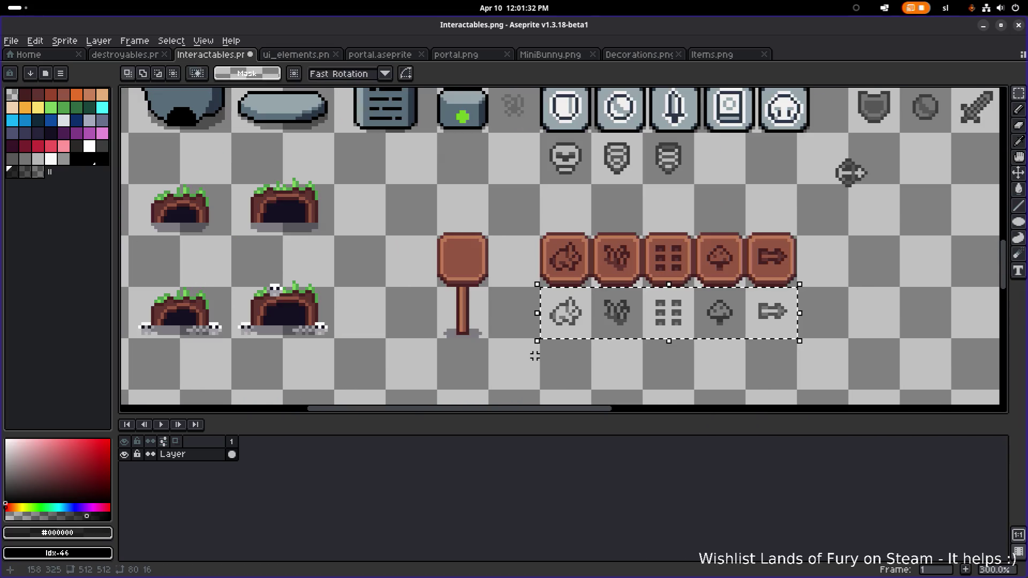
- Copy the bunny icon onto the blank sign, then undo the placement
left_click(547, 372)
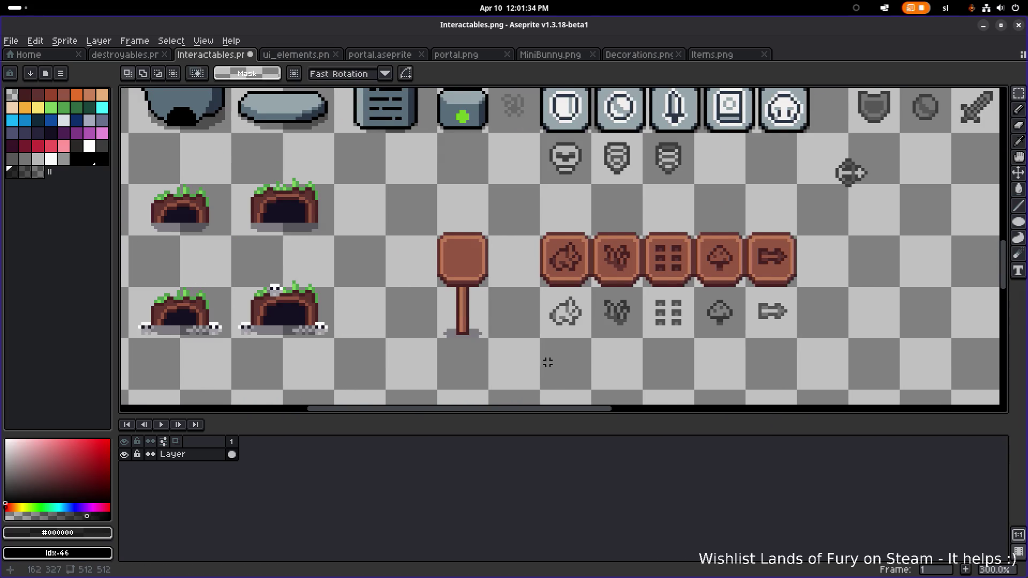
scroll(593, 339, "left", 1)
scroll(580, 336, "up", 1)
left_click_drag(578, 336, 639, 283)
left_click_drag(623, 321, 482, 244)
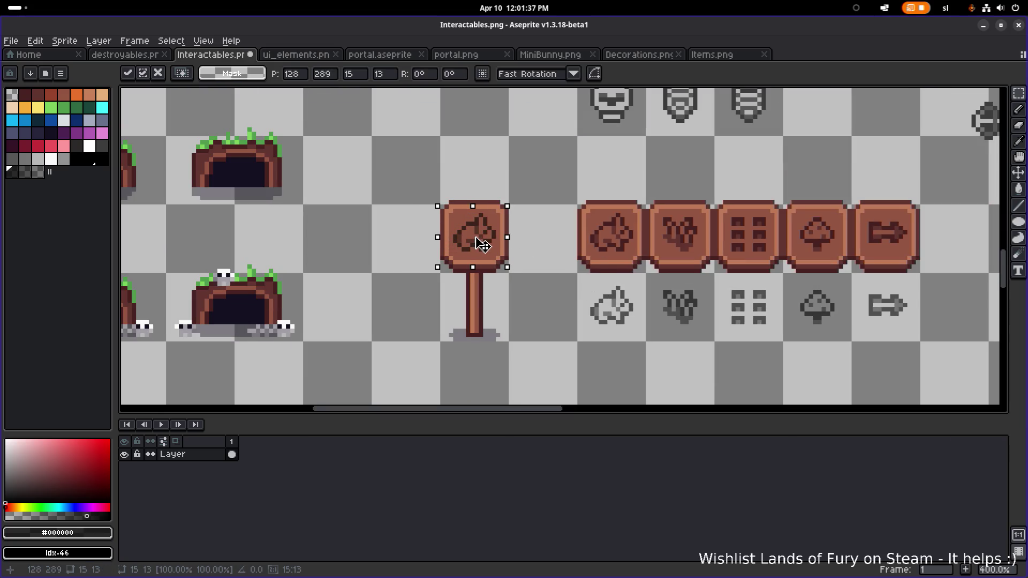
left_click(548, 232)
scroll(884, 153, "down", 3)
scroll(572, 267, "up", 2)
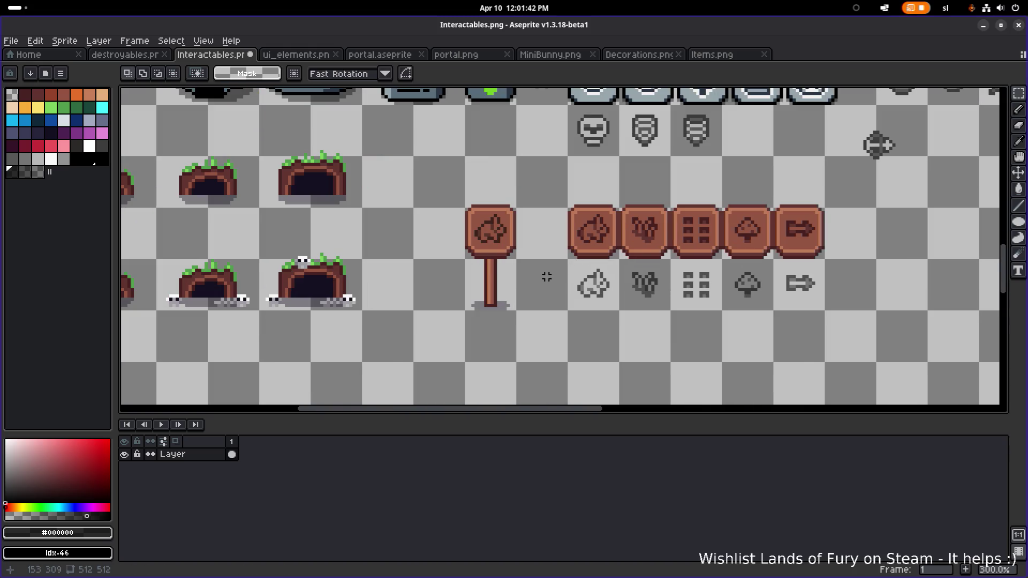
scroll(521, 264, "up", 2)
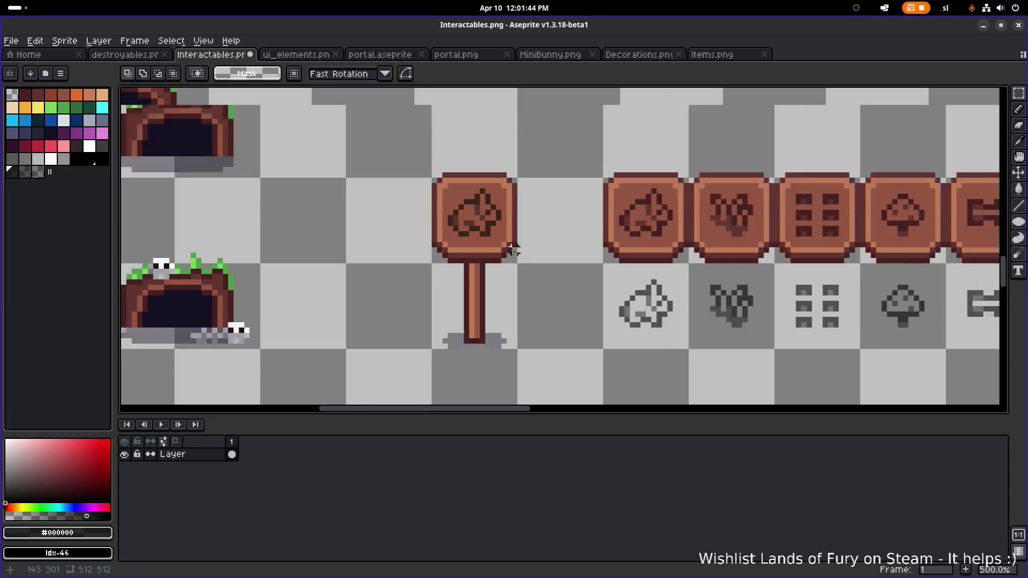
scroll(498, 234, "right", 3)
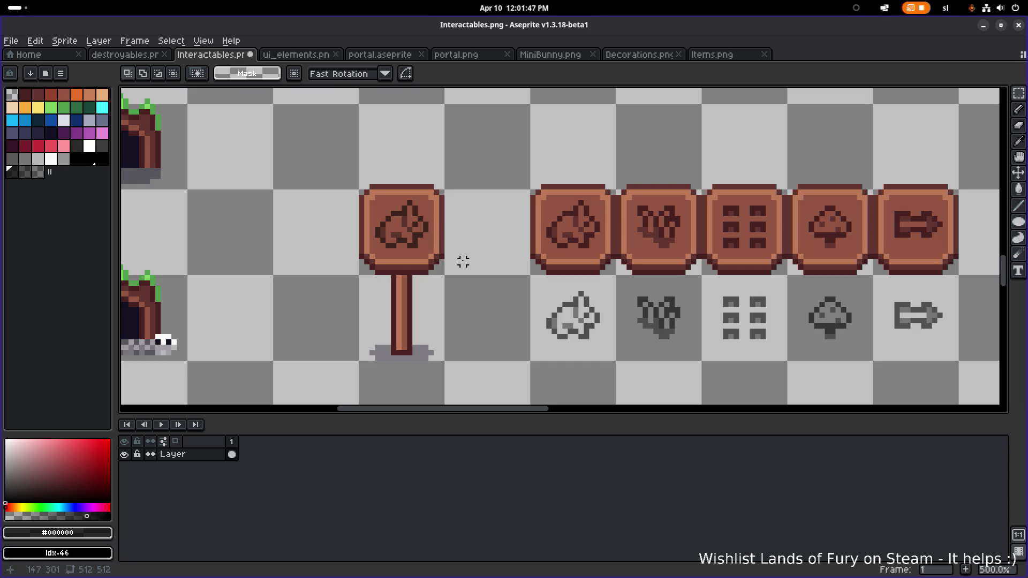
key("ctrl+z")
key("ctrl+z")
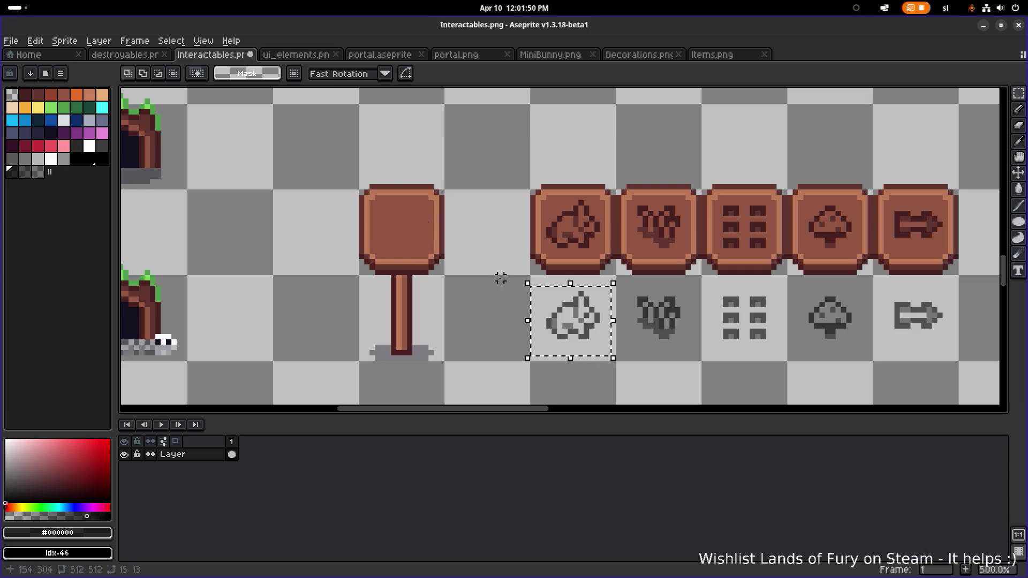
- Save the Interactables sheet
scroll(616, 327, "right", 6)
scroll(676, 285, "down", 1)
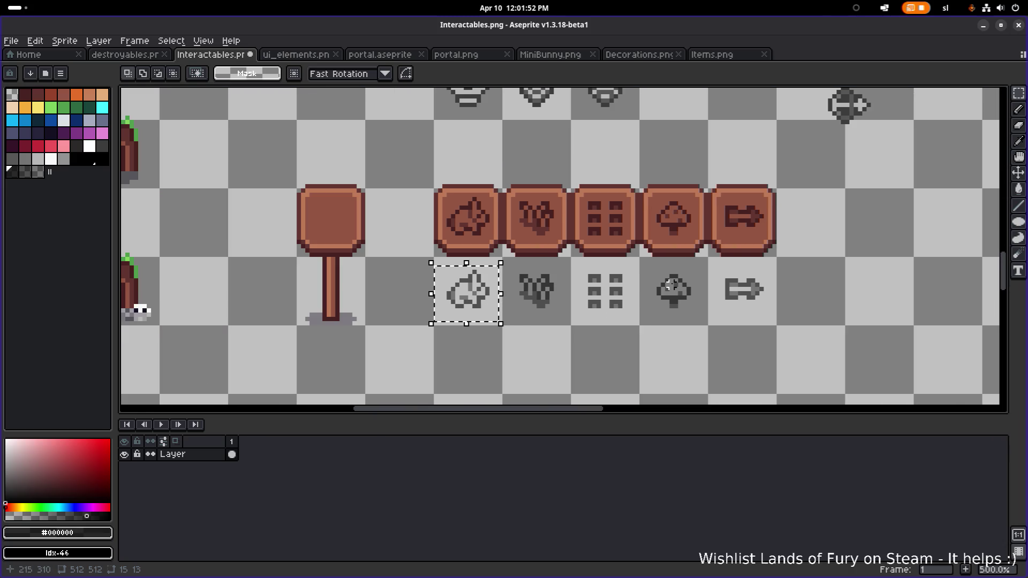
key("ctrl+s")
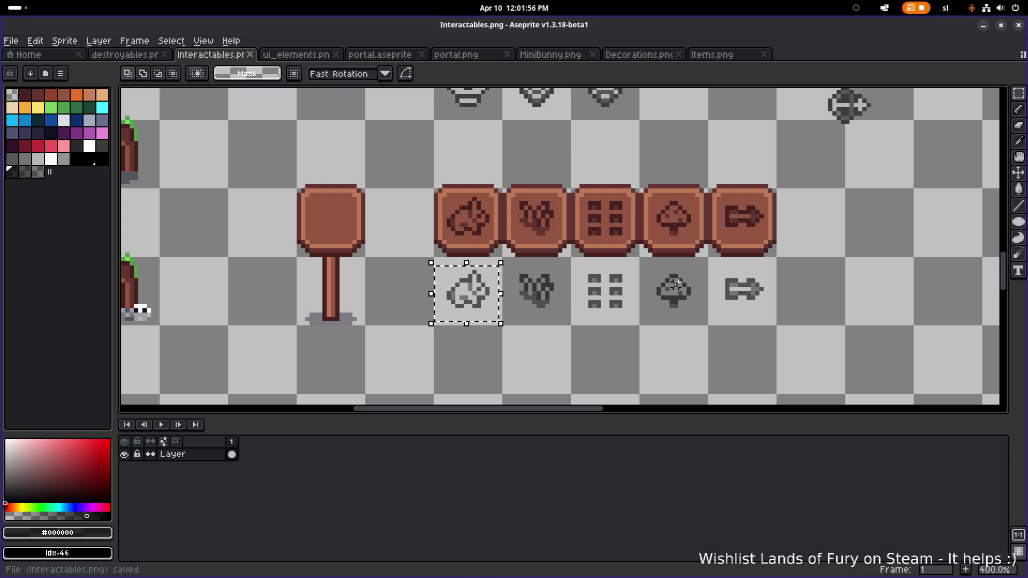
- Trim the mushroom icon's stem pixels to a small stub in black
scroll(676, 285, "up", 8)
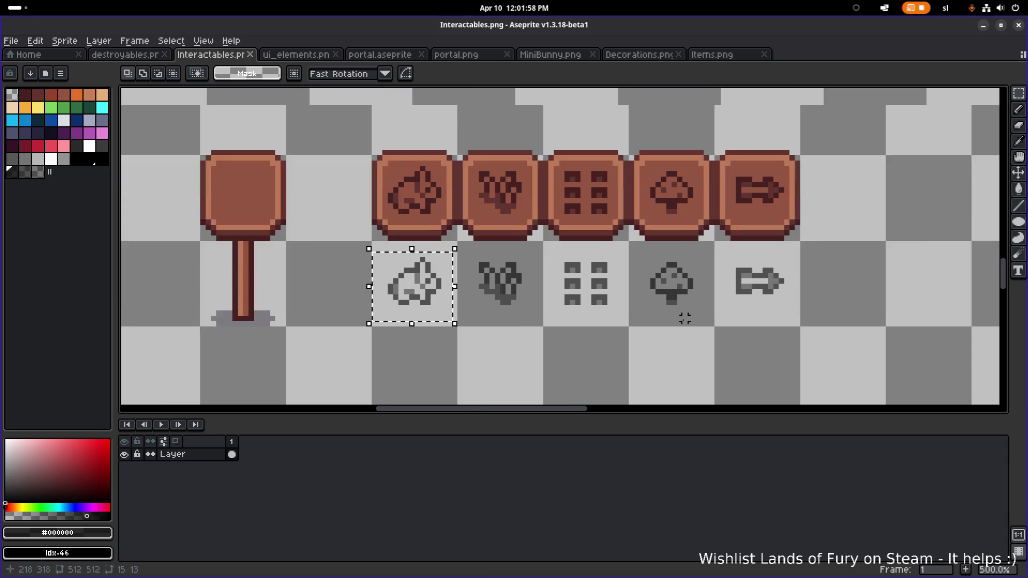
left_click(691, 277, "alt")
left_click(691, 277, "alt")
left_click(707, 276)
key("m")
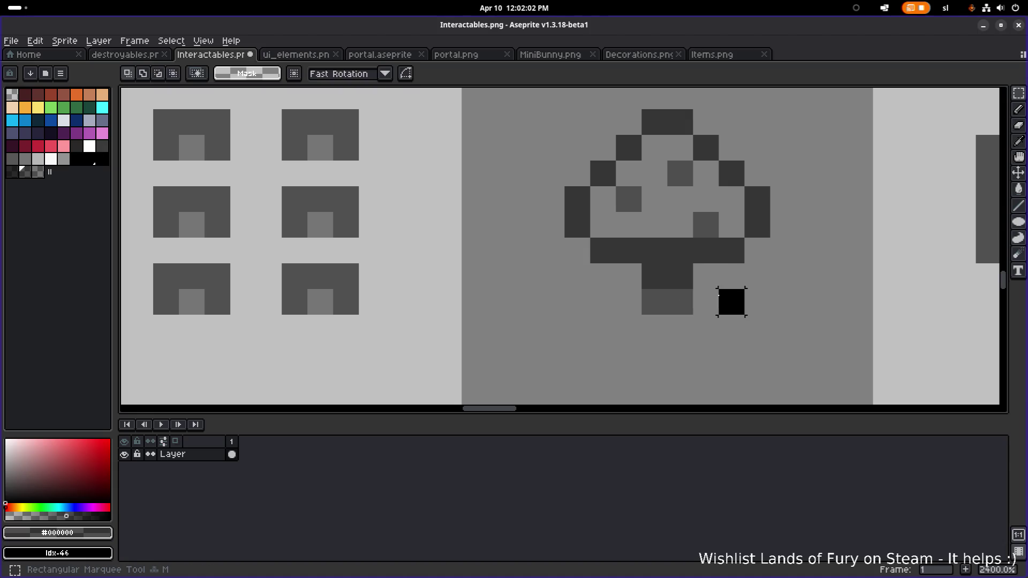
scroll(726, 298, "down", 3)
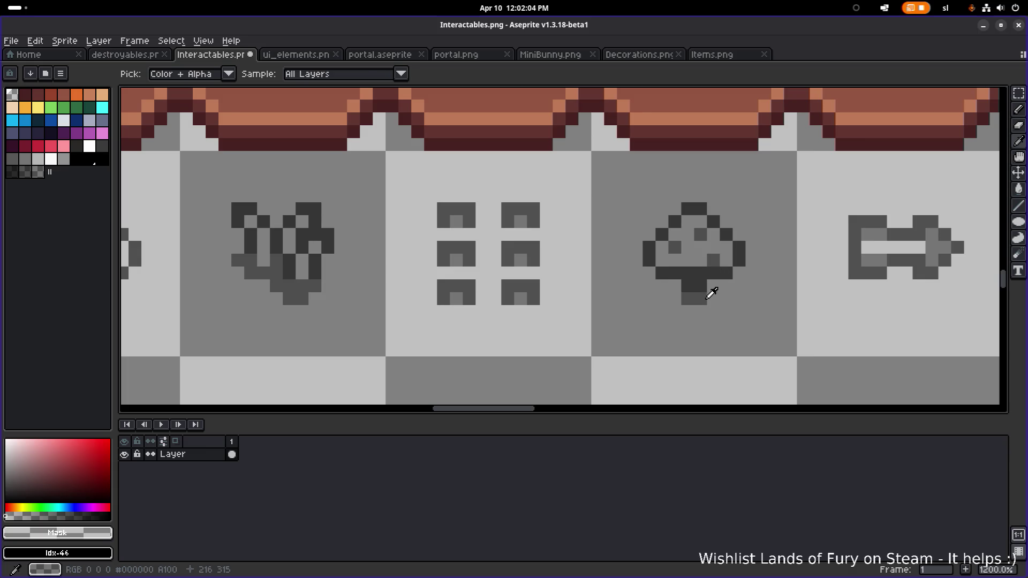
key("e")
left_click(694, 292)
key("b")
left_click(694, 292)
scroll(752, 298, "down", 4)
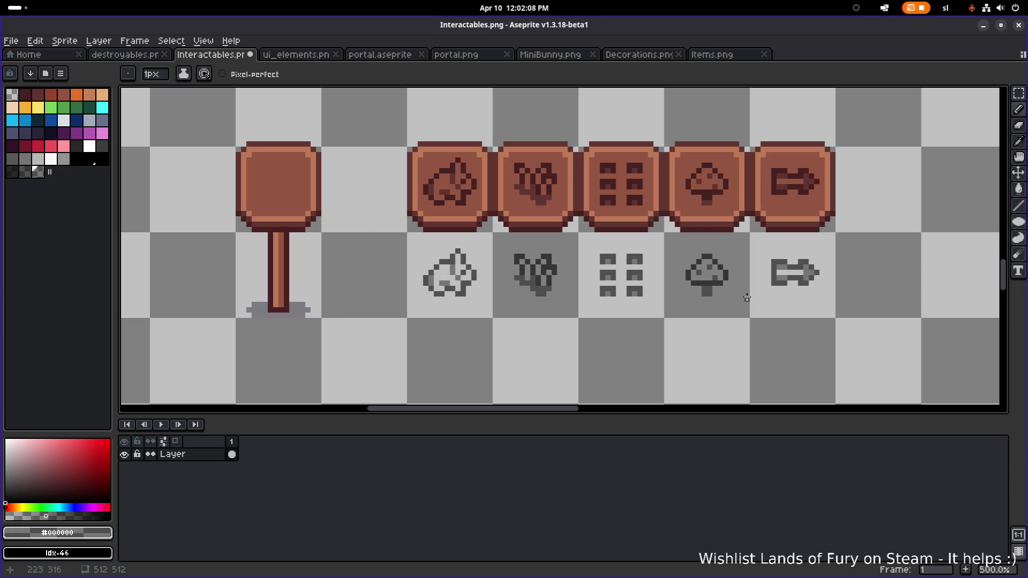